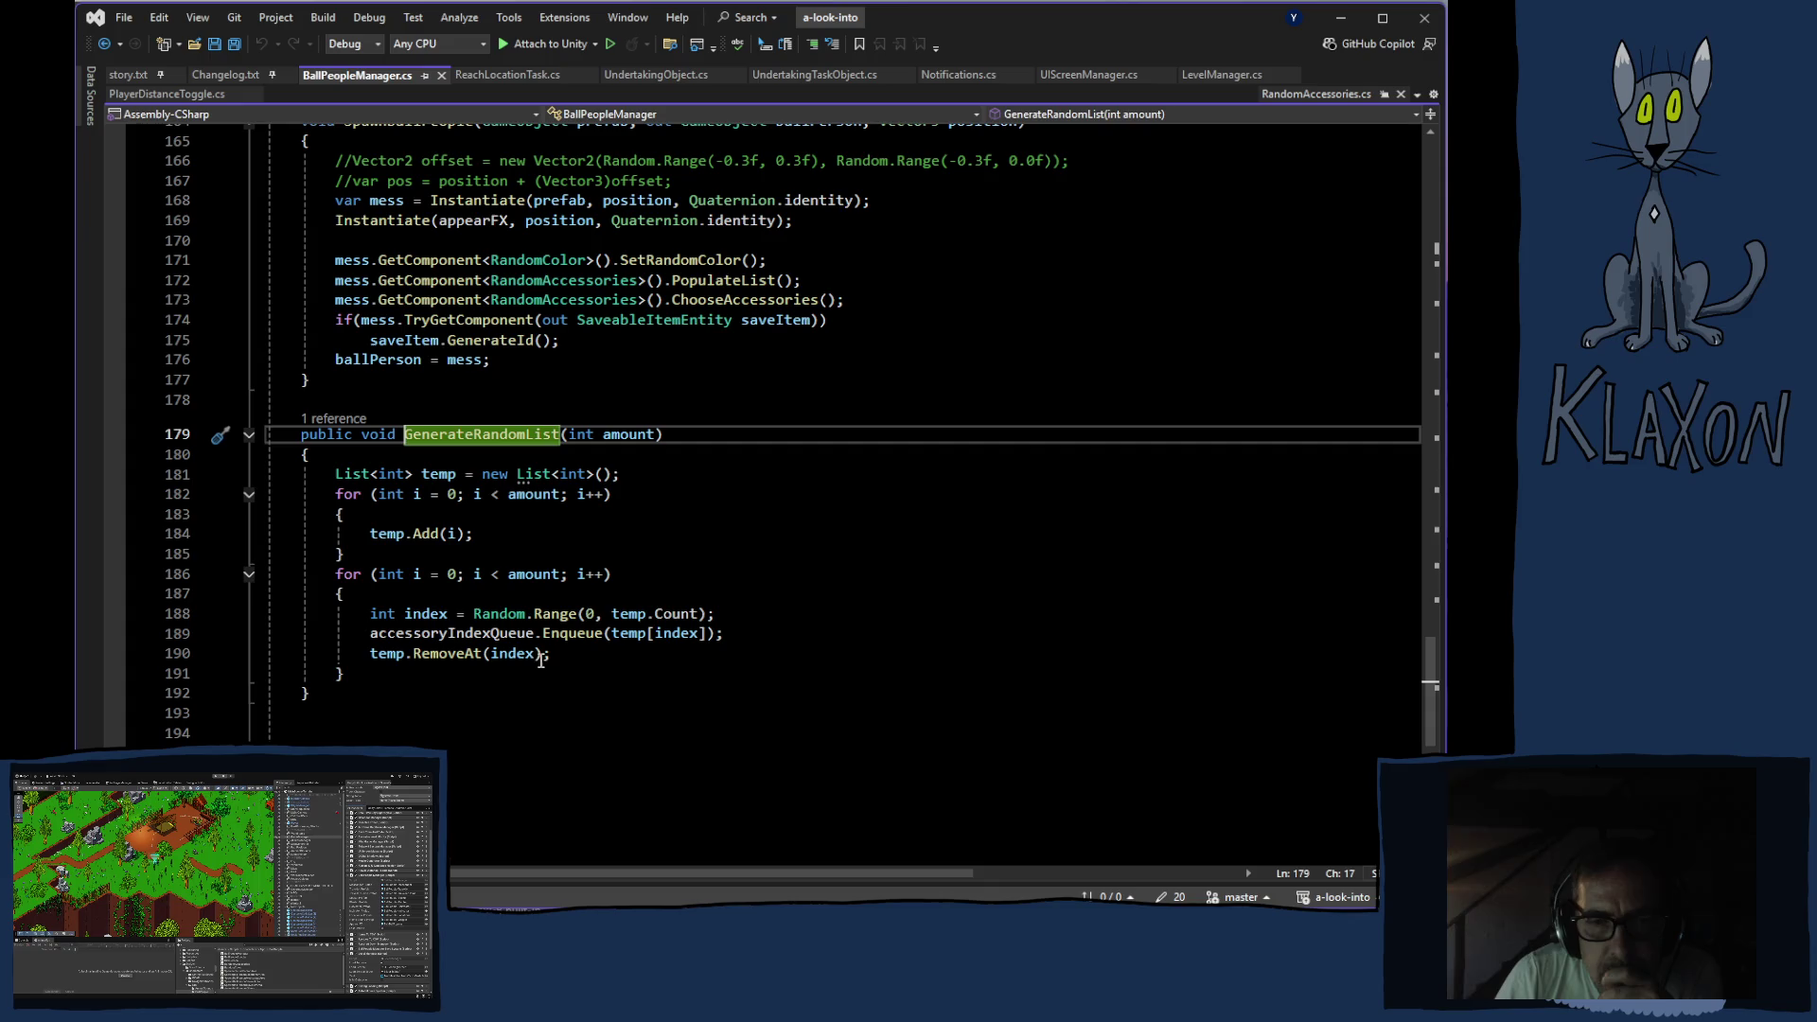
# Review the accessoryIndexQueue enqueue code around line 189, then bring the YouTube playlist in Chrome forward
pyautogui.click(493, 634)
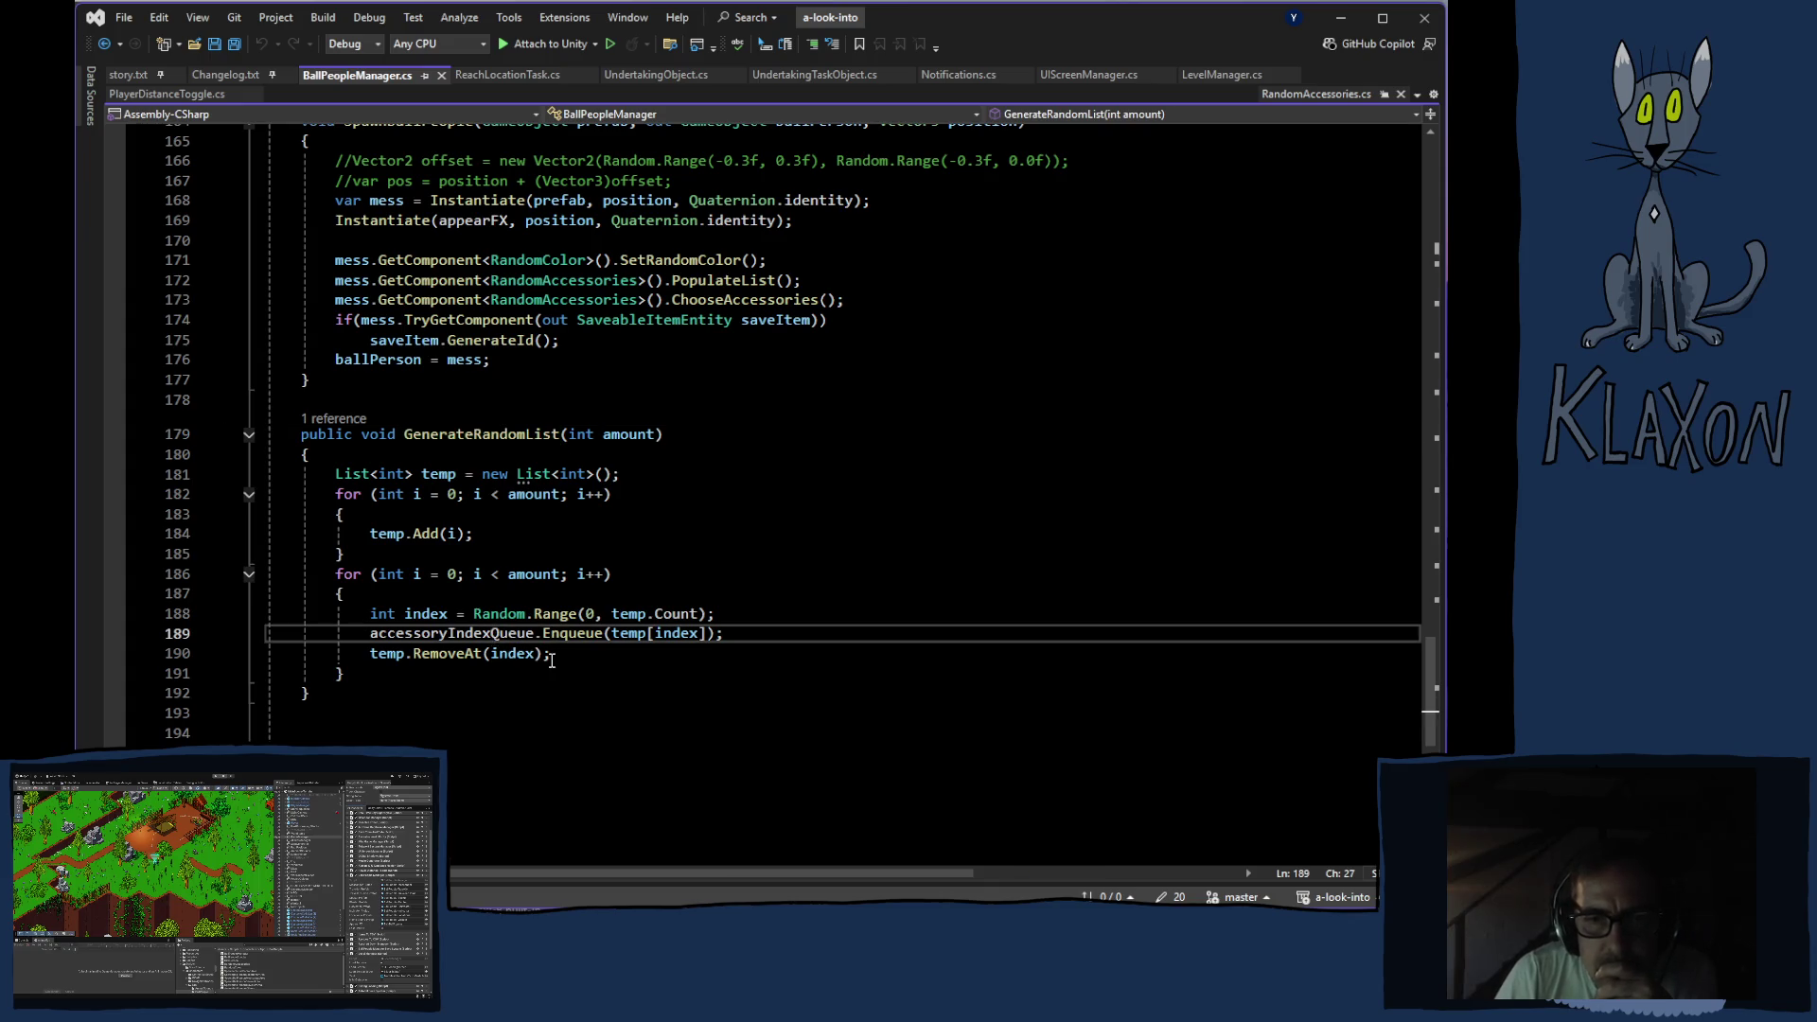
pyautogui.scroll(5, 588, 735)
pyautogui.scroll(20, 588, 735)
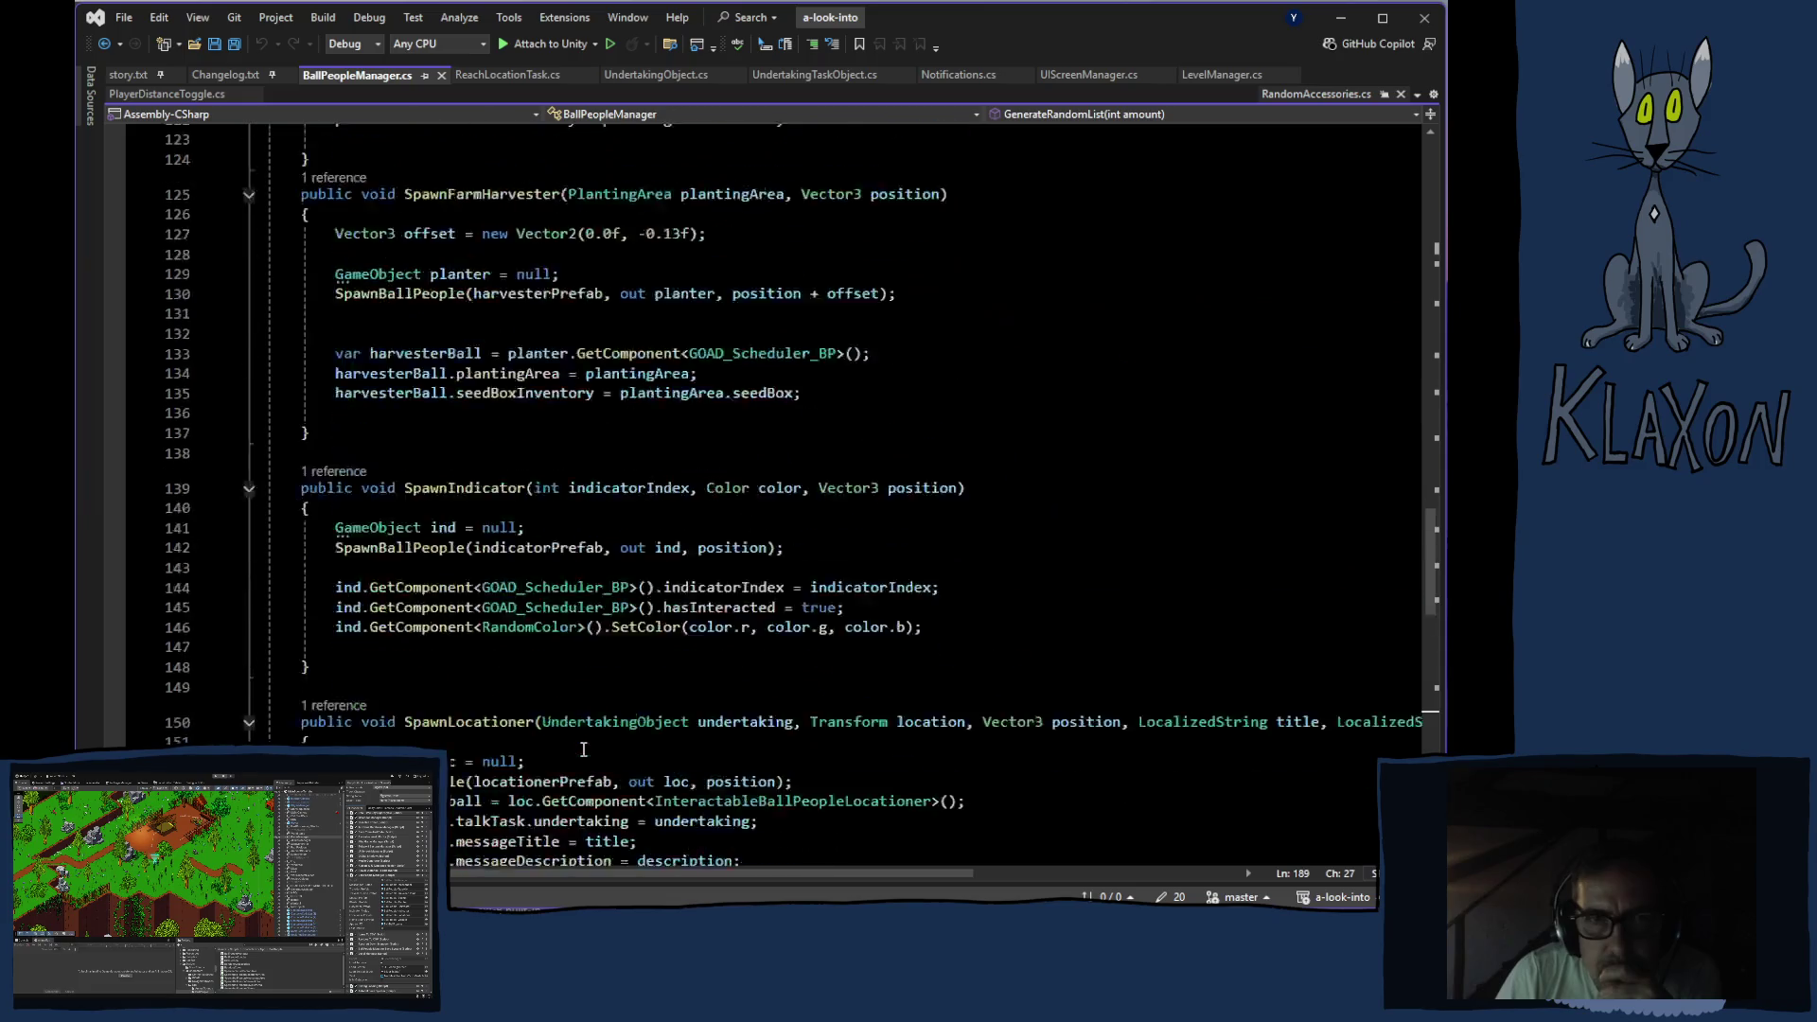
pyautogui.scroll(8, 590, 754)
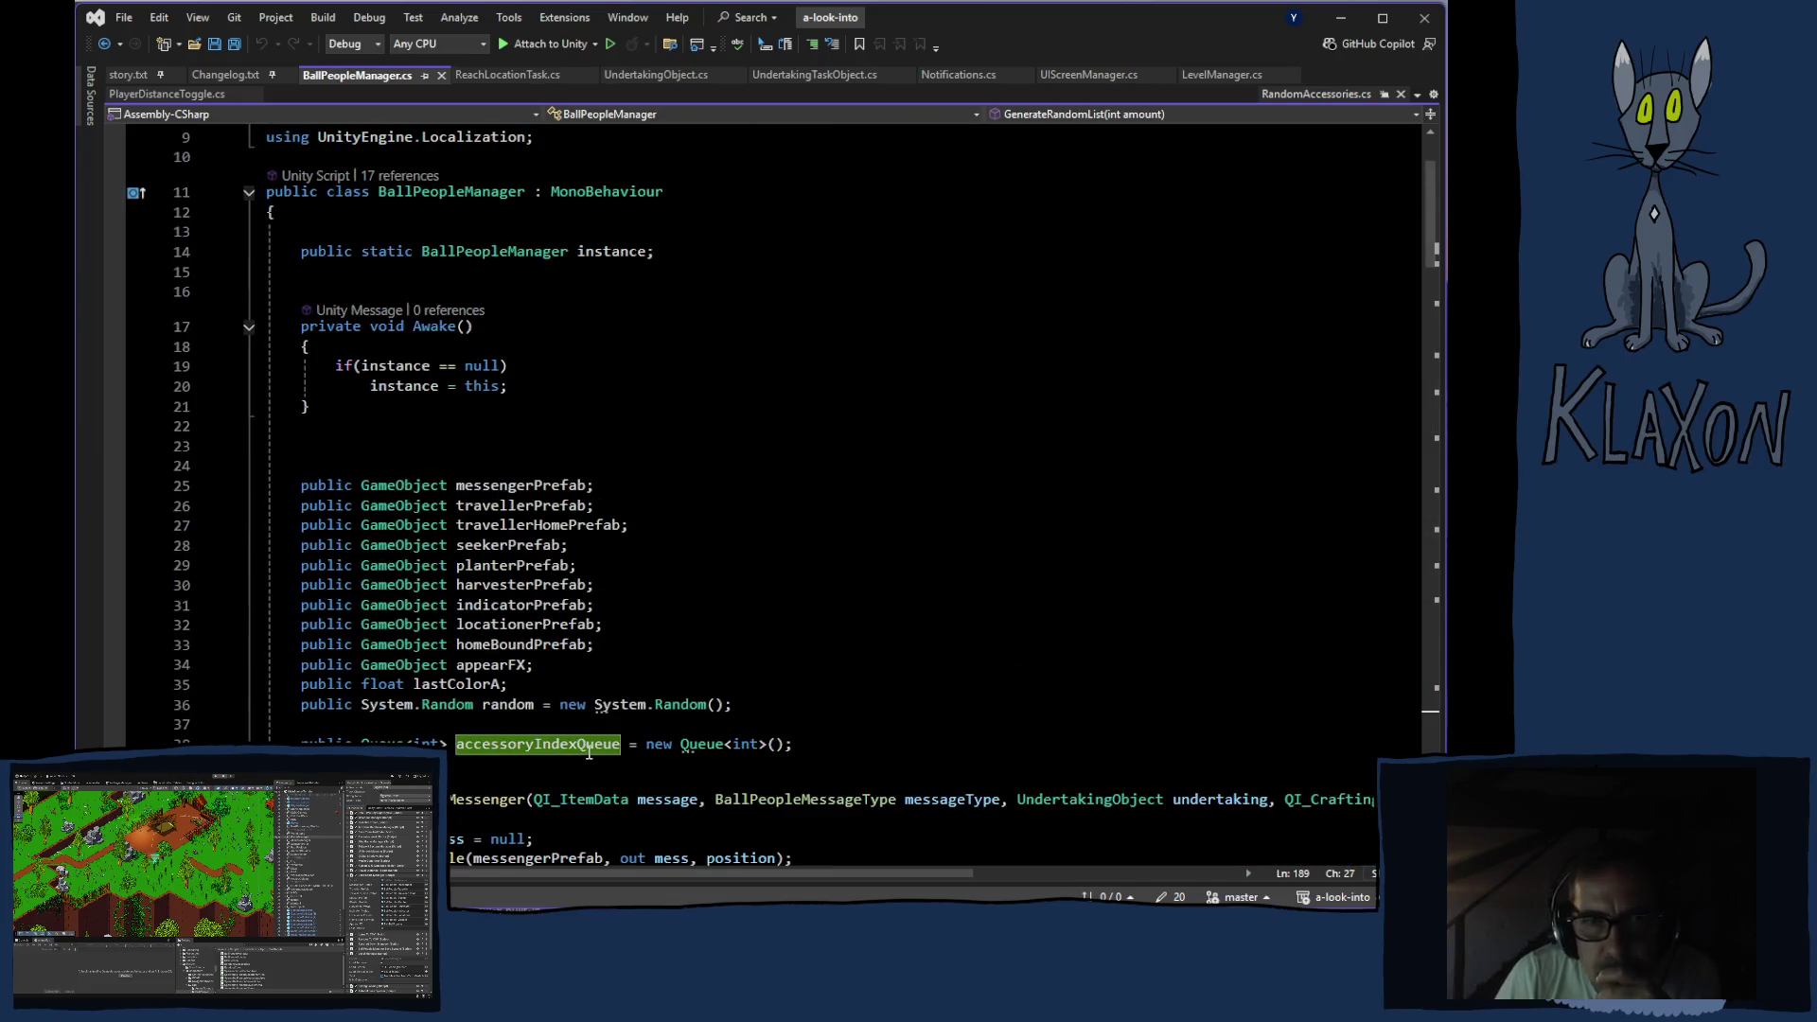
pyautogui.scroll(-14, 833, 613)
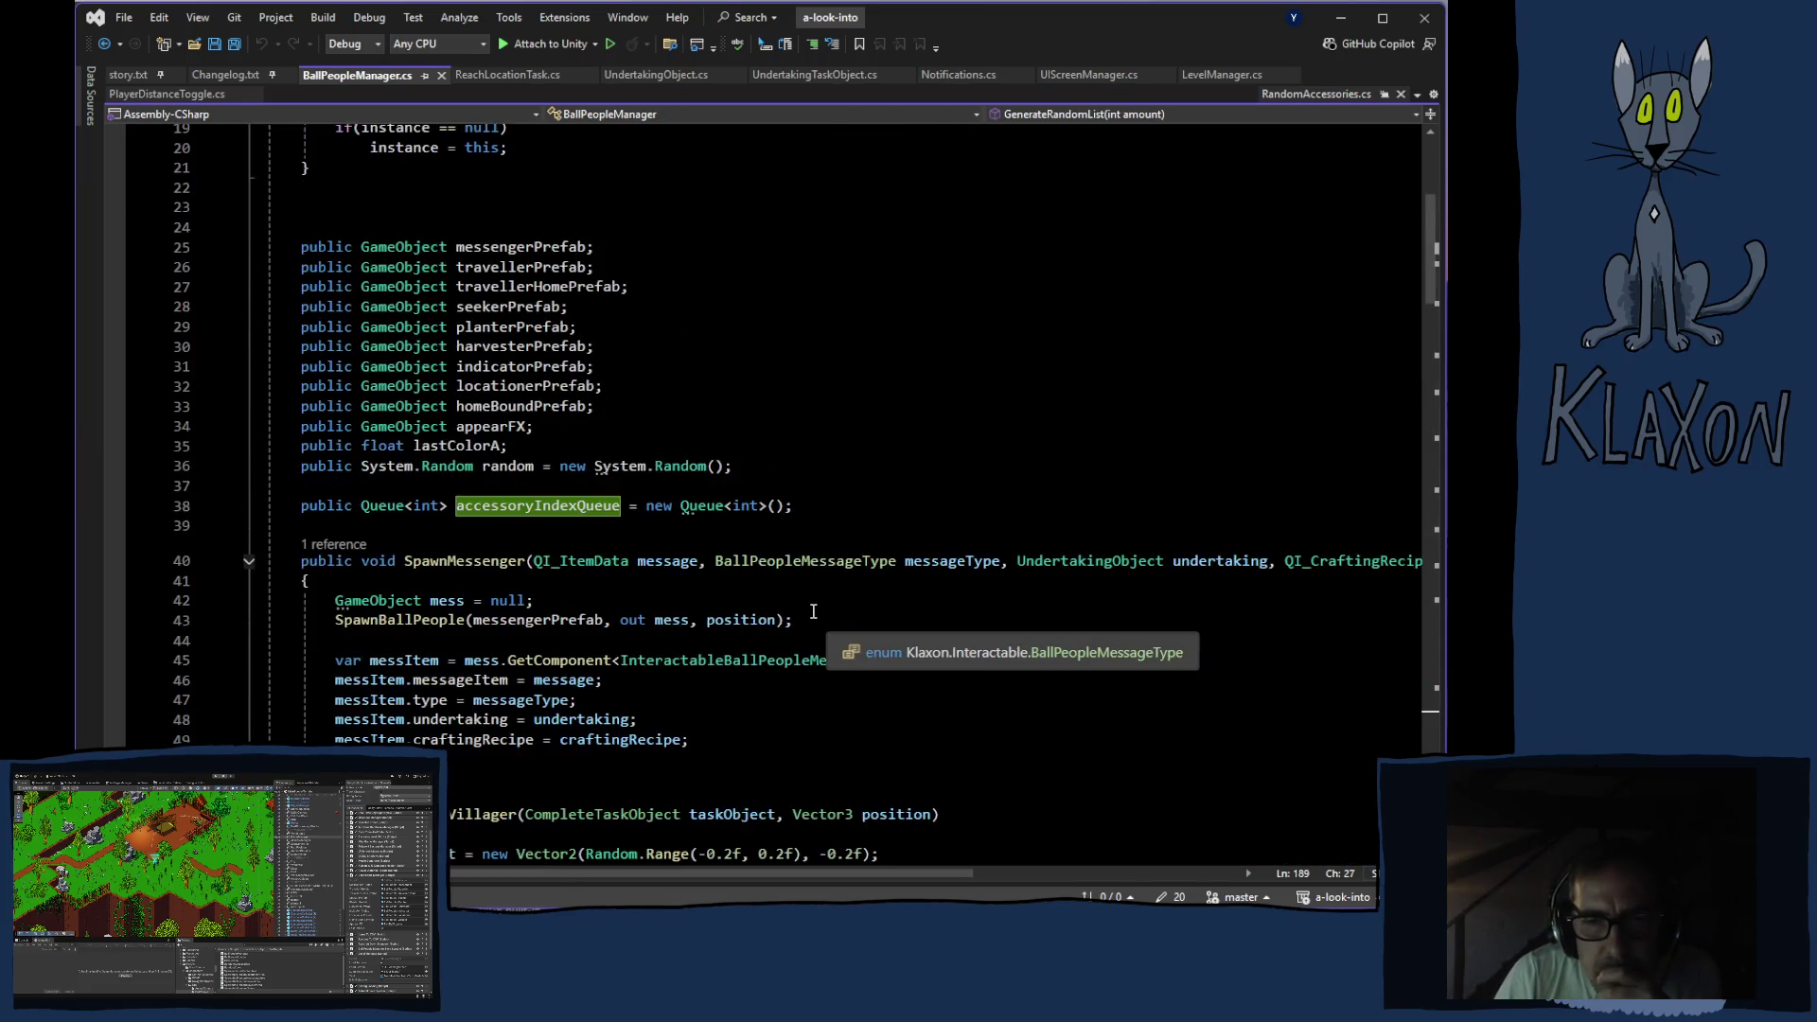
pyautogui.scroll(-20, 810, 610)
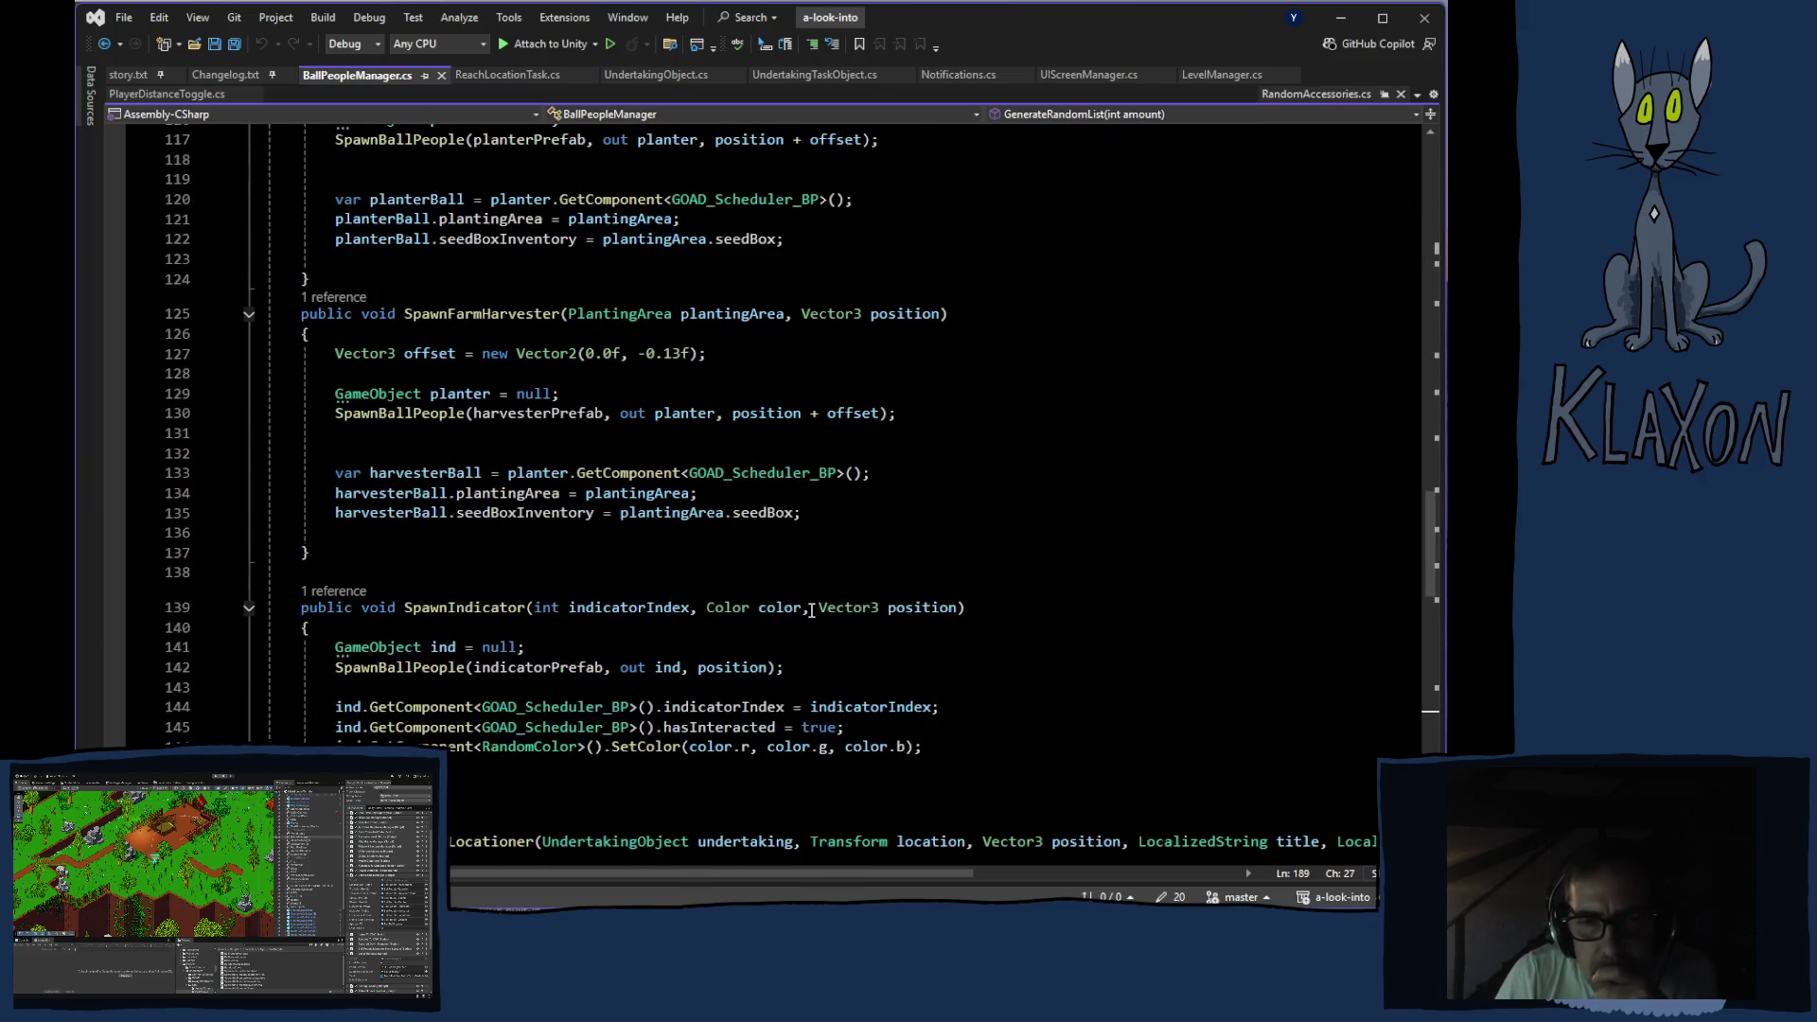
pyautogui.scroll(-11, 811, 611)
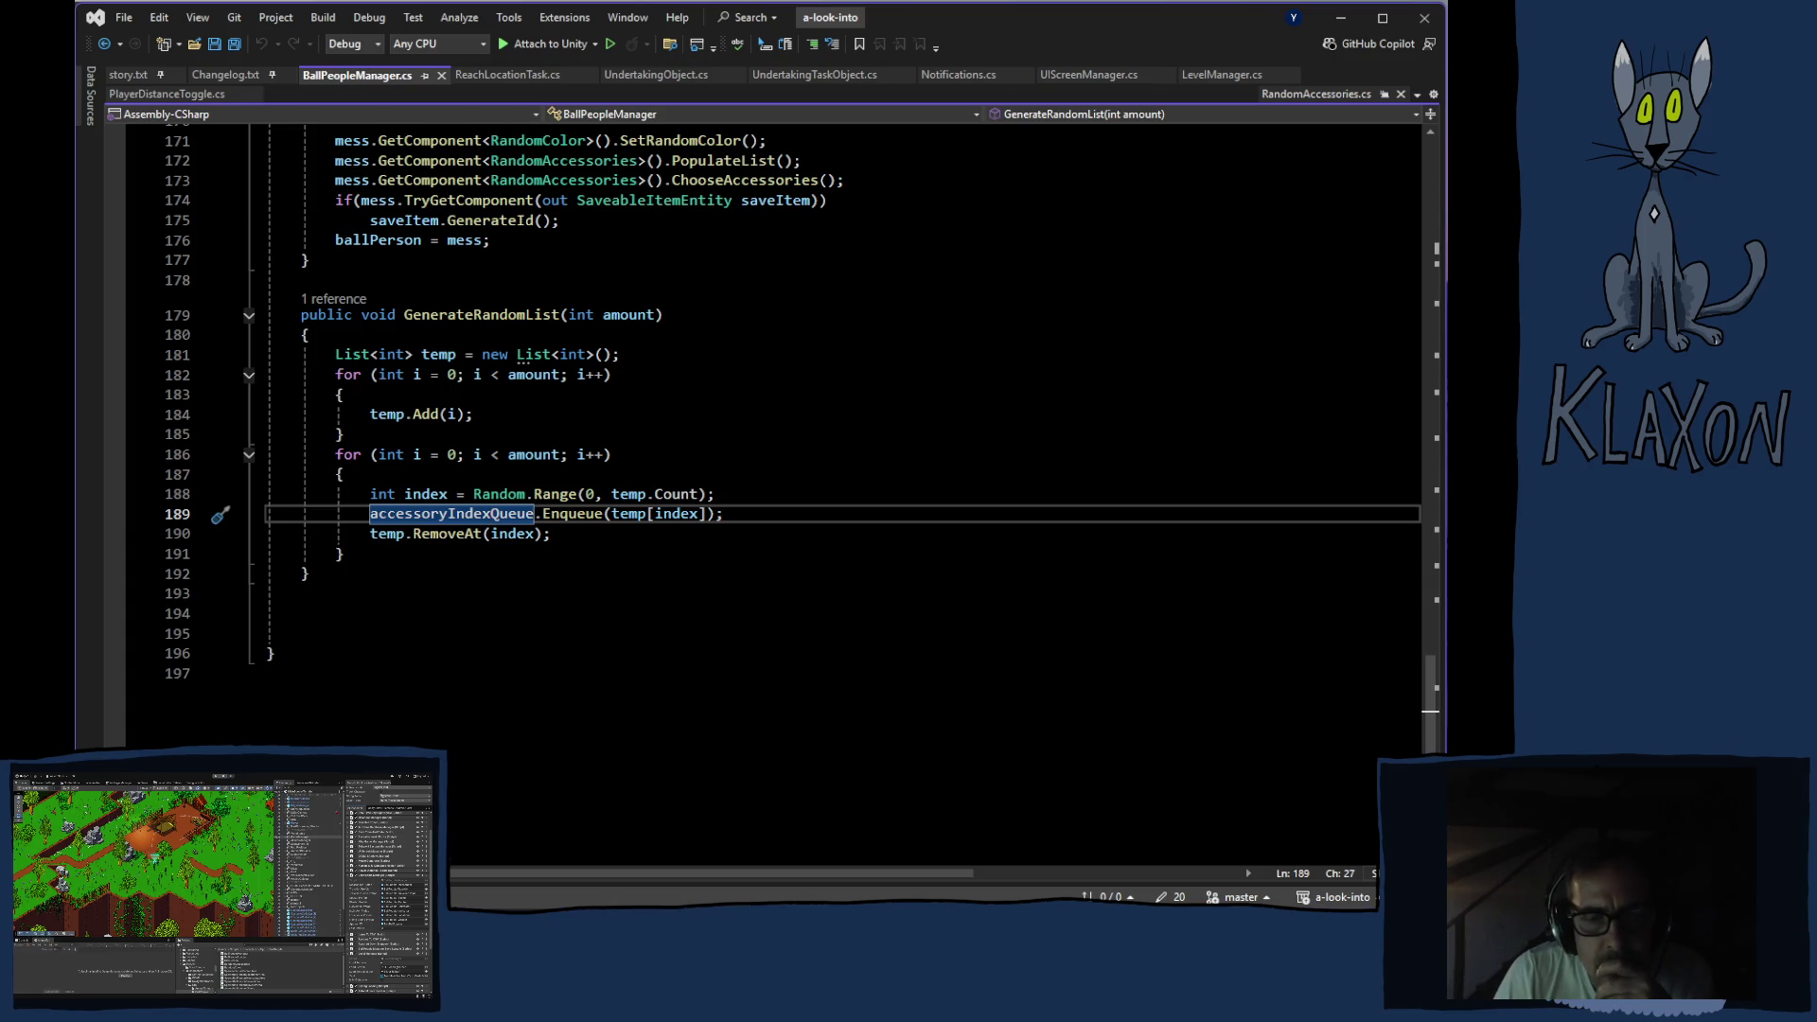
pyautogui.hotkey('alt', 'Tab')
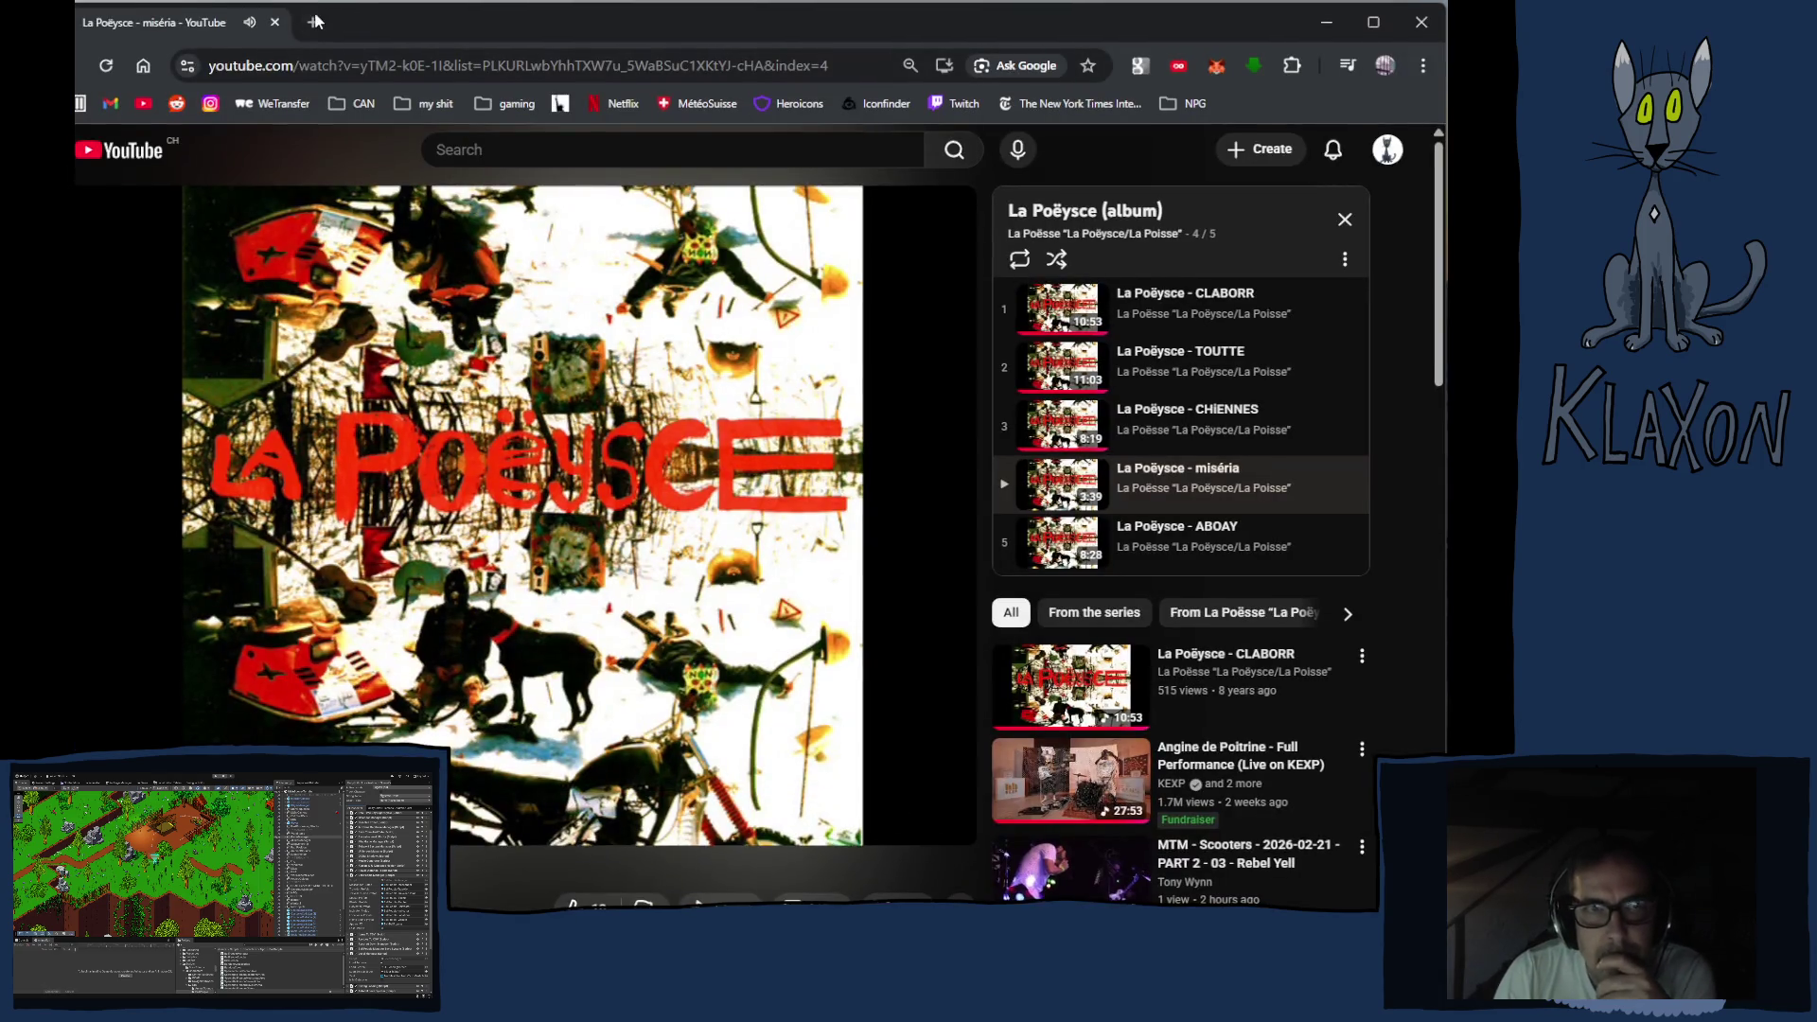
# In a new tab, search Google for 'unity queue move queued item to another queue index'
pyautogui.click(312, 21)
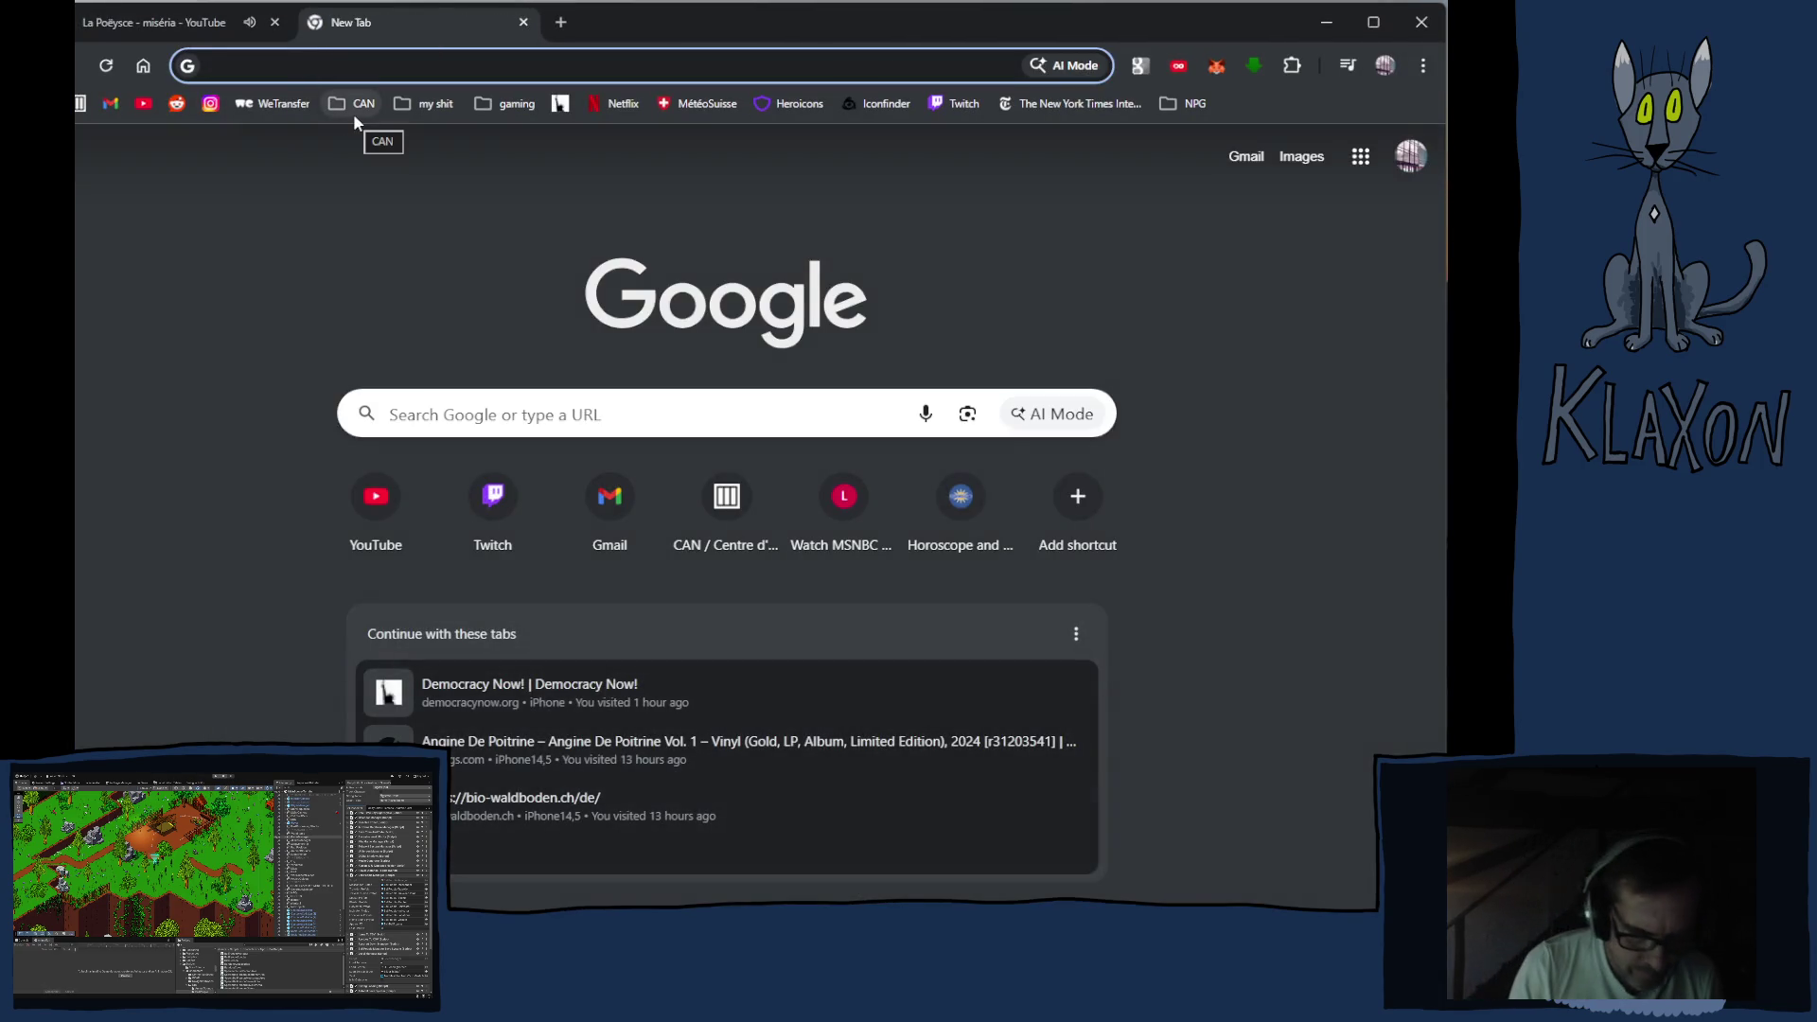
pyautogui.write('unity ')
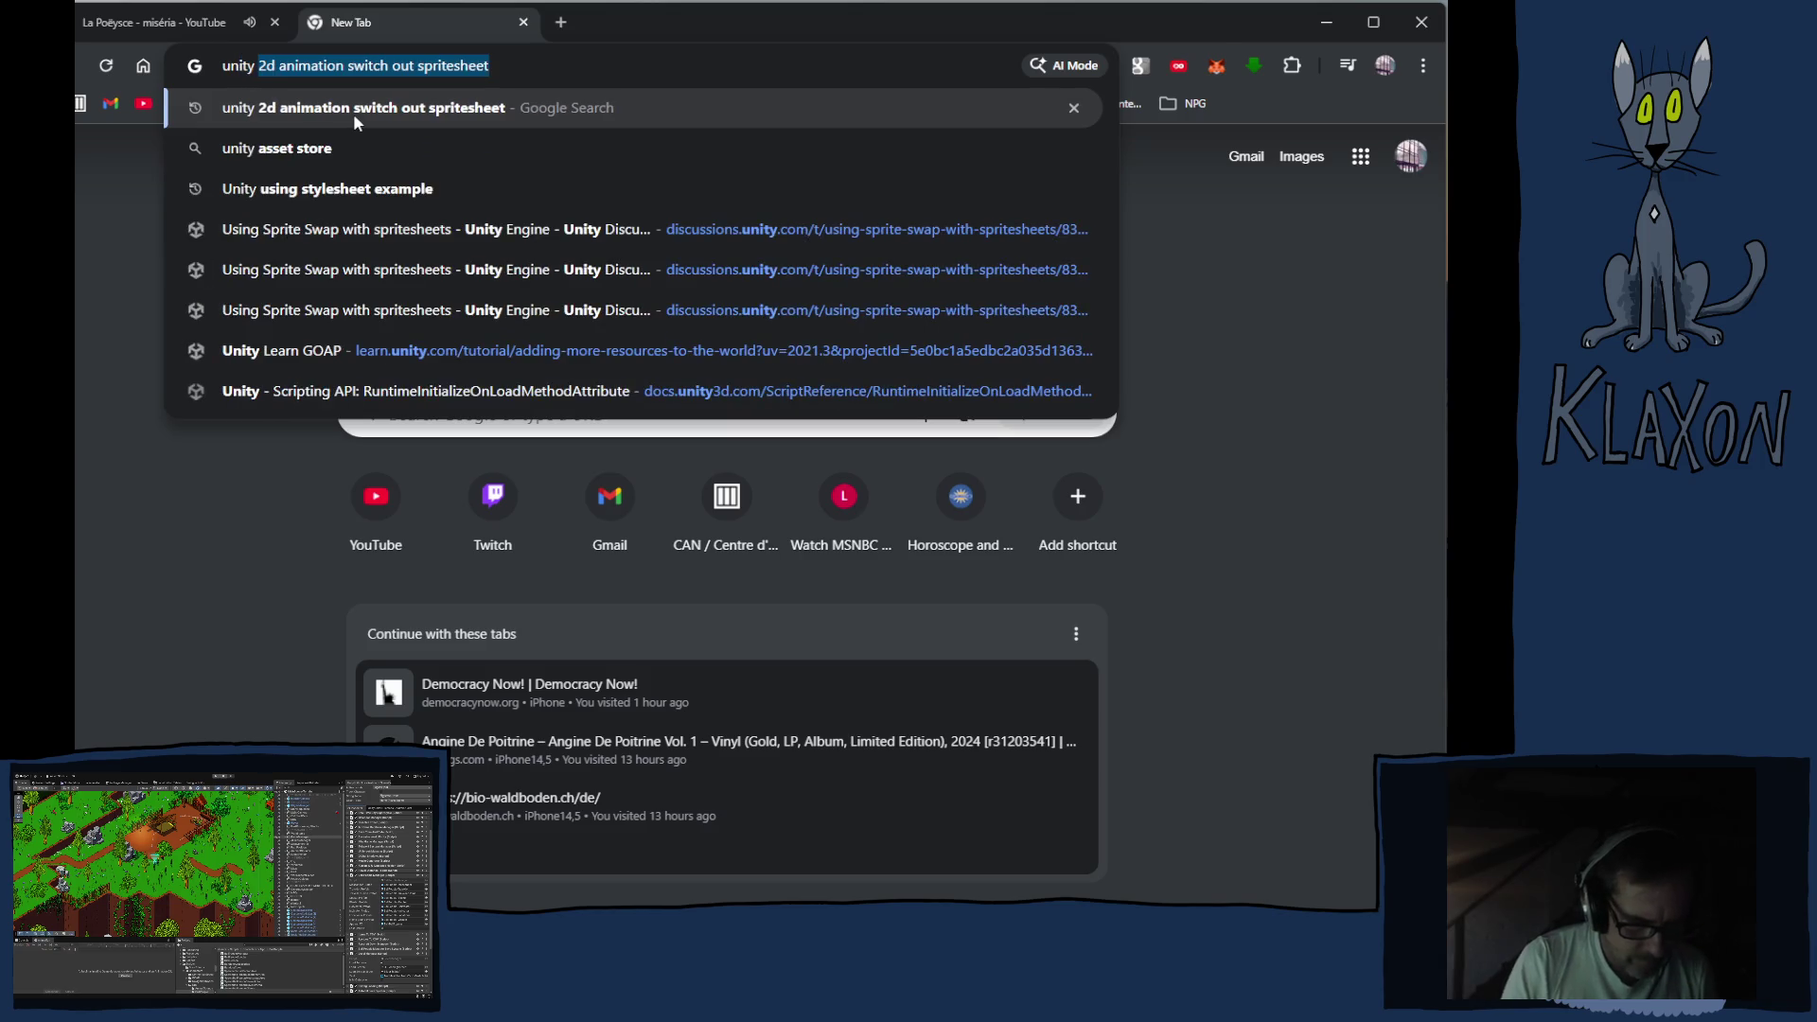
pyautogui.write('queuie')
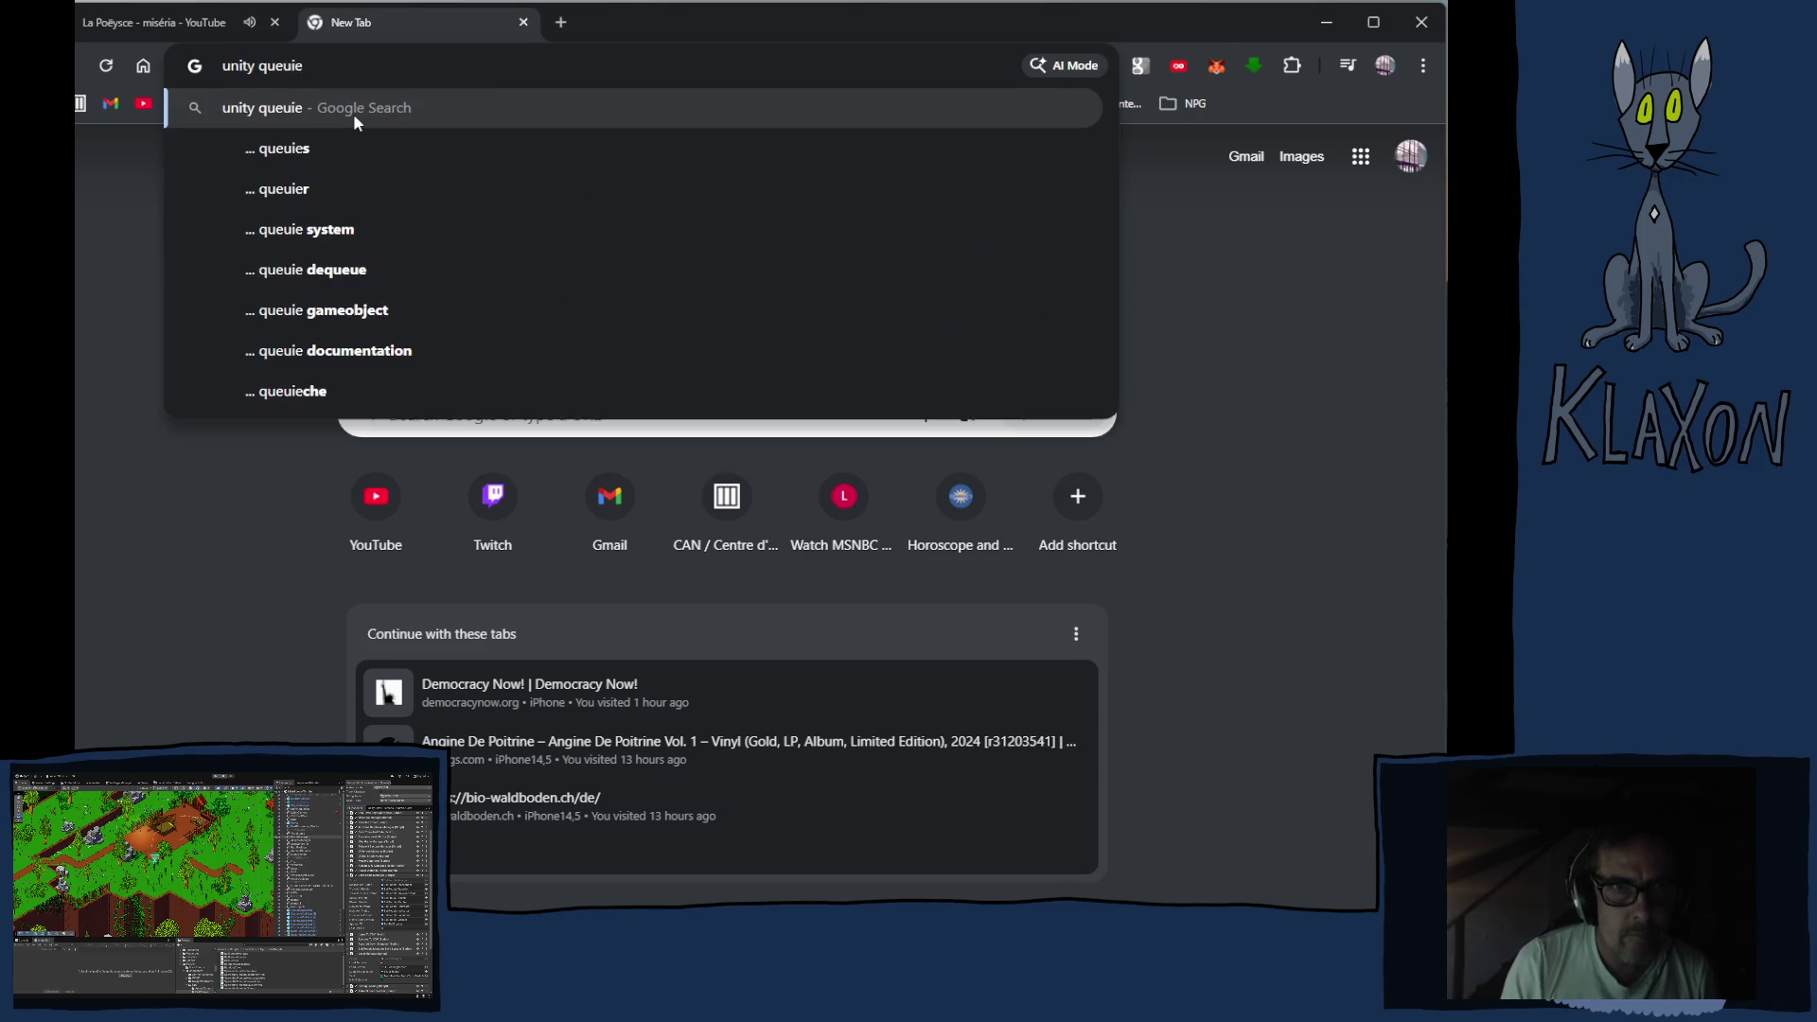
pyautogui.press('BackSpace')
pyautogui.press('BackSpace')
pyautogui.write('e')
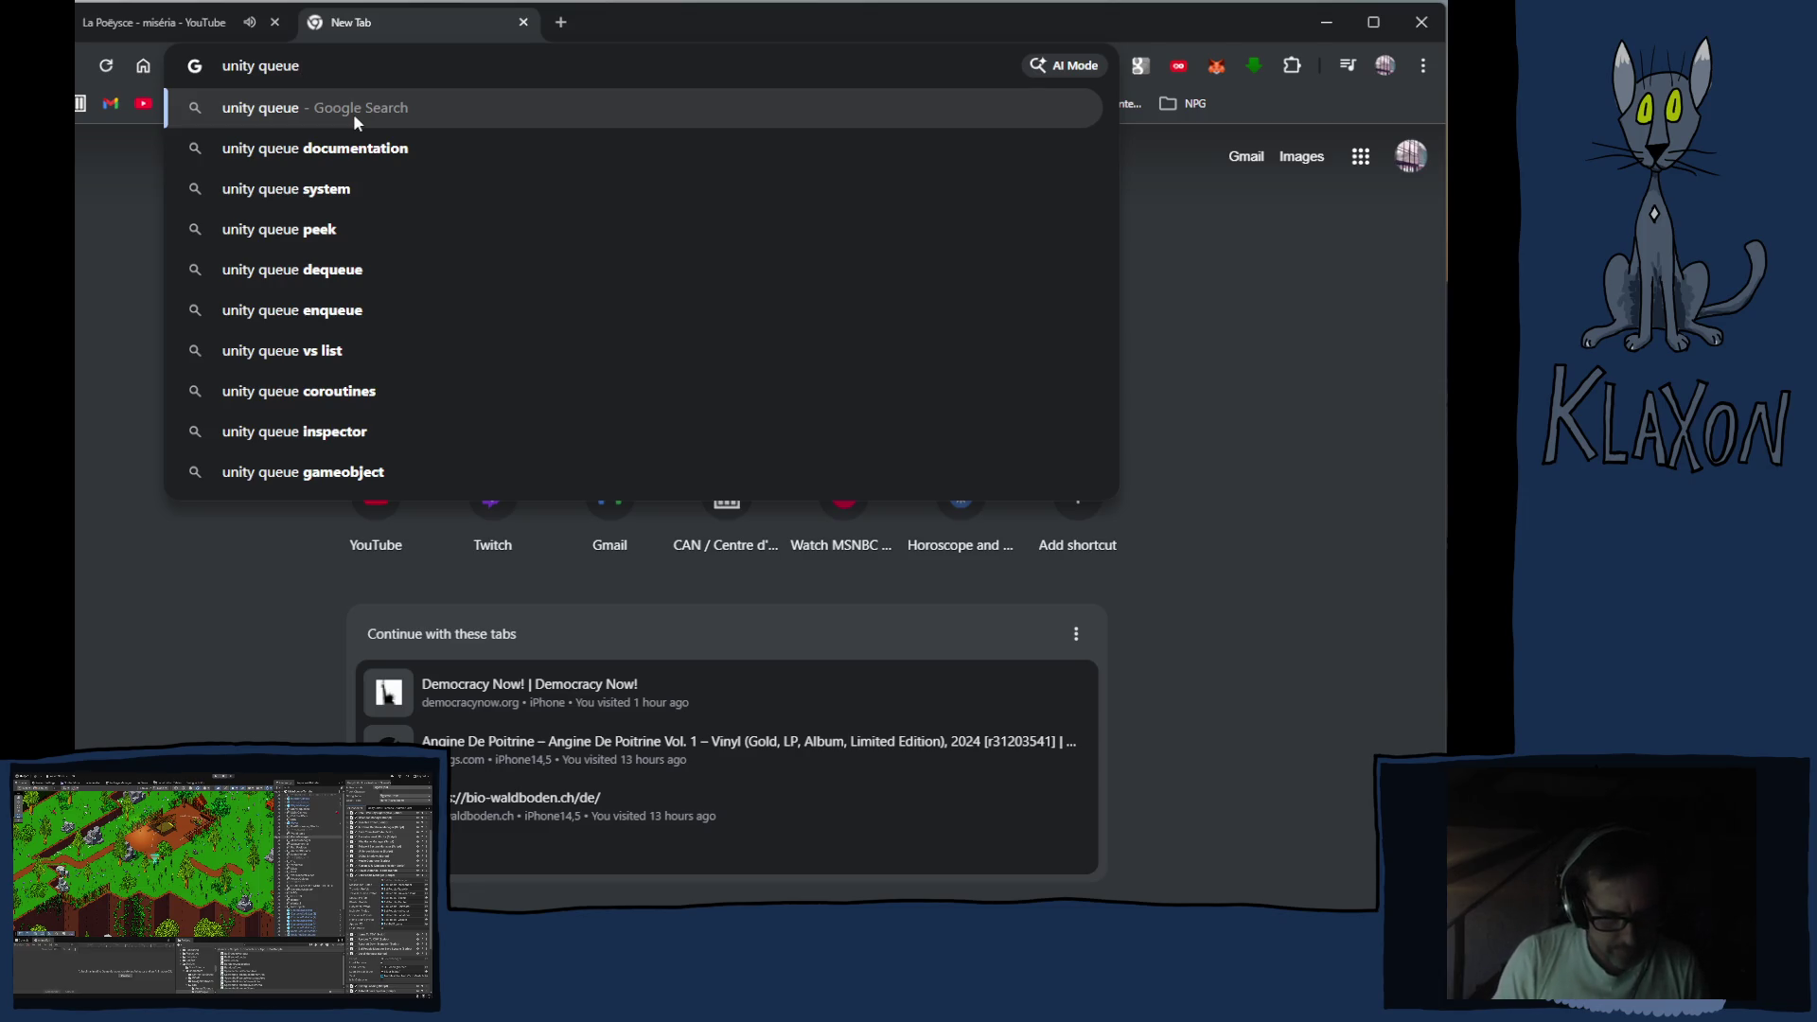
pyautogui.write(' mo')
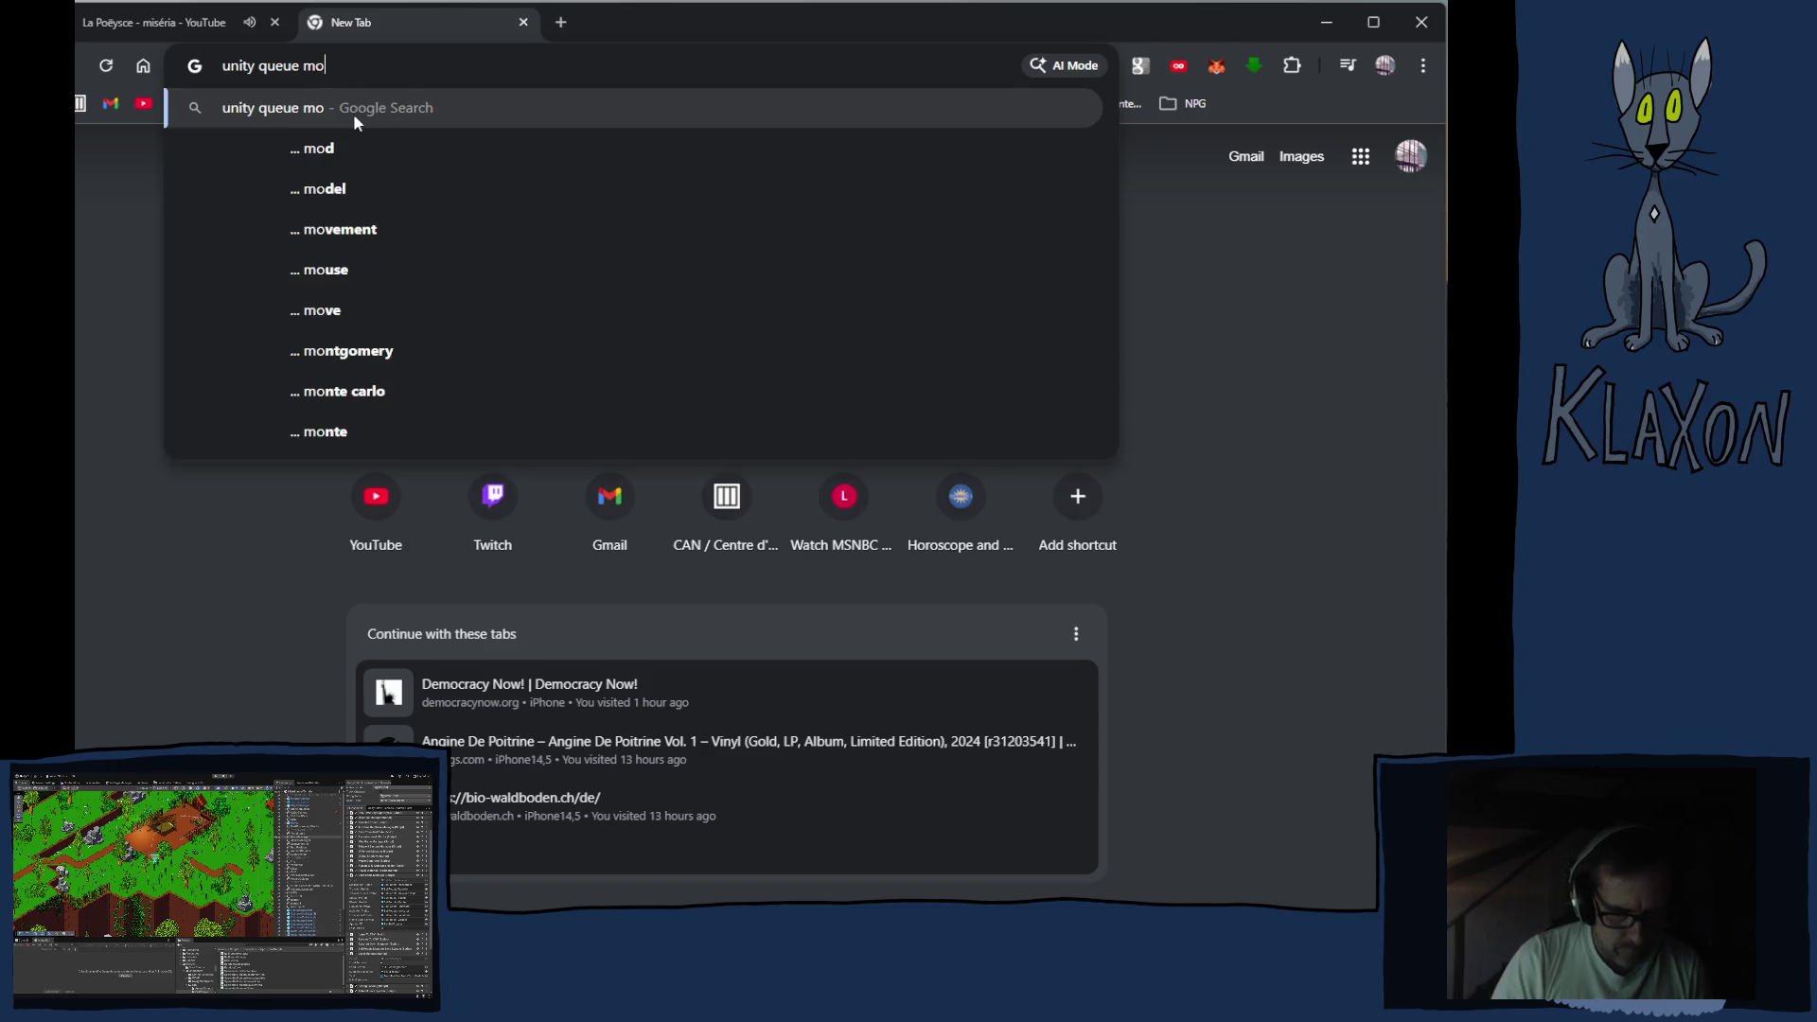
pyautogui.write('ve queue')
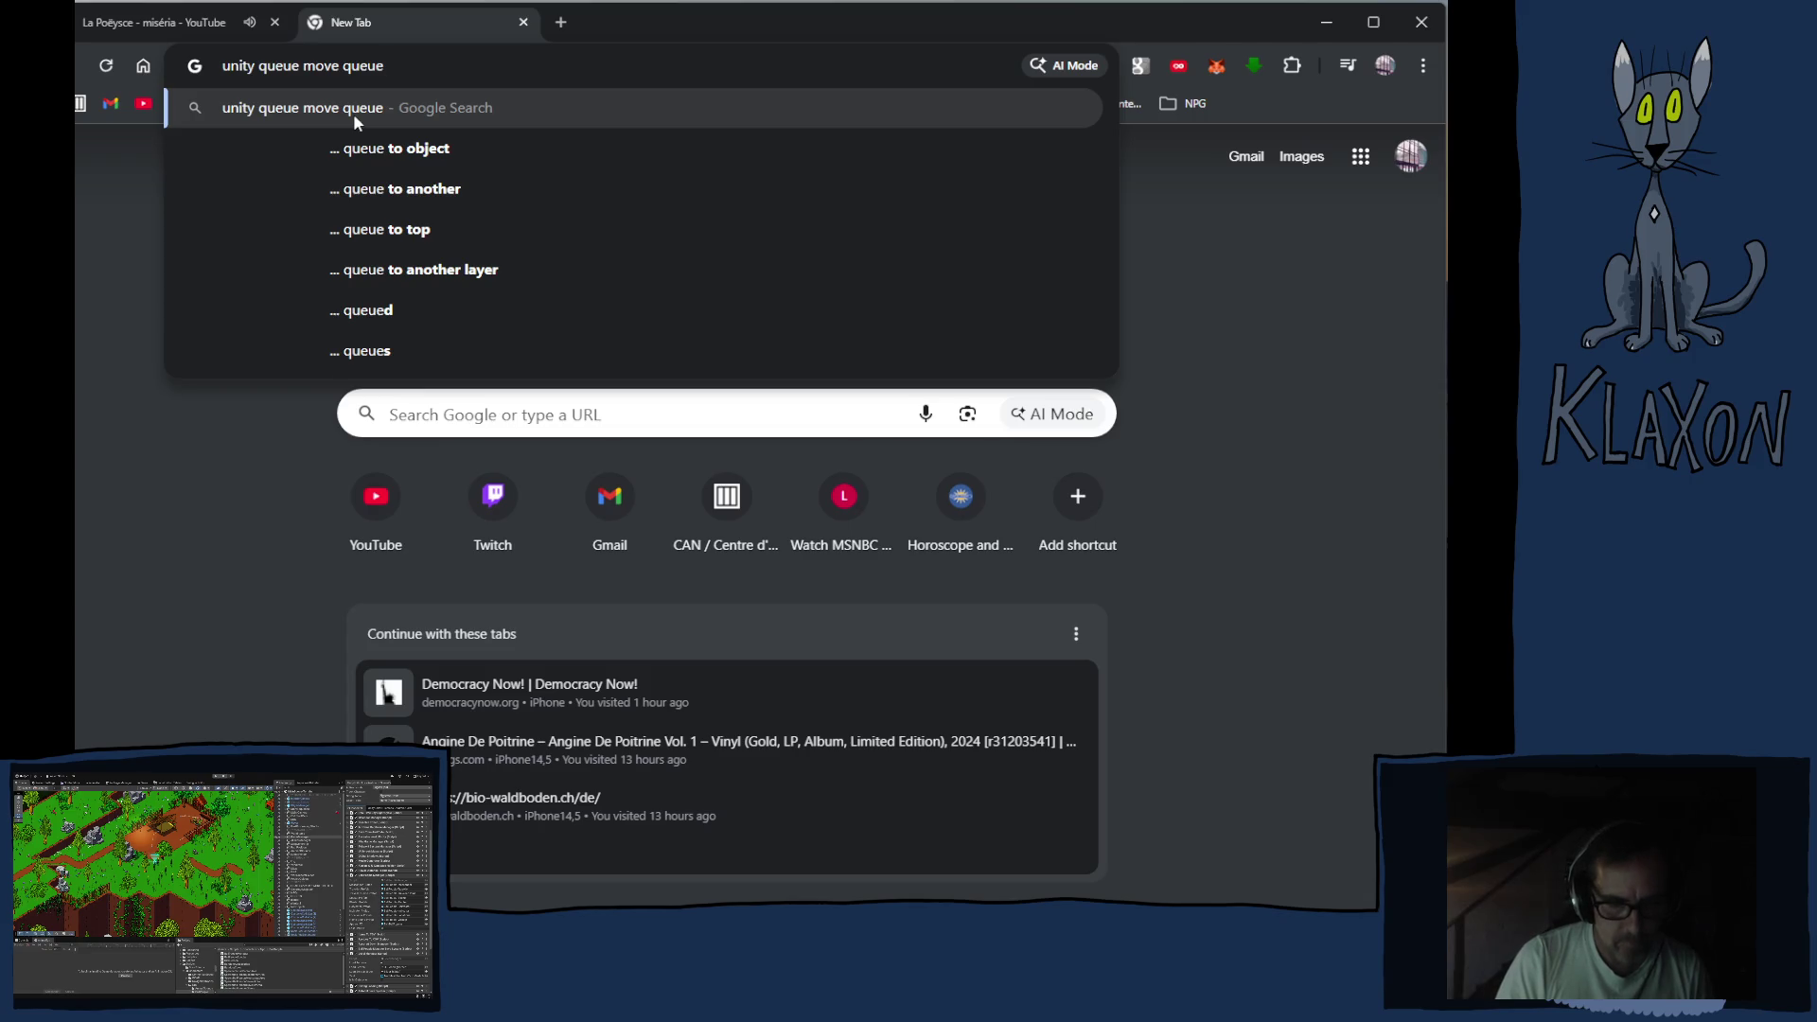
pyautogui.press('BackSpace')
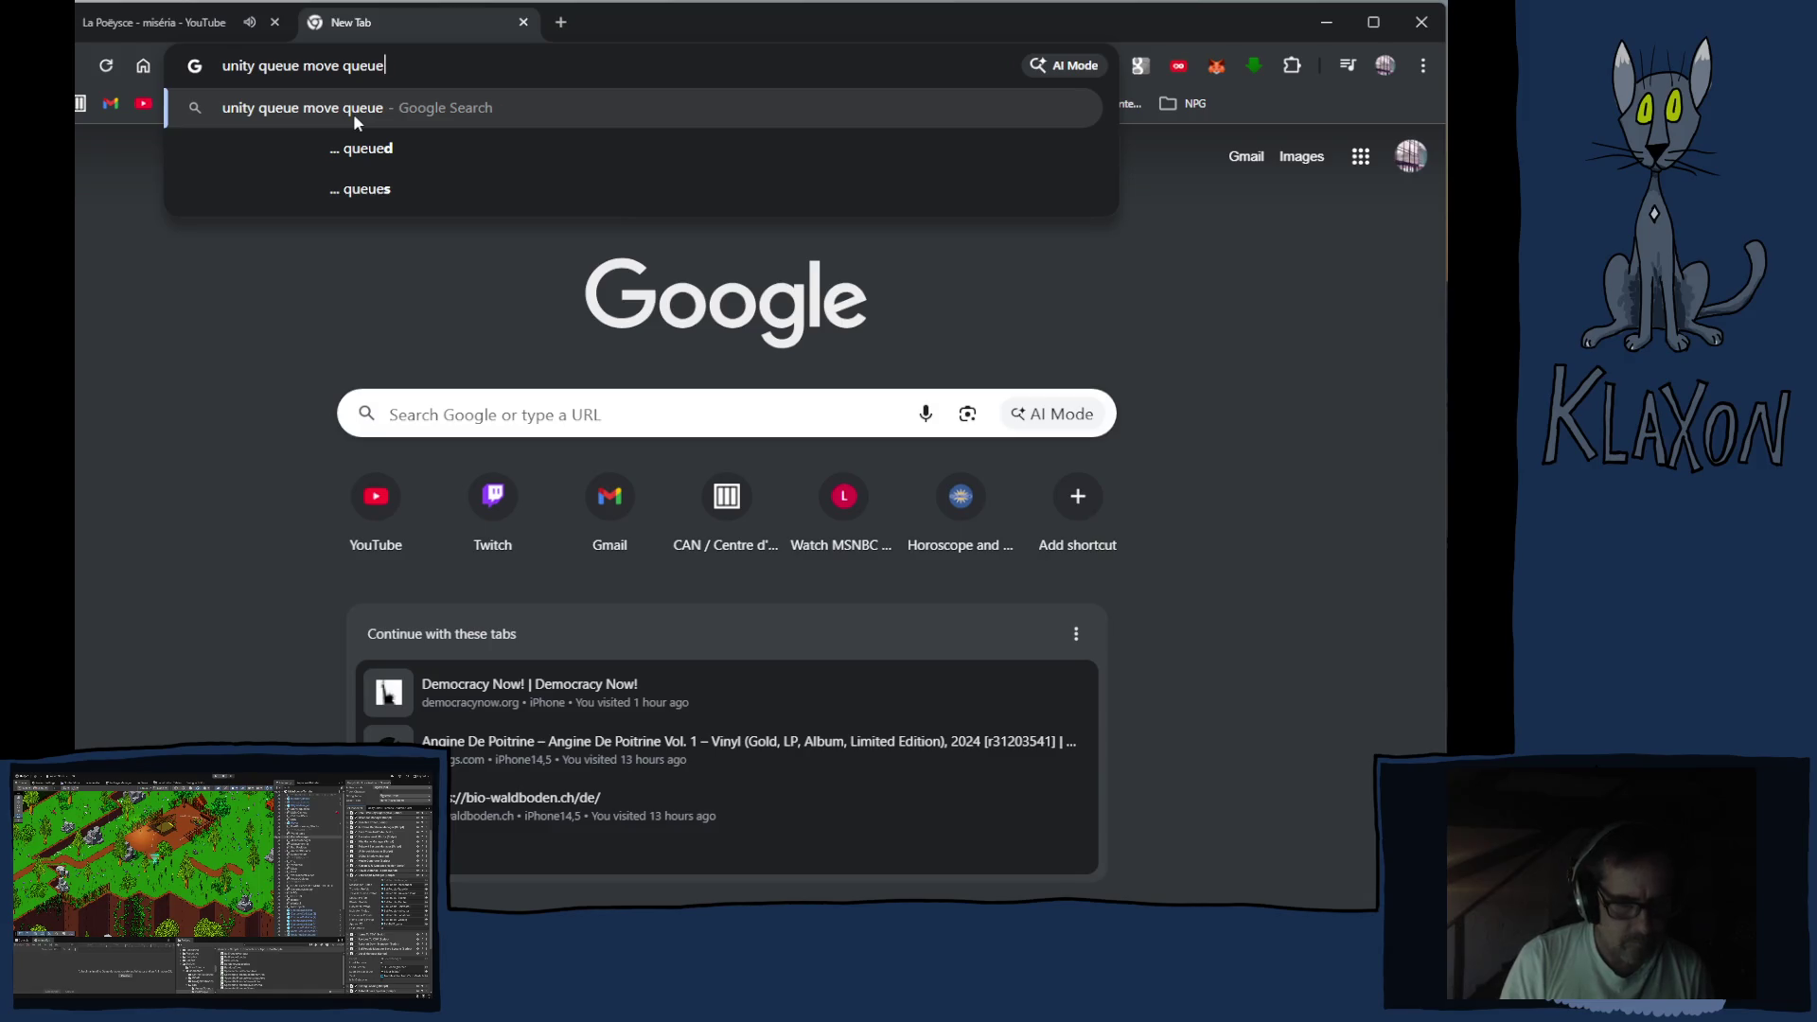
pyautogui.write('d')
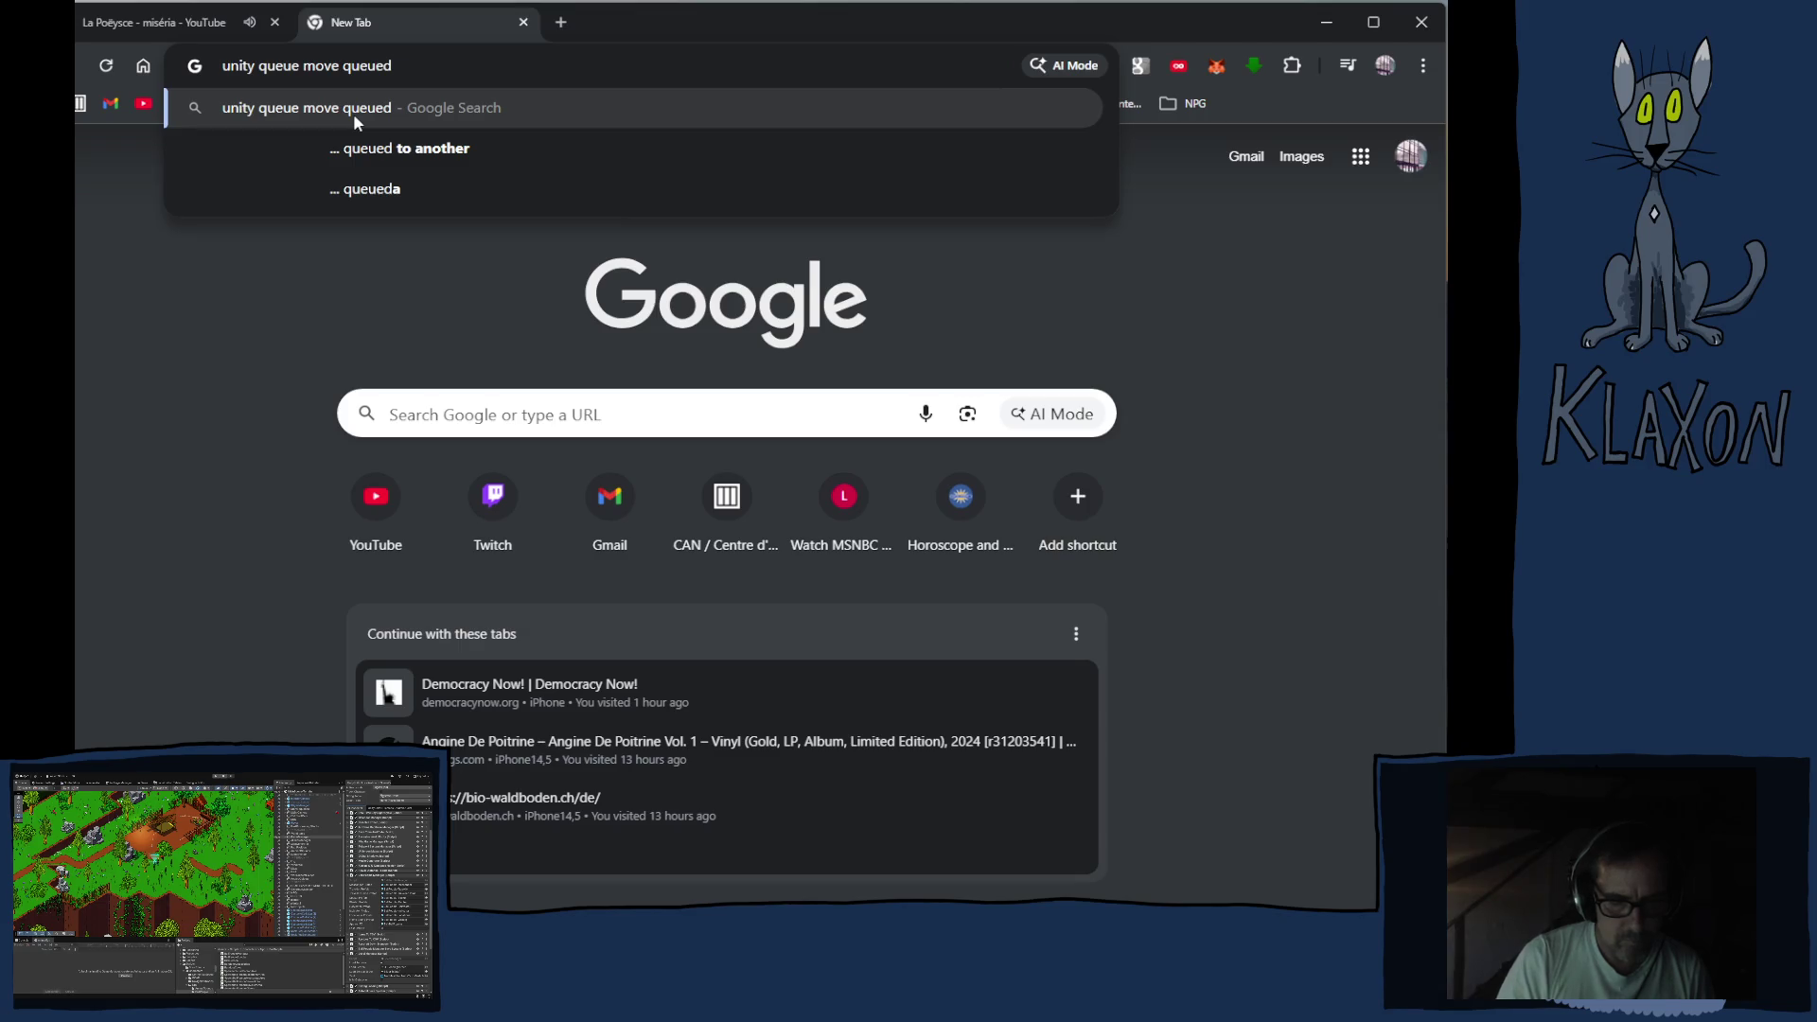
pyautogui.write('item to anoth')
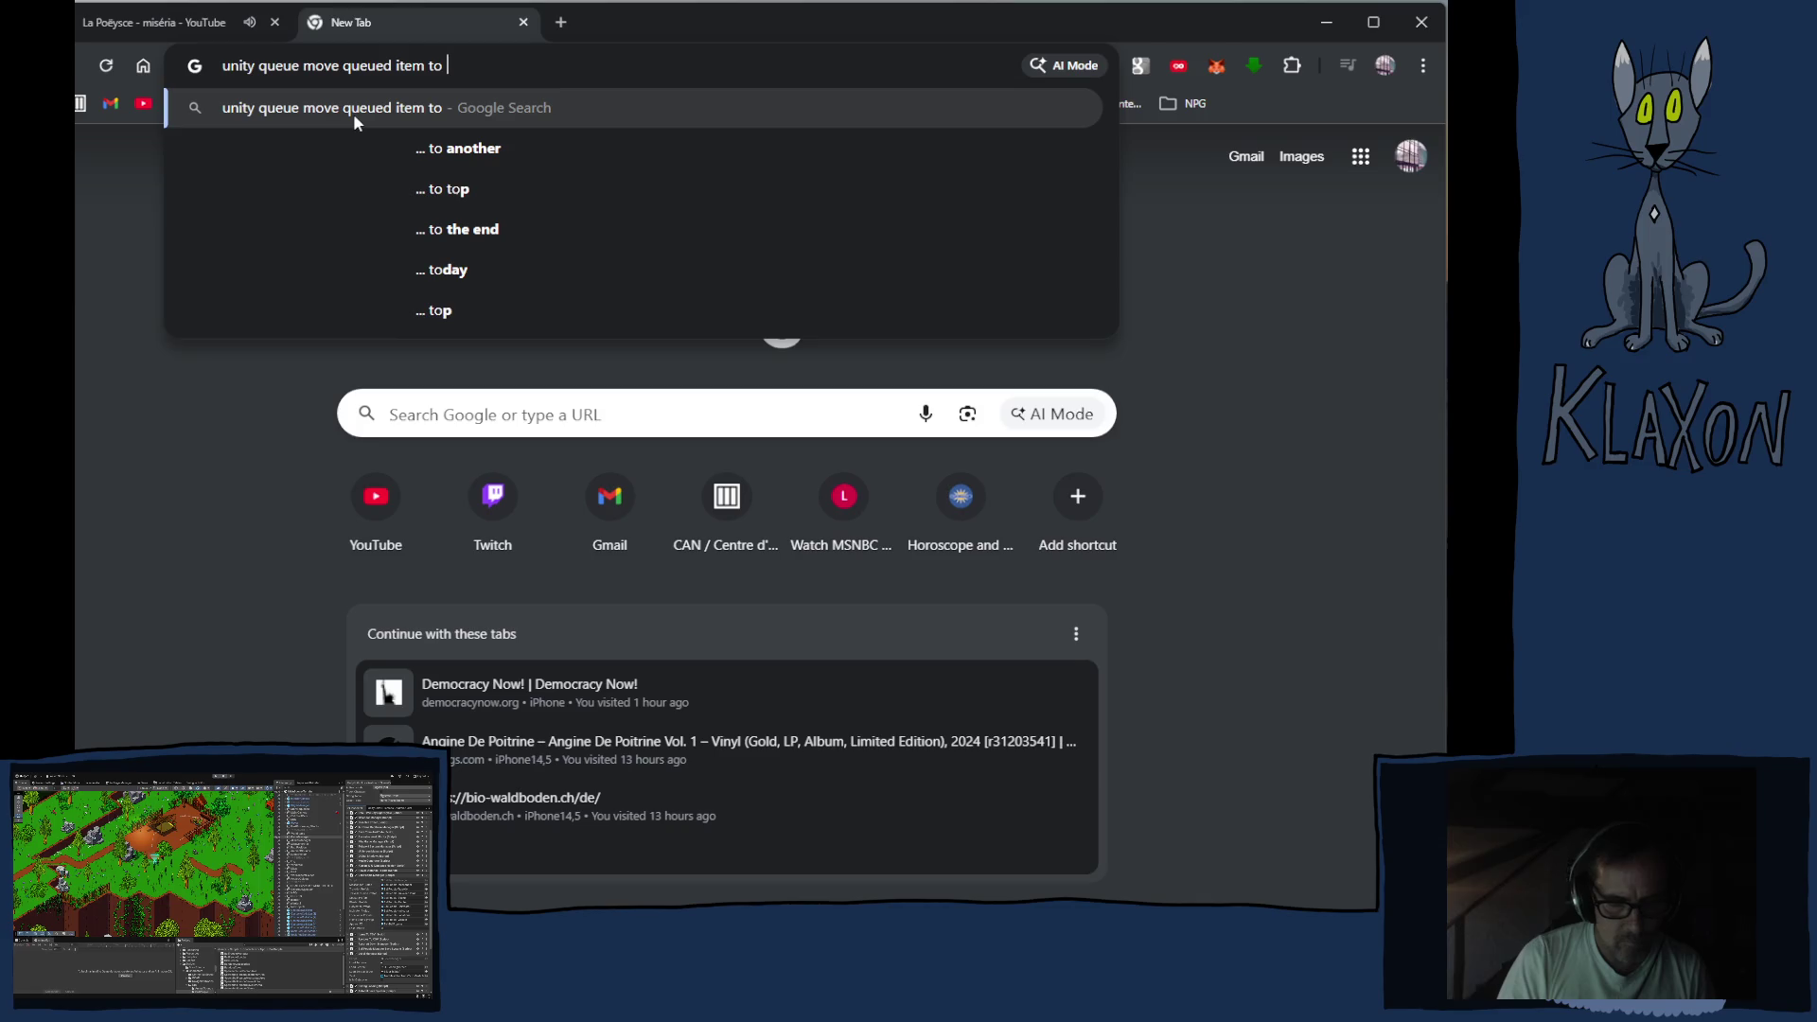
pyautogui.write('er')
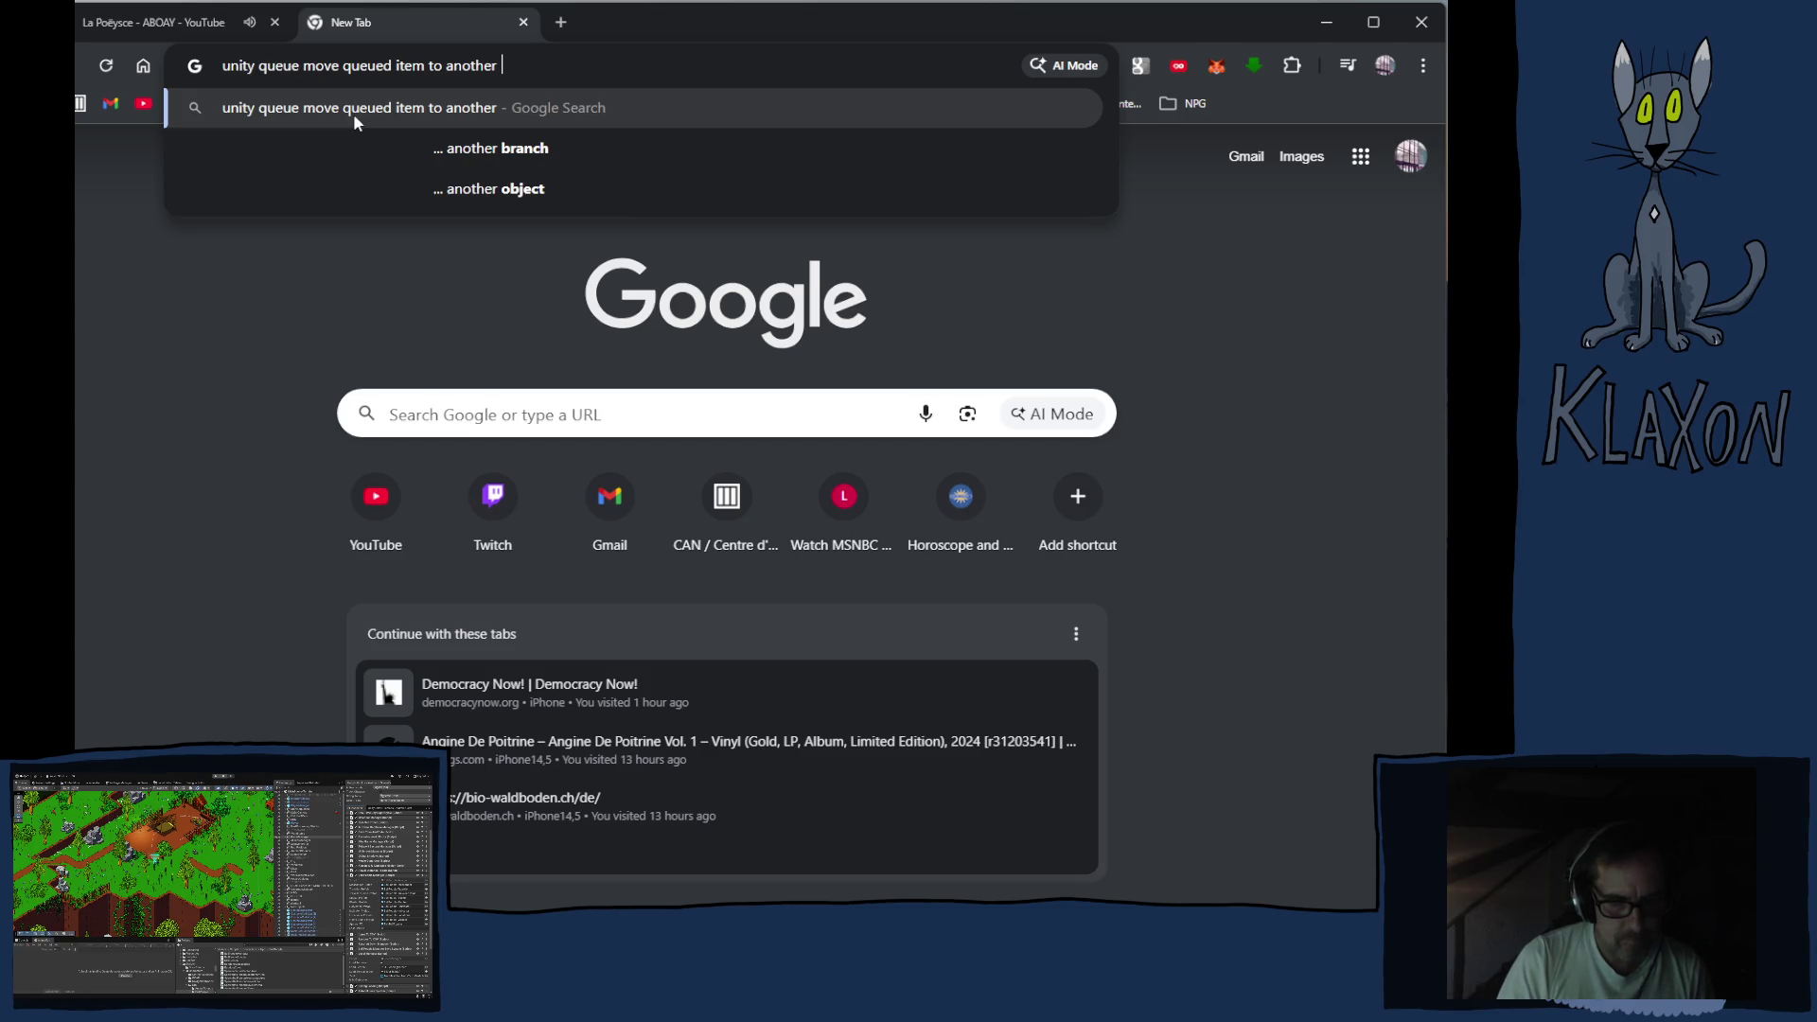
pyautogui.write('que')
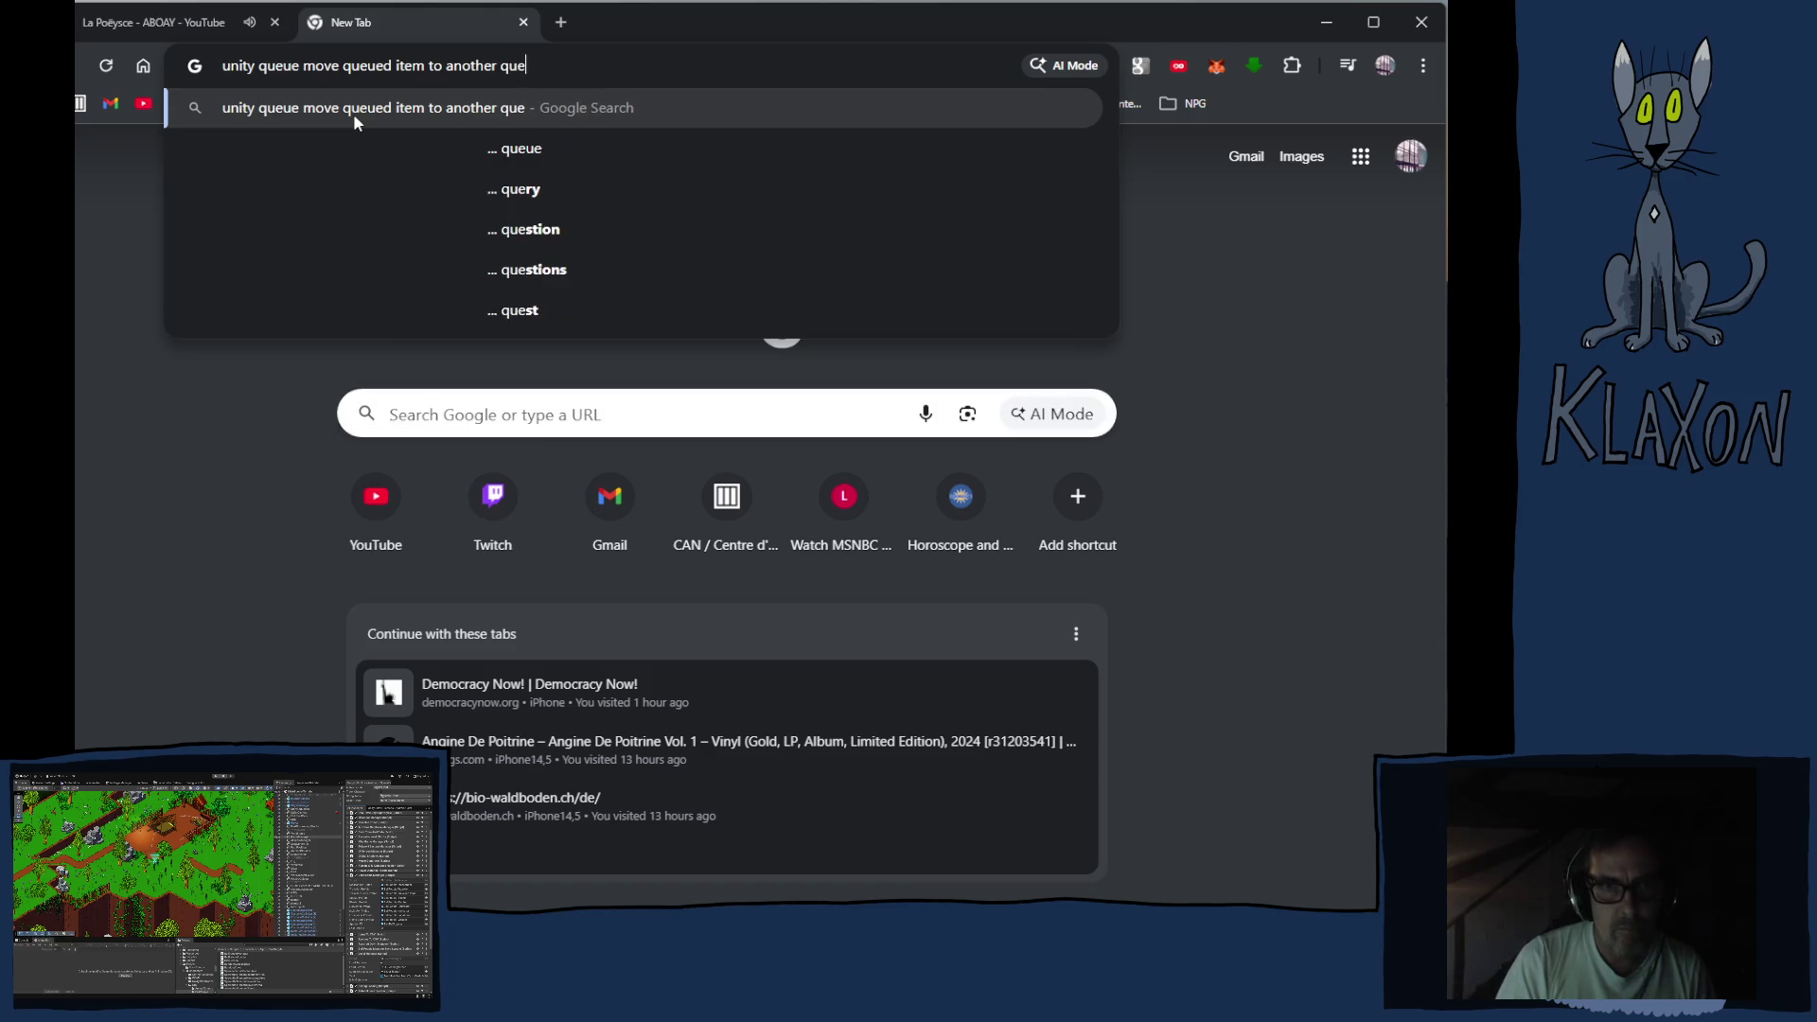
pyautogui.write('e')
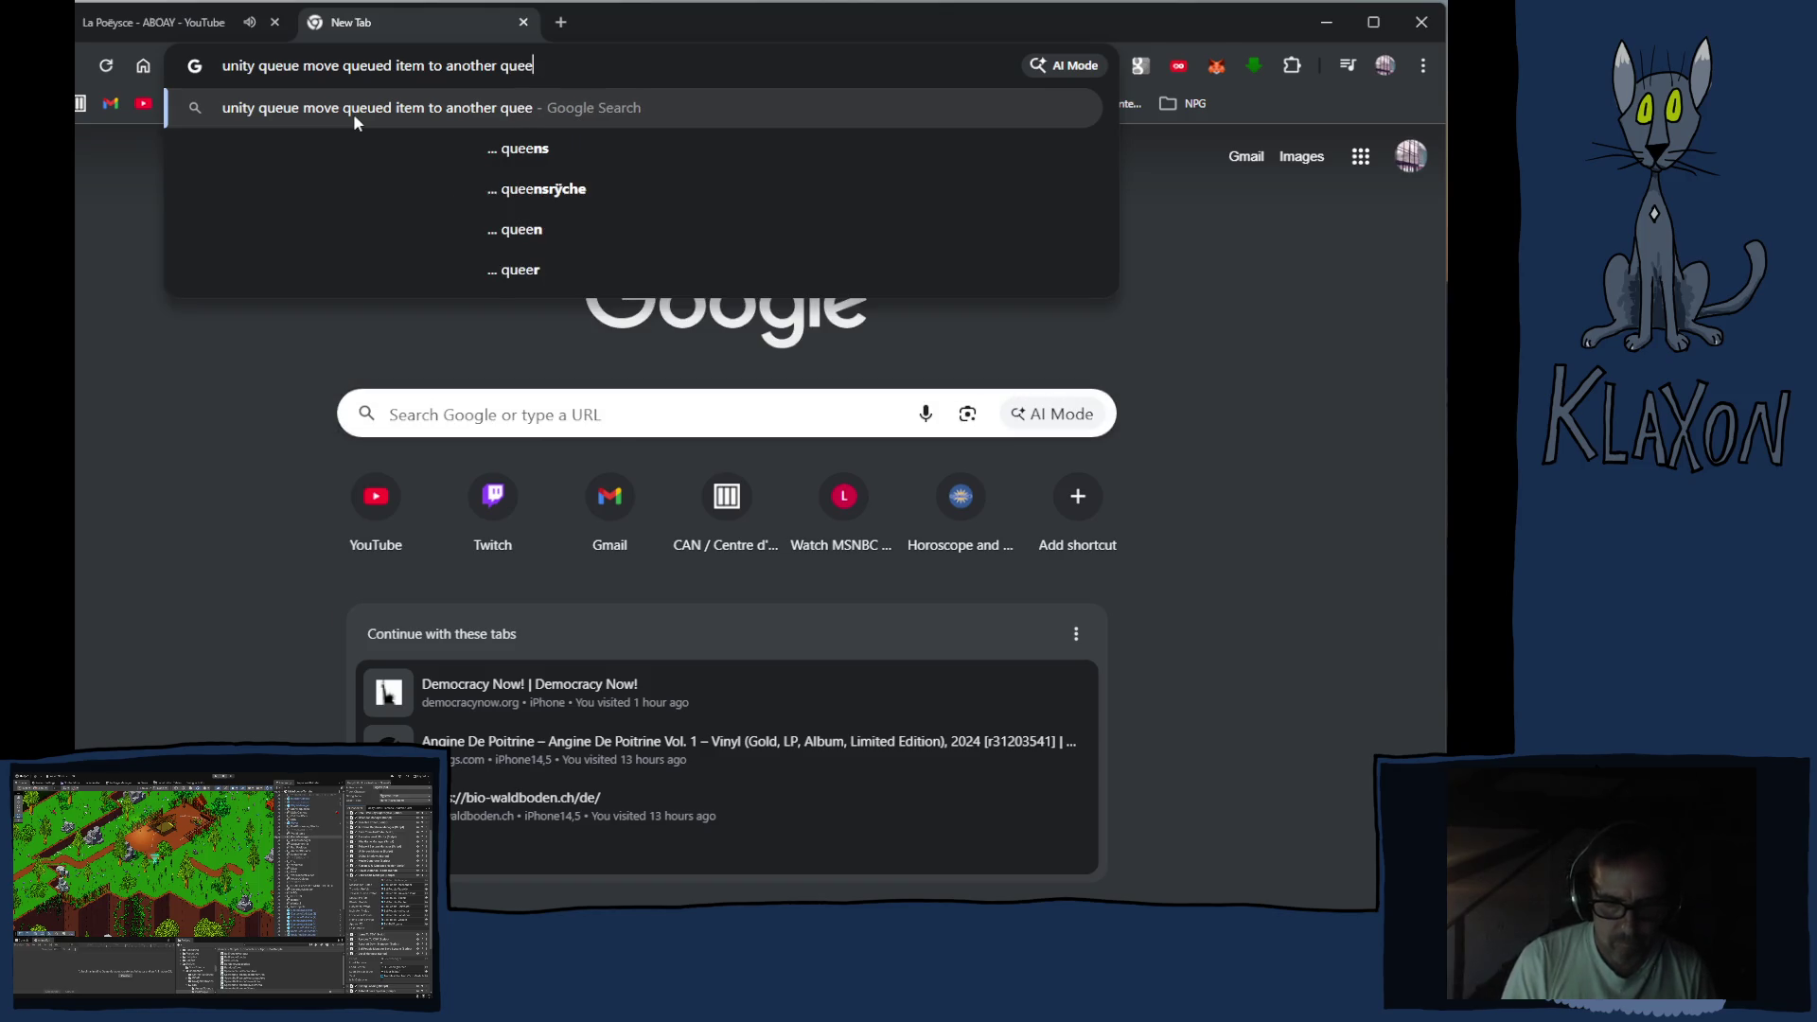
pyautogui.press('BackSpace')
pyautogui.write('ue index')
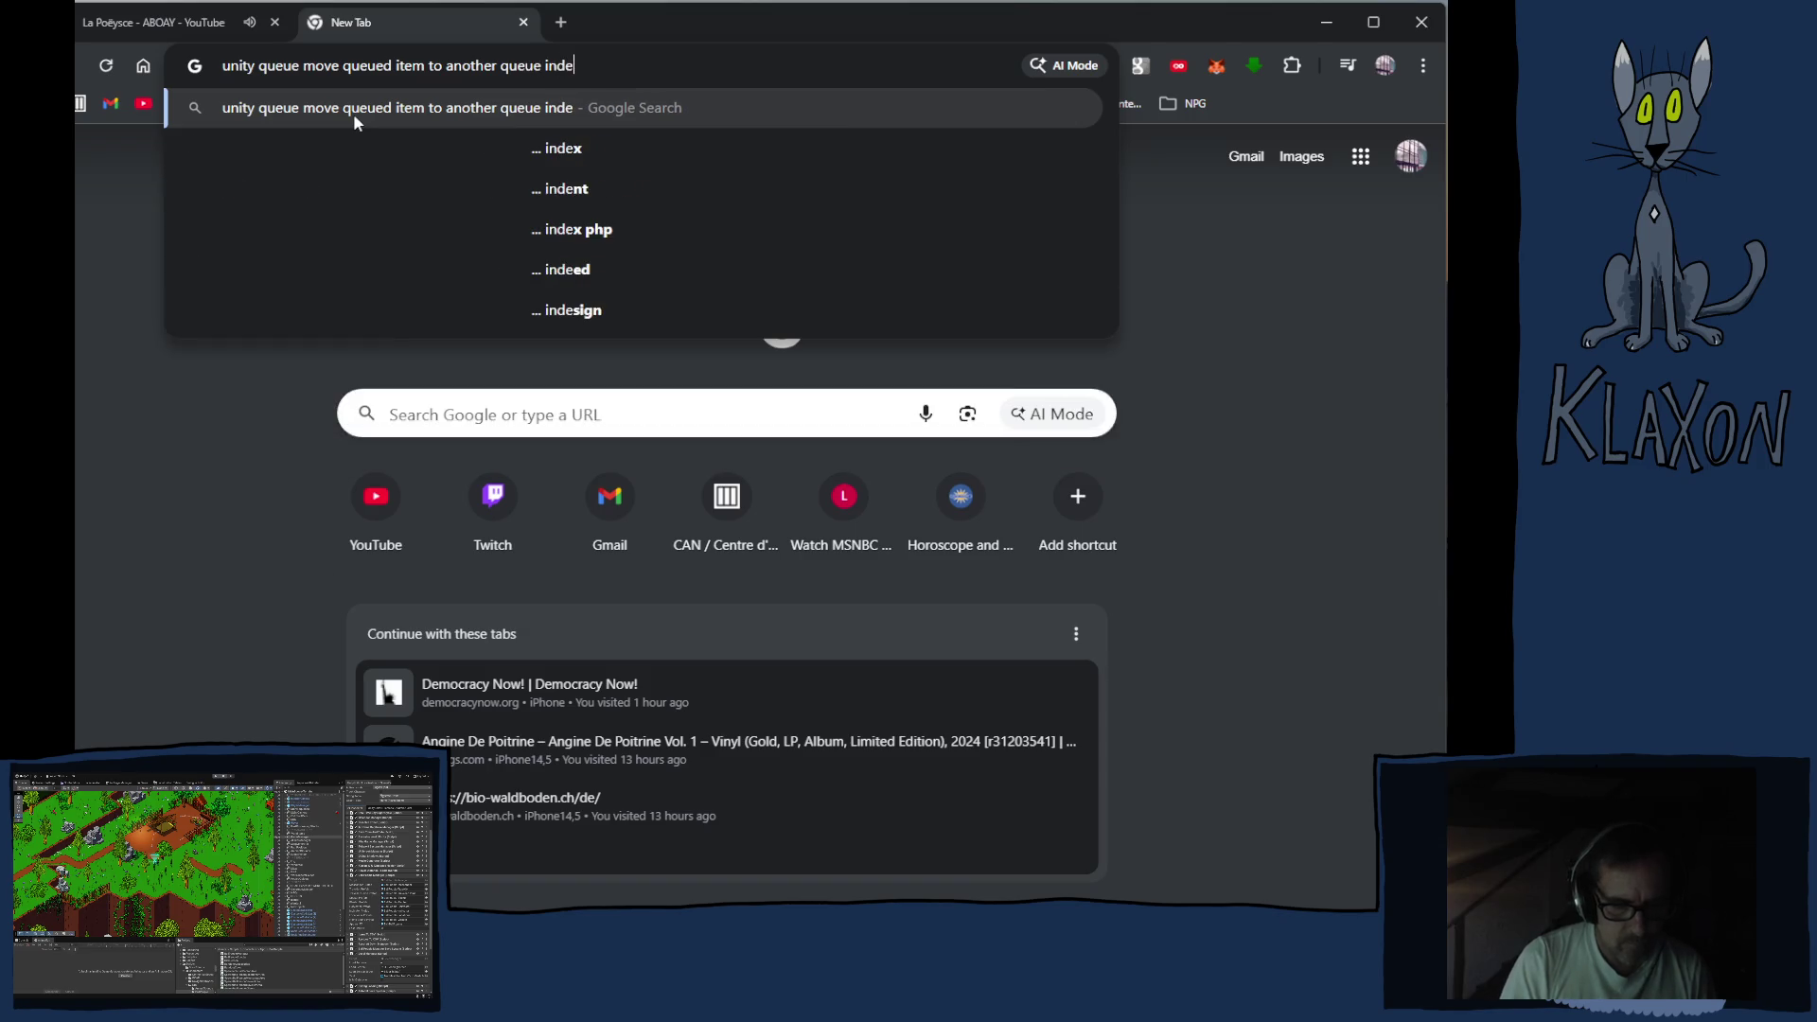
pyautogui.press('Return')
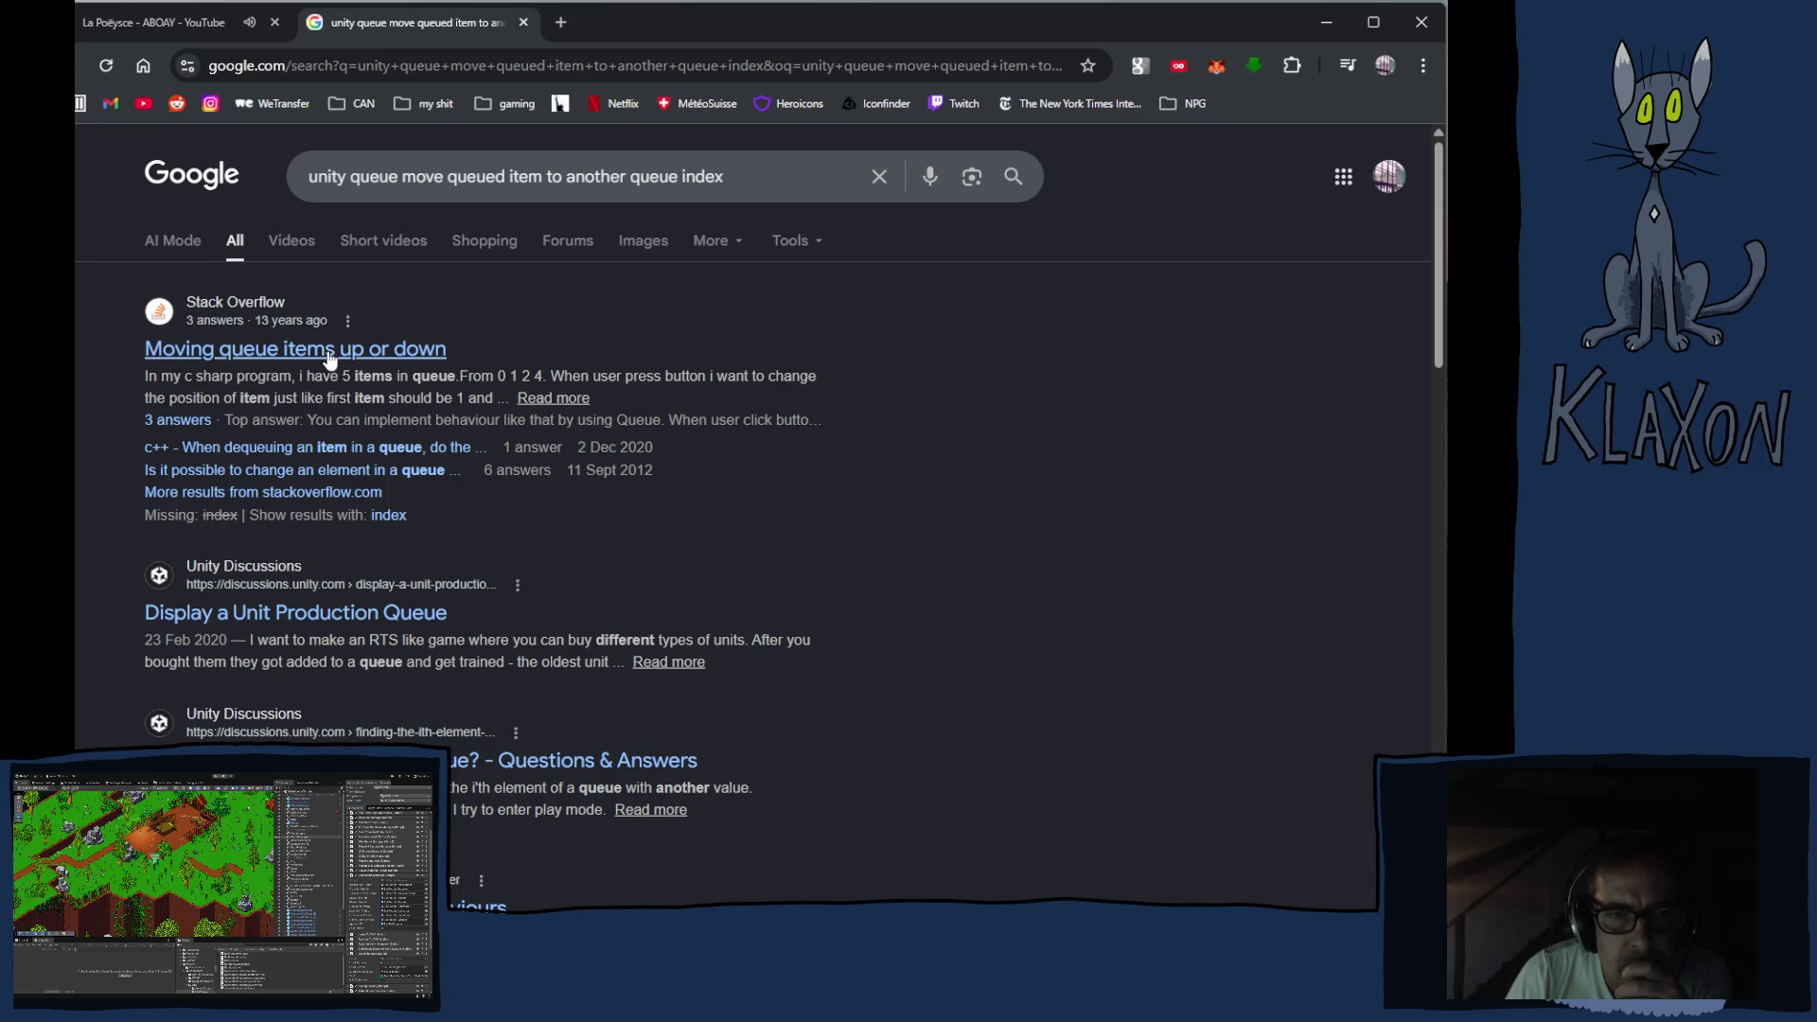
pyautogui.click(328, 357)
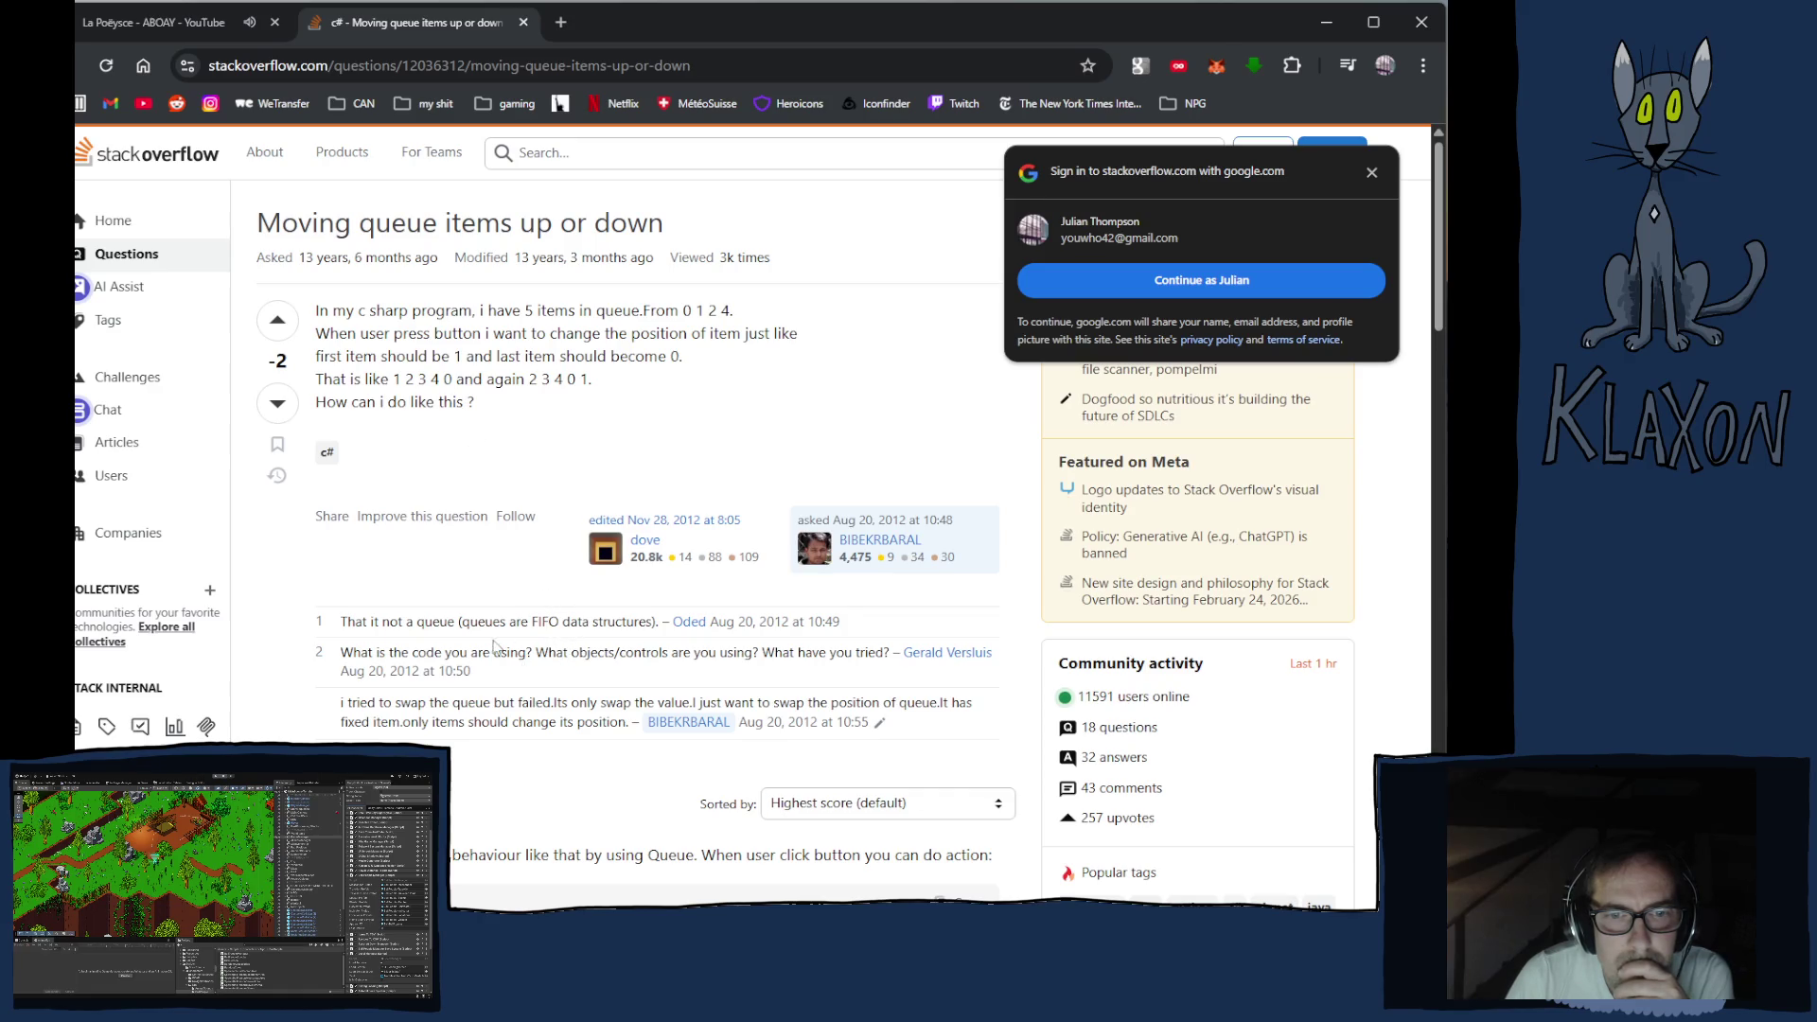
pyautogui.scroll(-3, 469, 674)
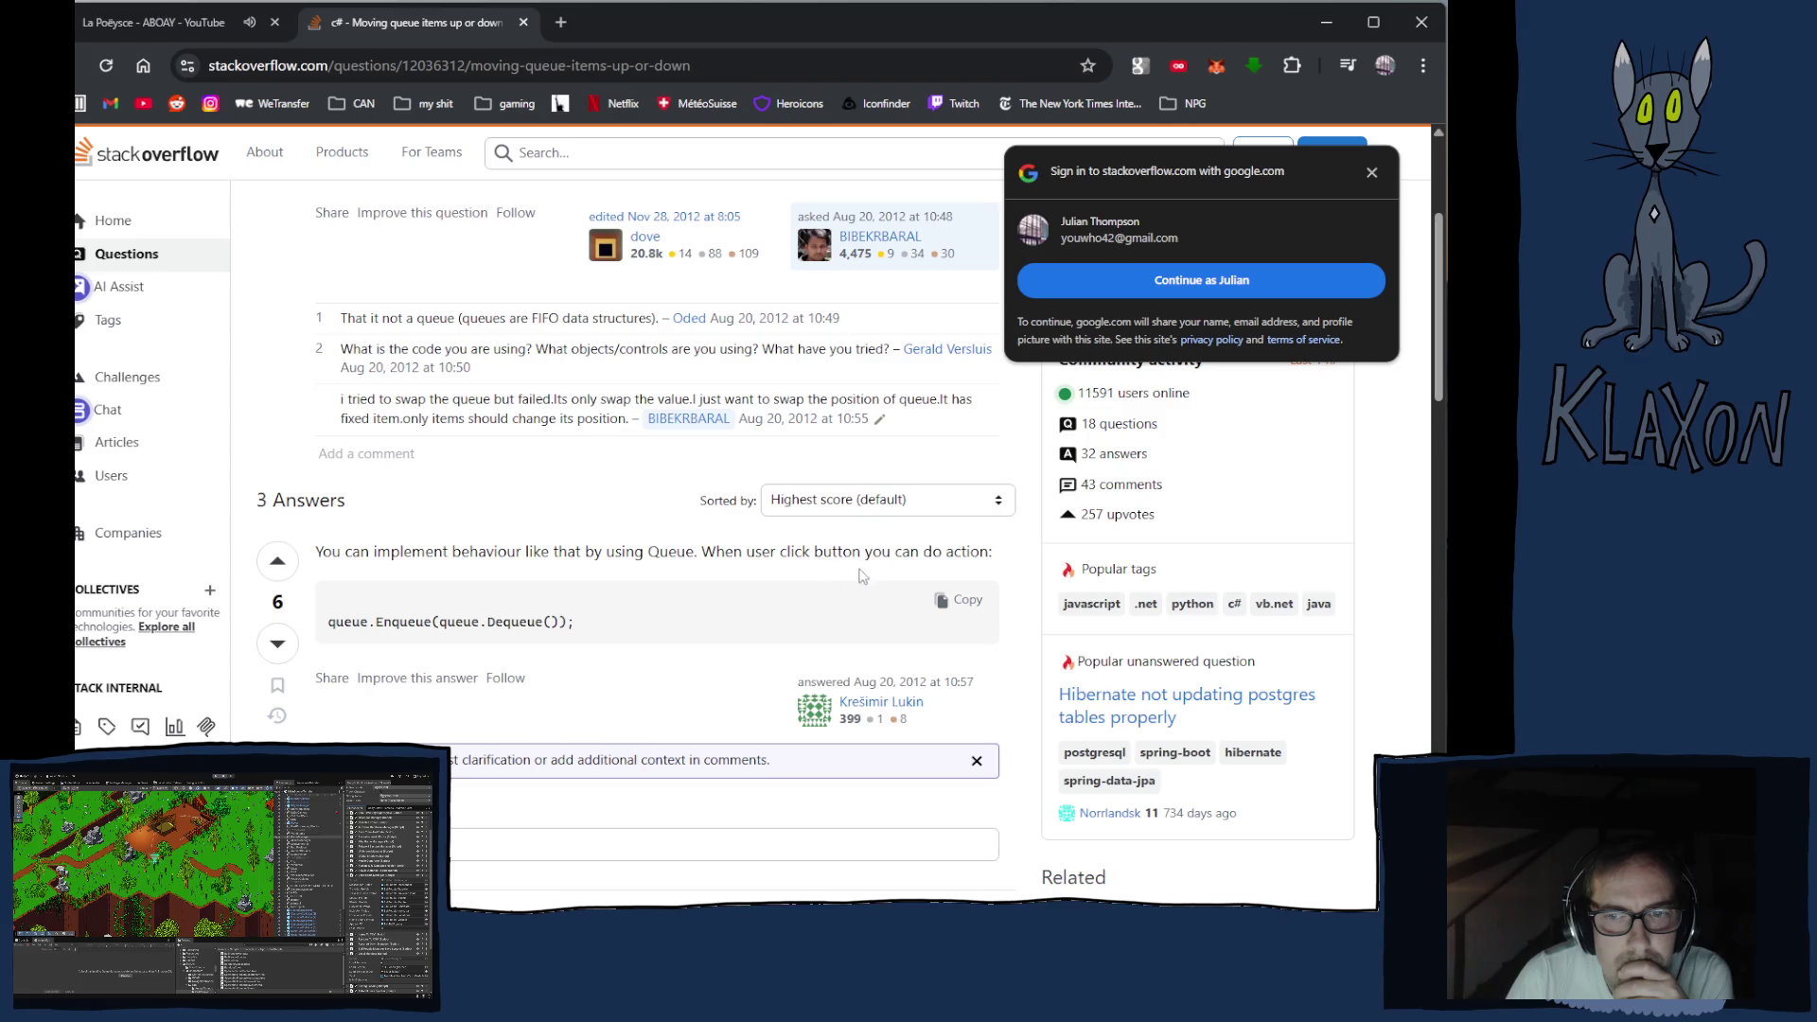
pyautogui.scroll(-4, 651, 638)
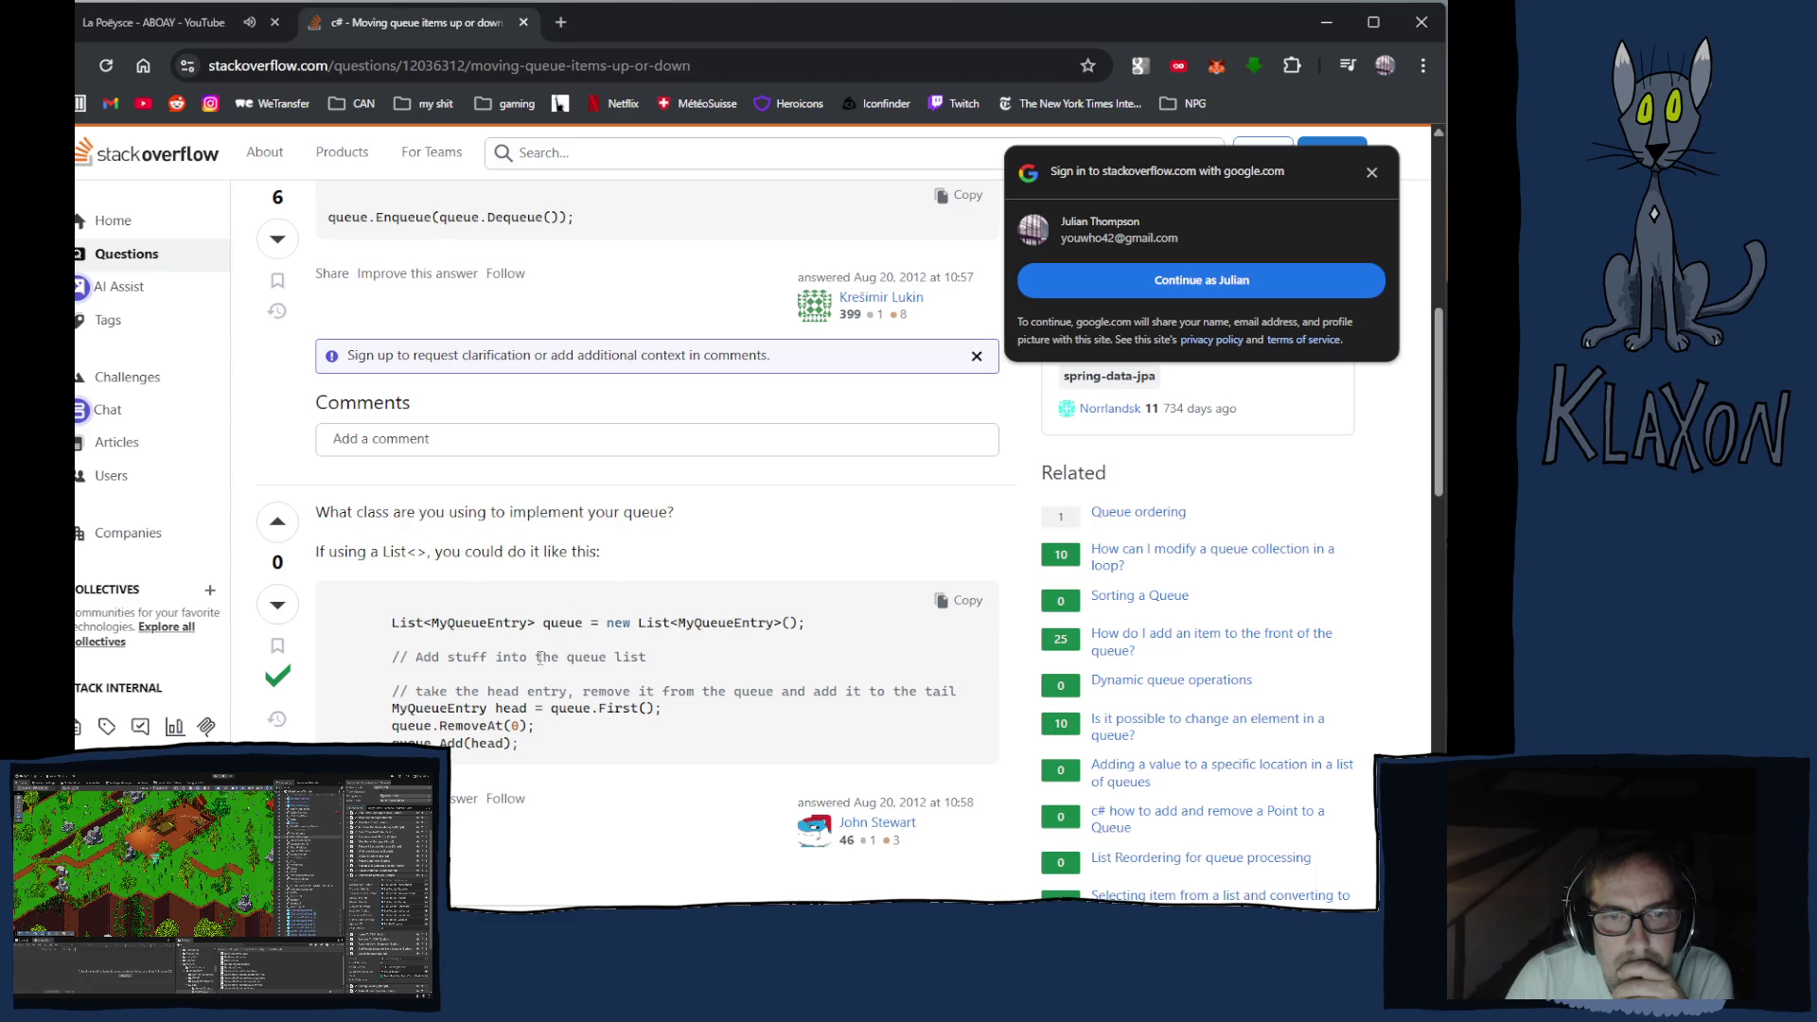
pyautogui.scroll(-2, 624, 757)
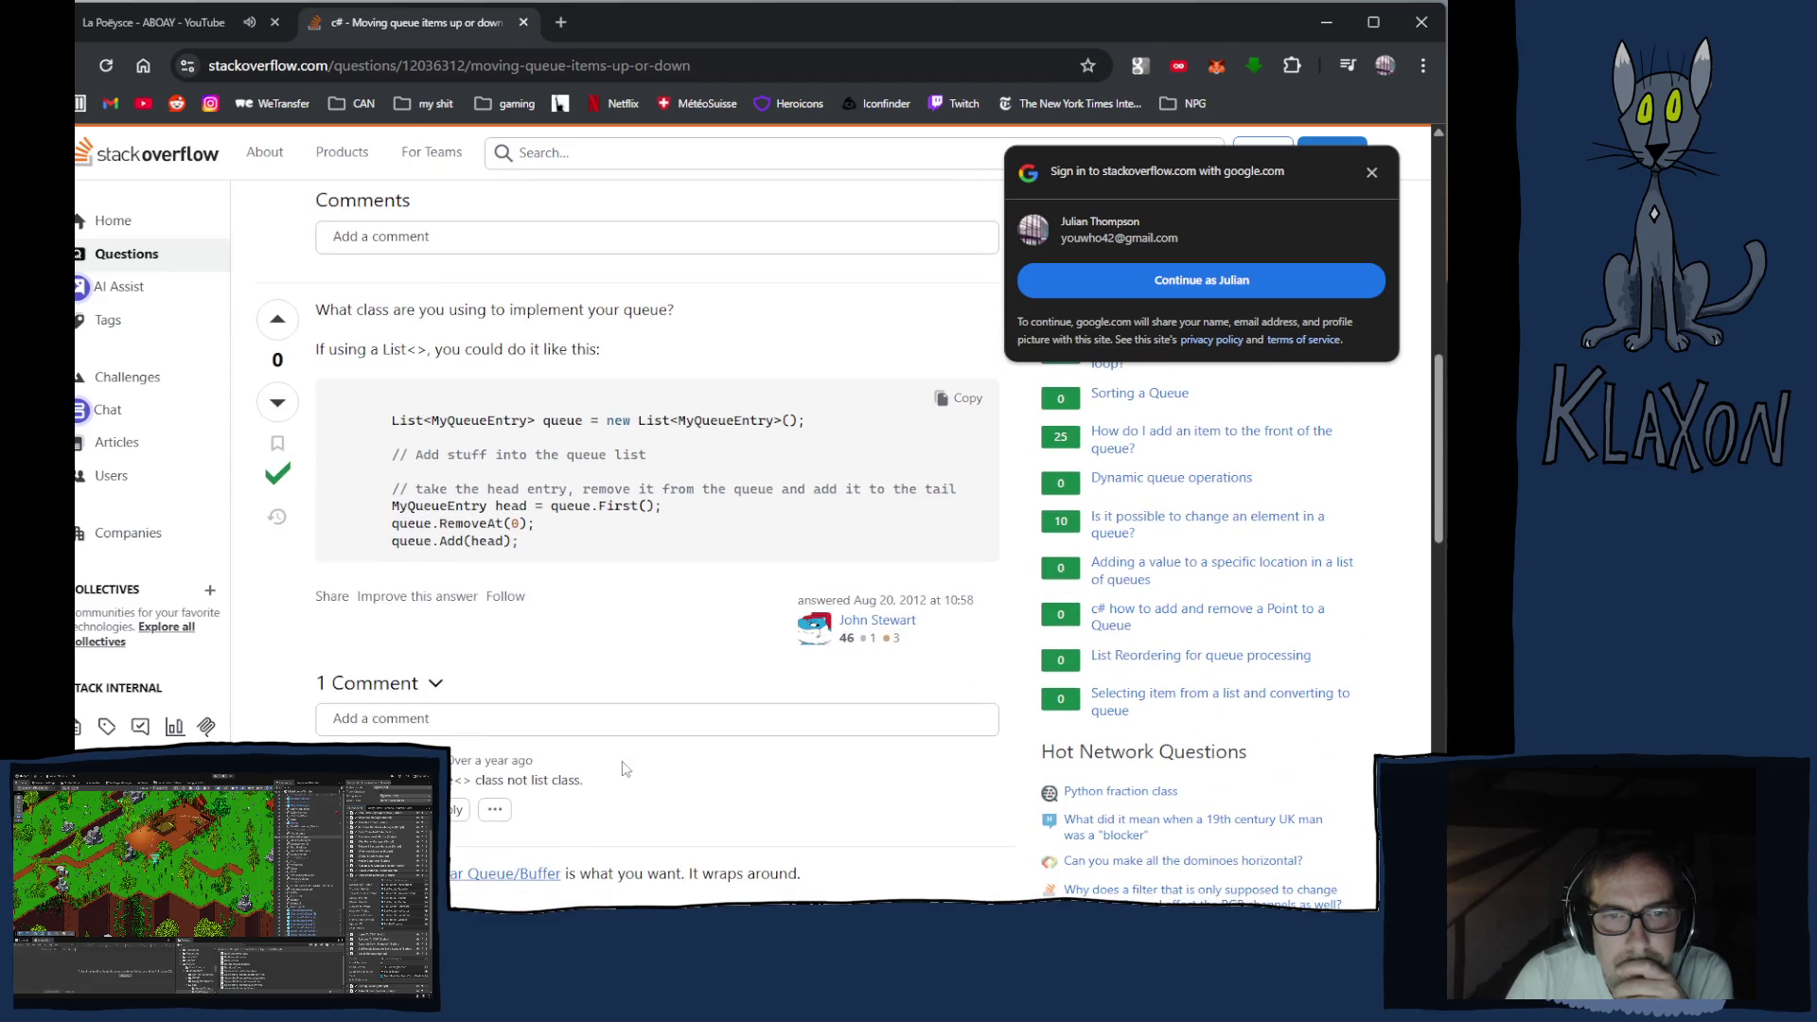
pyautogui.scroll(-6, 625, 769)
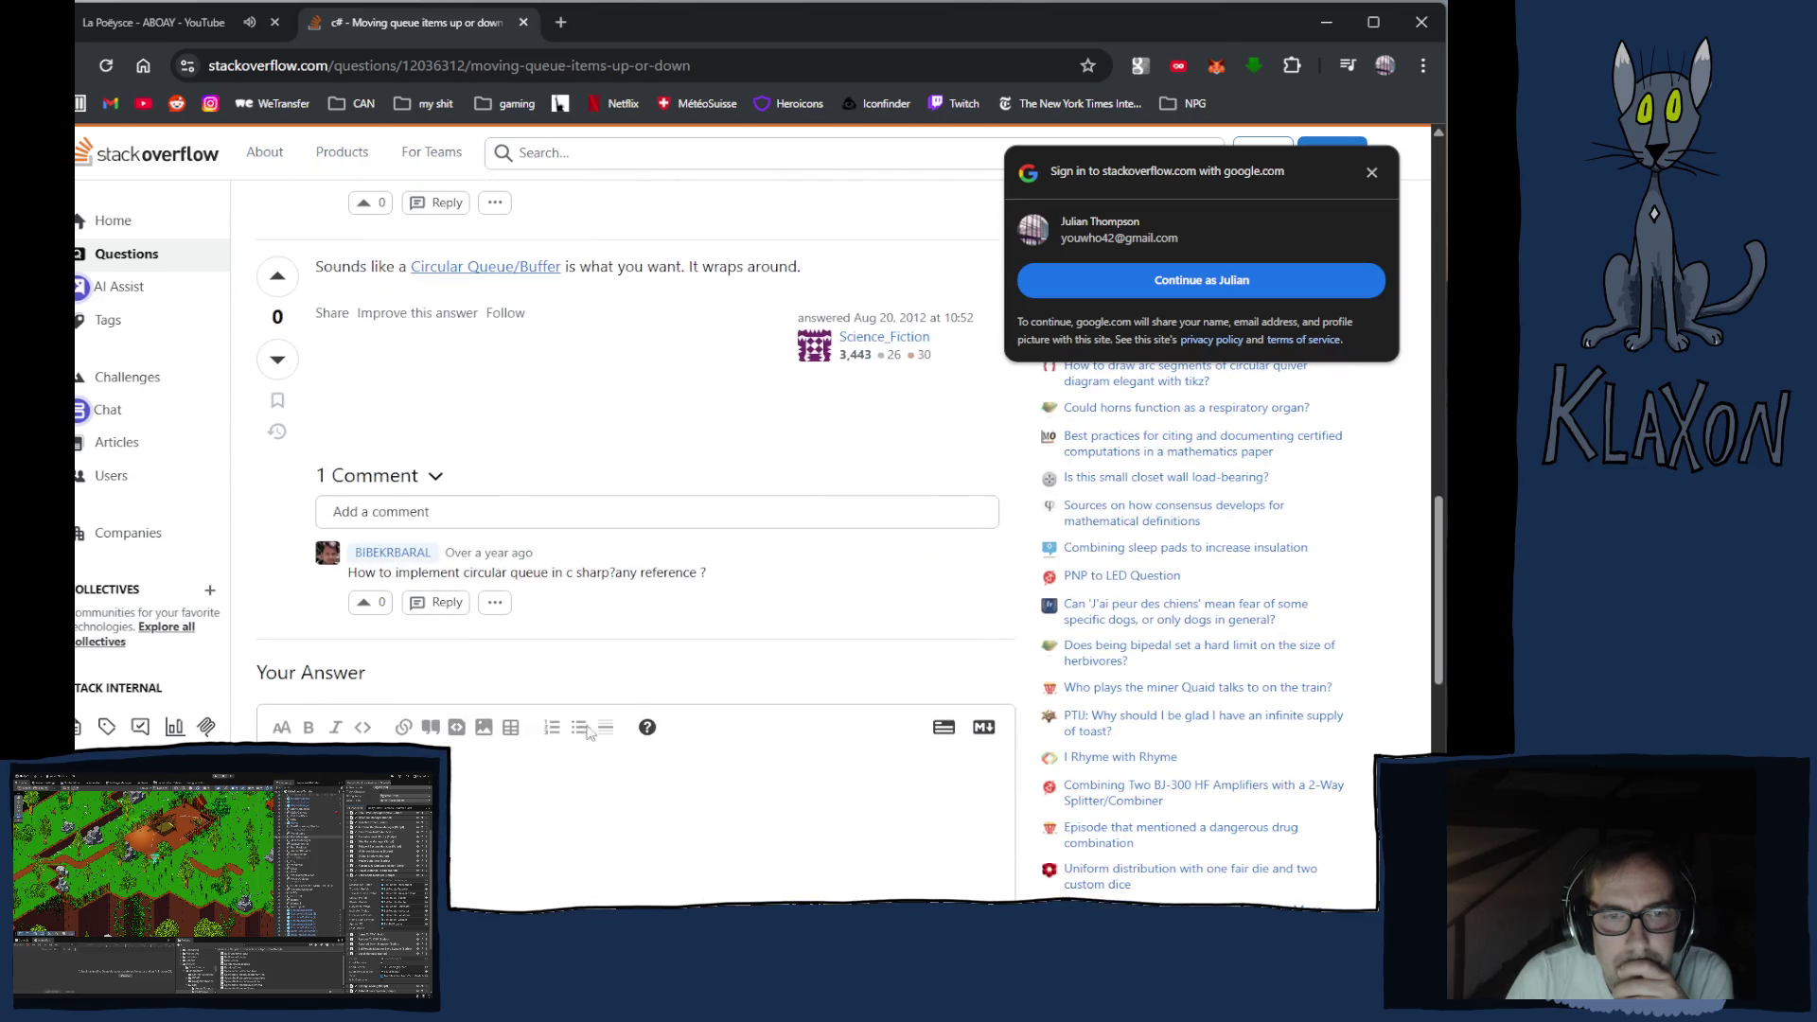
pyautogui.hotkey('alt', 'Left')
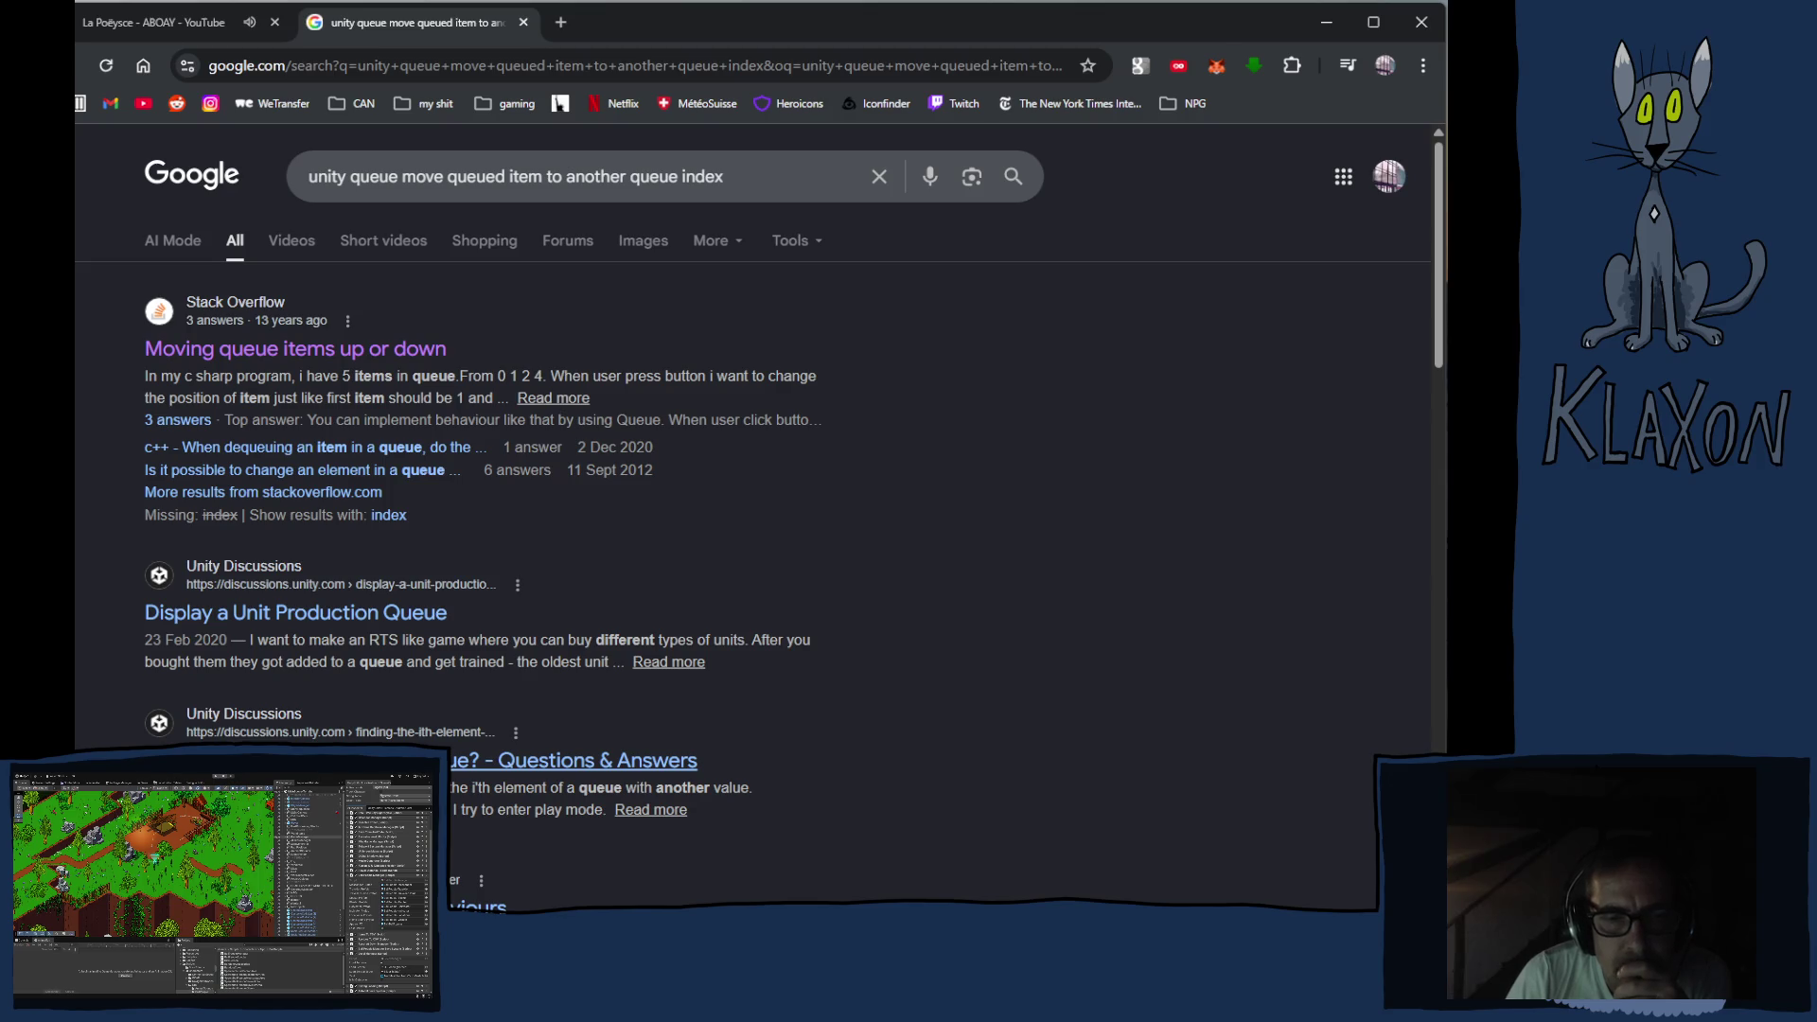
# Open the 'Finding the i'th element of a queue?' result, then return to the end of line 188 in Visual Studio
pyautogui.scroll(-1, 477, 804)
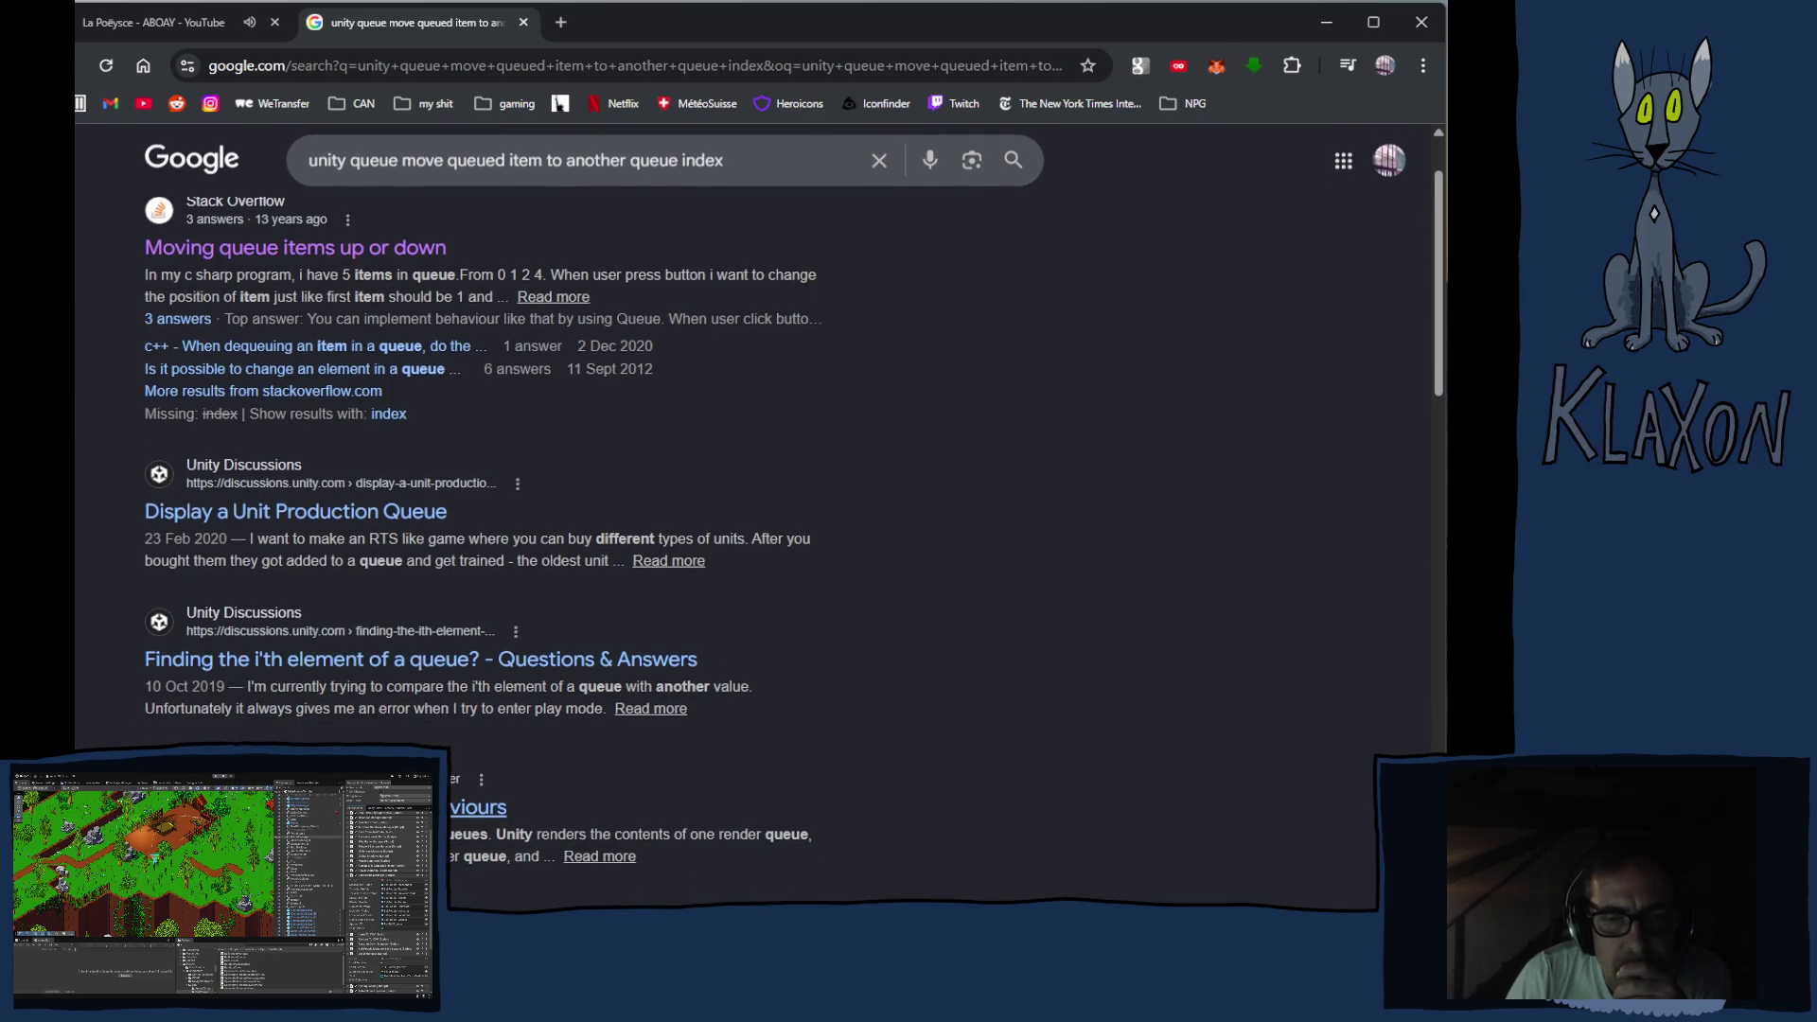
pyautogui.click(327, 662)
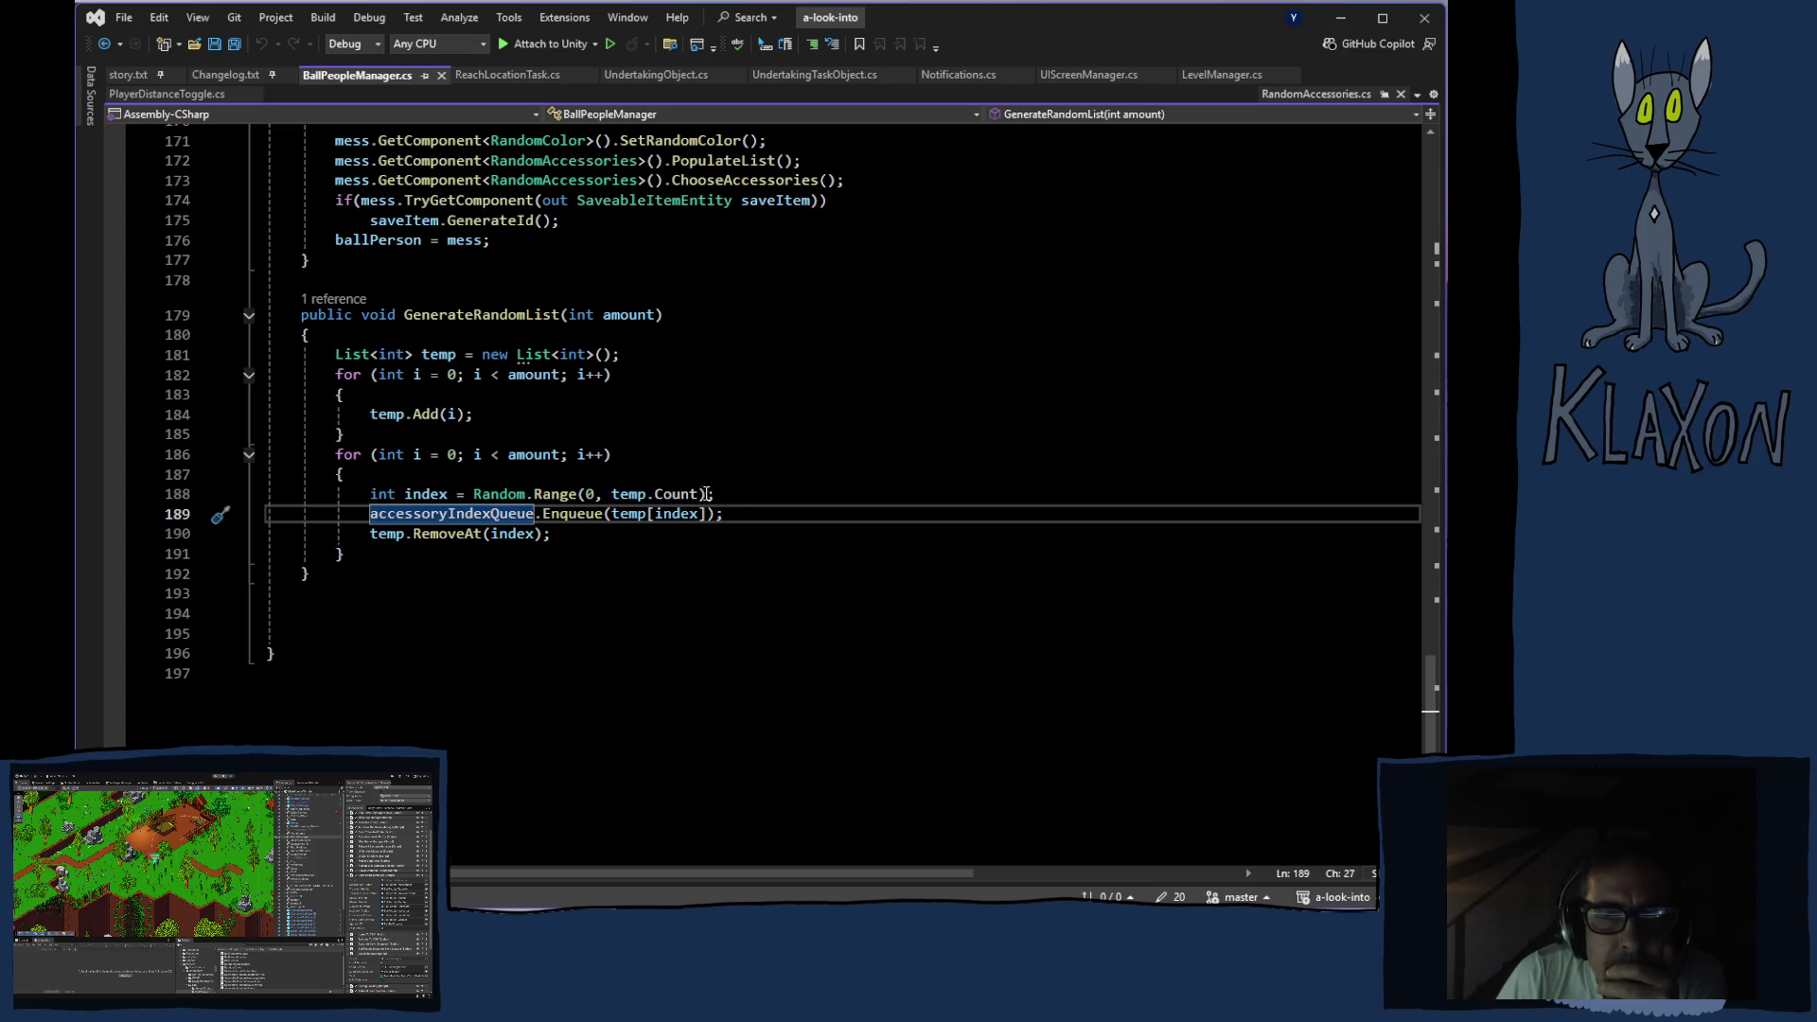
pyautogui.press('Up')
pyautogui.press('End')
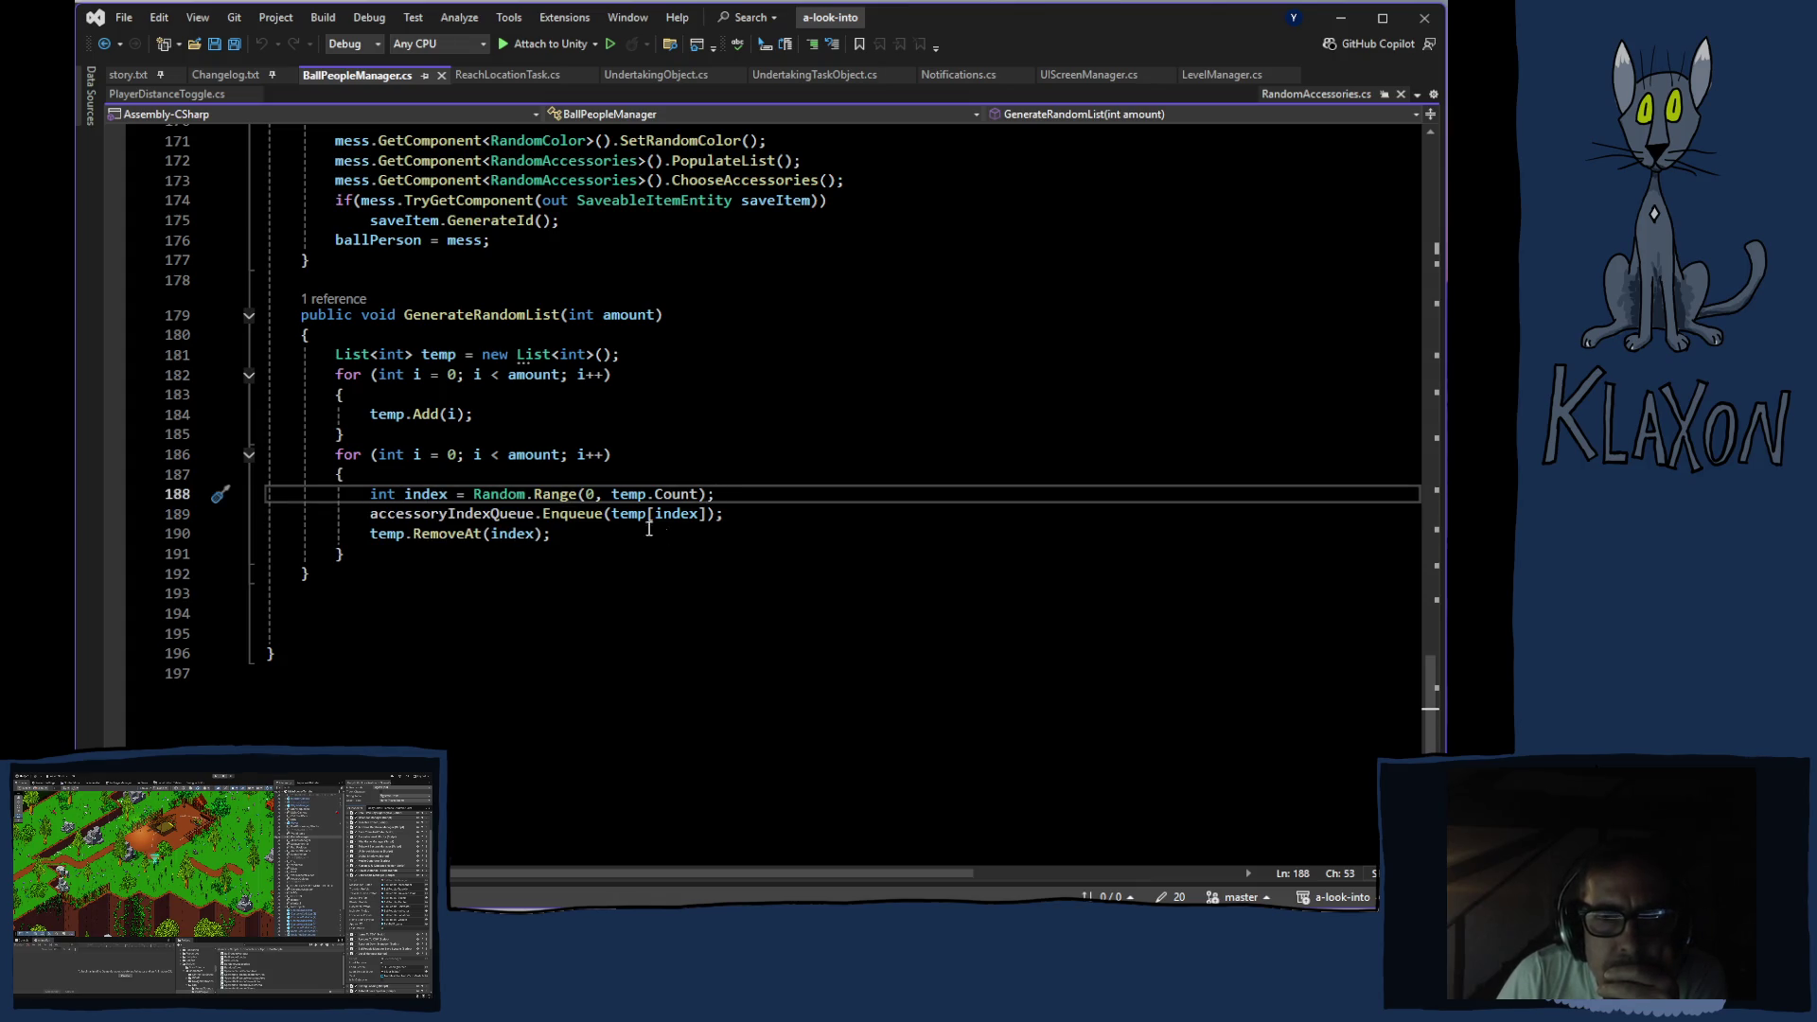
# Insert a new line after line 188 starting 'if(temp[index].' and browse its IntelliSense member list
pyautogui.click(613, 516)
pyautogui.moveTo(613, 516); pyautogui.dragTo(710, 515)
pyautogui.click(723, 496)
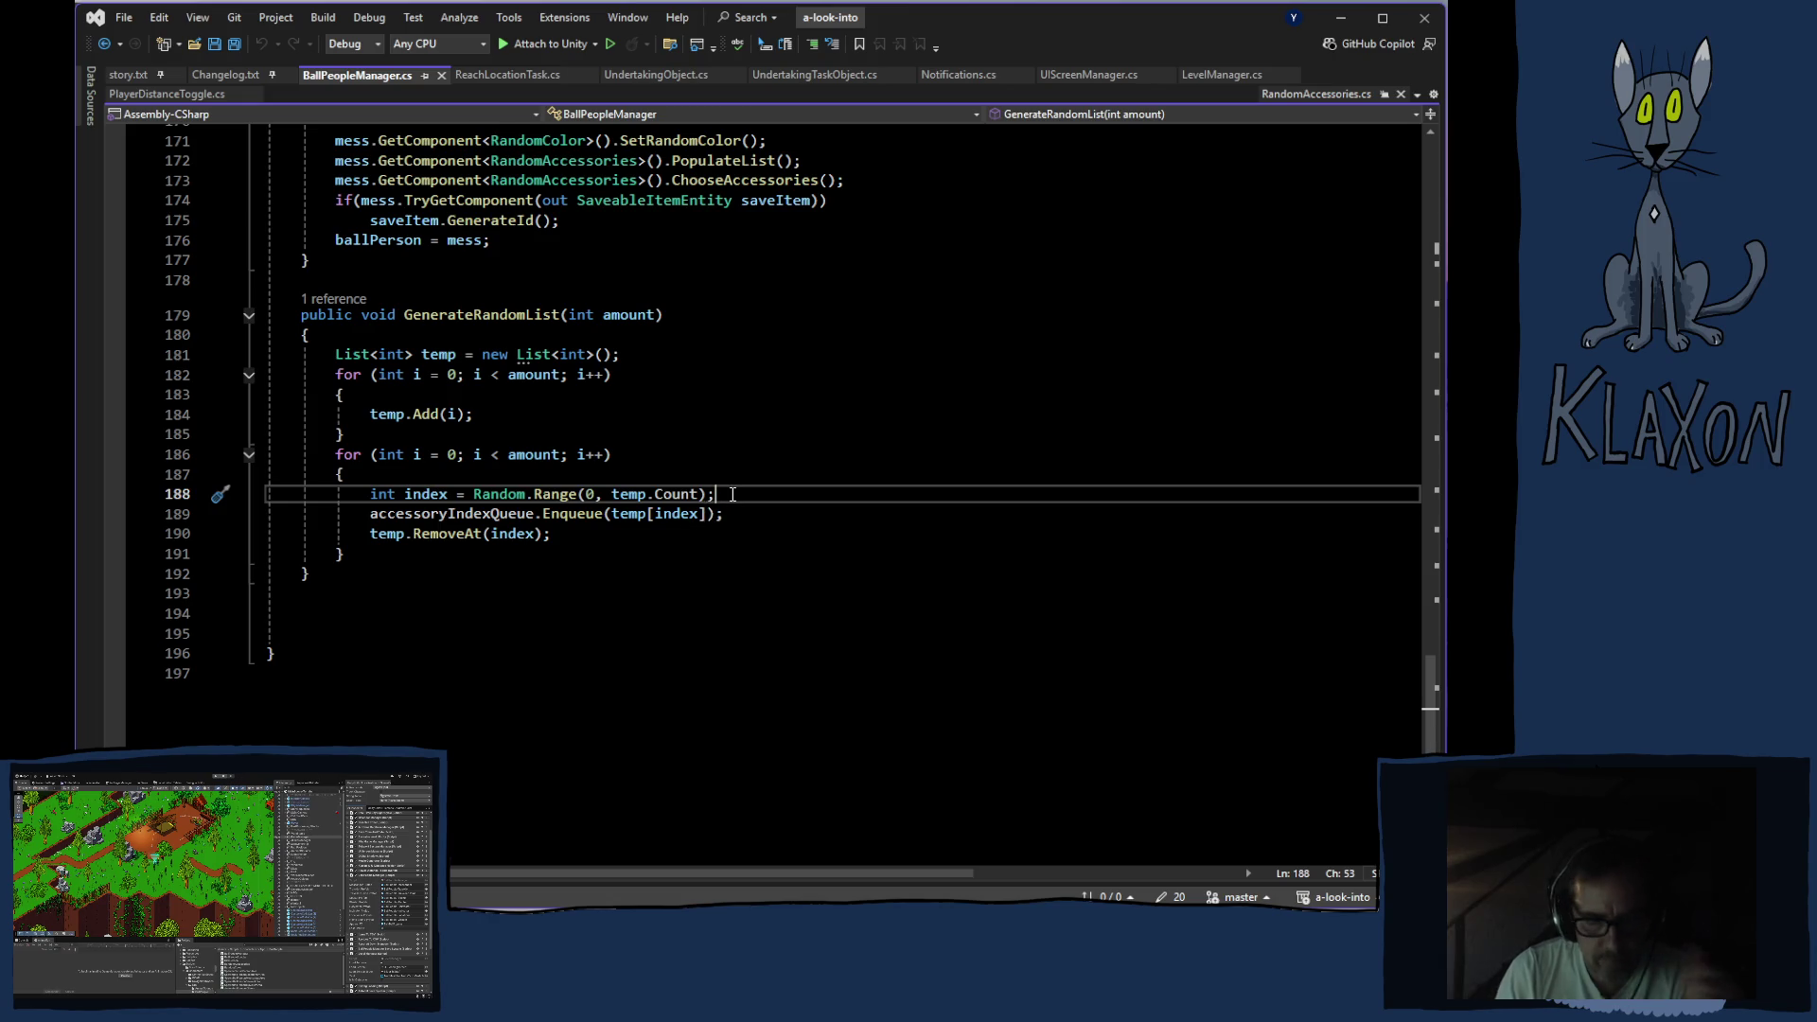
pyautogui.press('Return')
pyautogui.write('if')
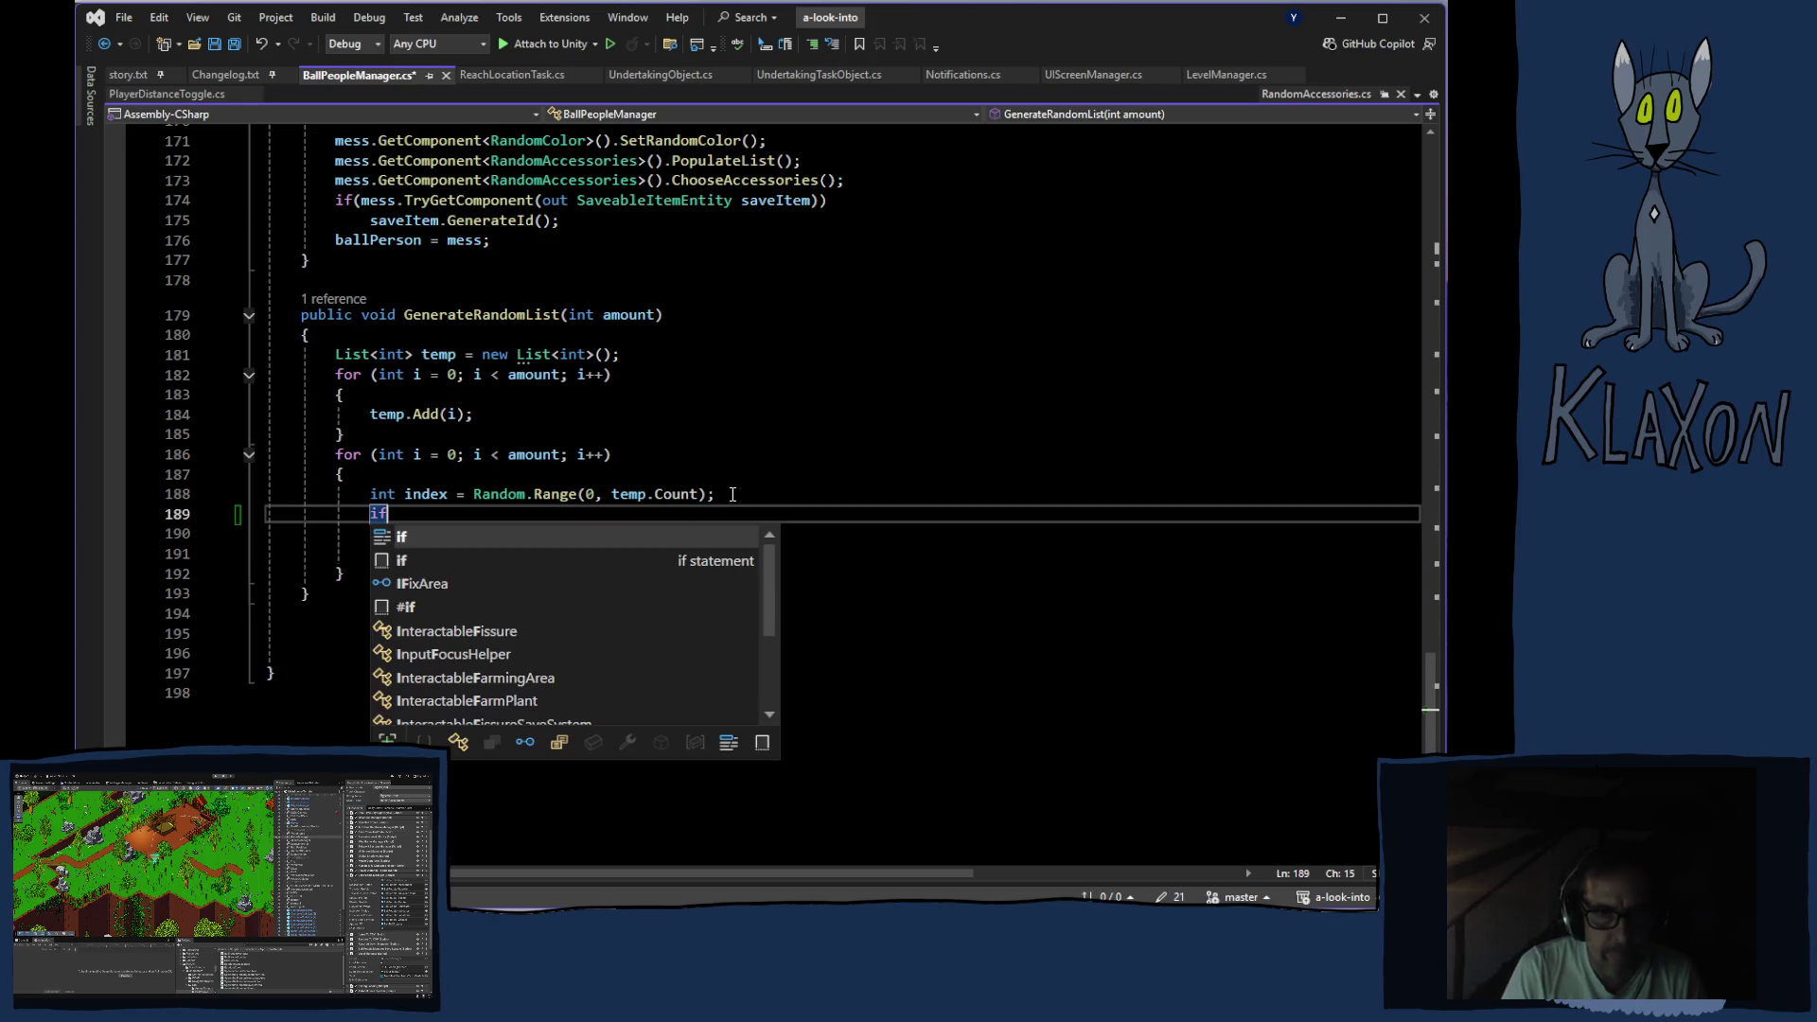
pyautogui.write('(temp')
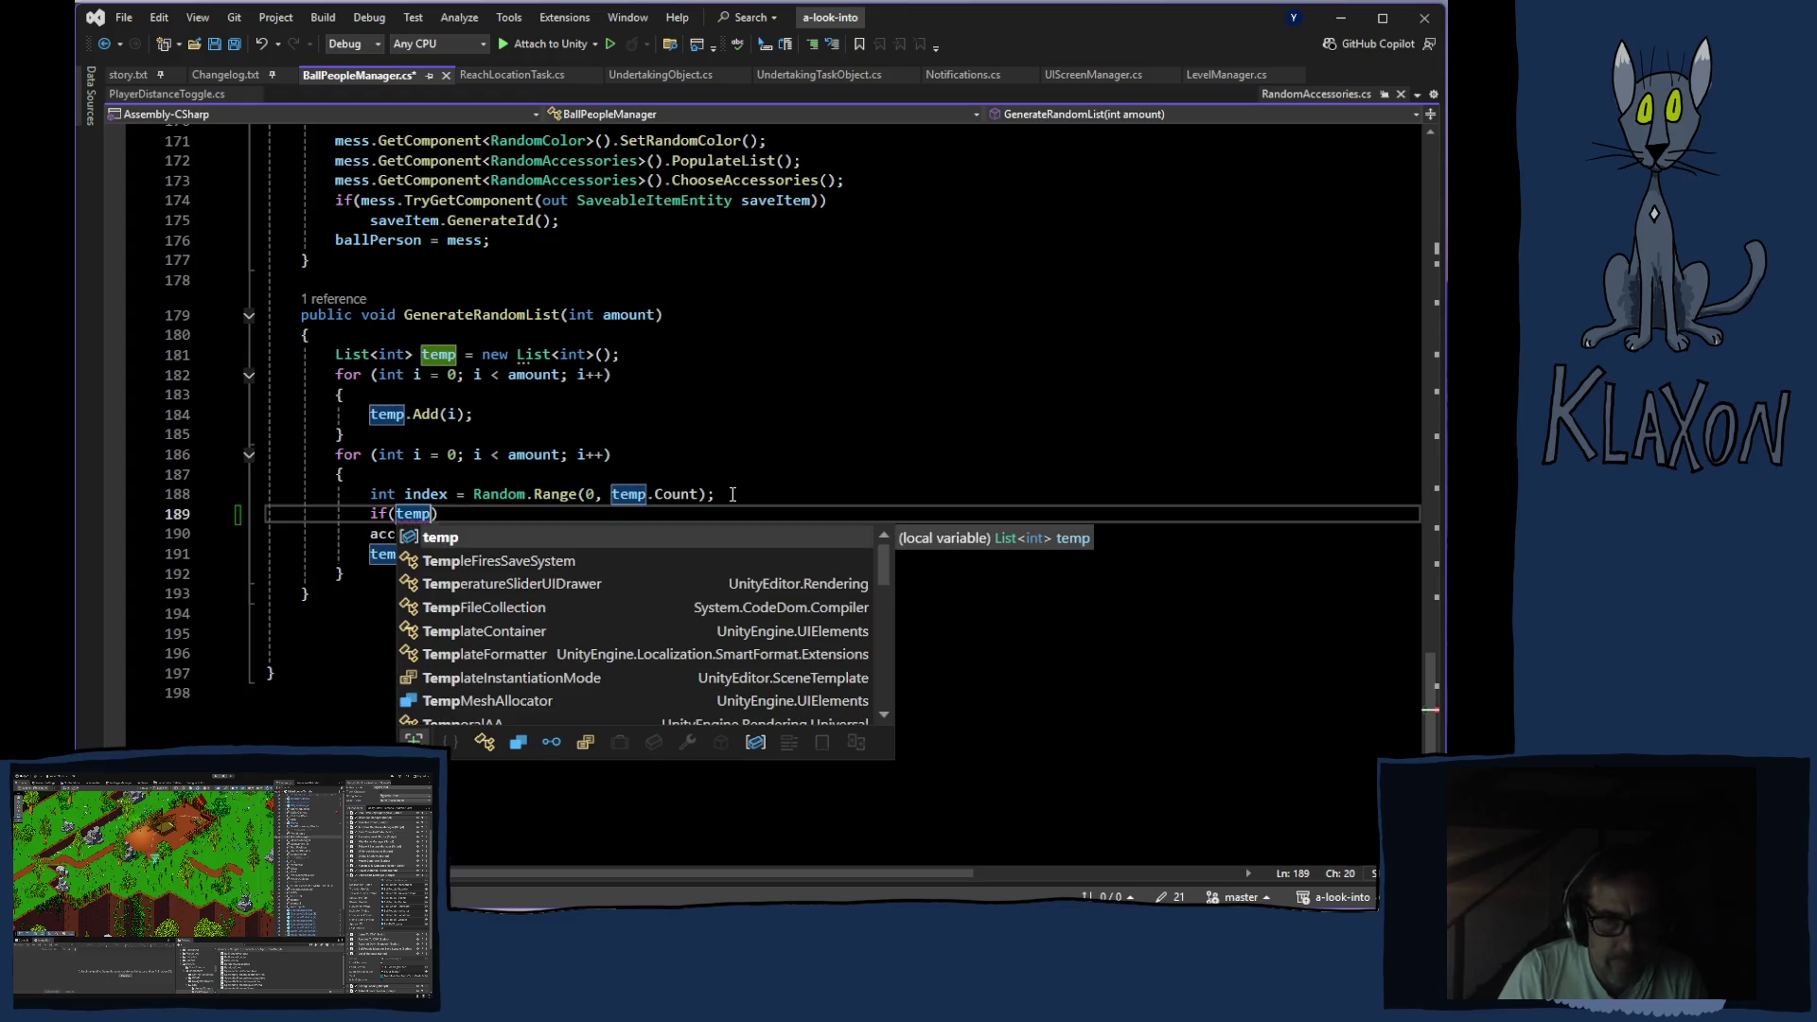
pyautogui.write('.')
pyautogui.press('BackSpace')
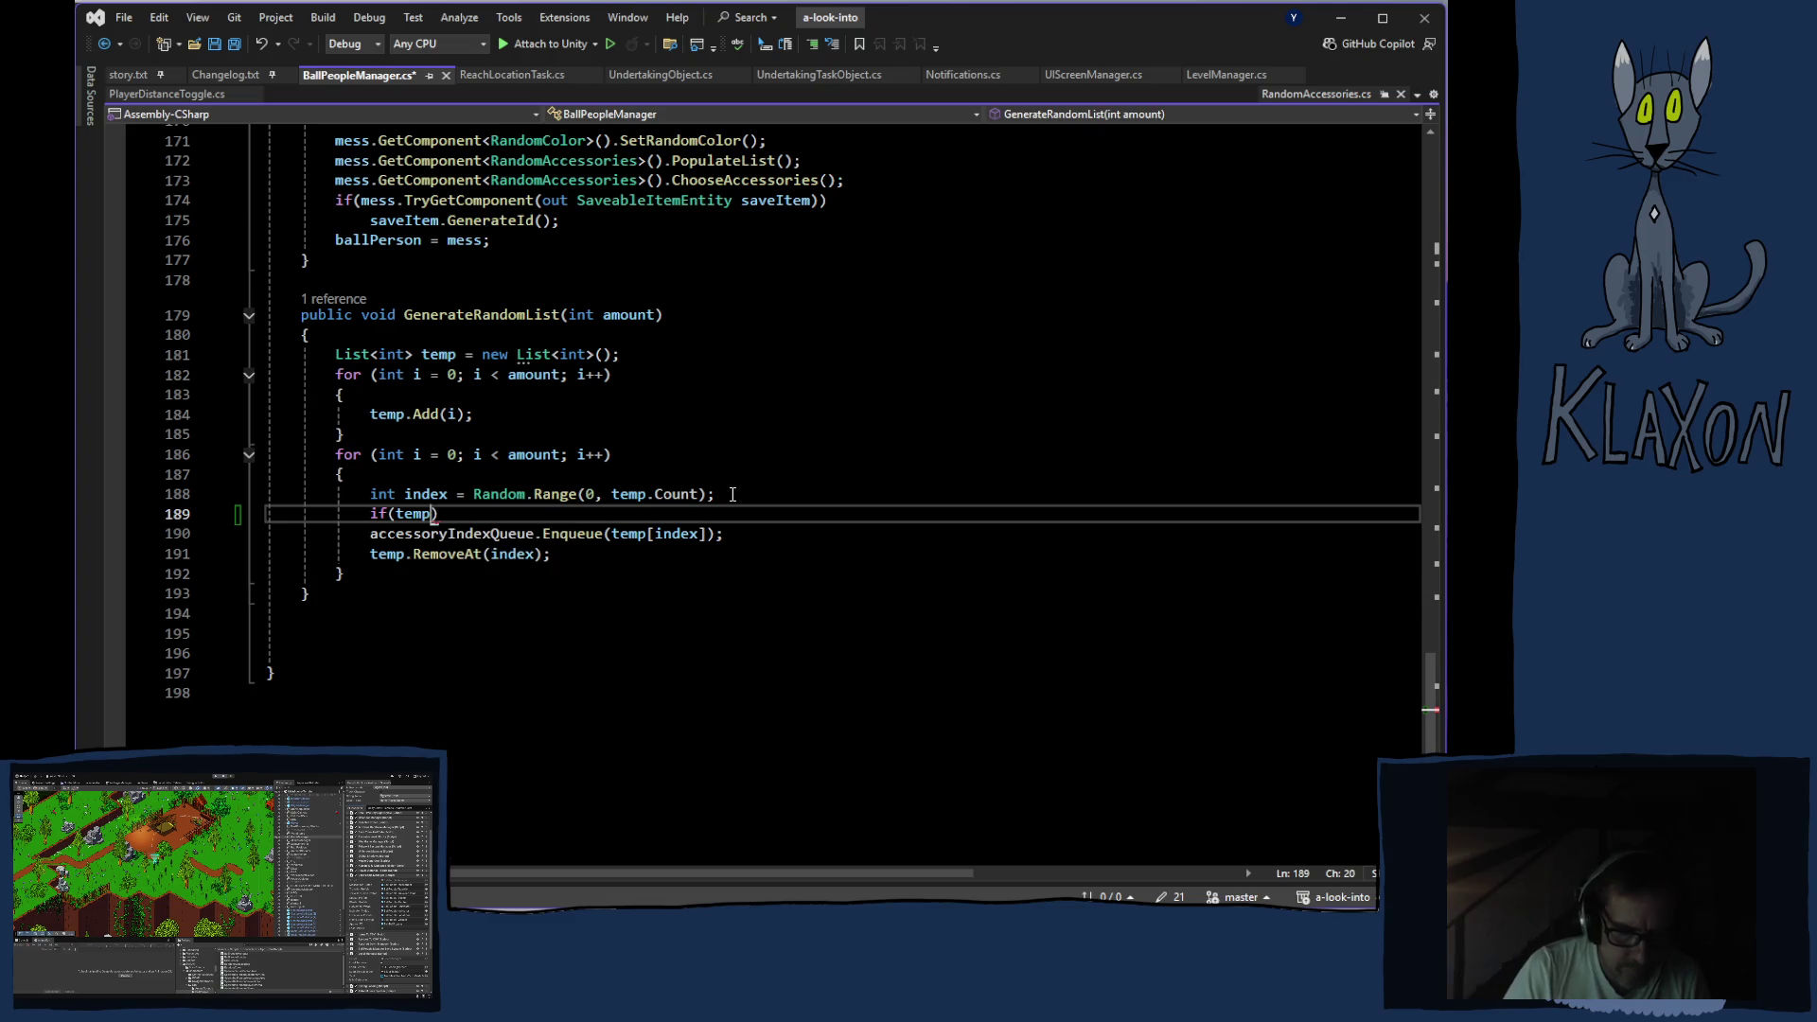
pyautogui.write('[ind')
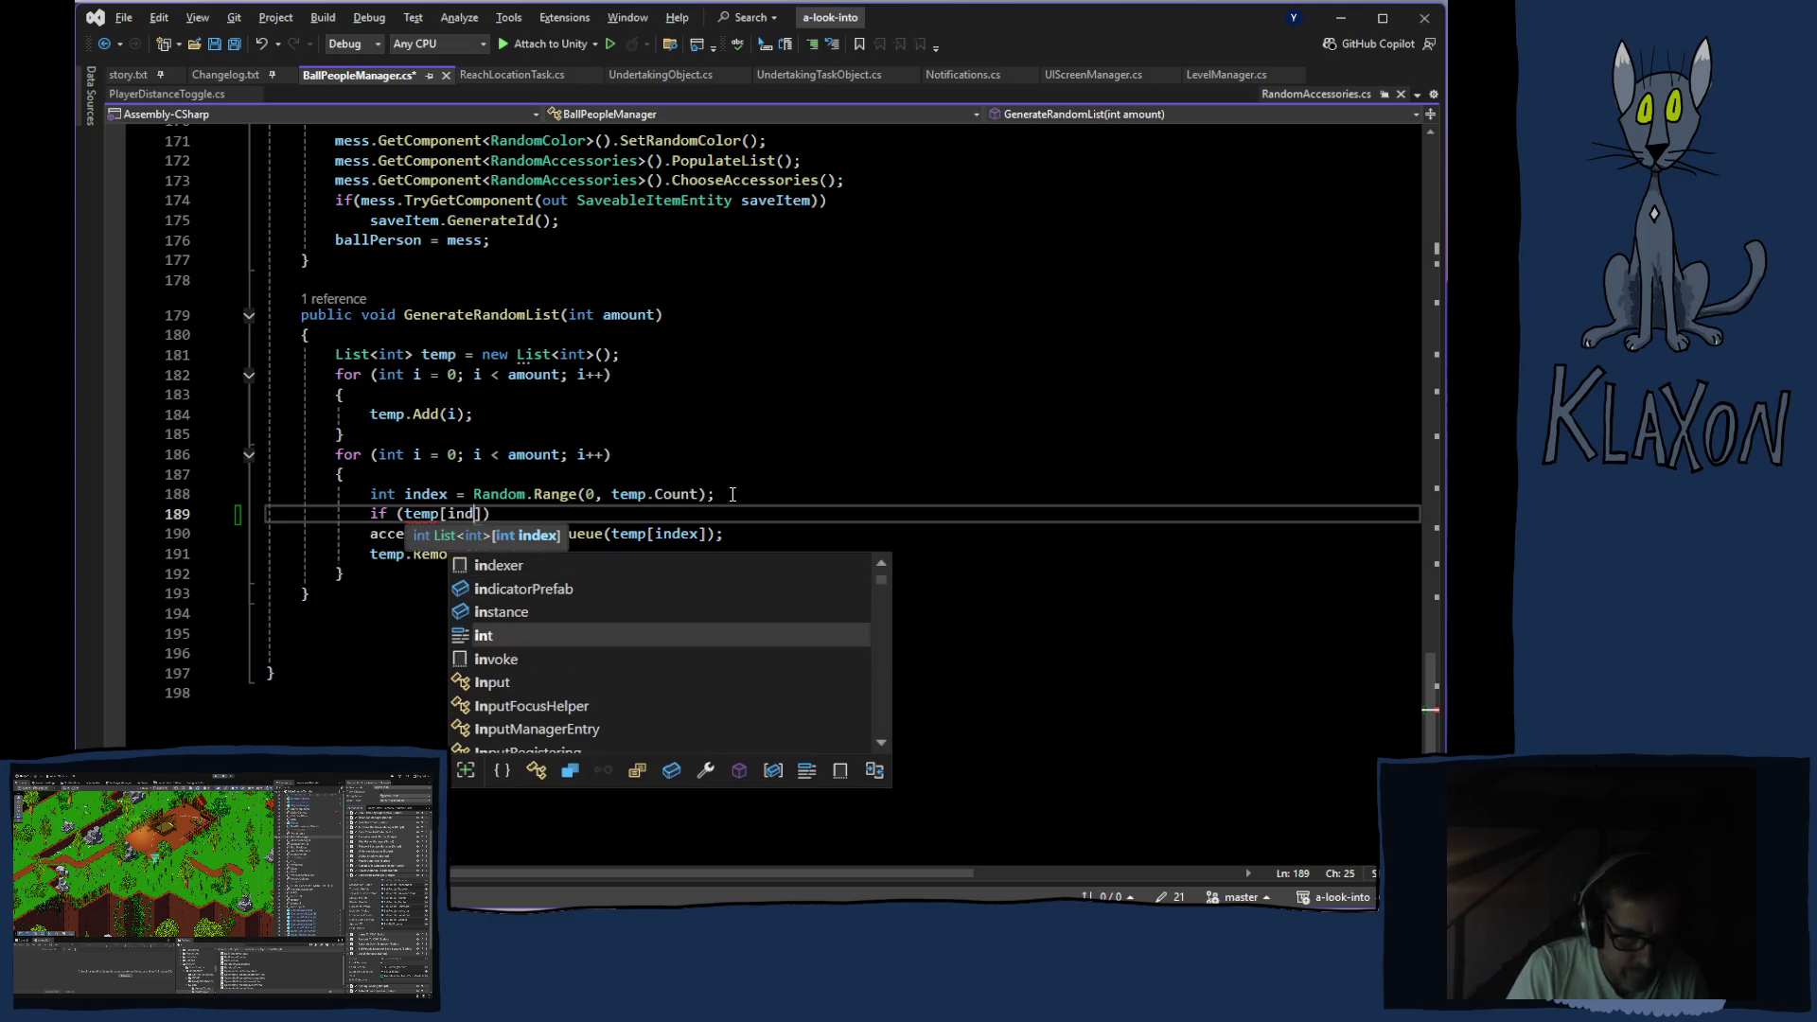
pyautogui.write('ex')
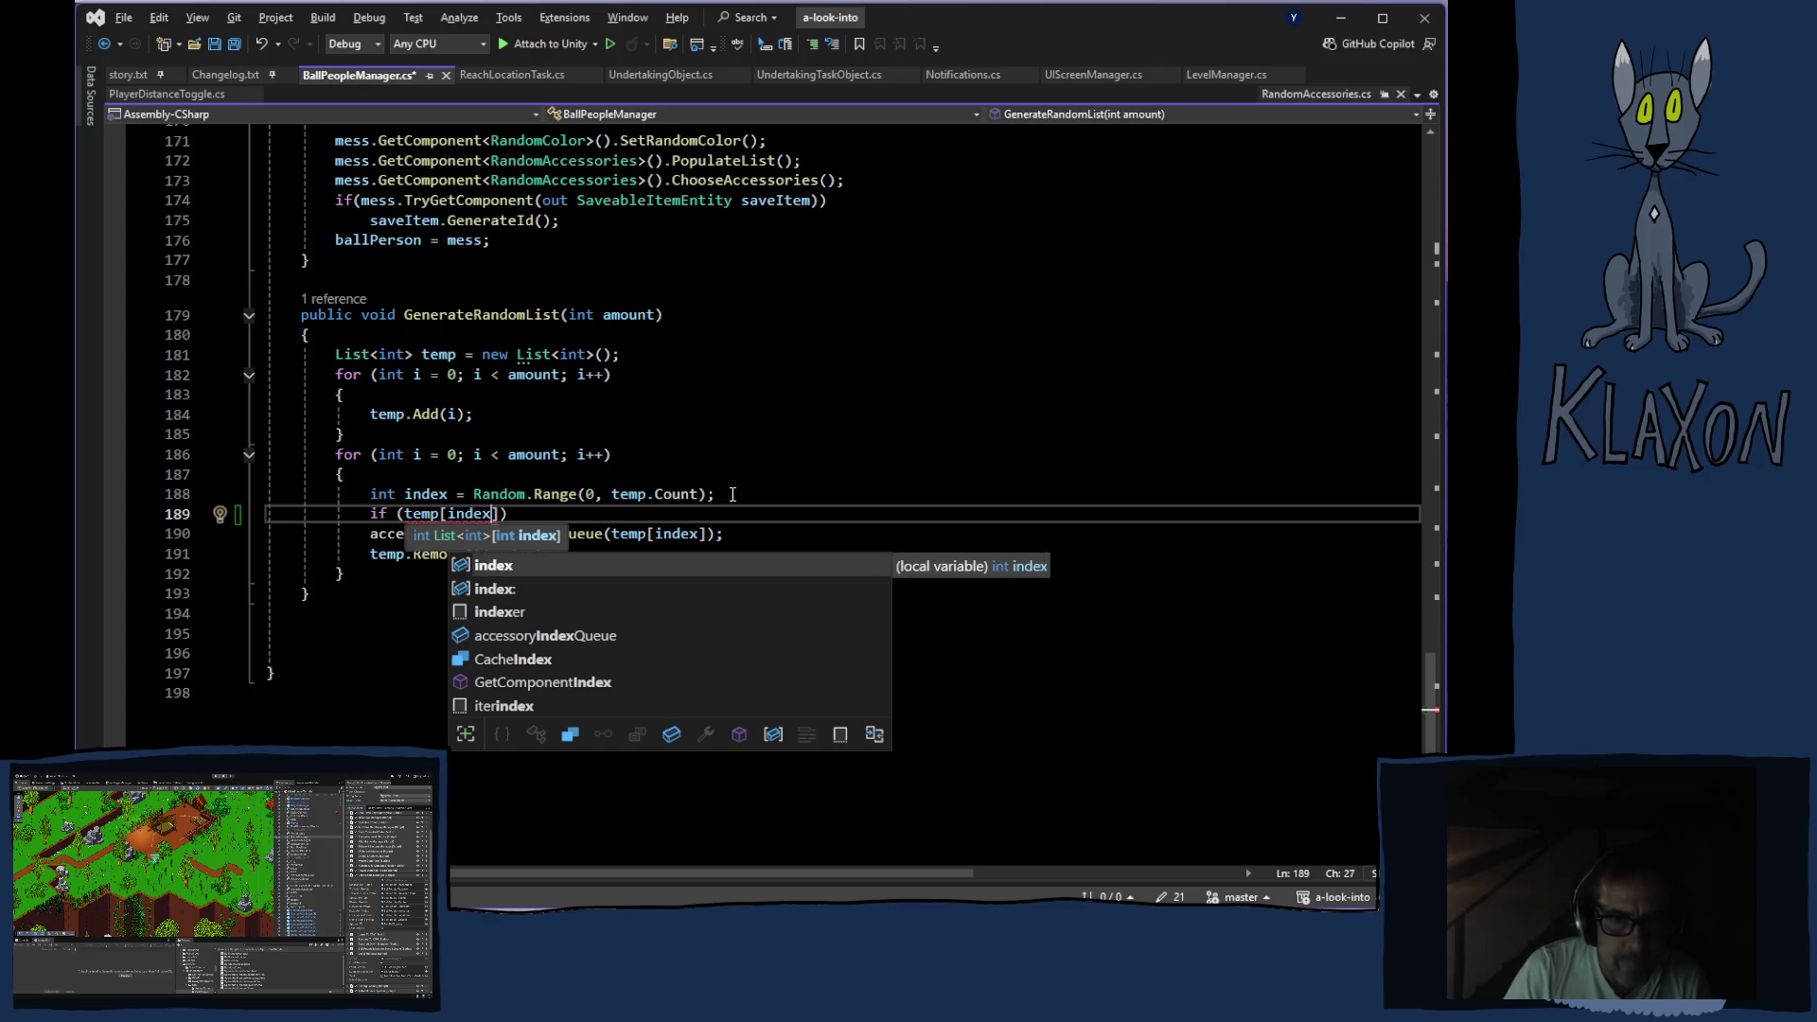
pyautogui.write('].')
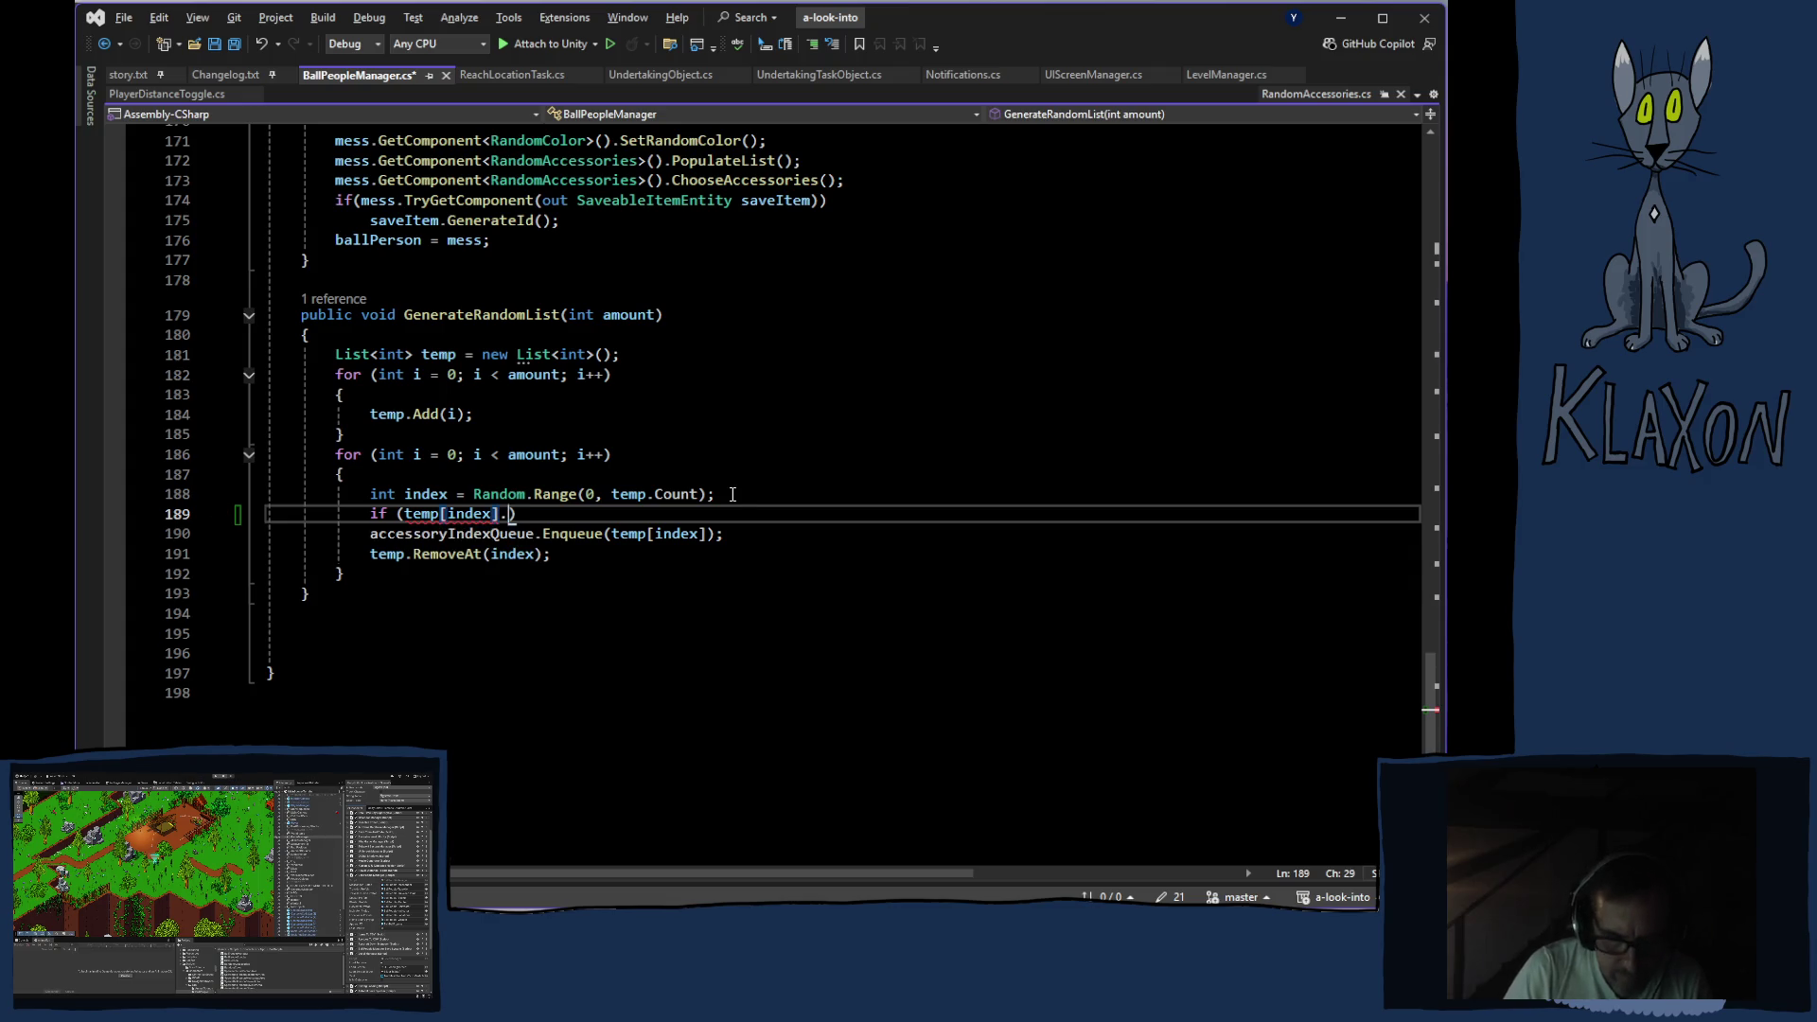
pyautogui.scroll(-2, 573, 622)
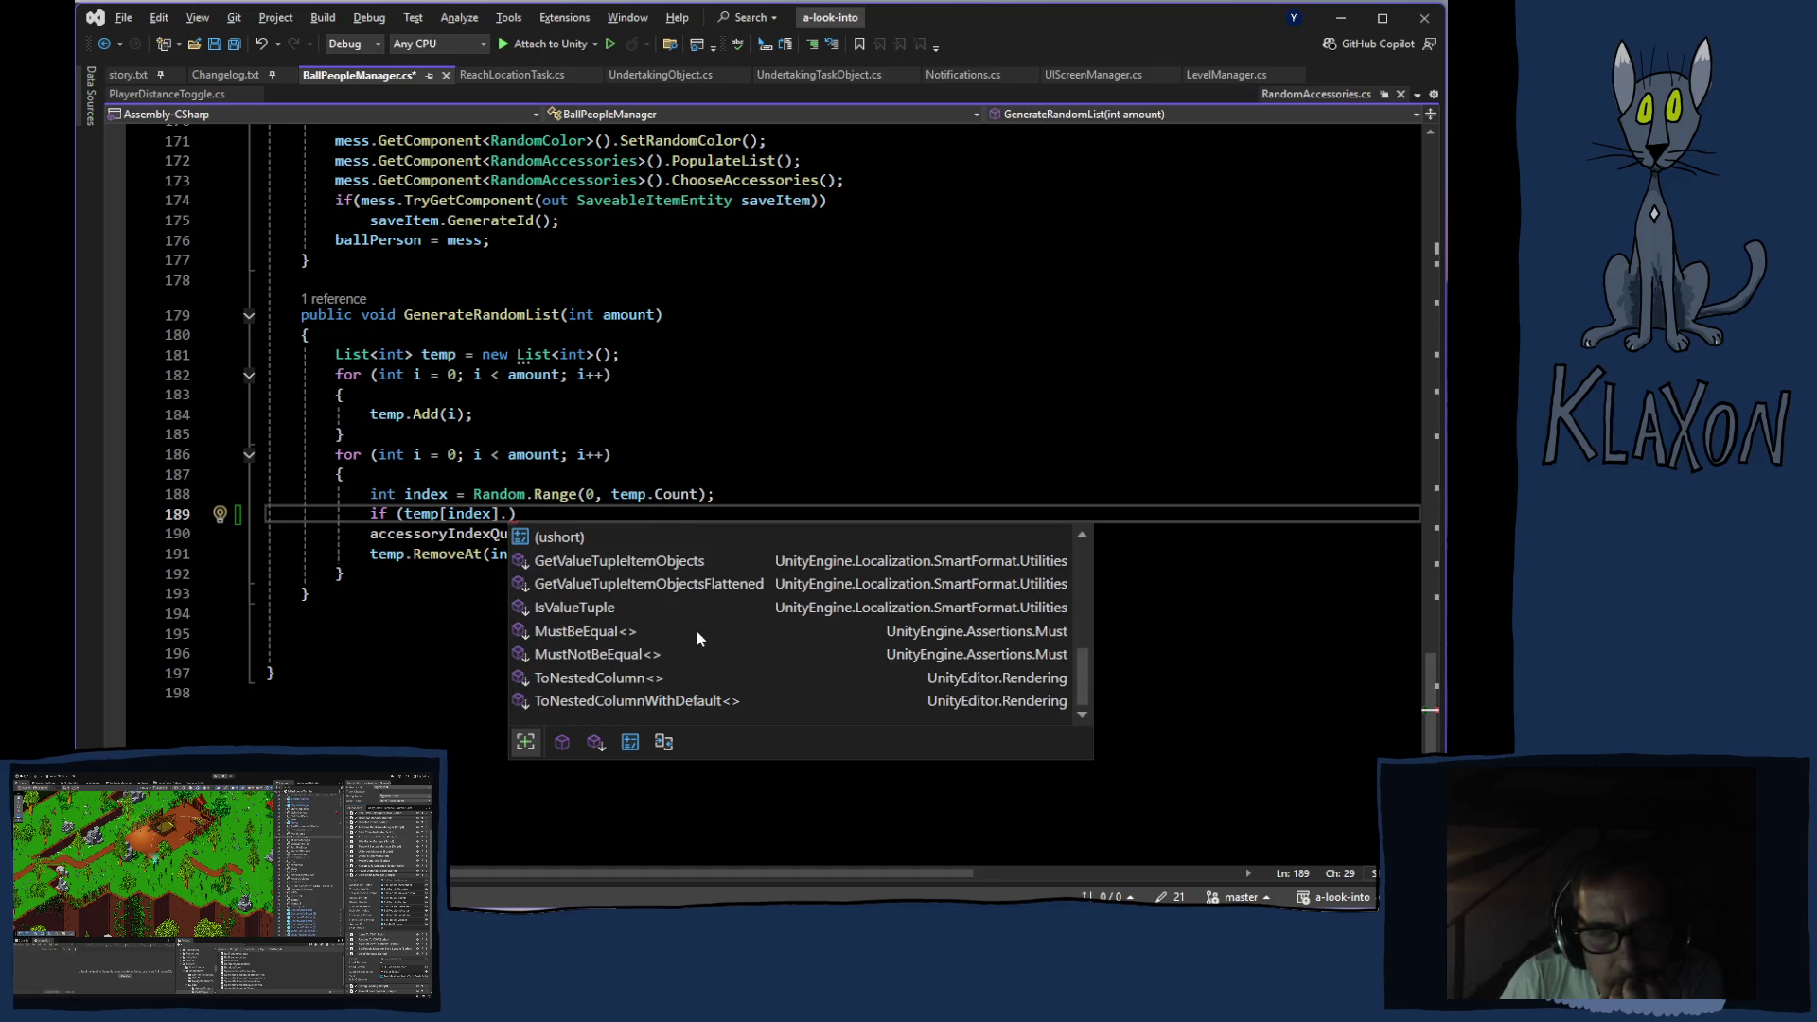
pyautogui.scroll(2, 698, 638)
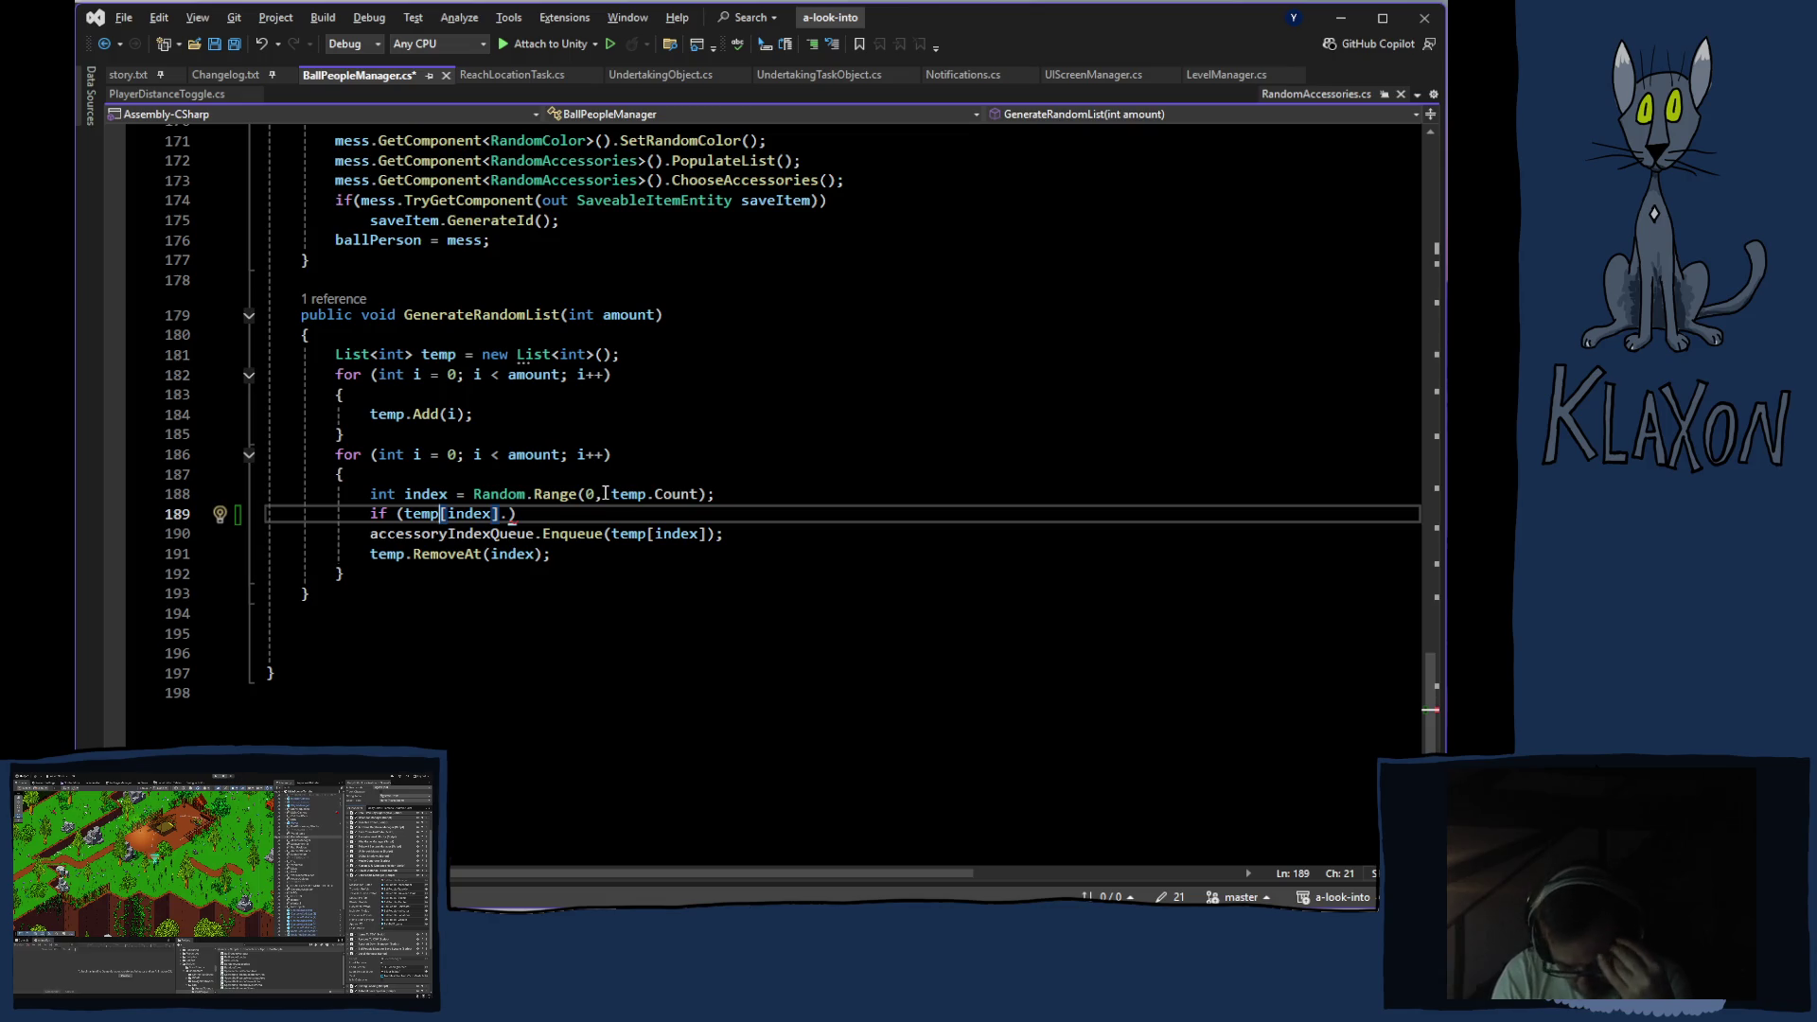
# Check code actions on the Random.Range line, then switch to the RandomAccessories.cs tab
pyautogui.click(603, 491)
pyautogui.rightClick(602, 490)
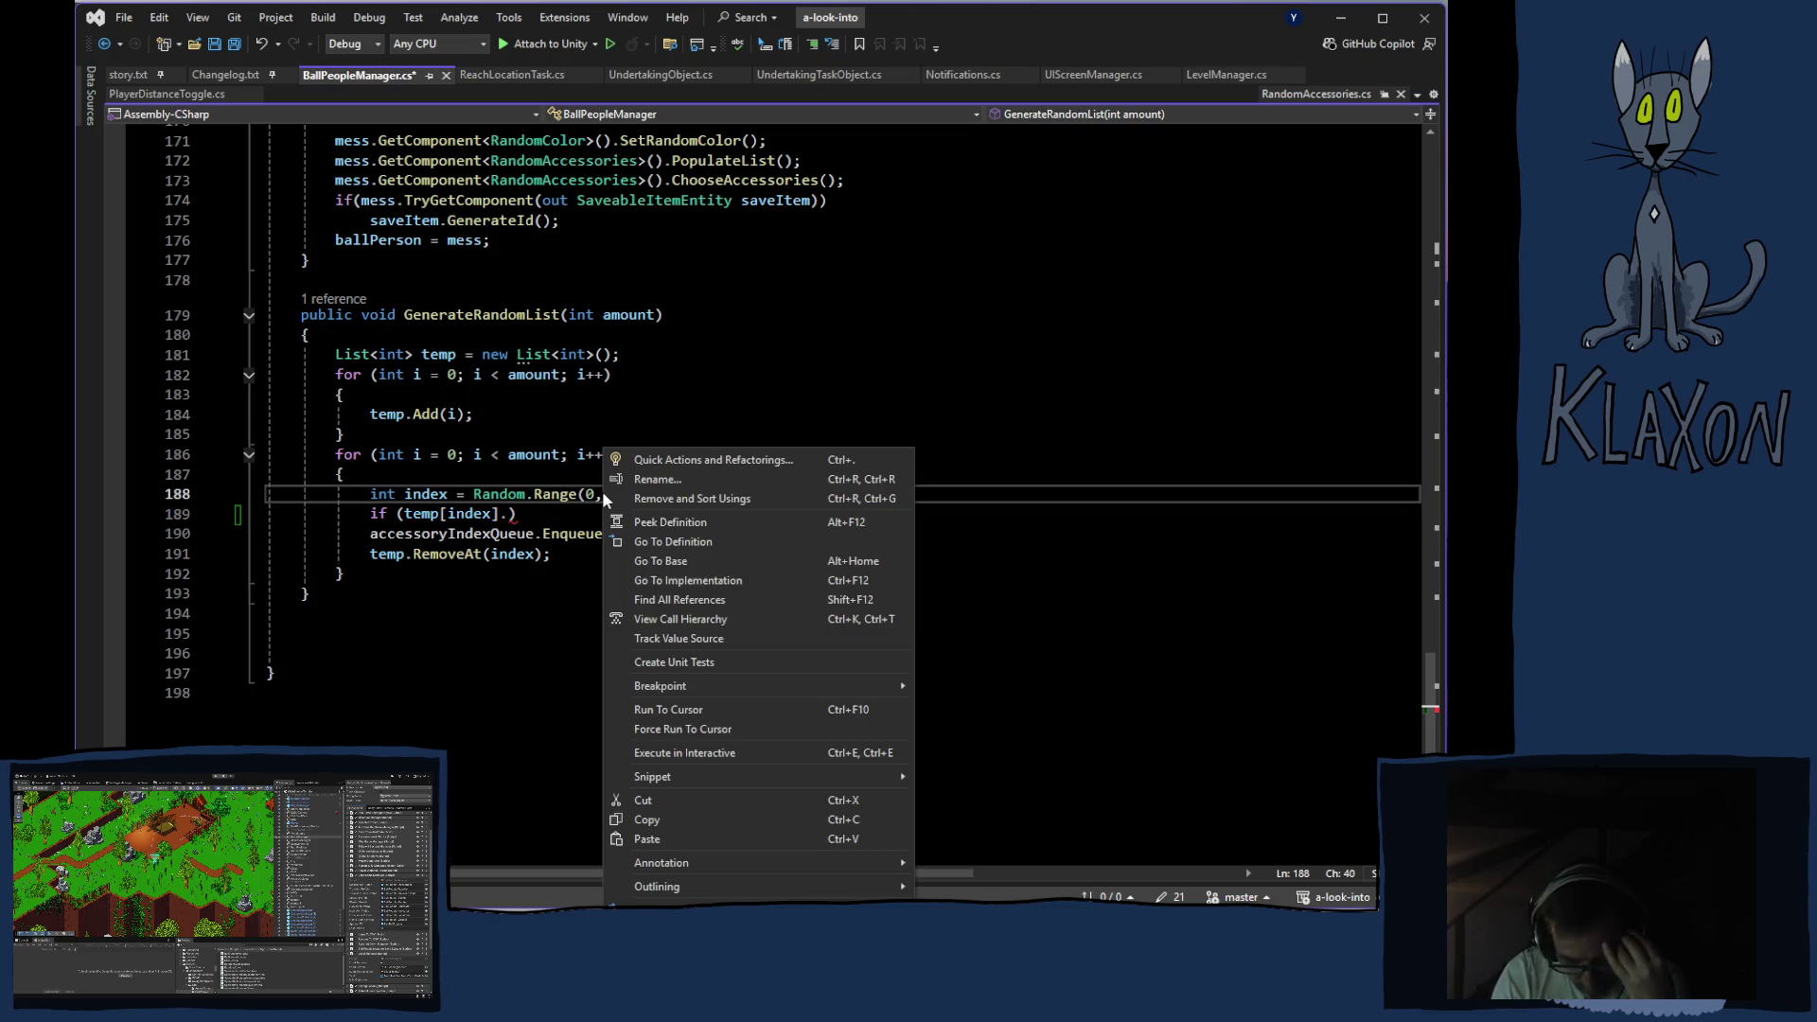
pyautogui.click(499, 513)
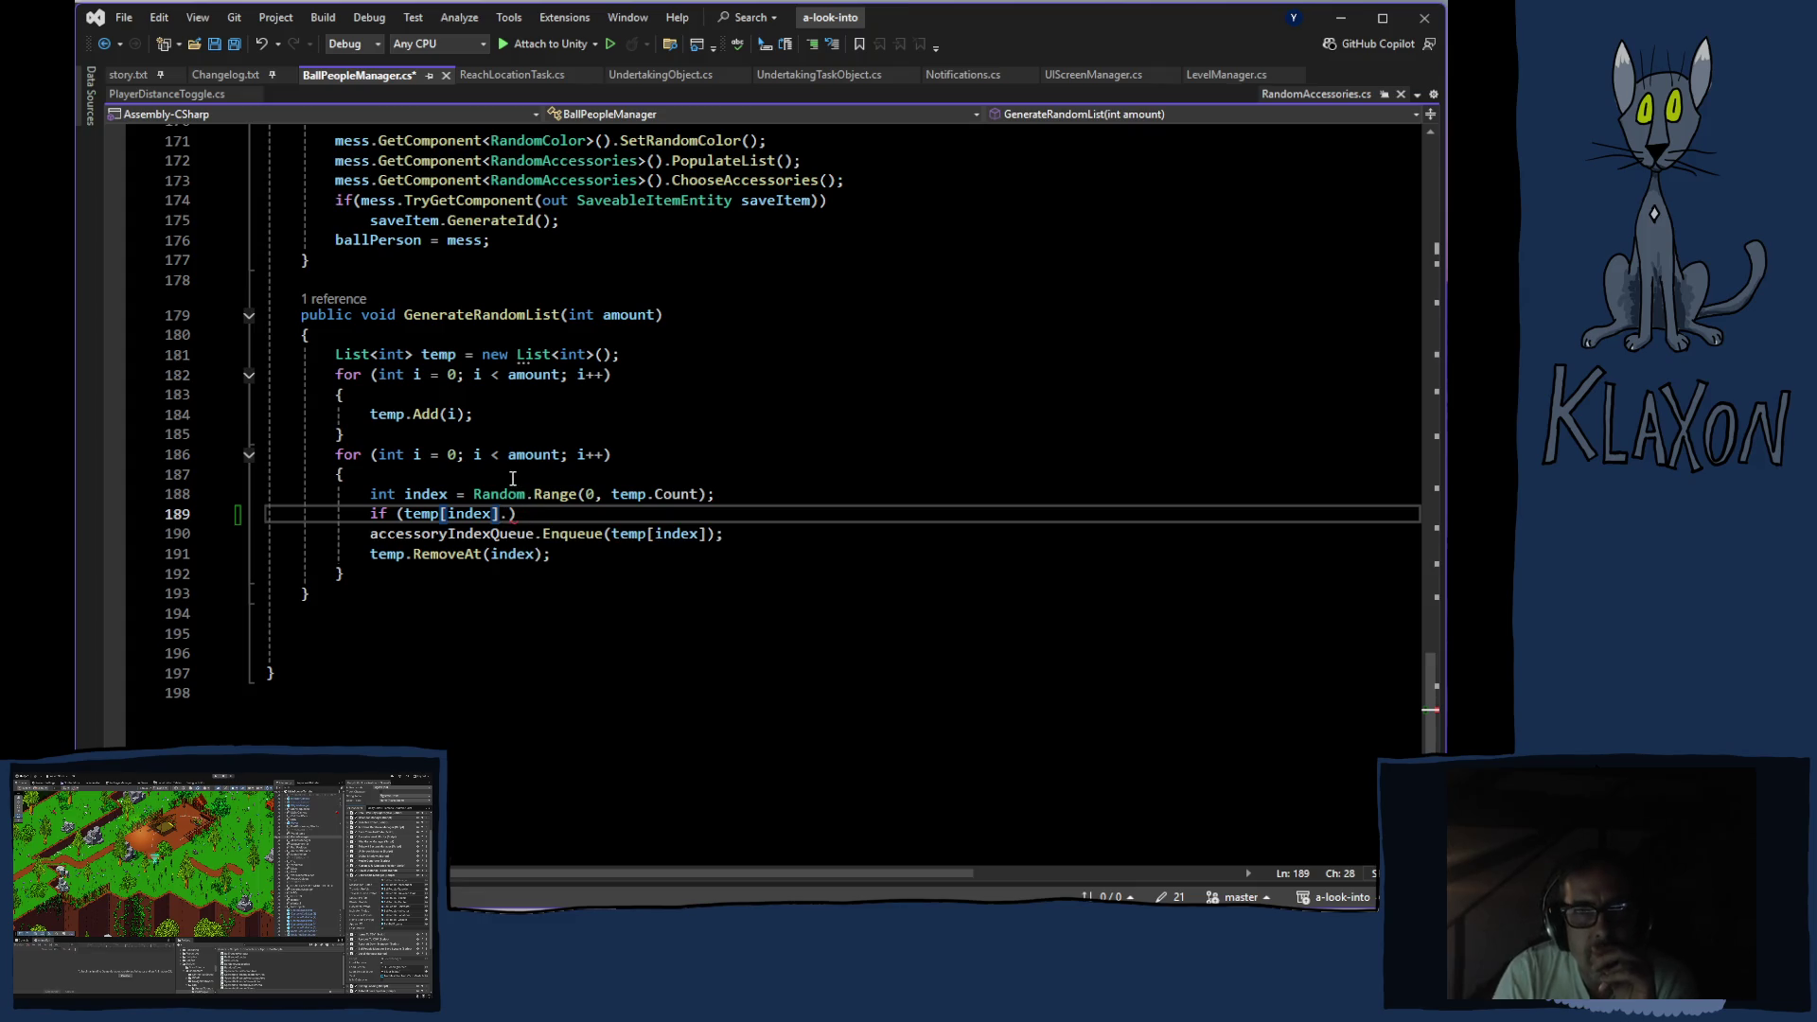
pyautogui.scroll(6, 511, 479)
pyautogui.scroll(6, 599, 491)
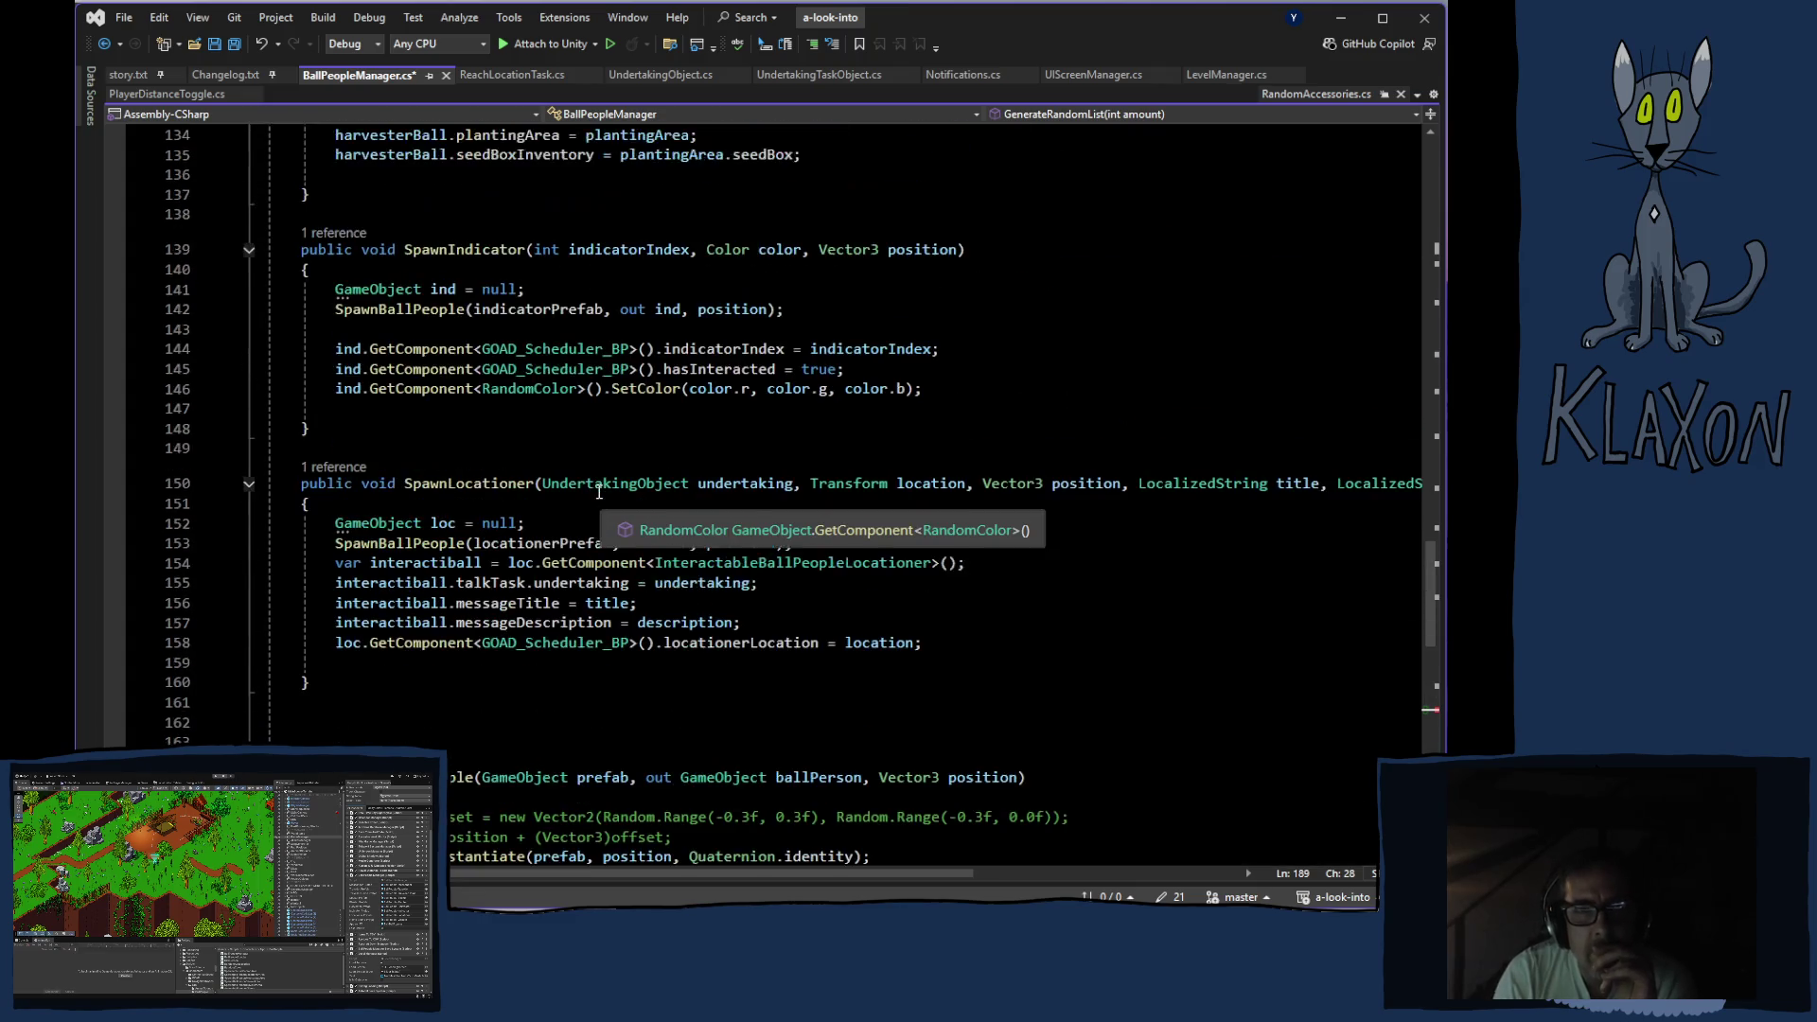
pyautogui.scroll(-6, 589, 461)
pyautogui.scroll(-5, 589, 461)
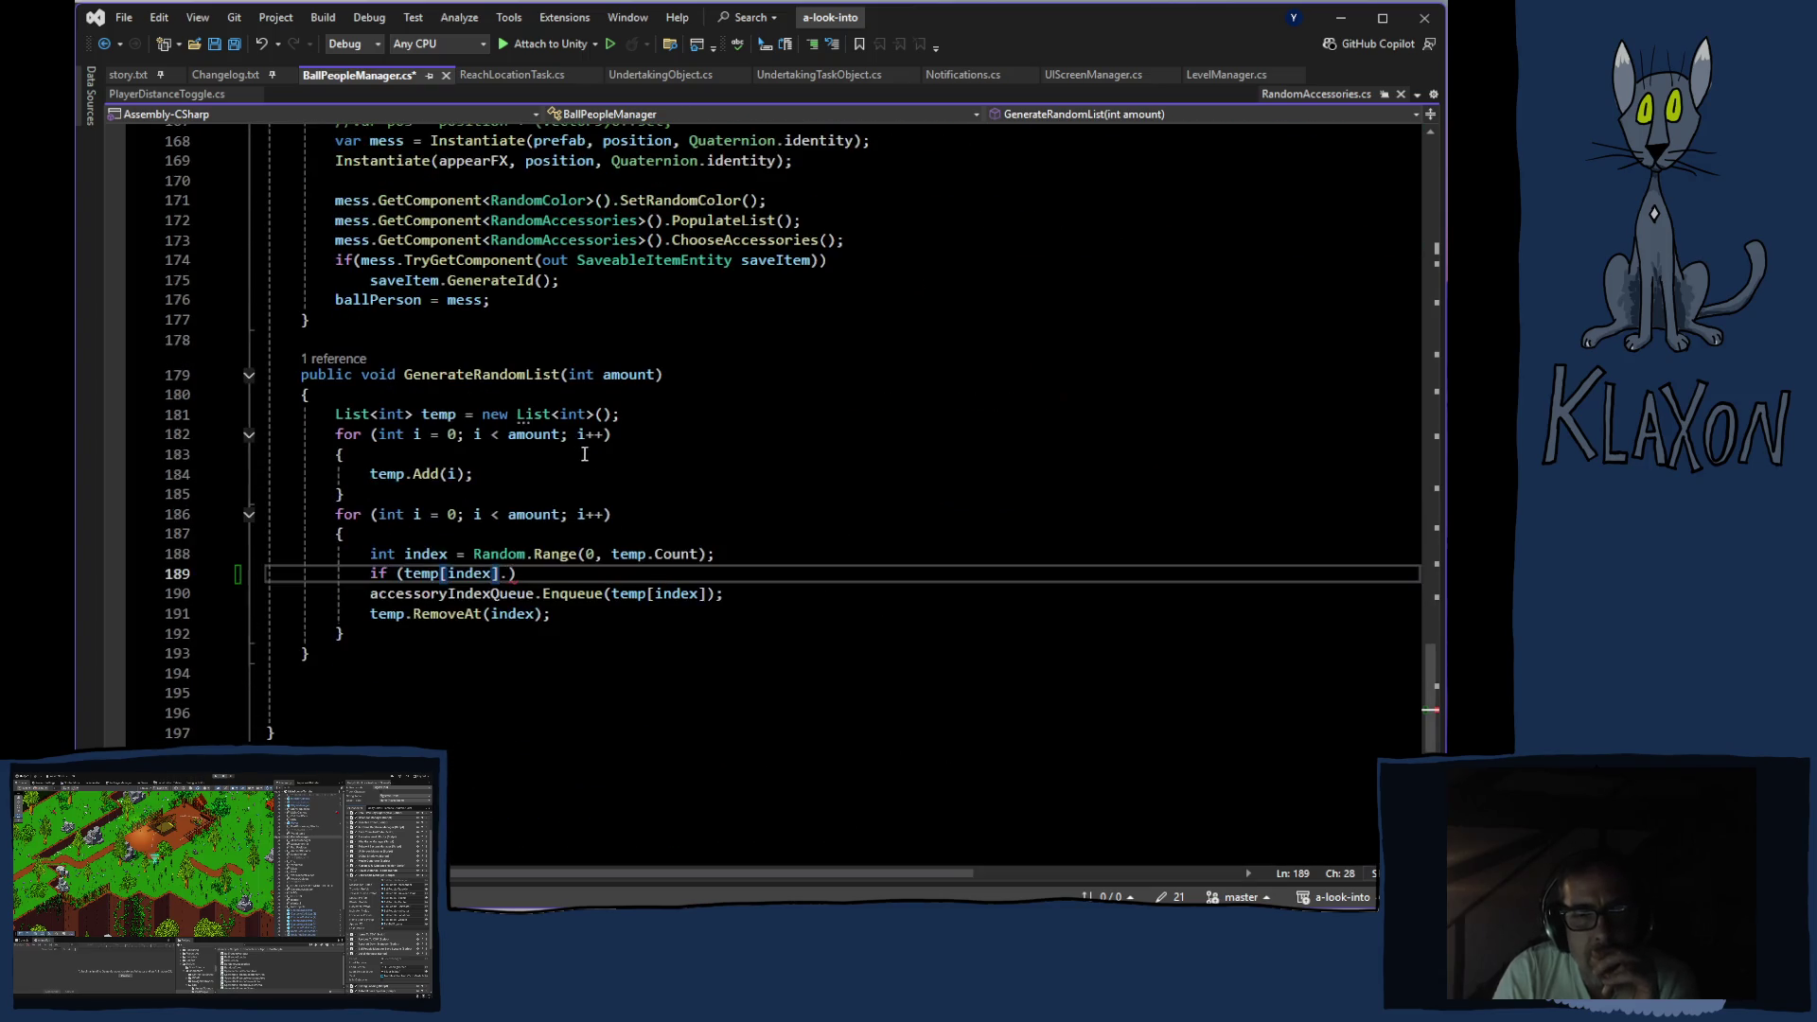
pyautogui.click(1308, 94)
pyautogui.click(1383, 94)
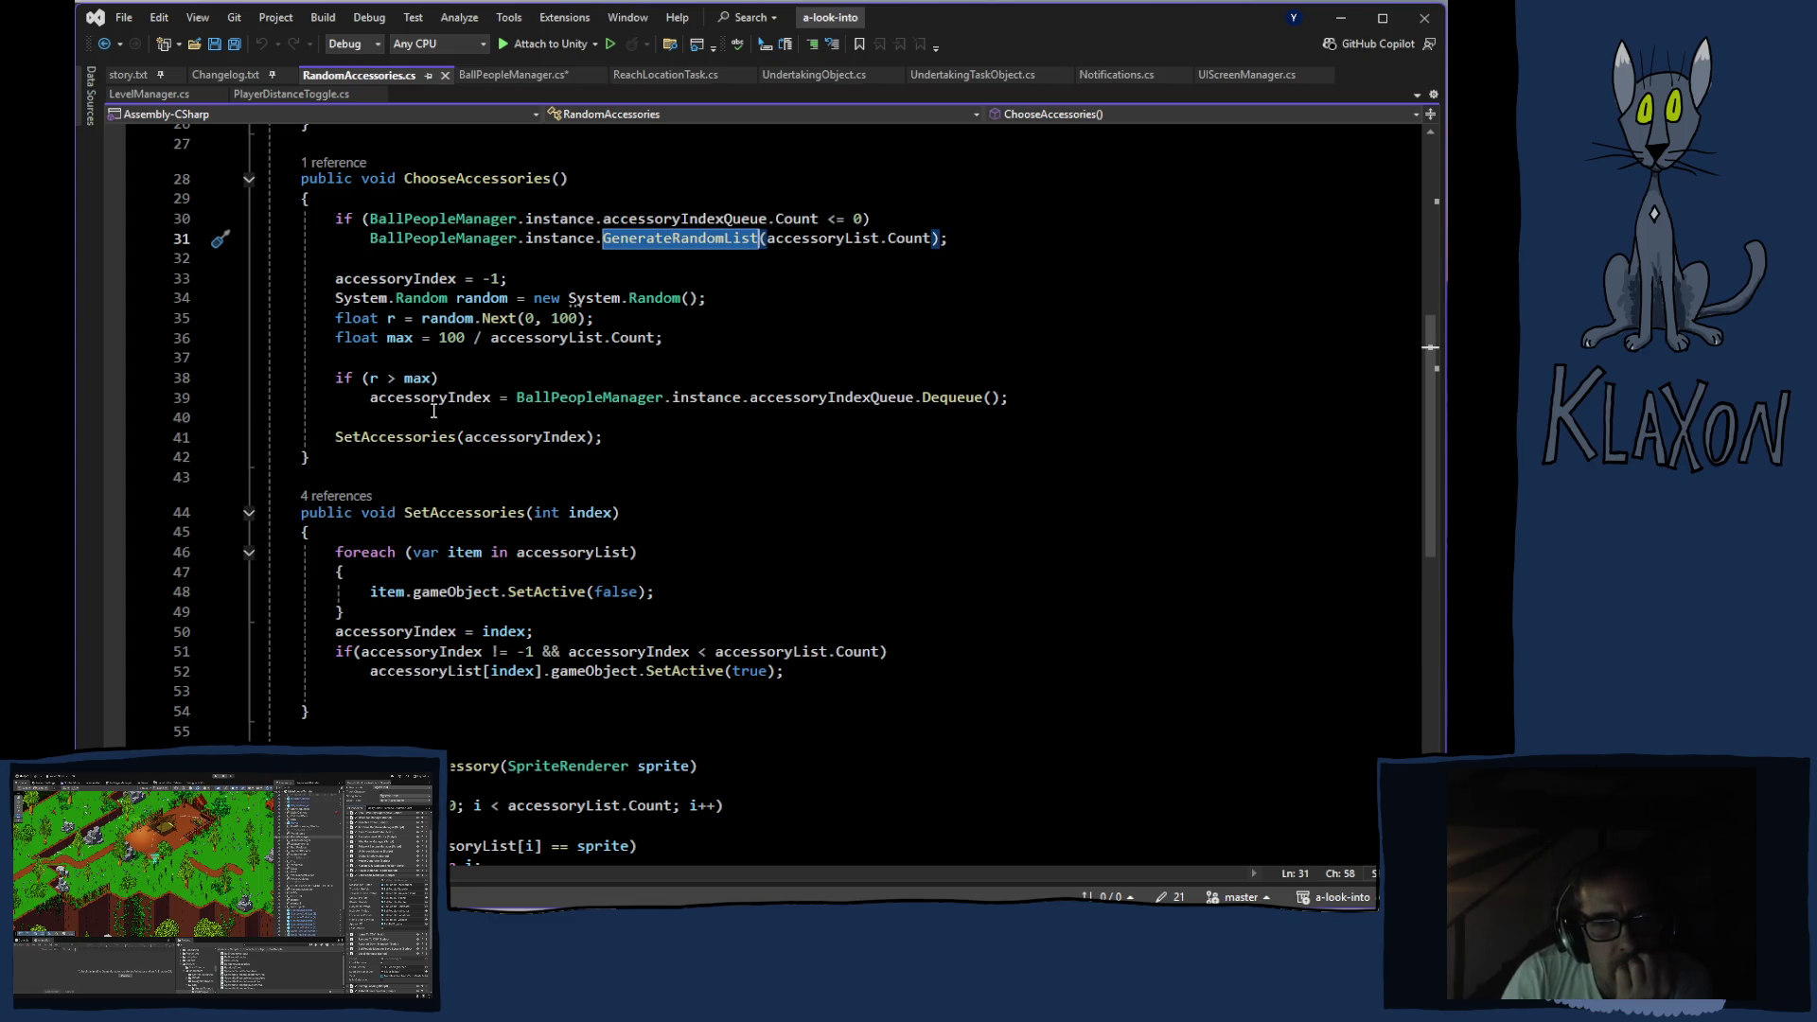
pyautogui.click(508, 436)
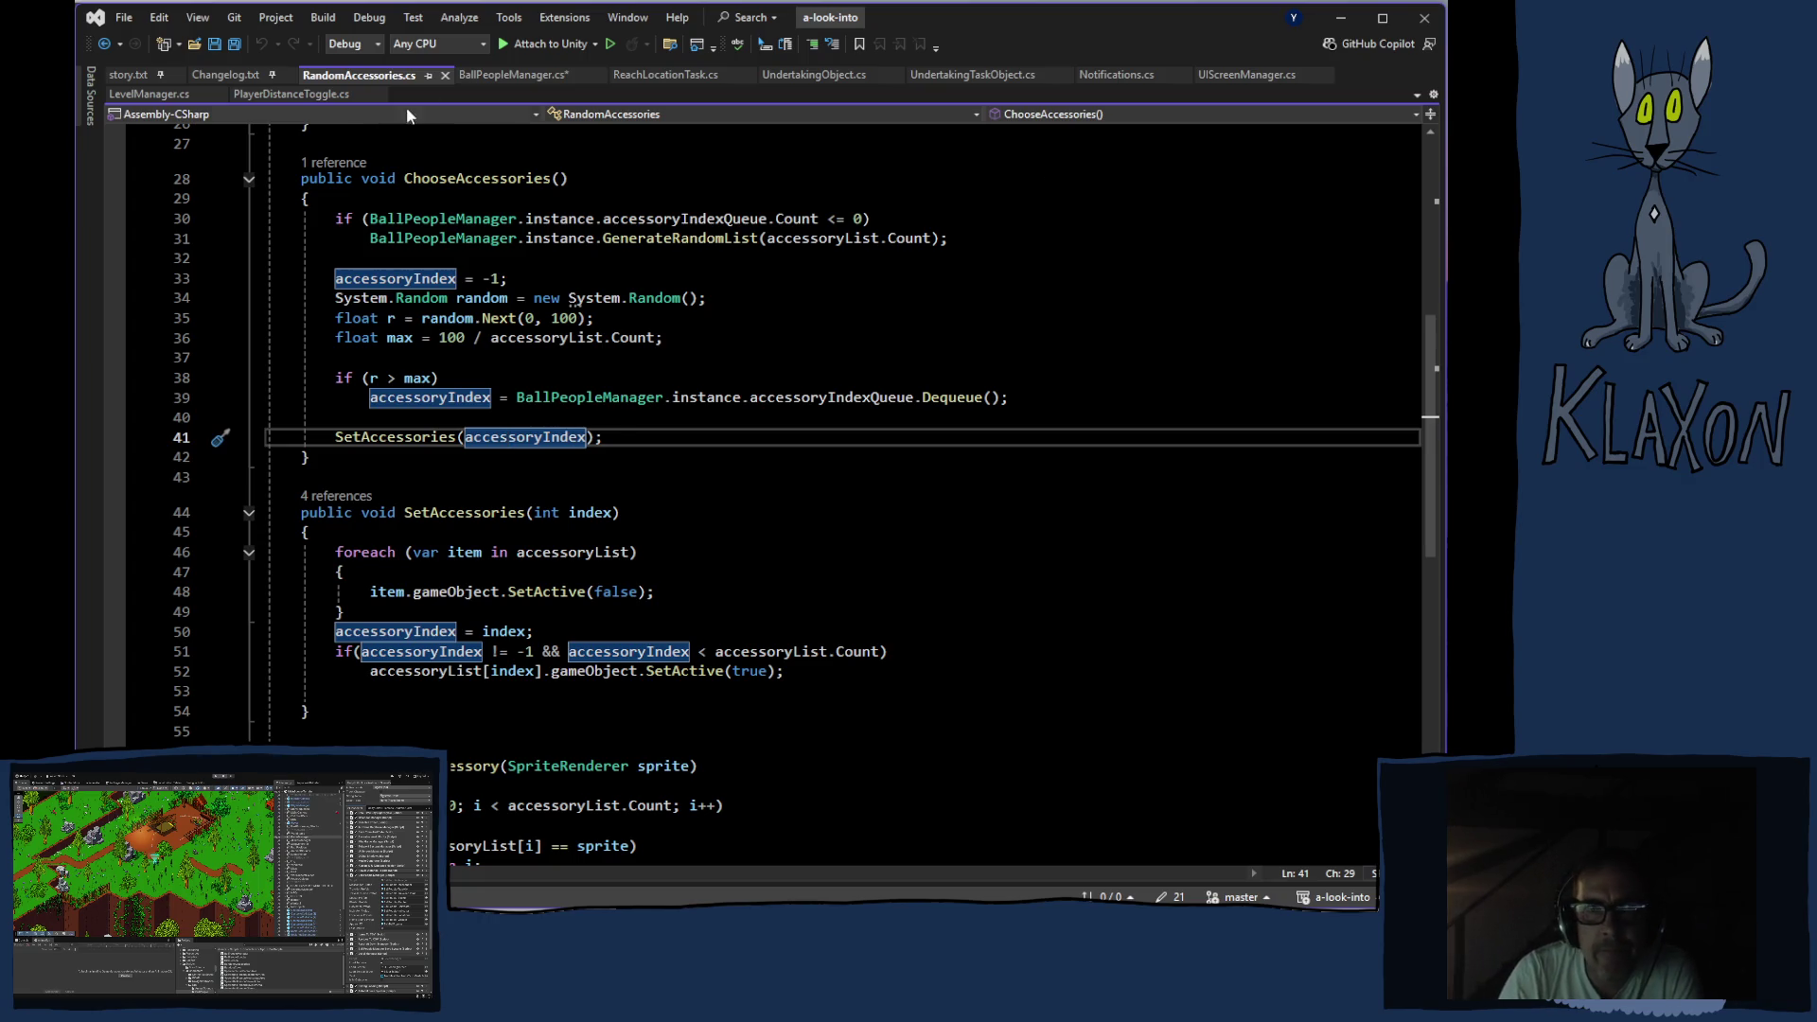
# Back in BallPeopleManager.cs, delete the unfinished 'if(temp[index].' statement on line 189
pyautogui.click(513, 74)
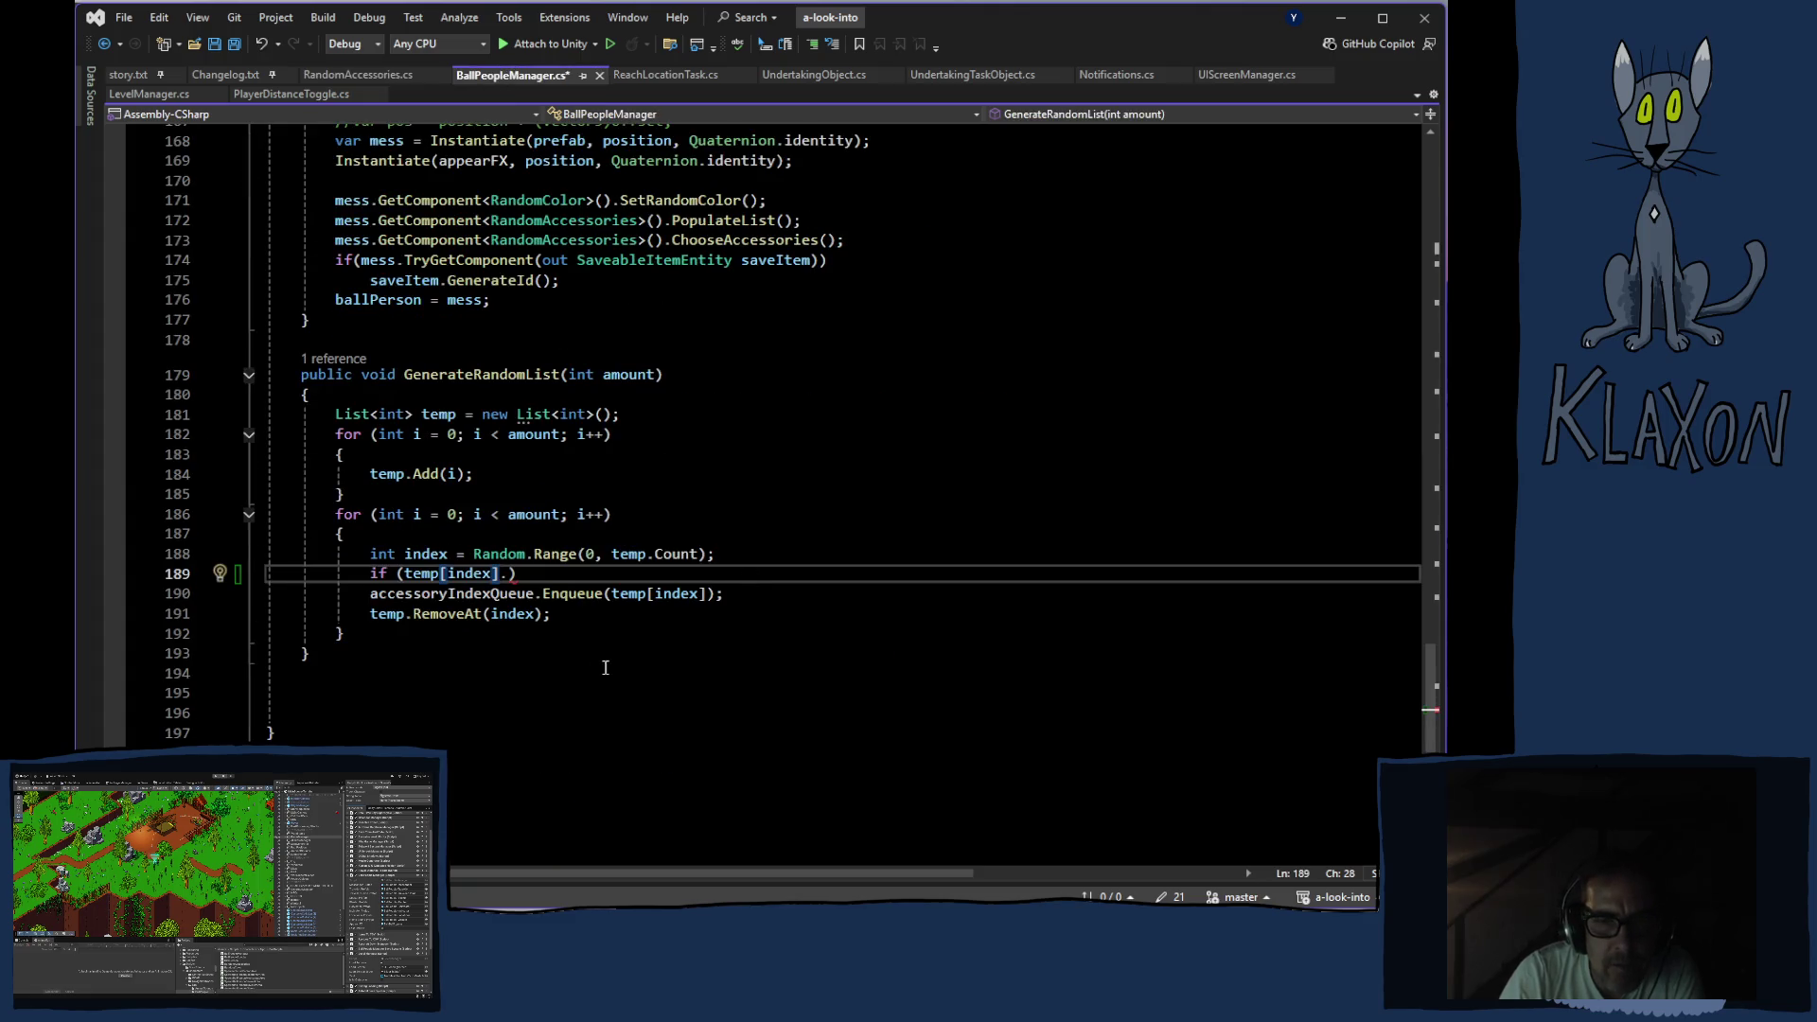
pyautogui.write('.')
pyautogui.moveTo(512, 575); pyautogui.dragTo(373, 581)
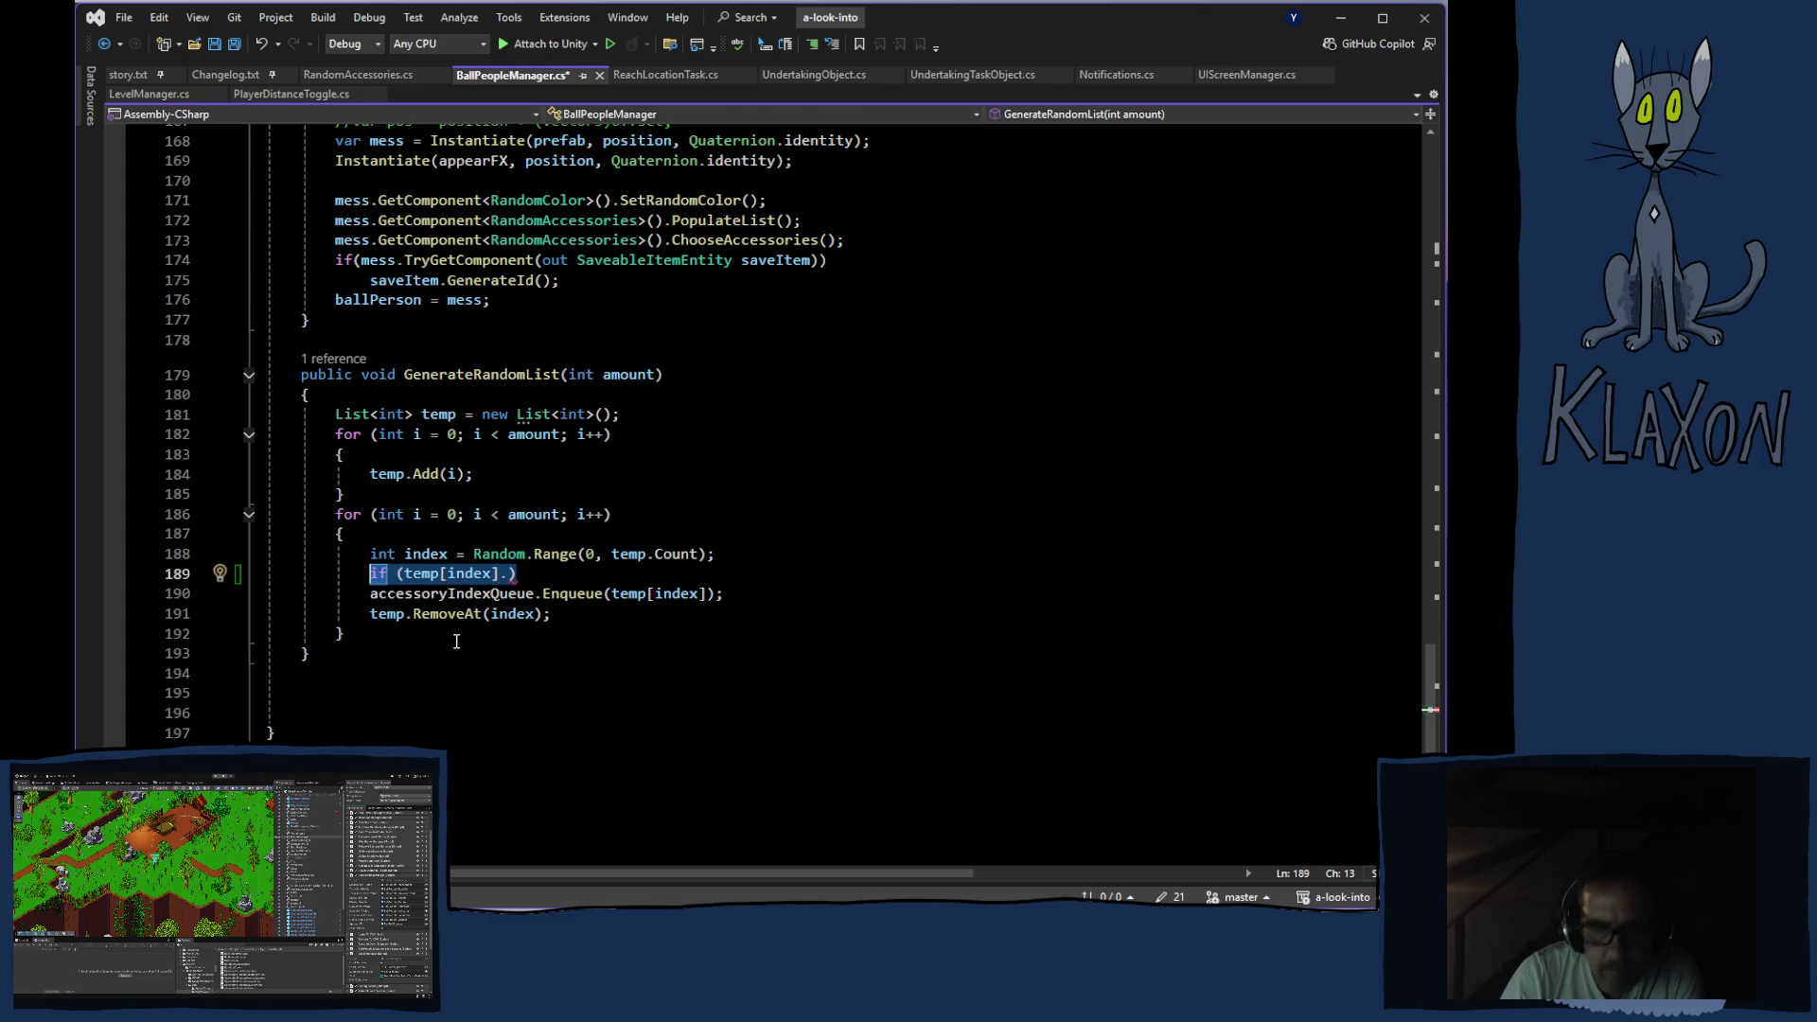
pyautogui.press('BackSpace')
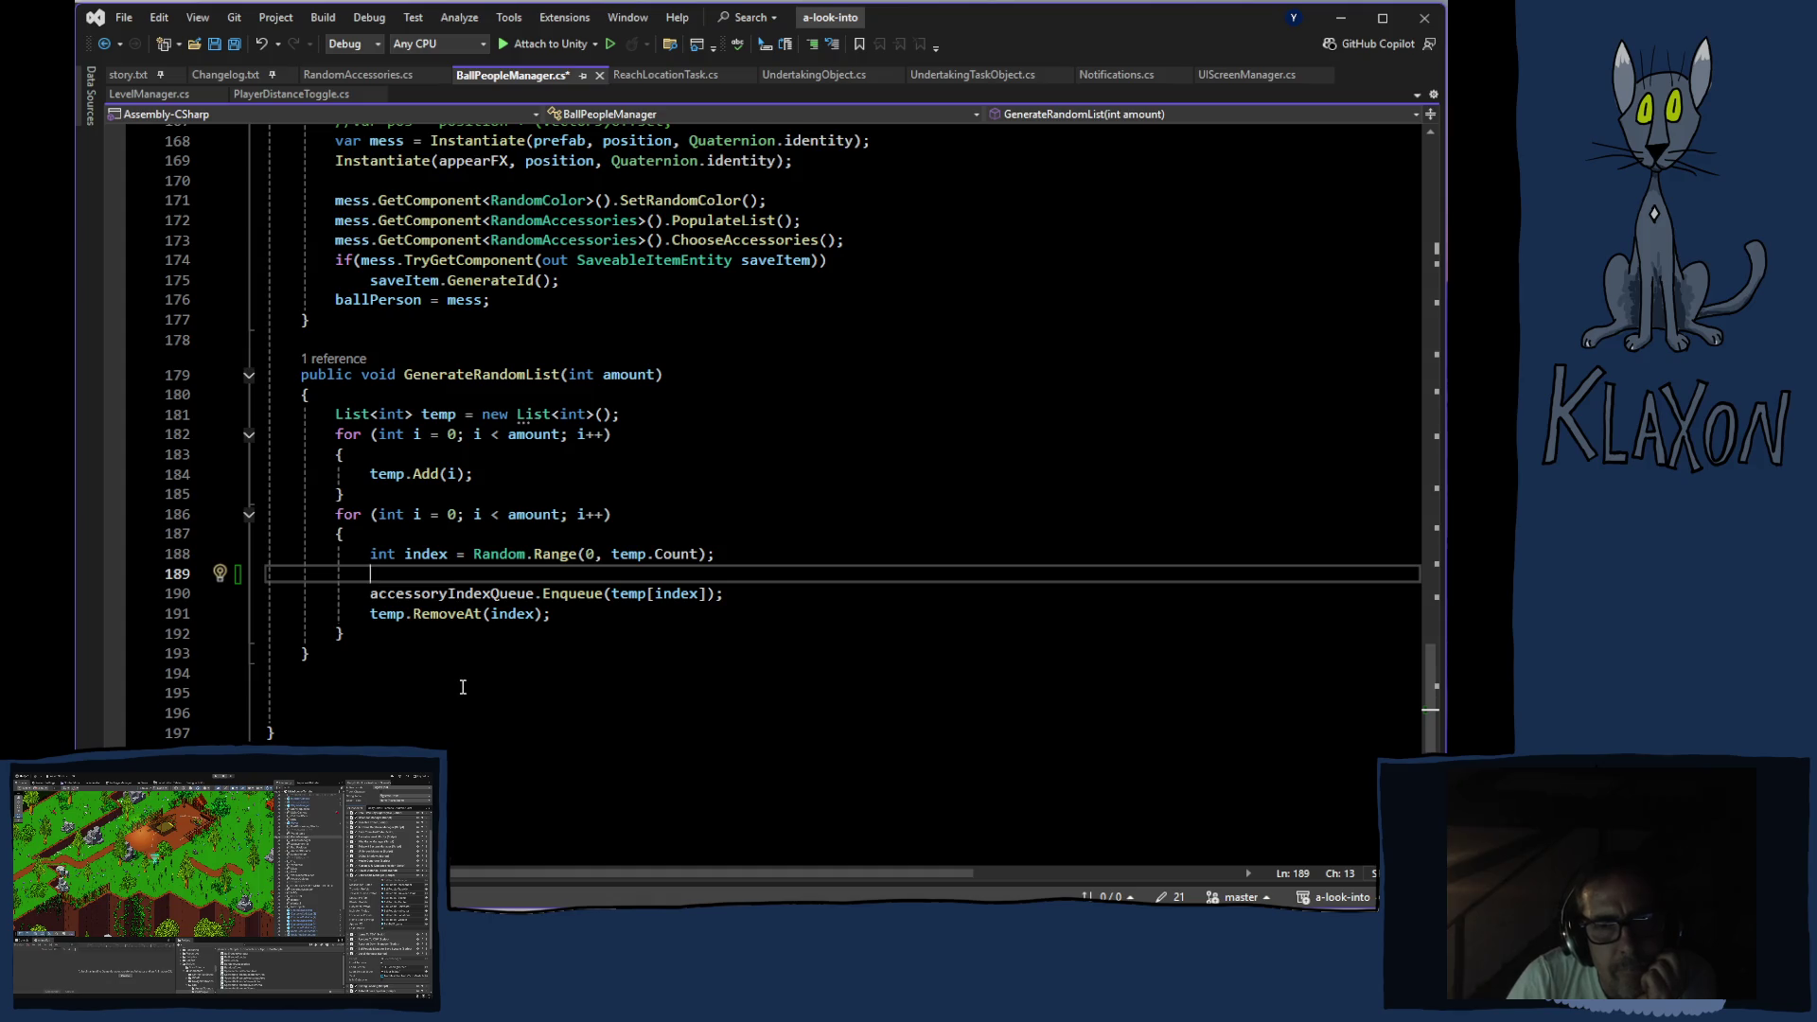
pyautogui.scroll(7, 458, 700)
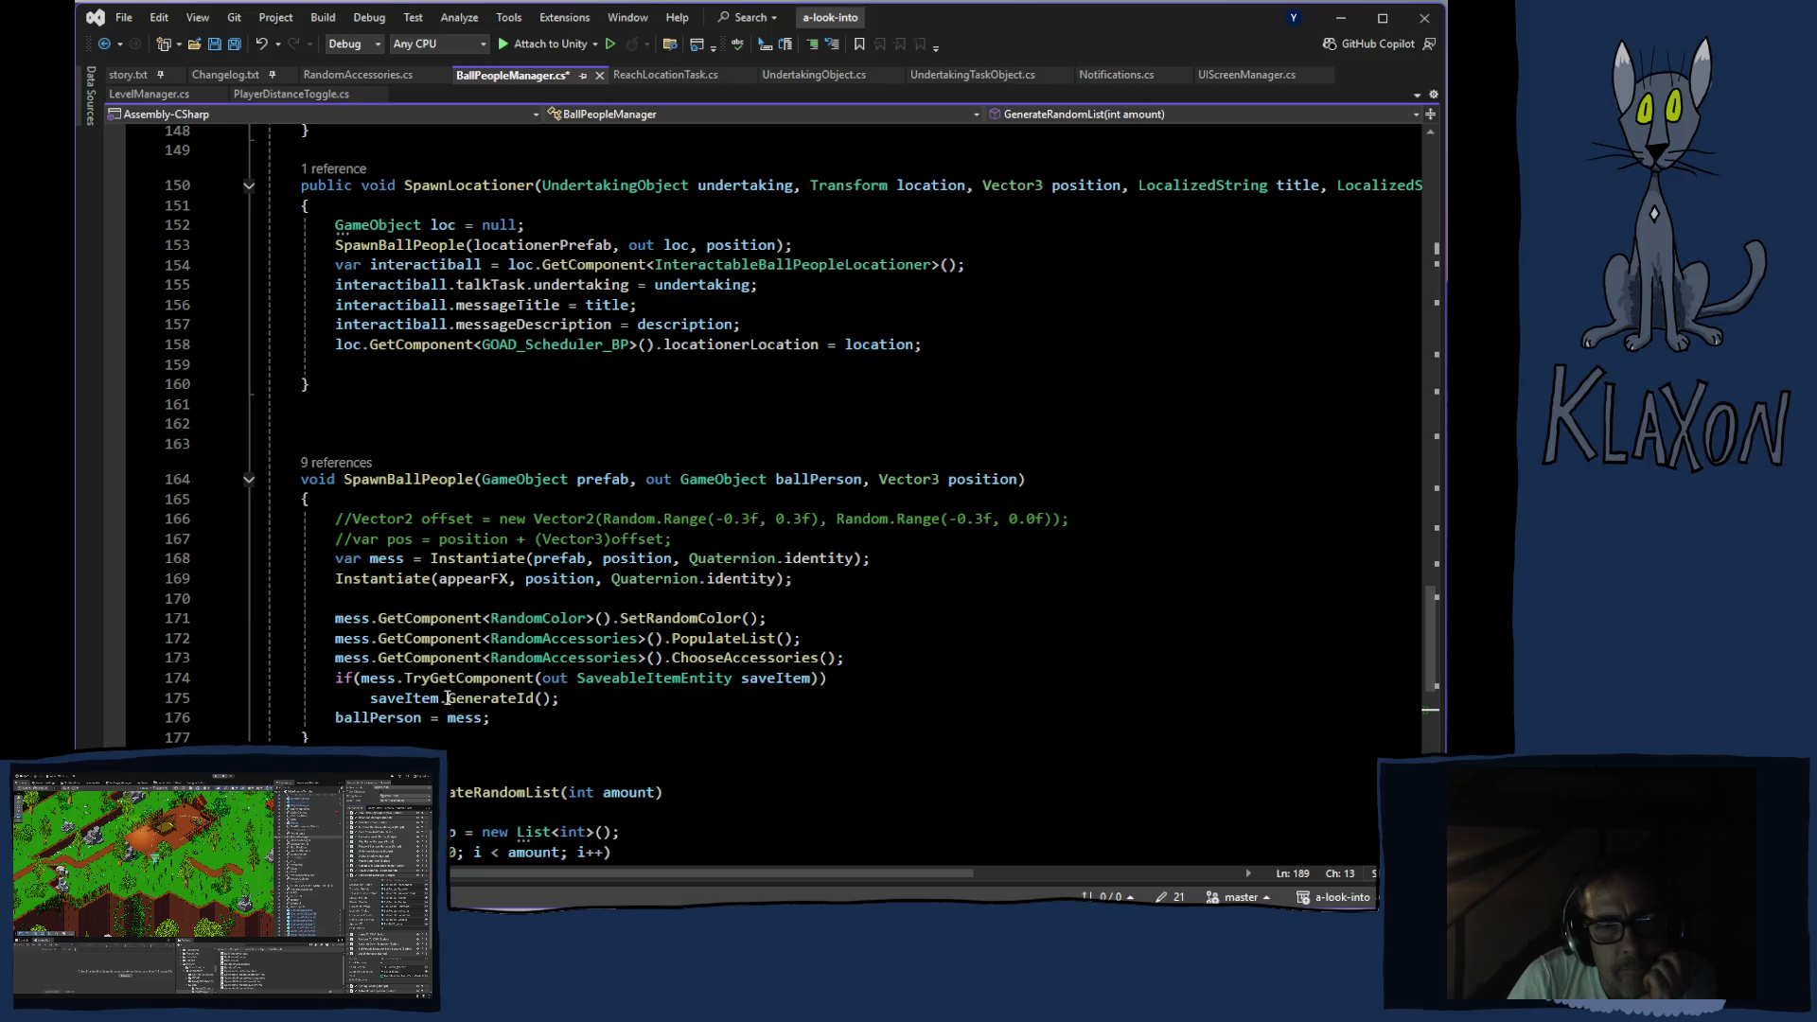
pyautogui.scroll(-6, 446, 697)
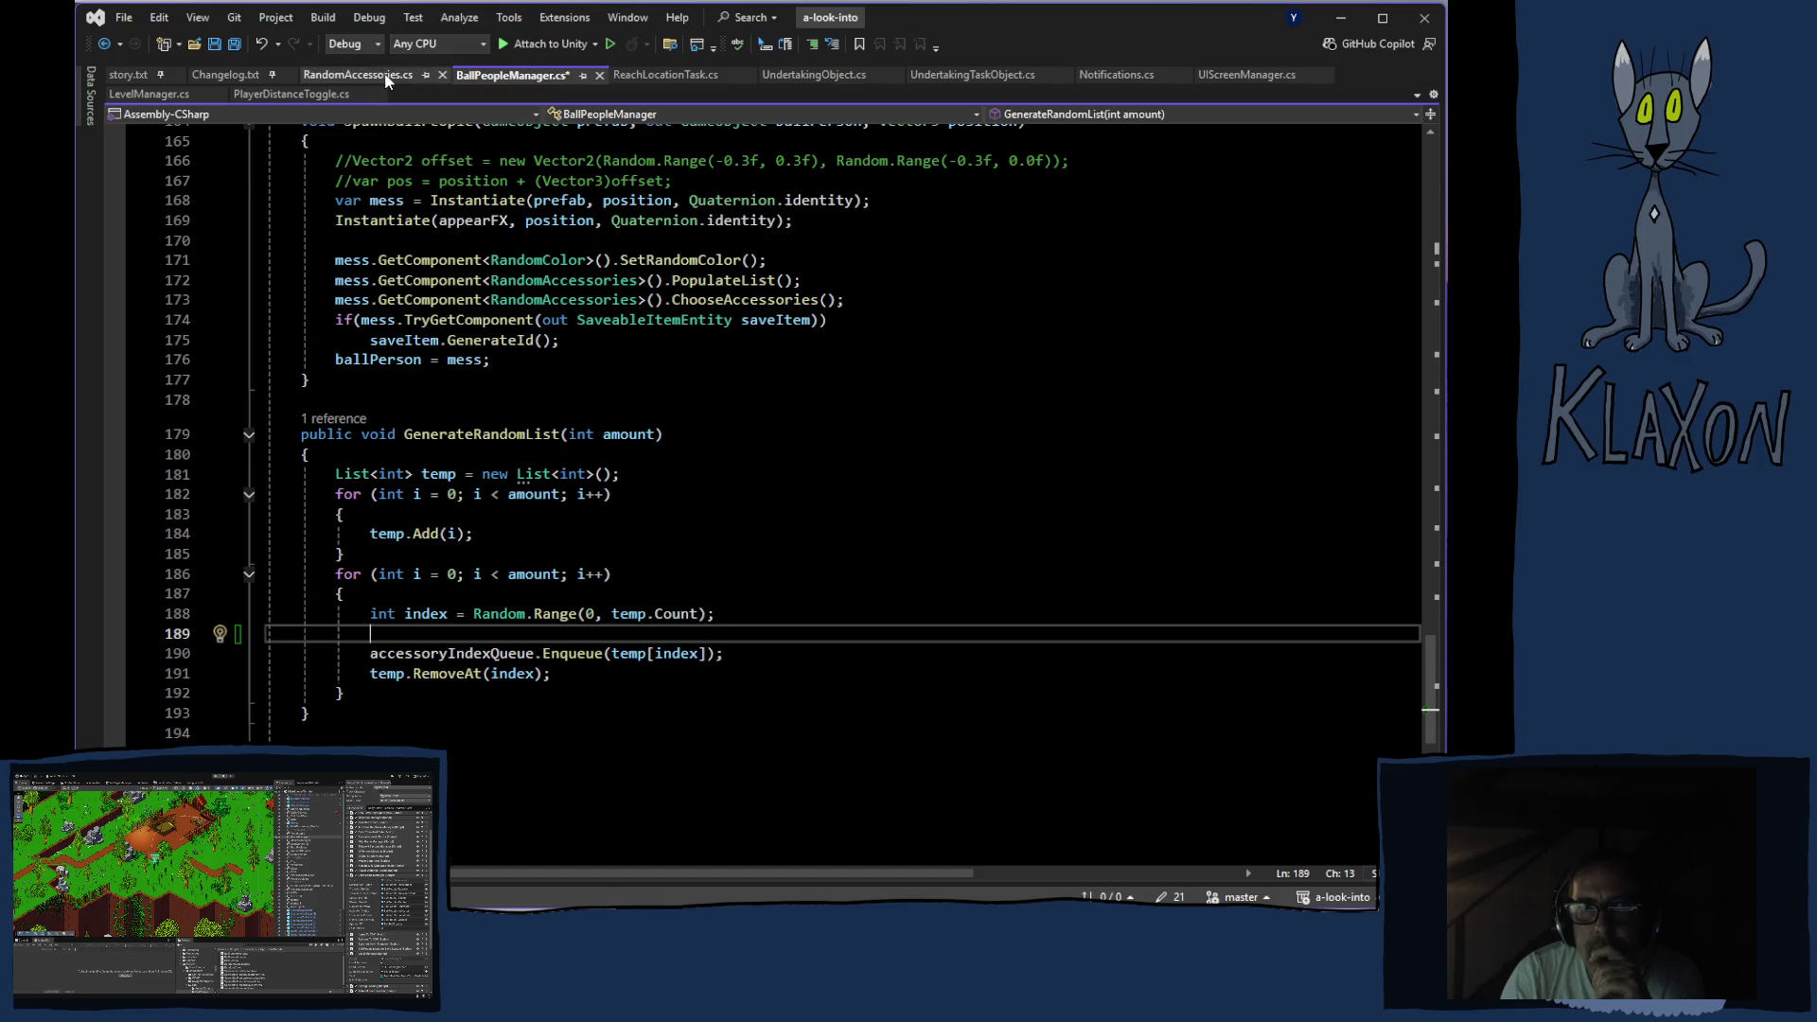
pyautogui.click(388, 76)
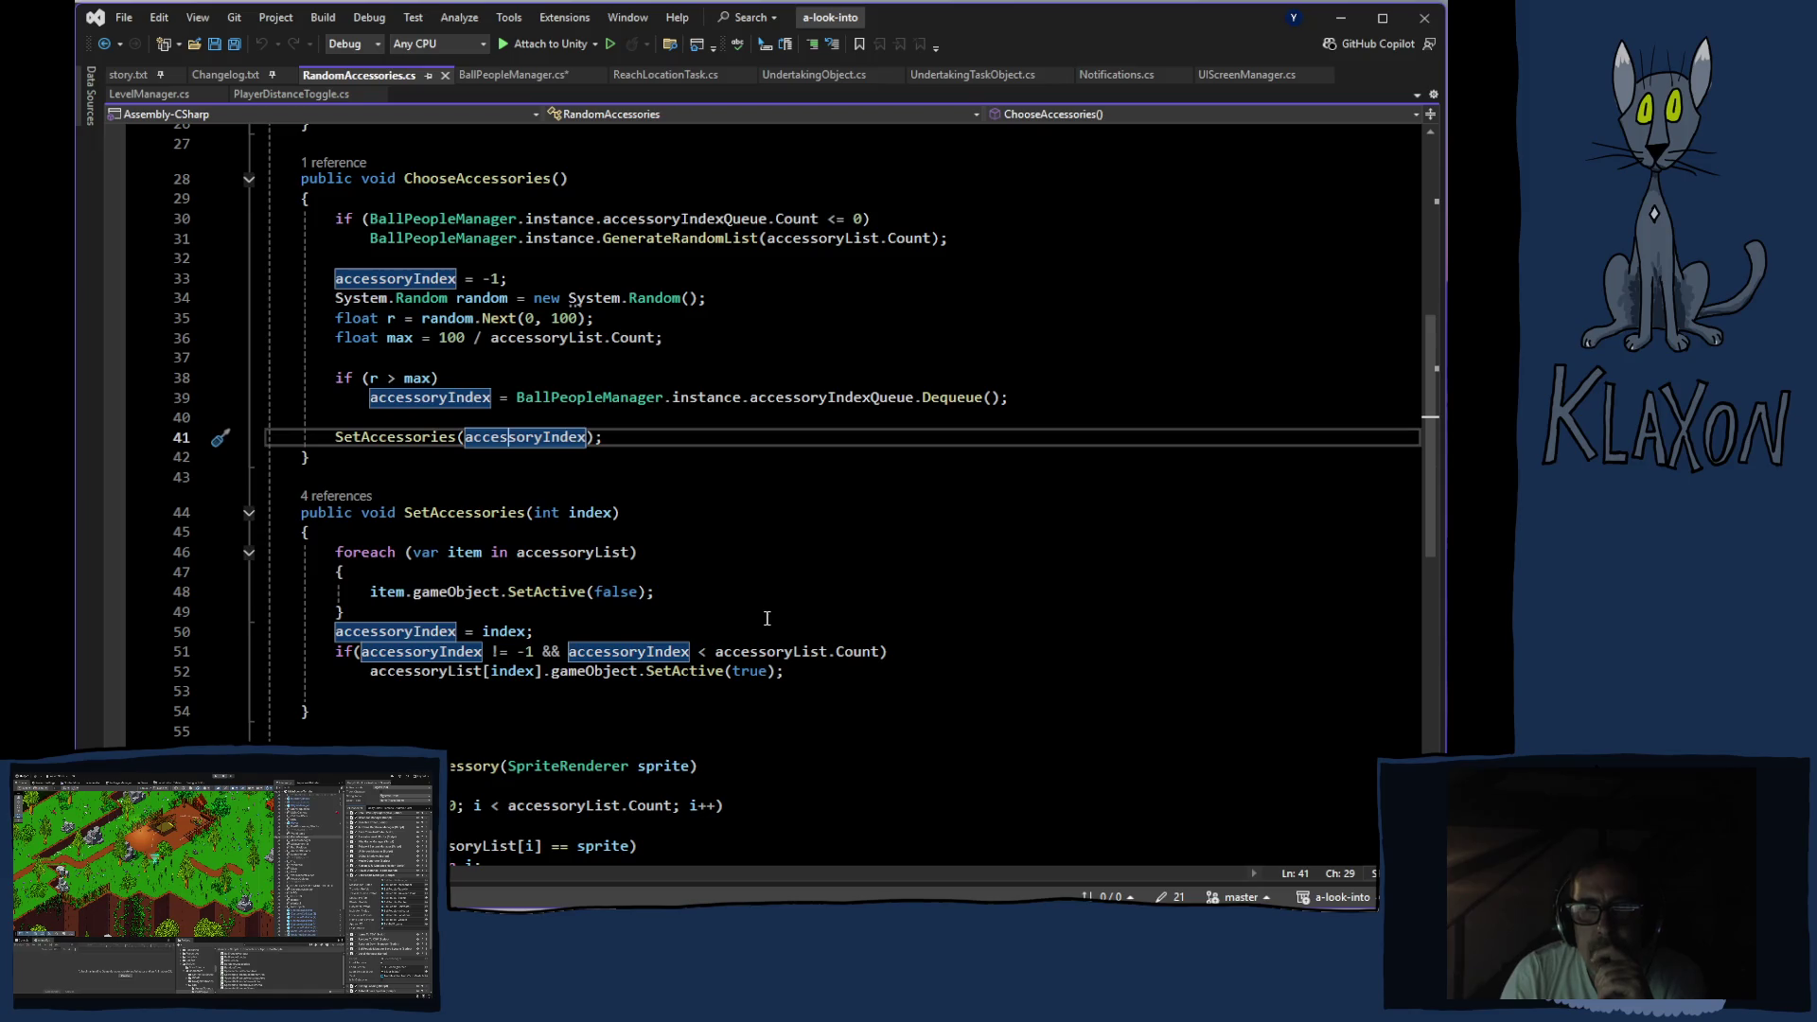
pyautogui.click(538, 80)
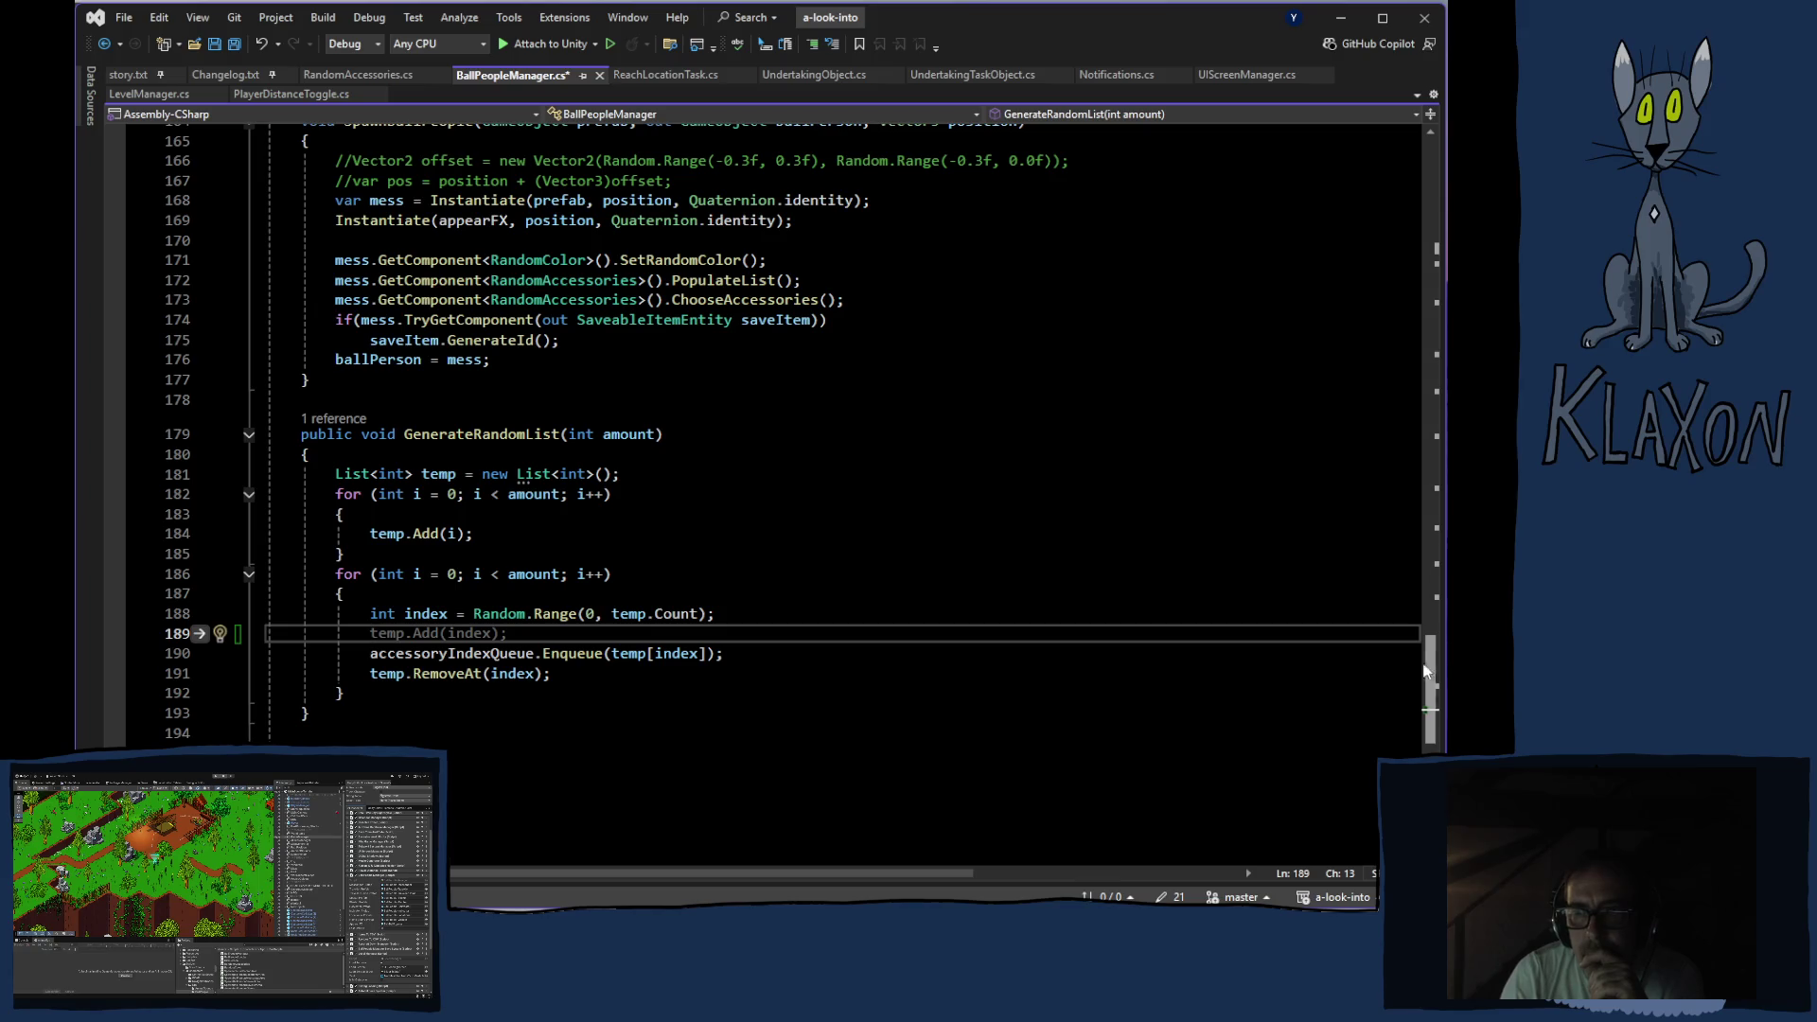
pyautogui.moveTo(1430, 688); pyautogui.dragTo(1421, 114)
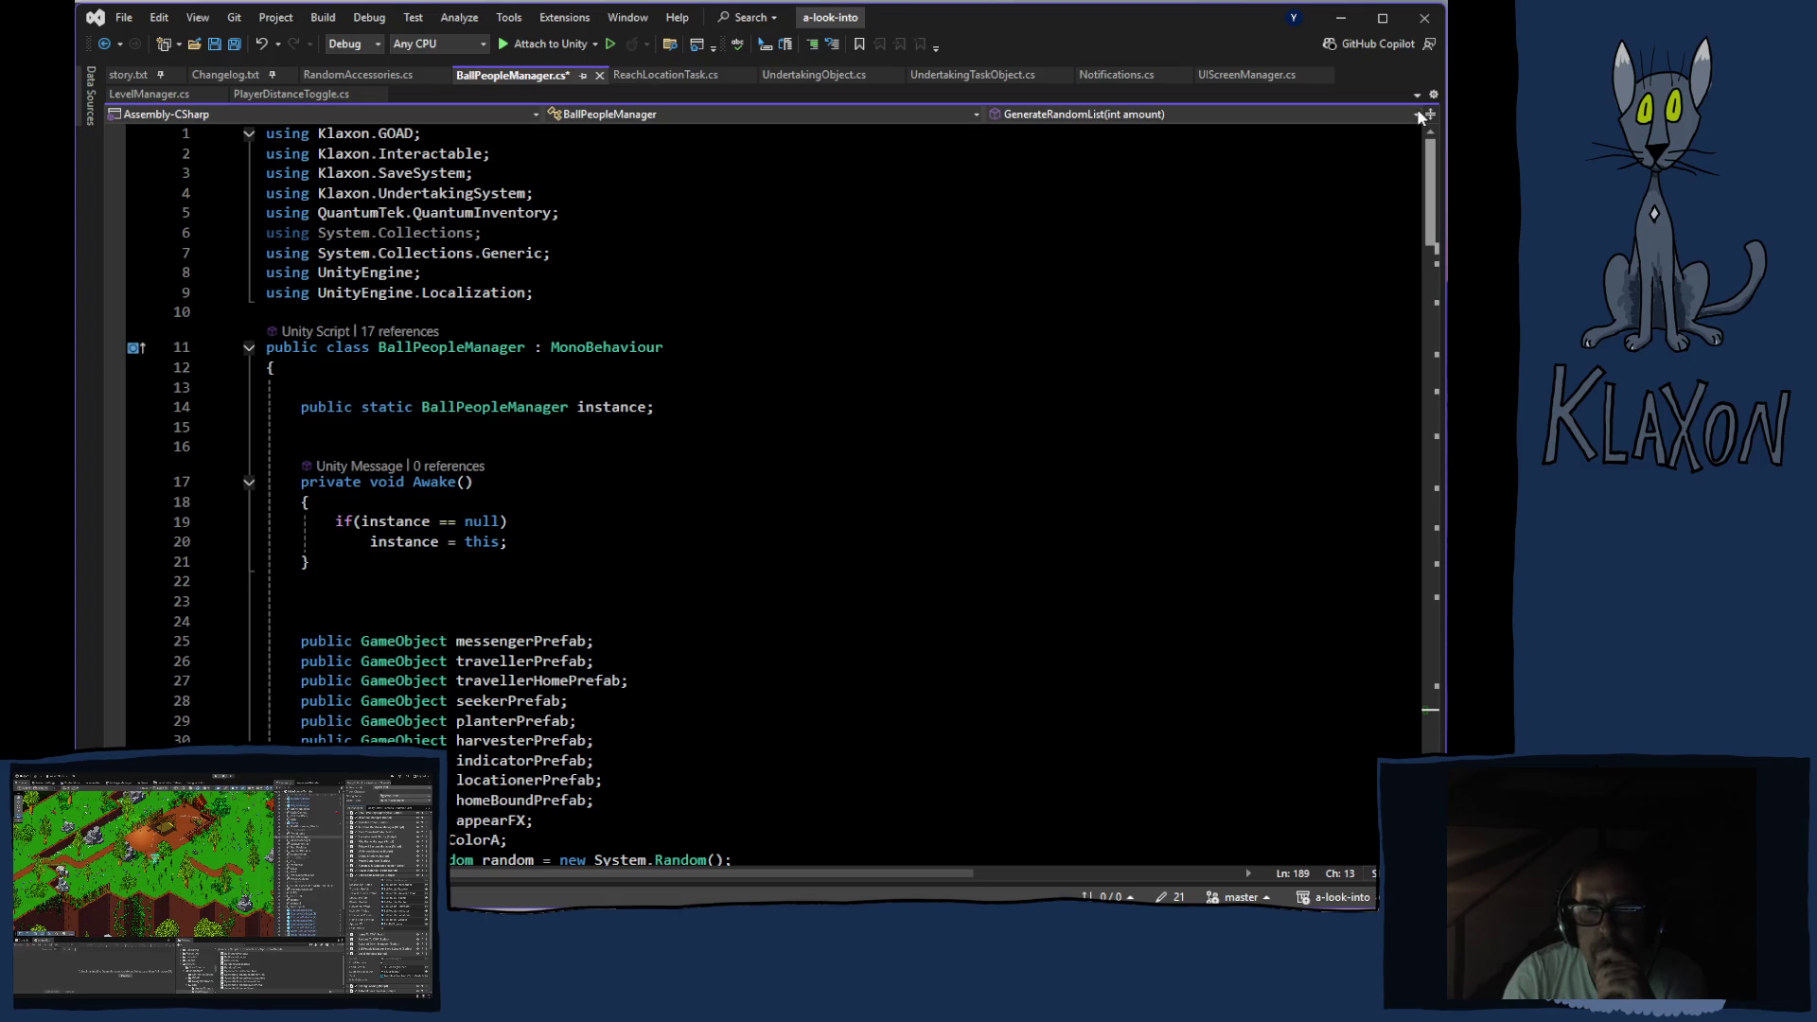
pyautogui.scroll(-5, 1414, 140)
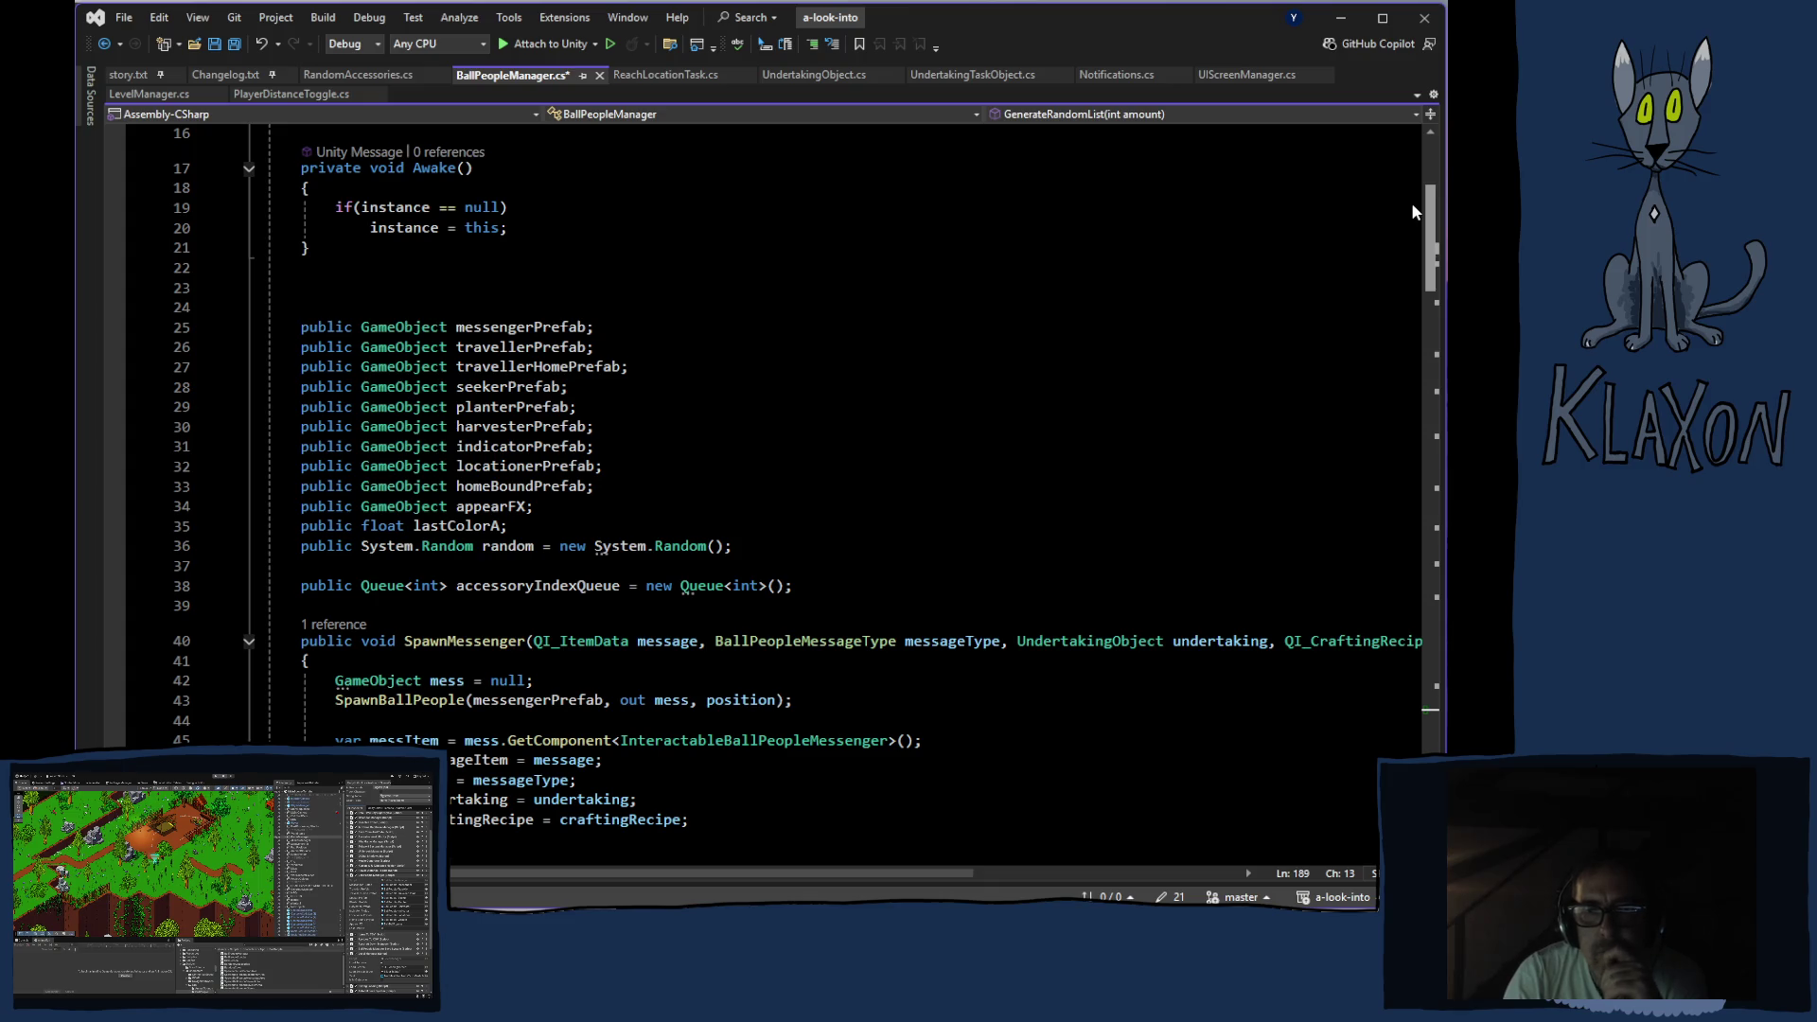
pyautogui.moveTo(1424, 208); pyautogui.dragTo(1422, 659)
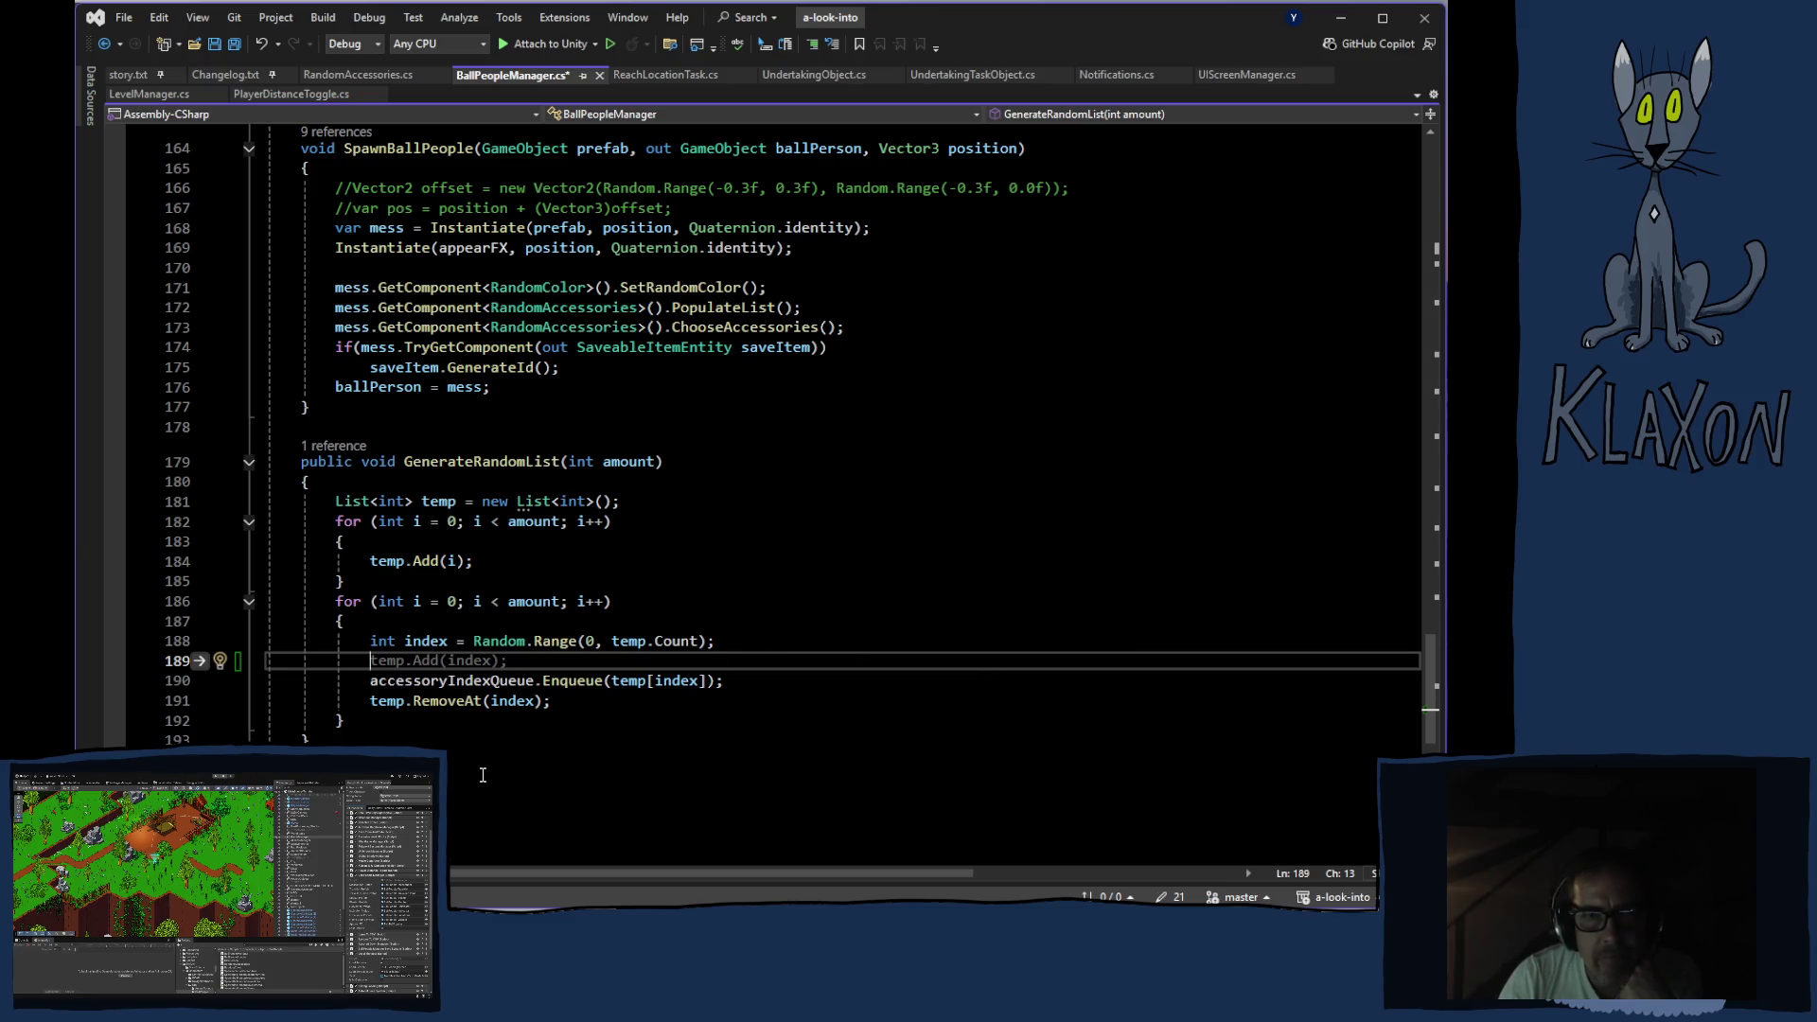
pyautogui.scroll(1, 482, 774)
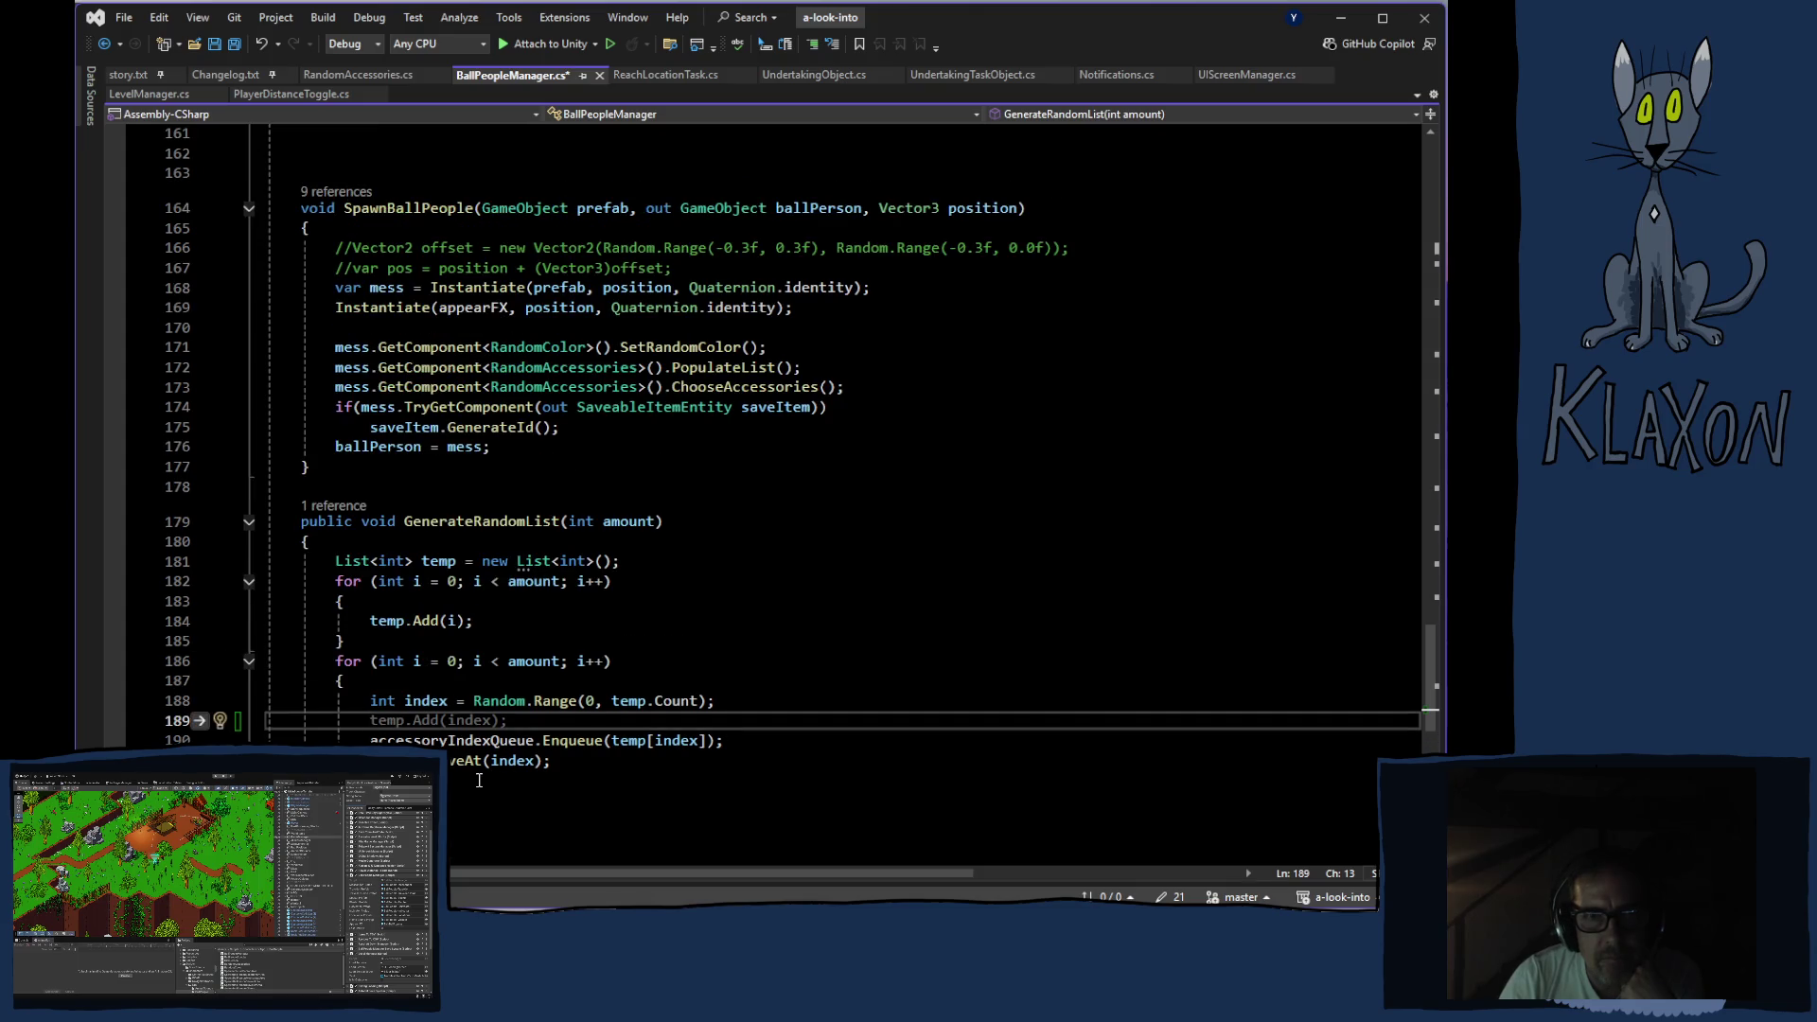
pyautogui.scroll(6, 478, 780)
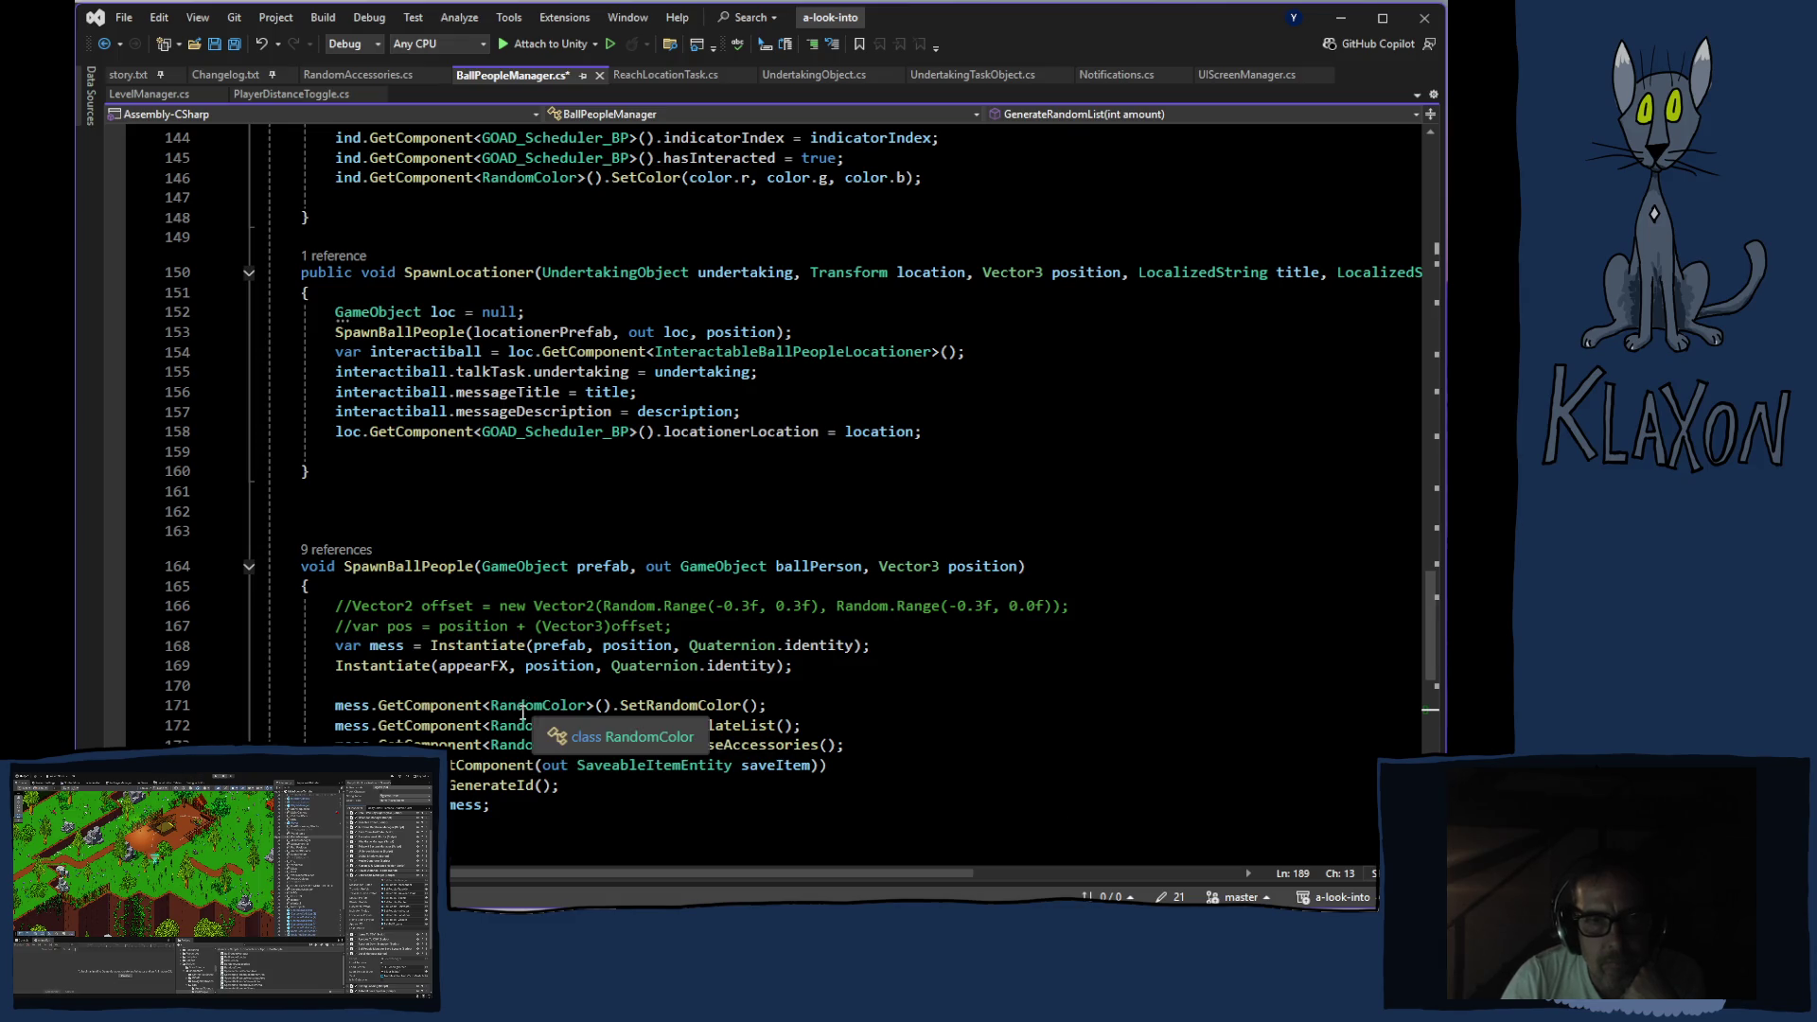
pyautogui.scroll(12, 522, 712)
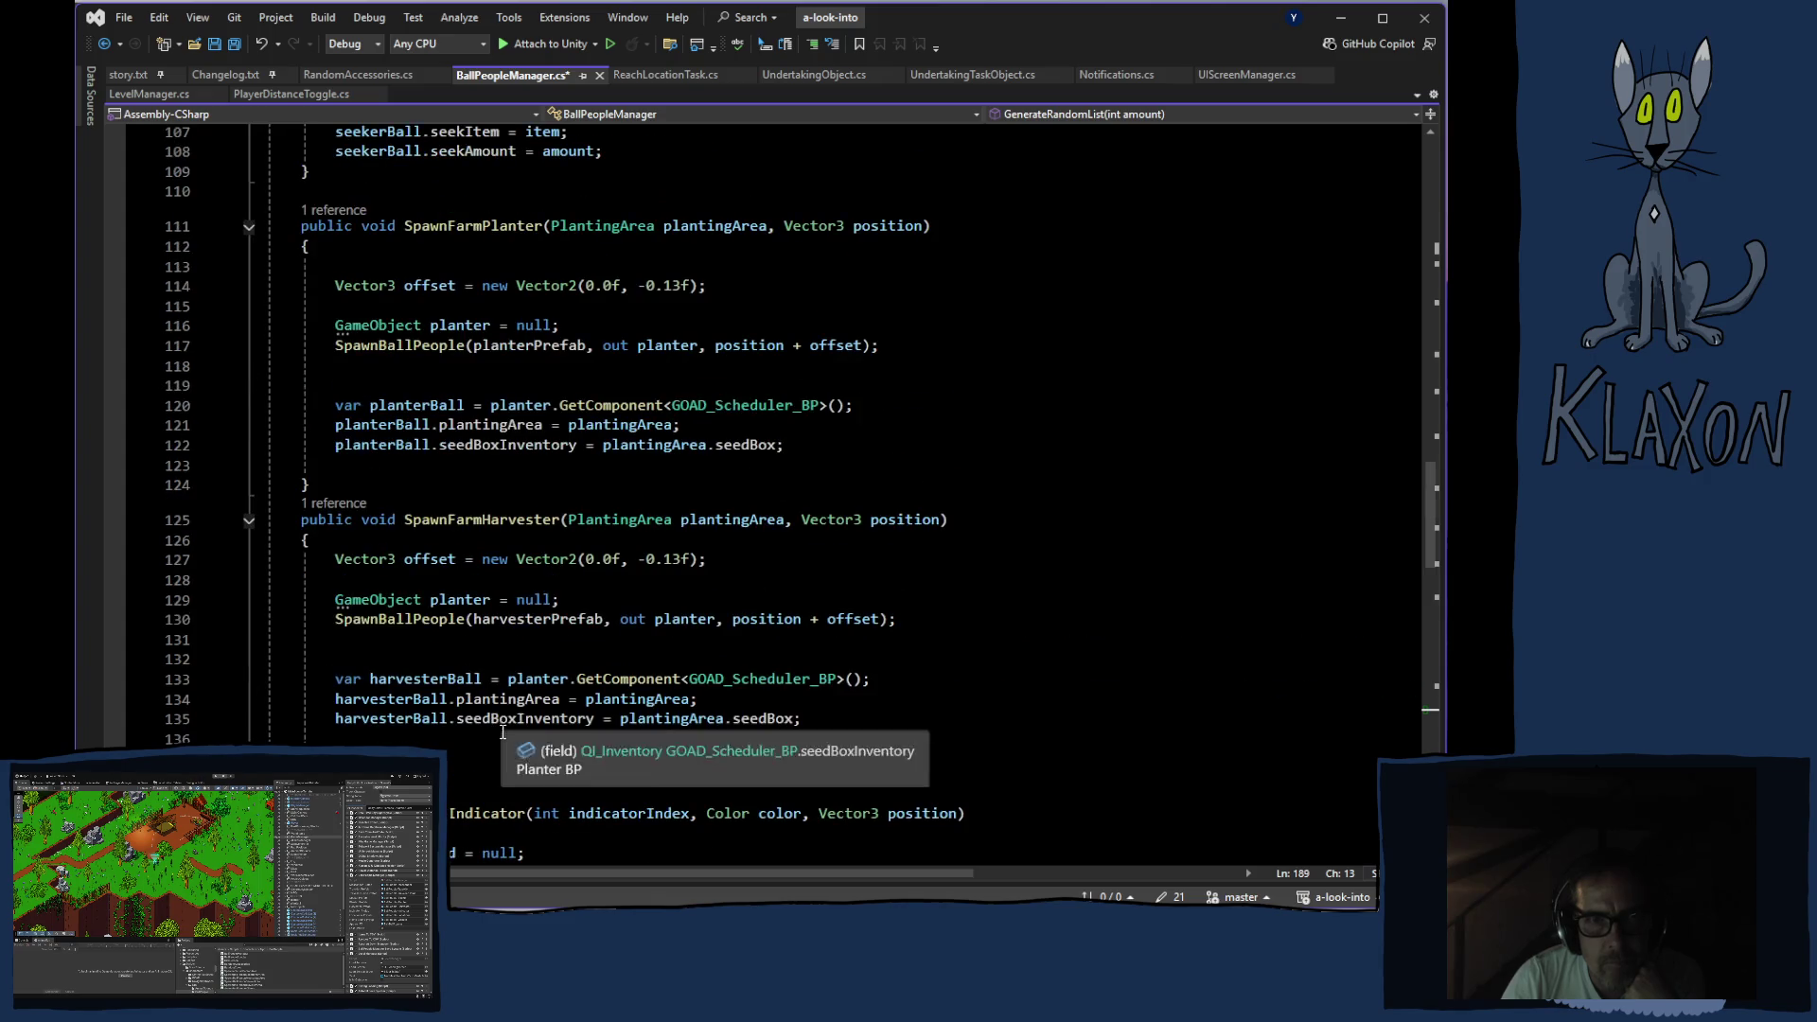
pyautogui.scroll(9, 503, 732)
pyautogui.scroll(6, 496, 738)
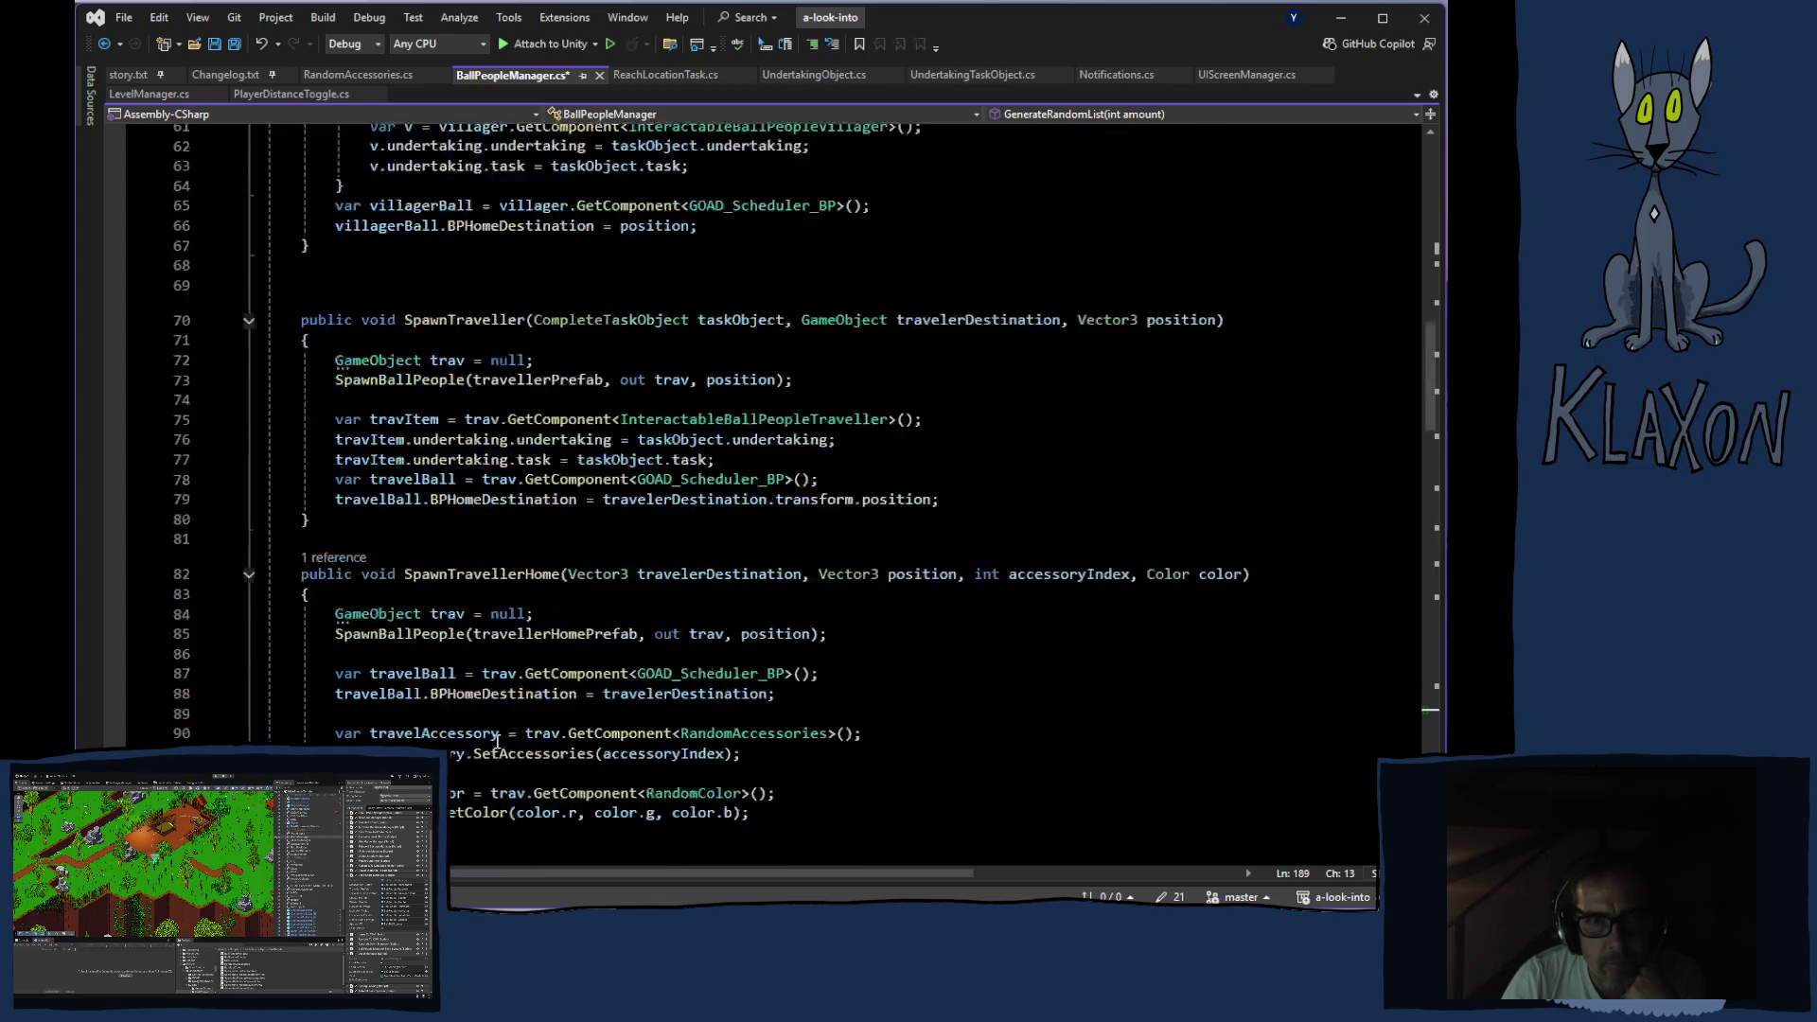
pyautogui.scroll(11, 495, 741)
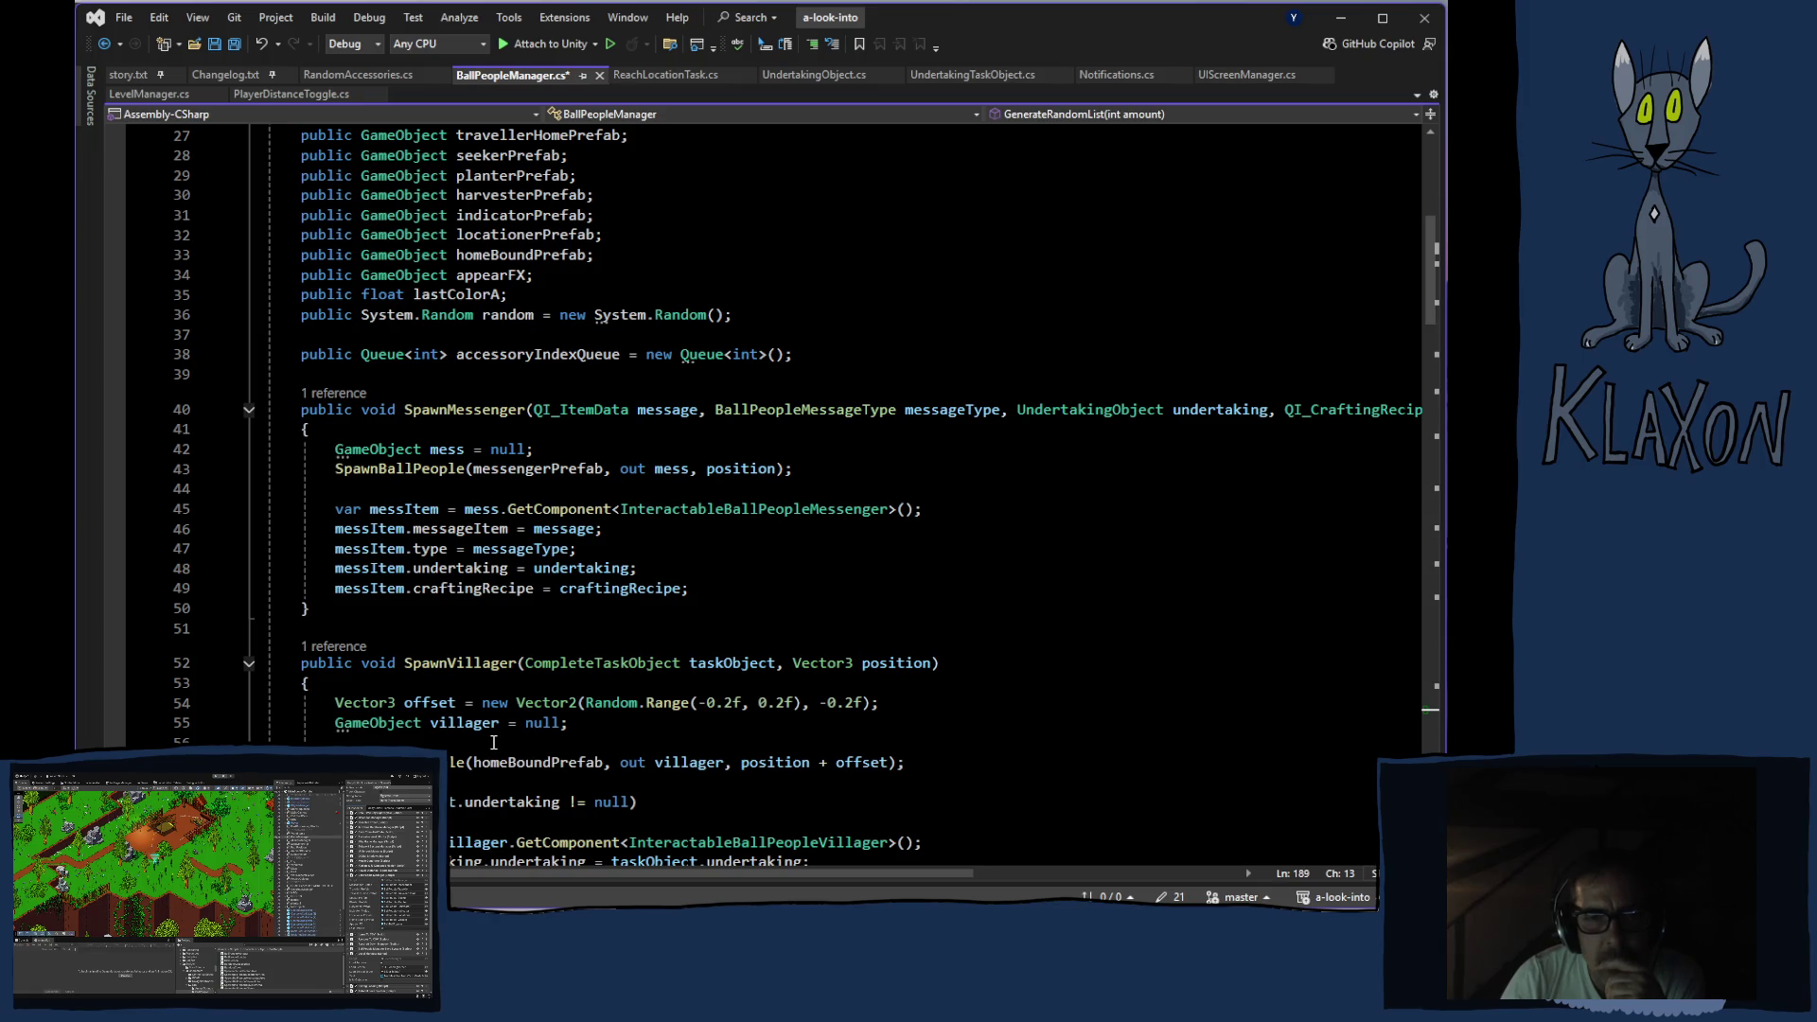
# Scroll past SpawnSeeker, SpawnFarmPlanter and SpawnLocationer down to SpawnBallPeople
pyautogui.scroll(-20, 492, 742)
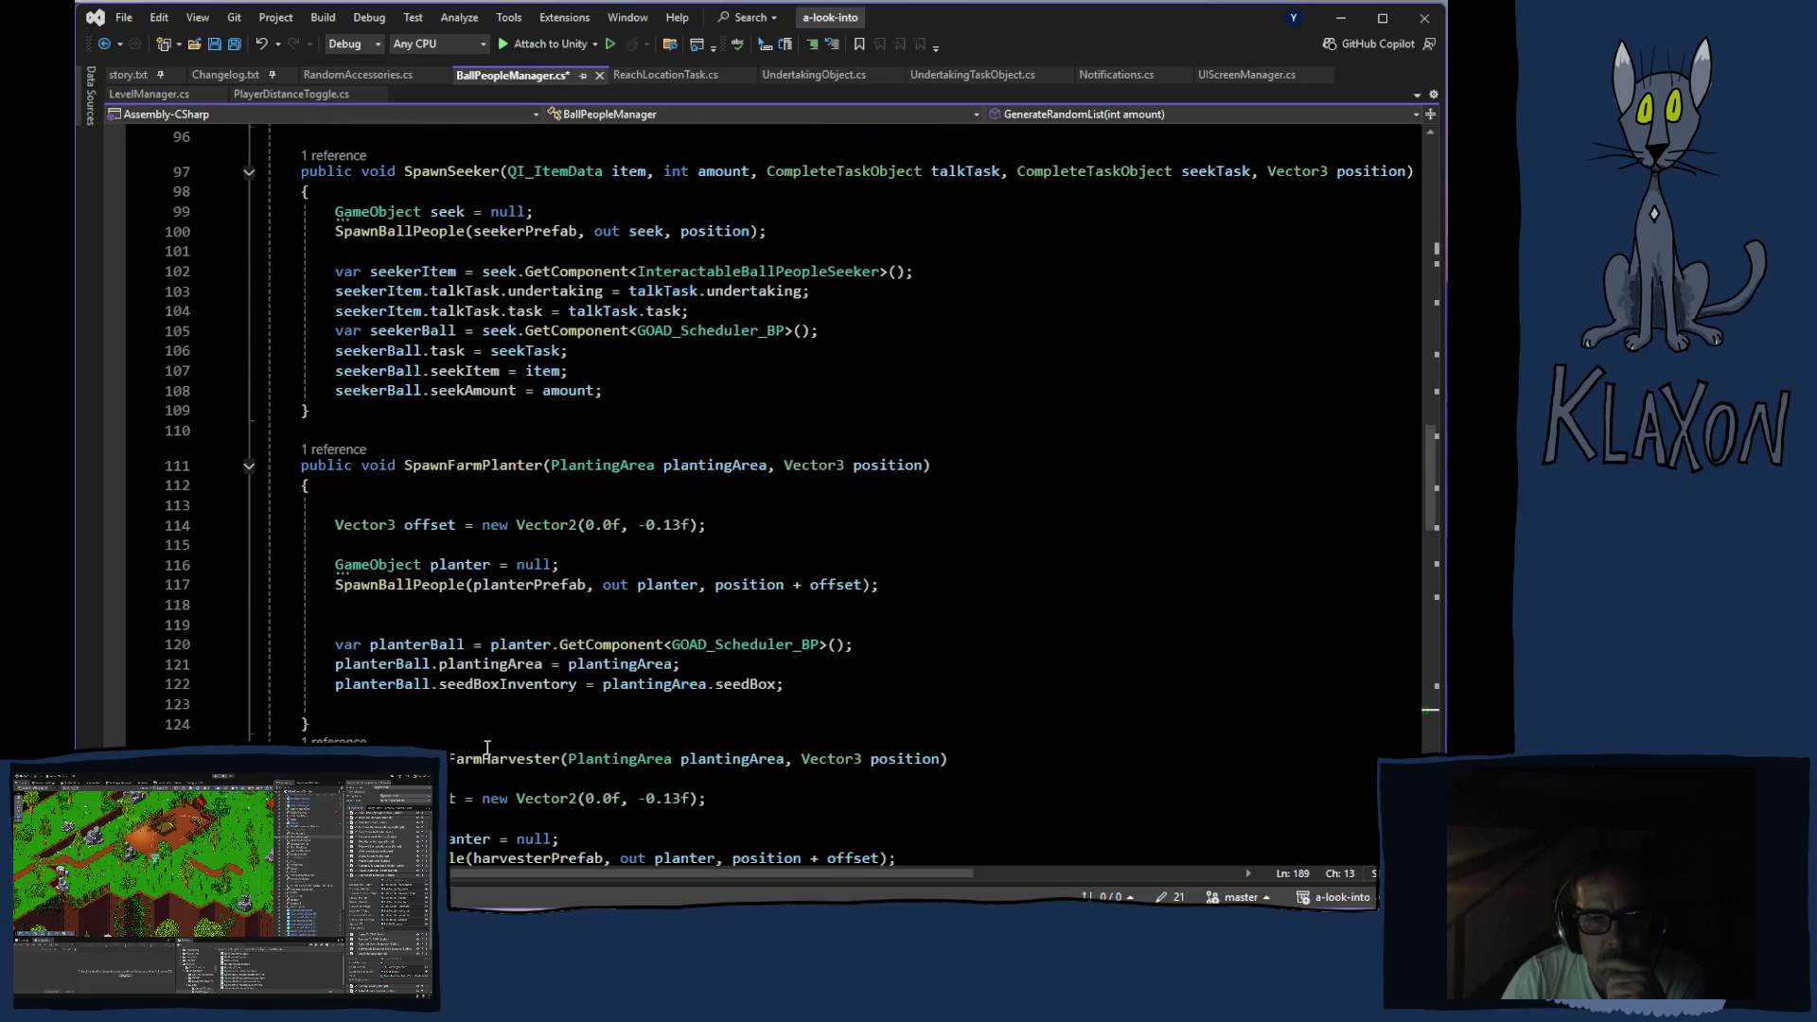
pyautogui.scroll(-8, 487, 747)
pyautogui.scroll(-7, 484, 751)
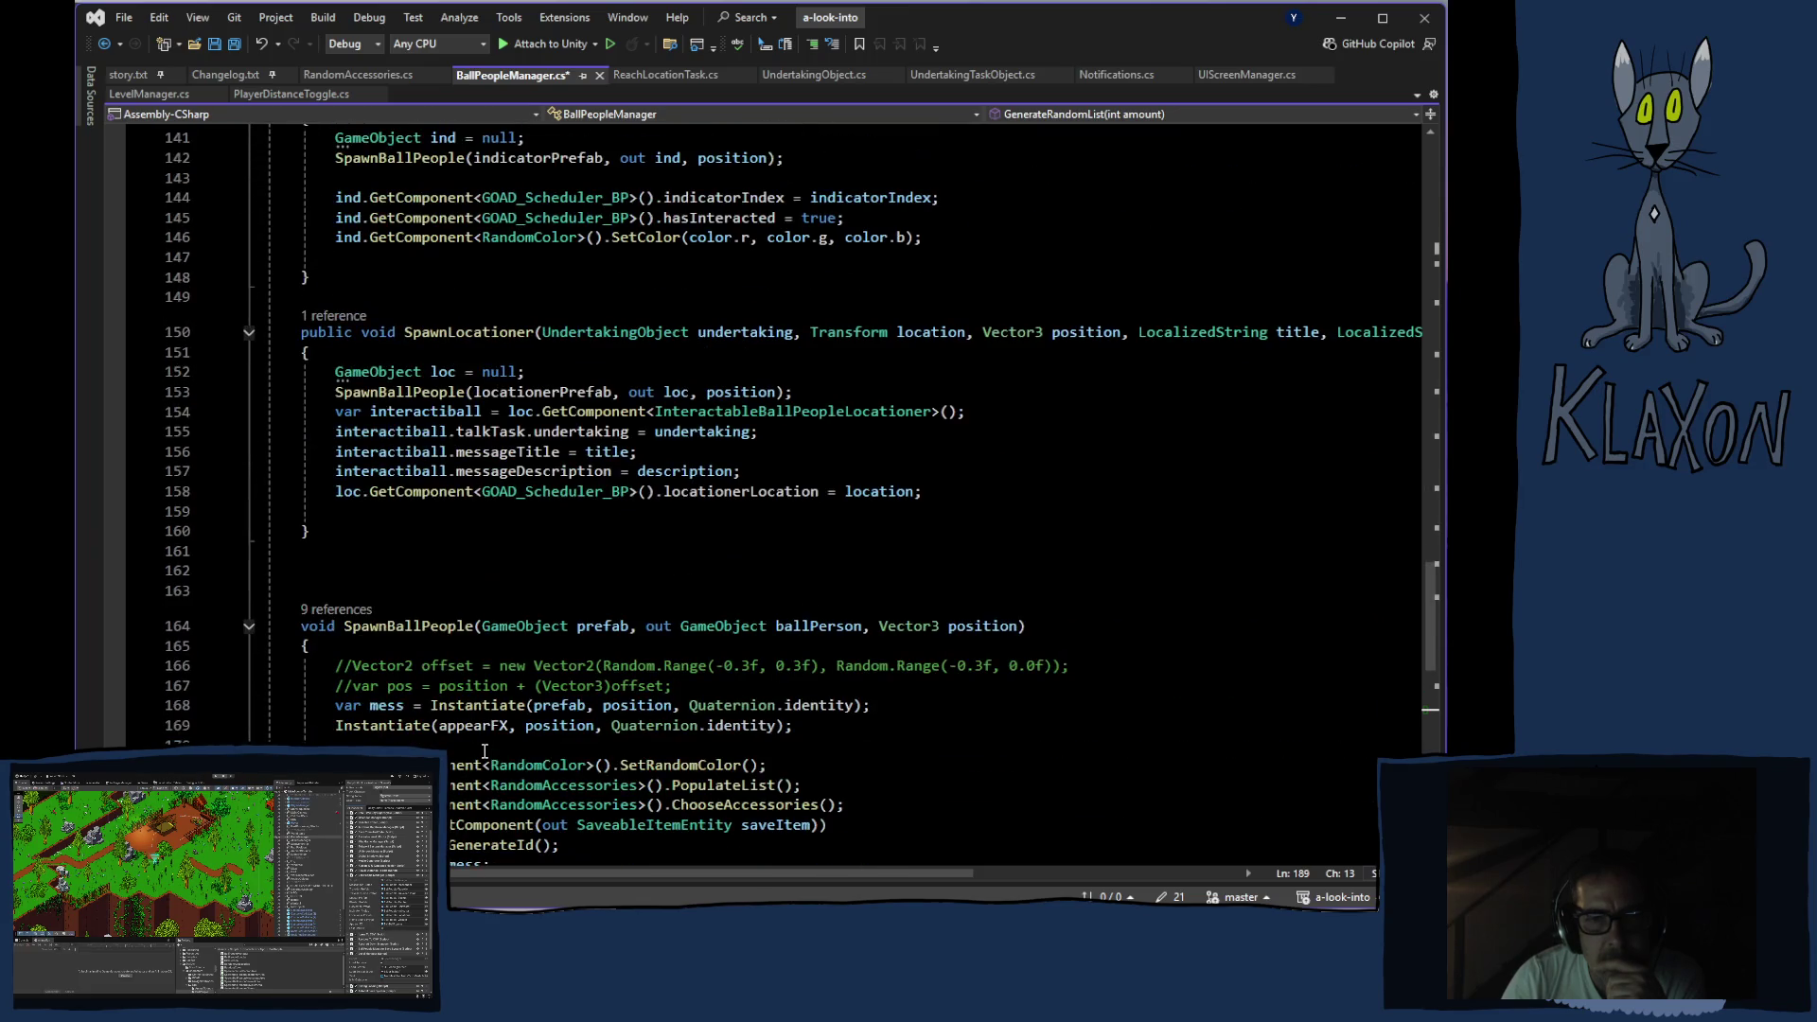
pyautogui.scroll(-3, 484, 751)
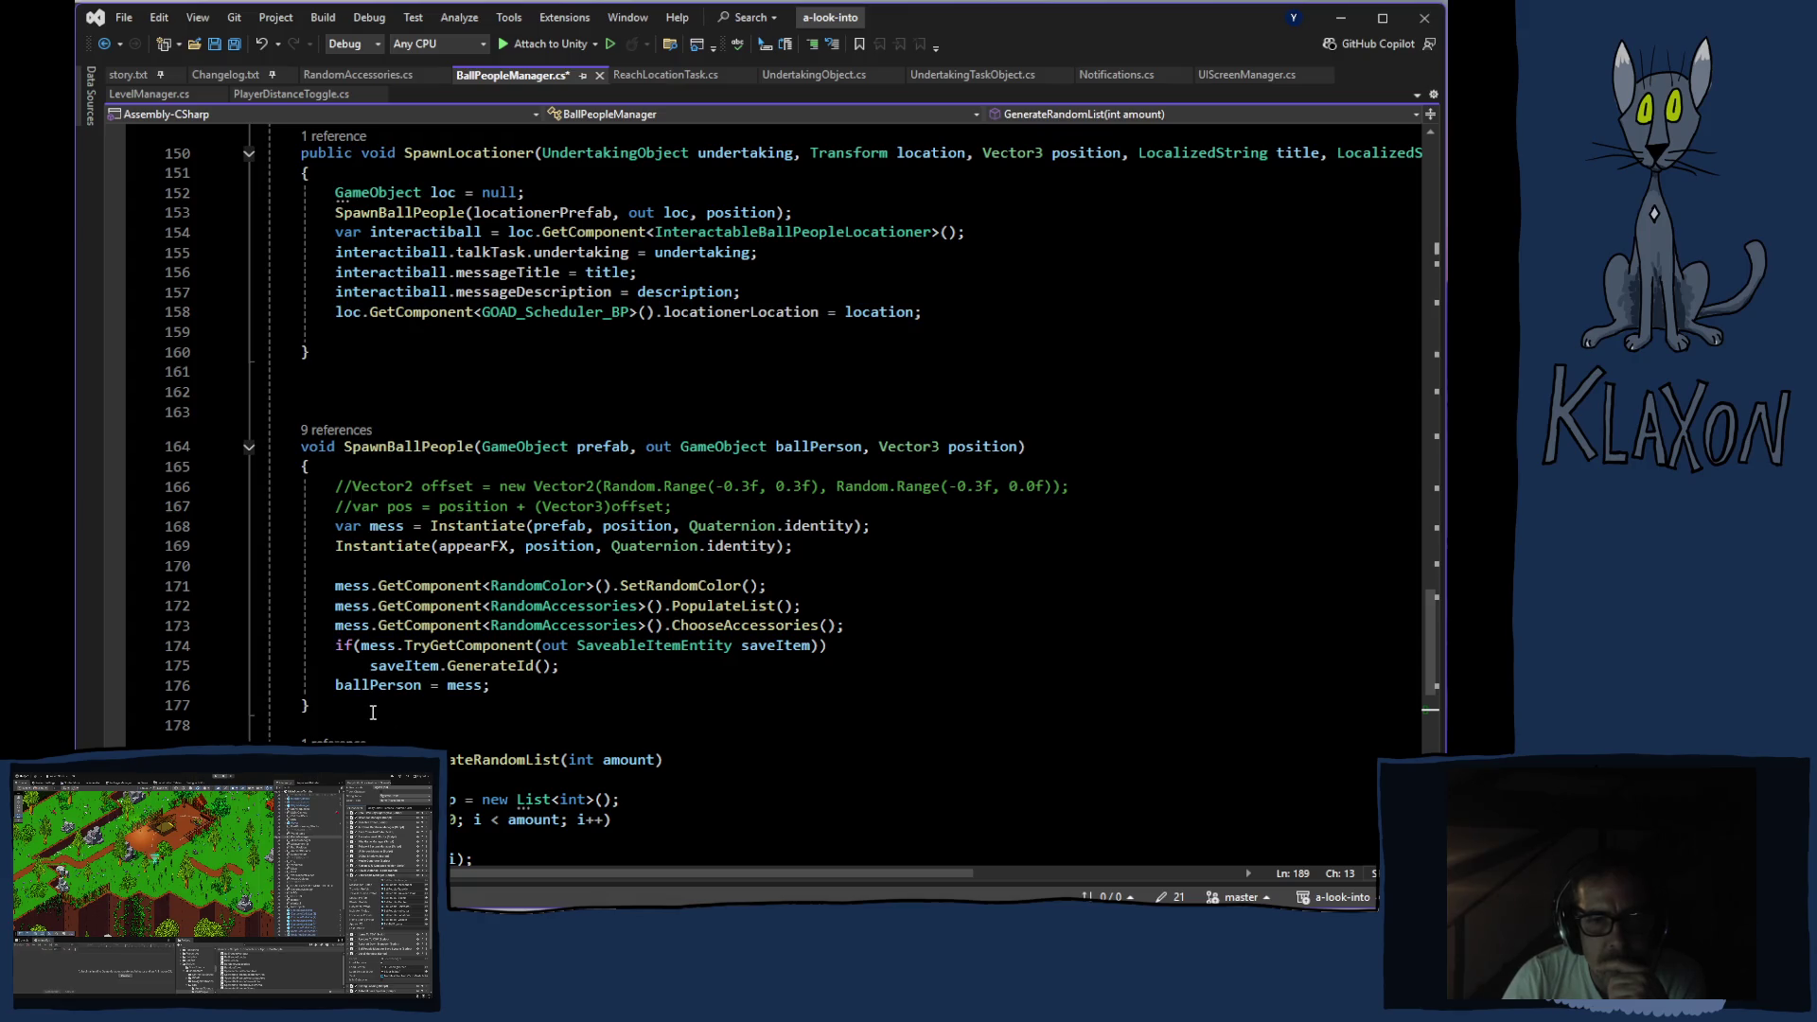
# Rename mess on line 168 to bp across all 6 references and save with Ctrl+S
pyautogui.rightClick(383, 527)
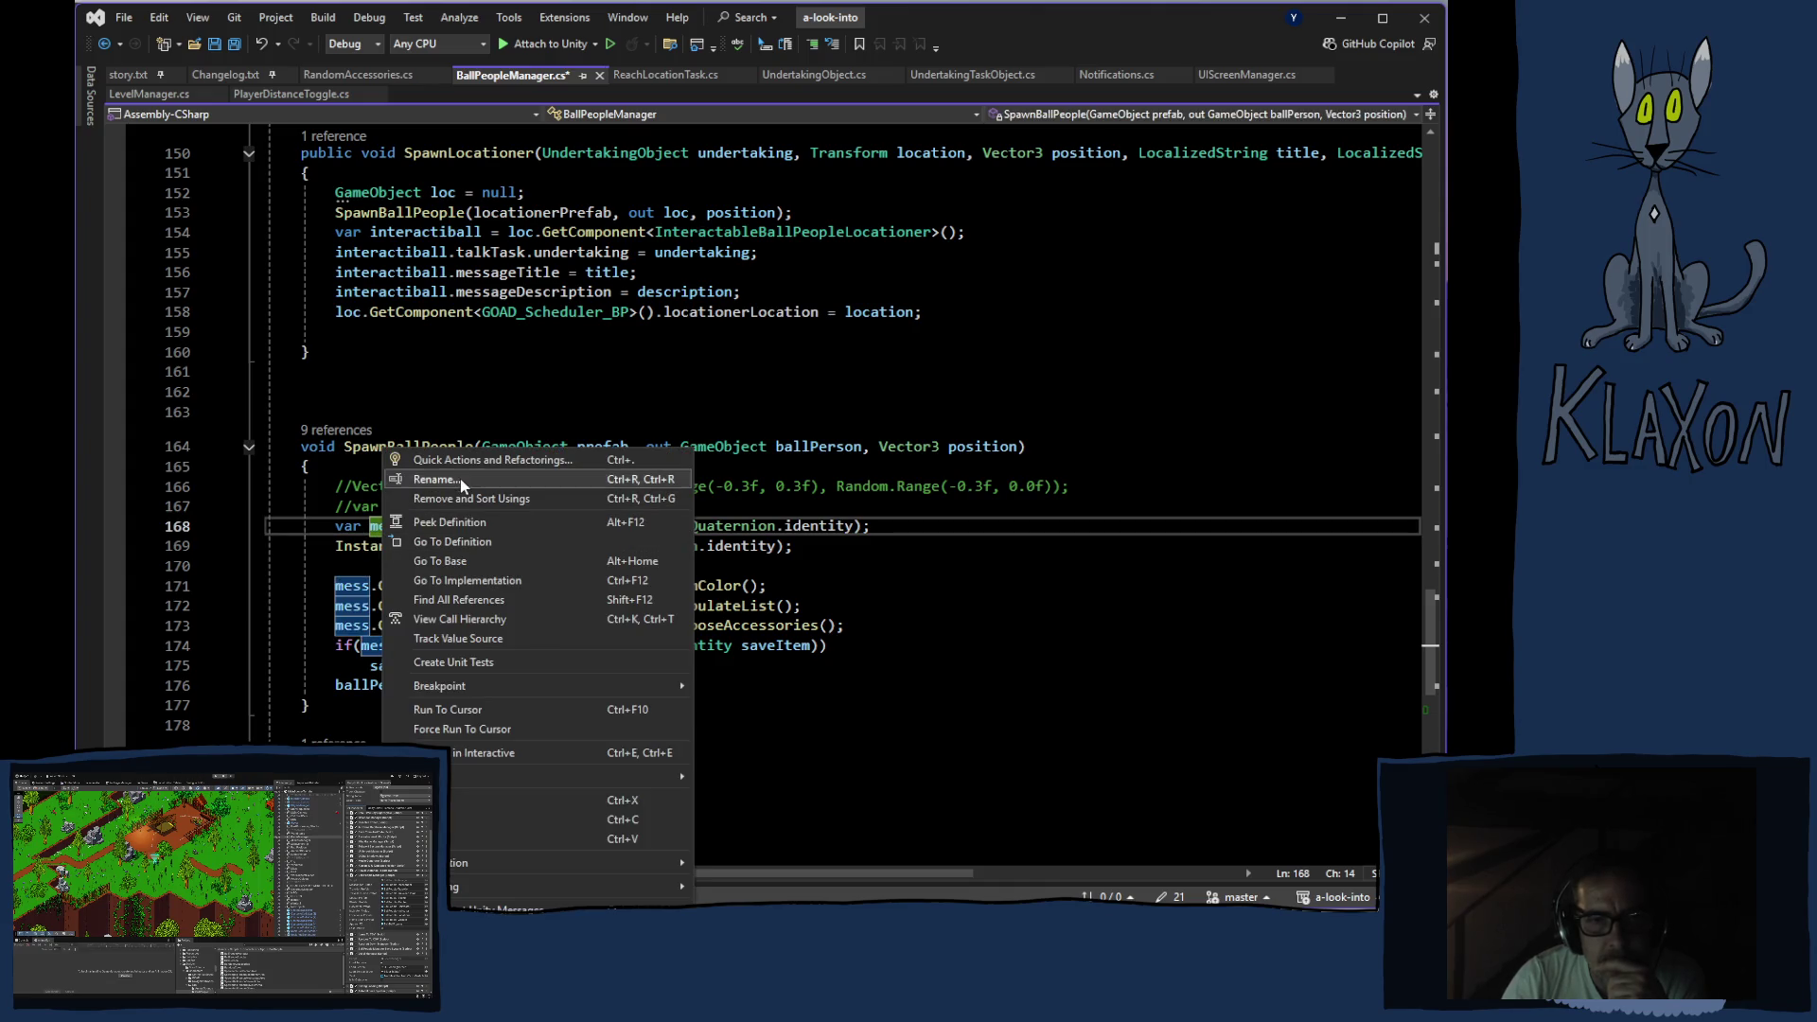
pyautogui.click(454, 482)
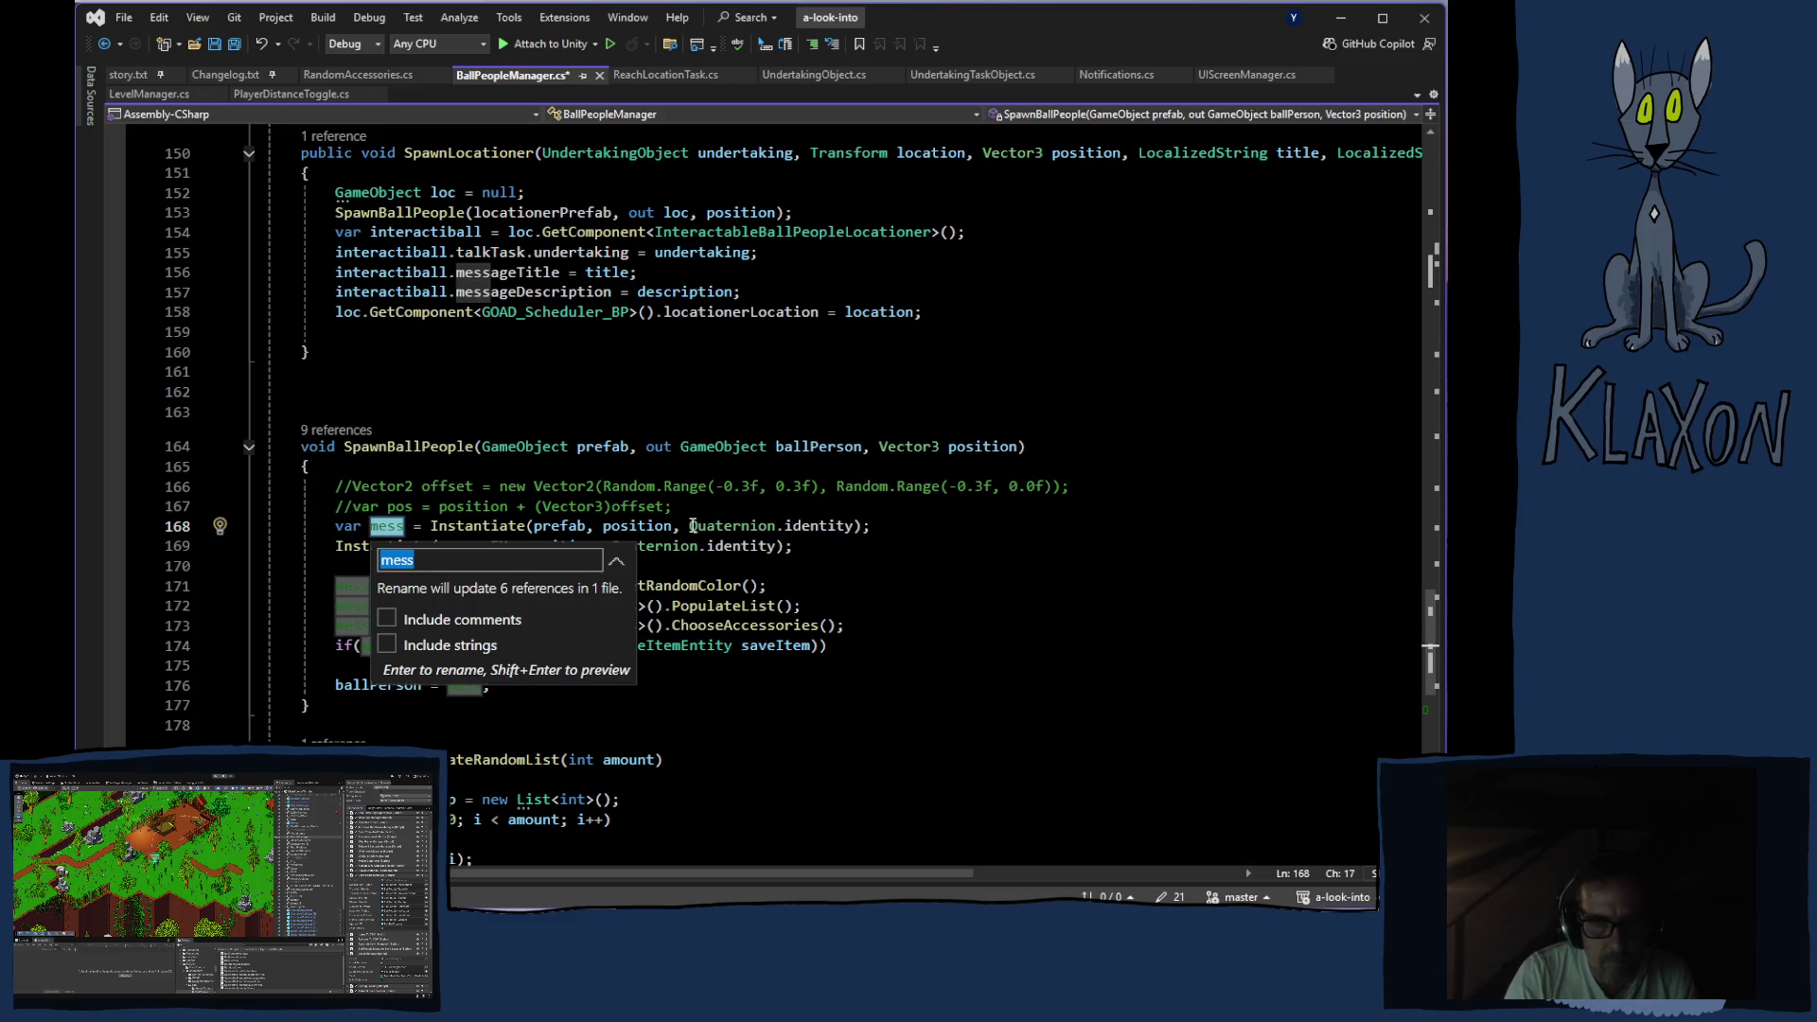
pyautogui.write('b')
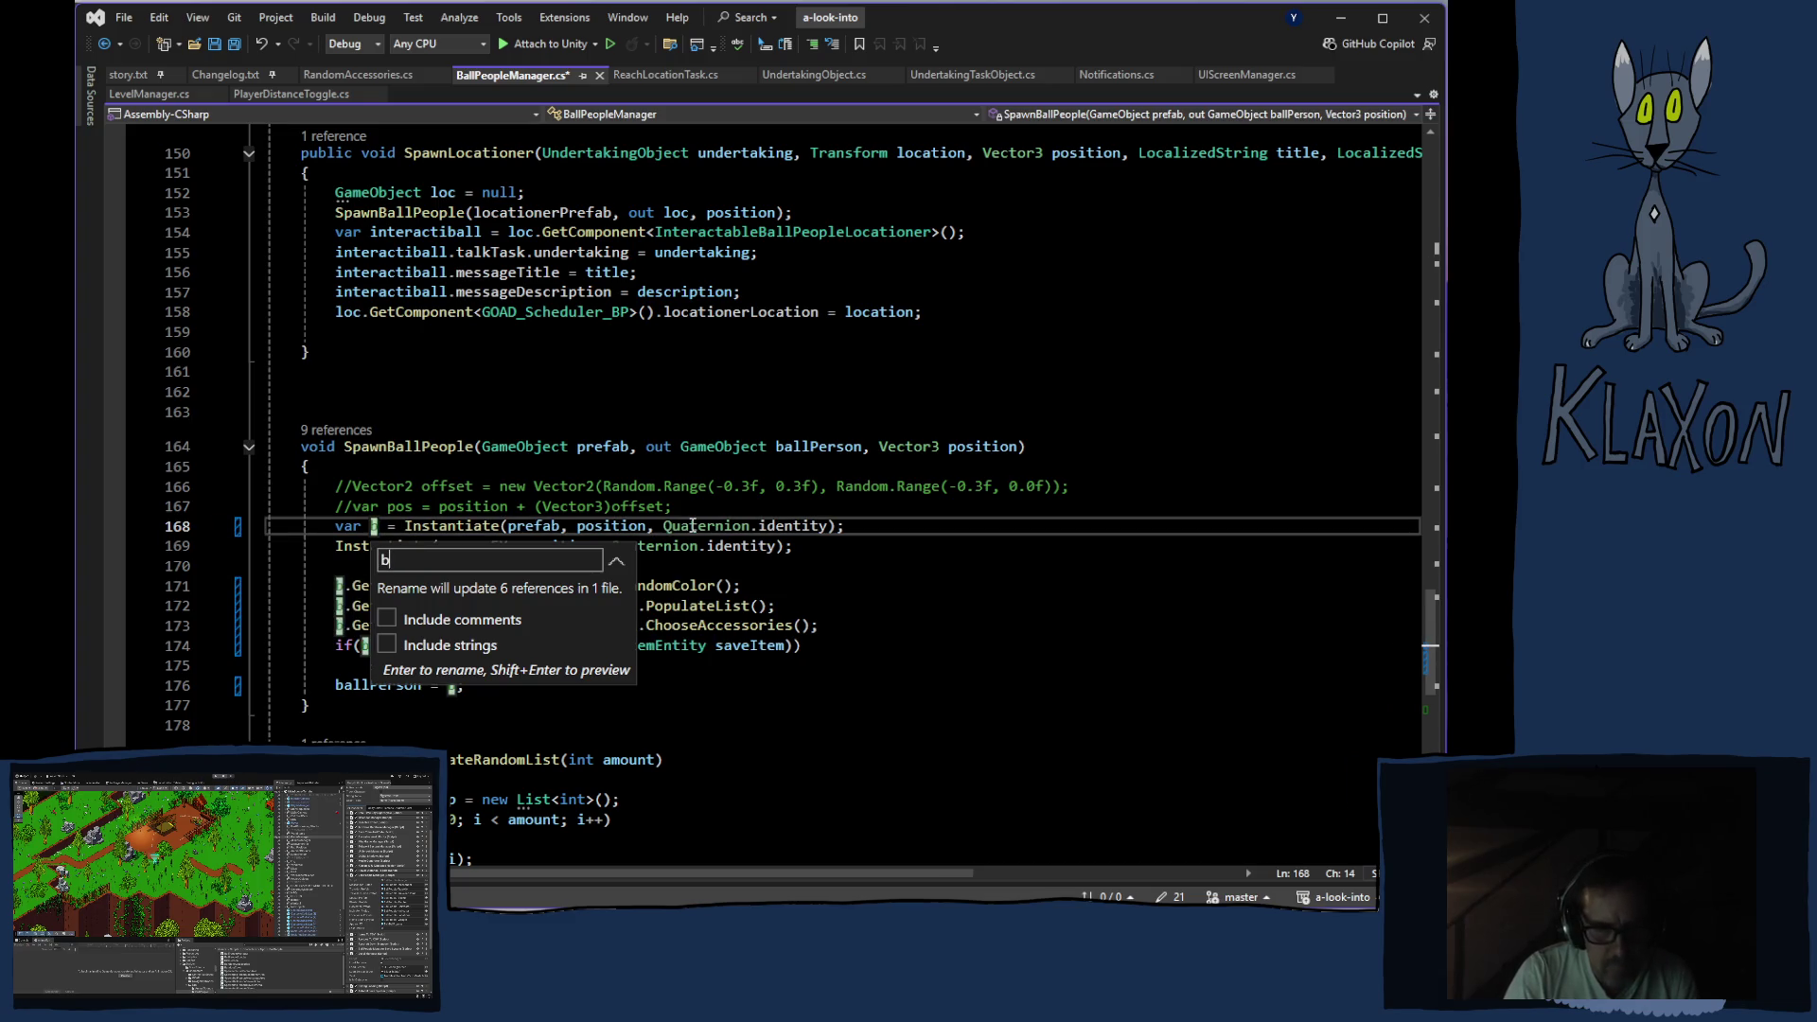
pyautogui.write('p')
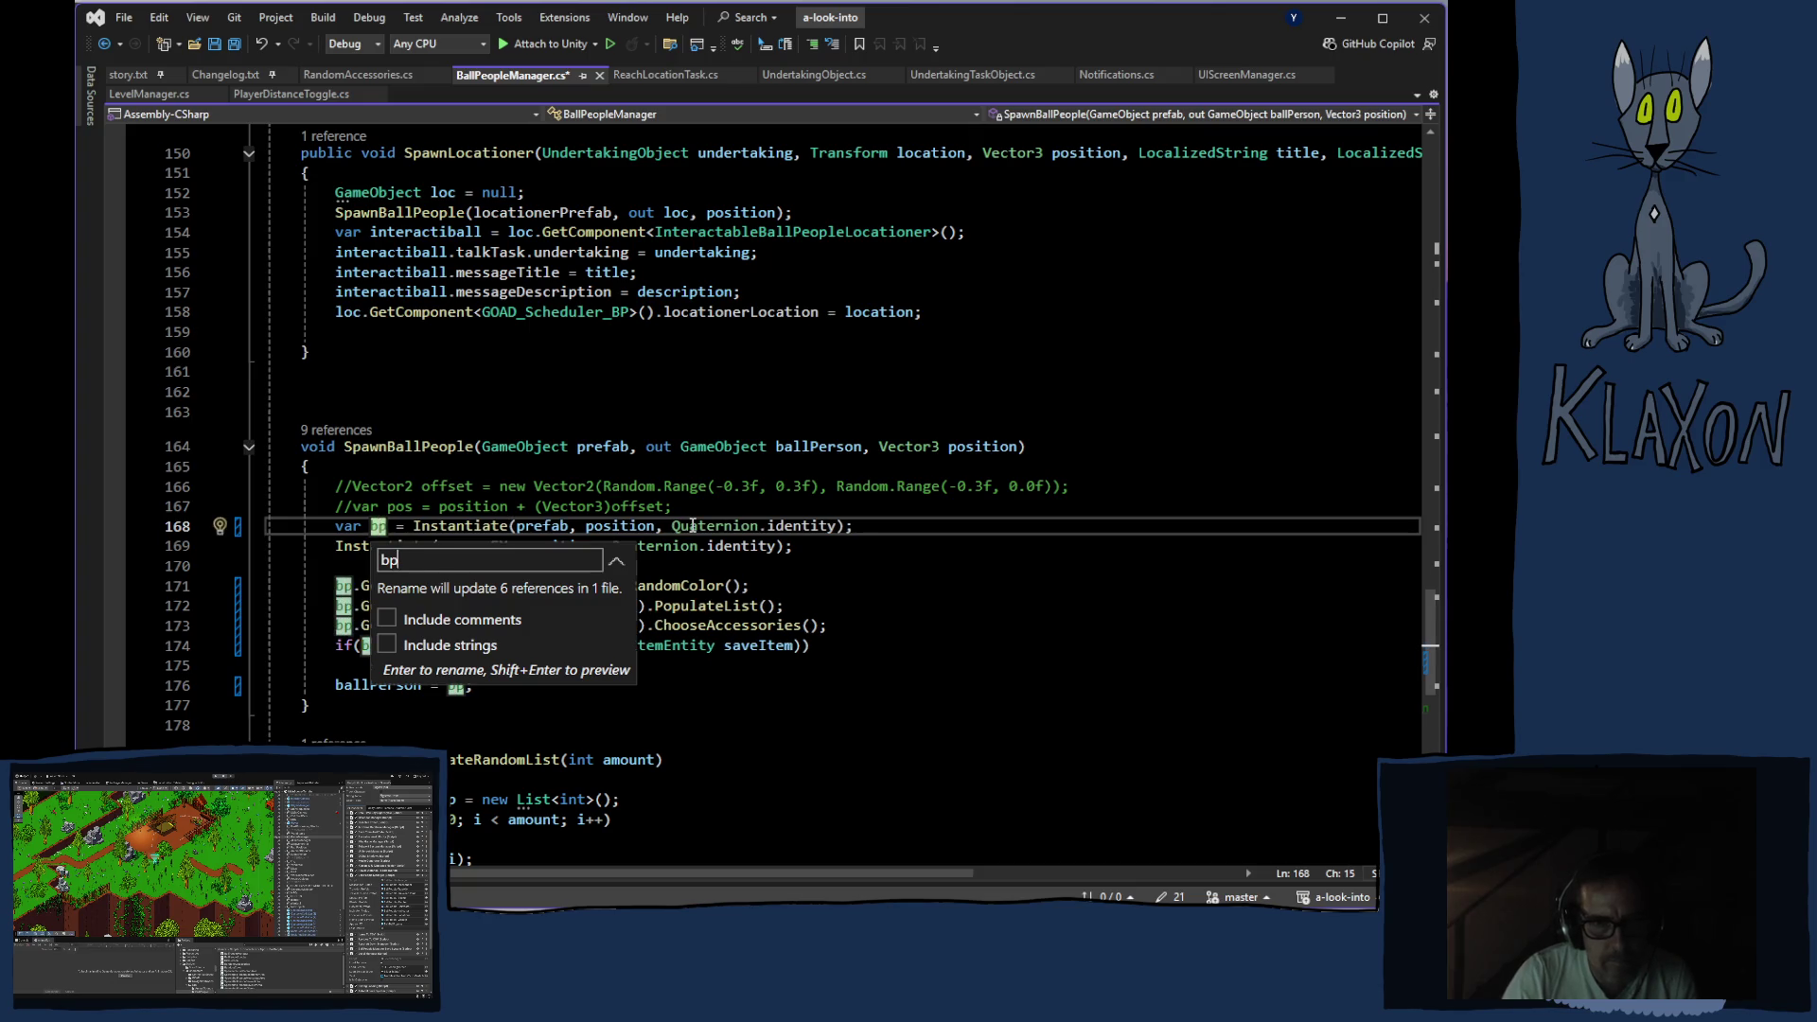
pyautogui.press('Return')
pyautogui.hotkey('ctrl', 's')
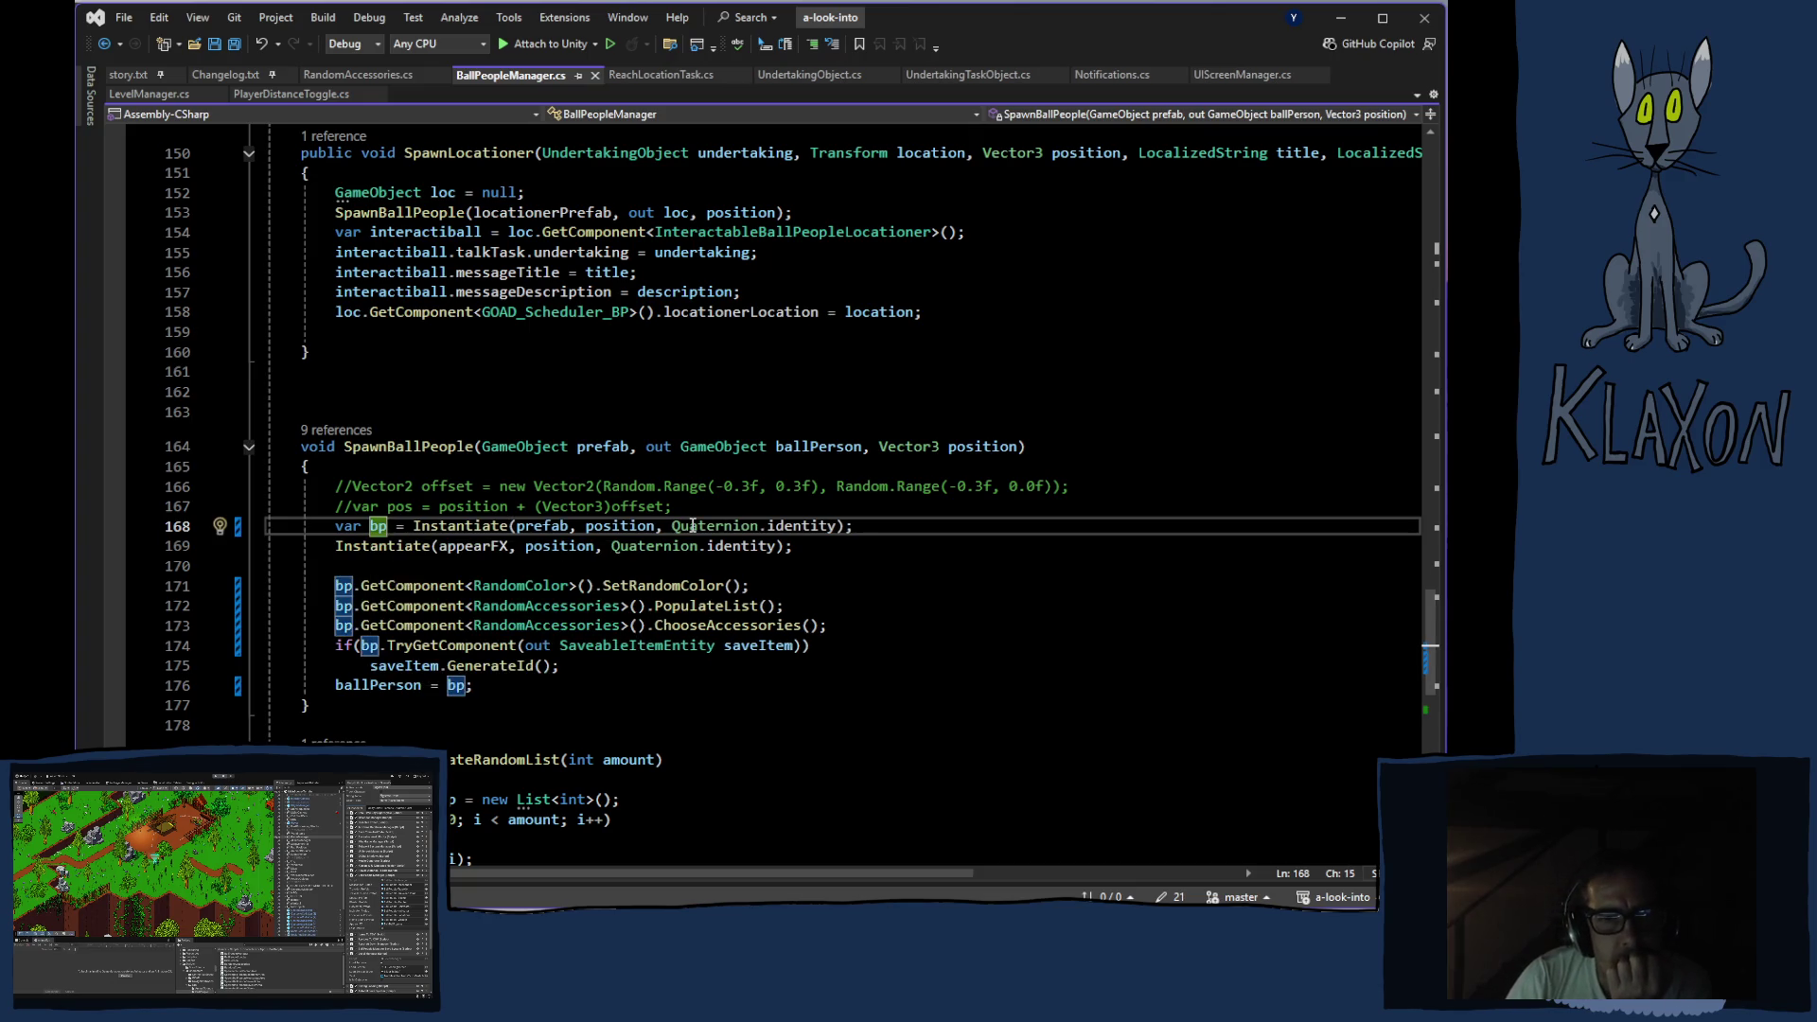
pyautogui.click(560, 565)
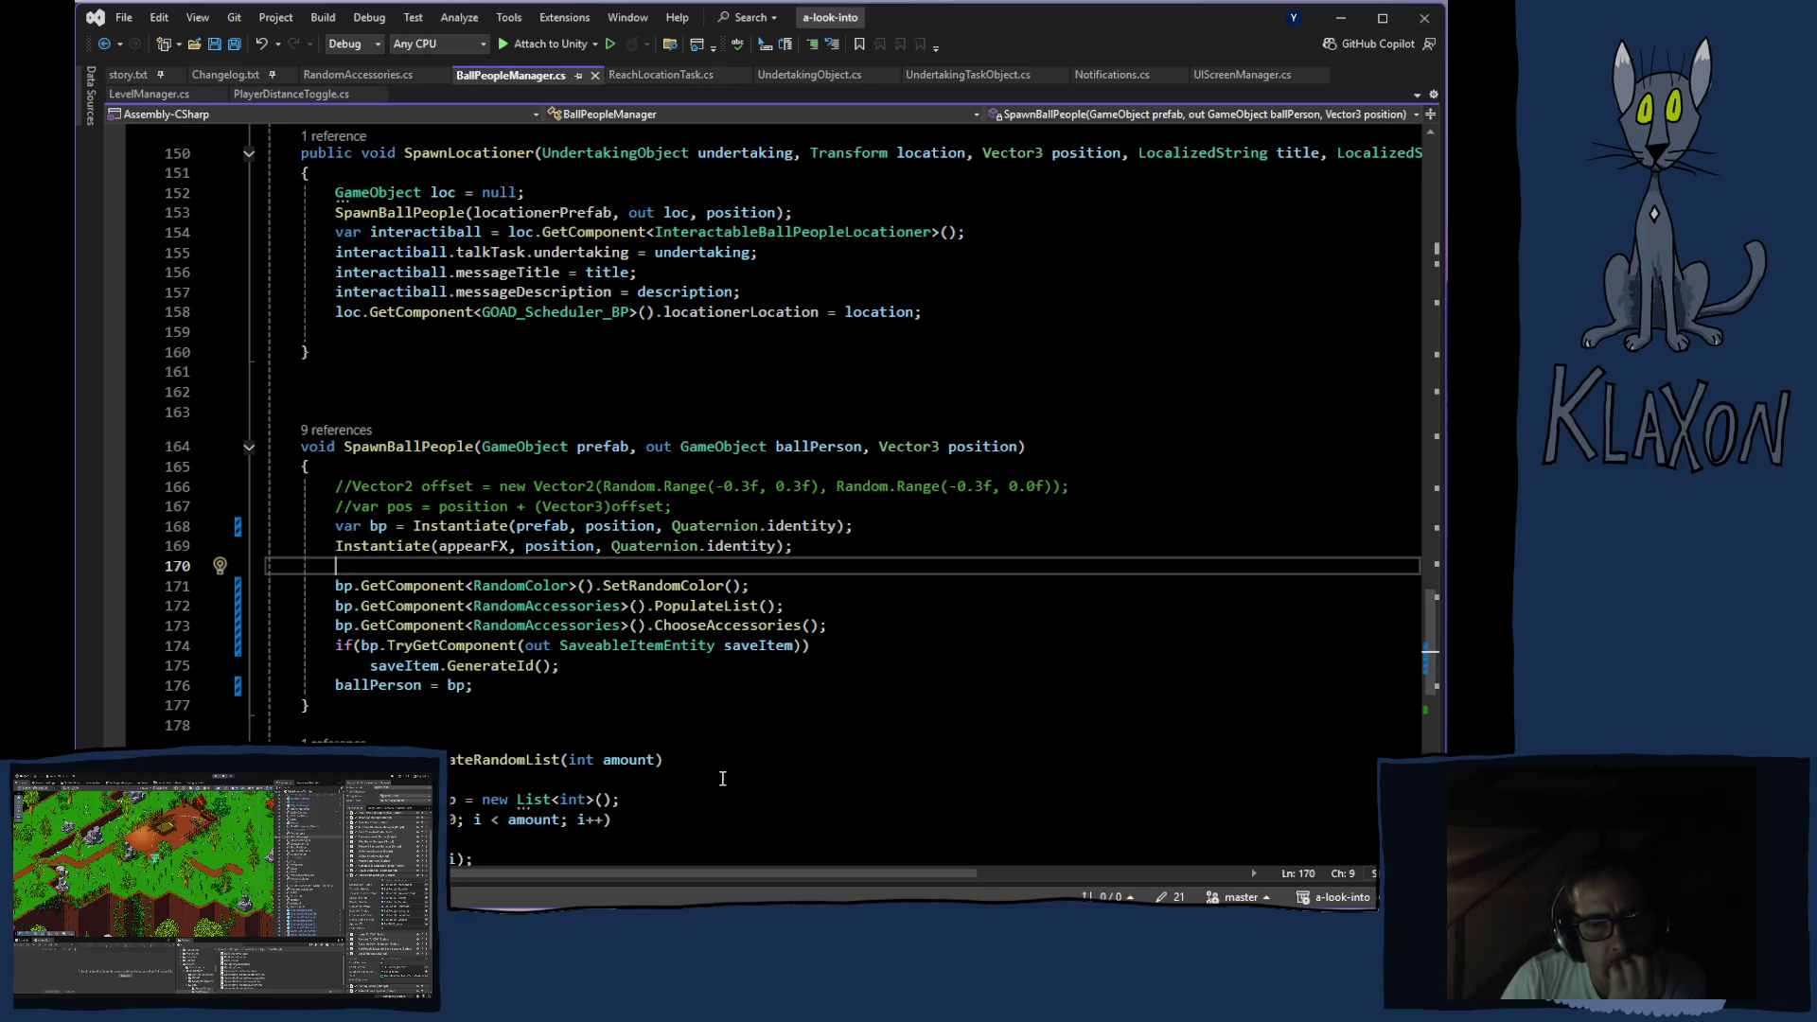
pyautogui.scroll(-3, 721, 778)
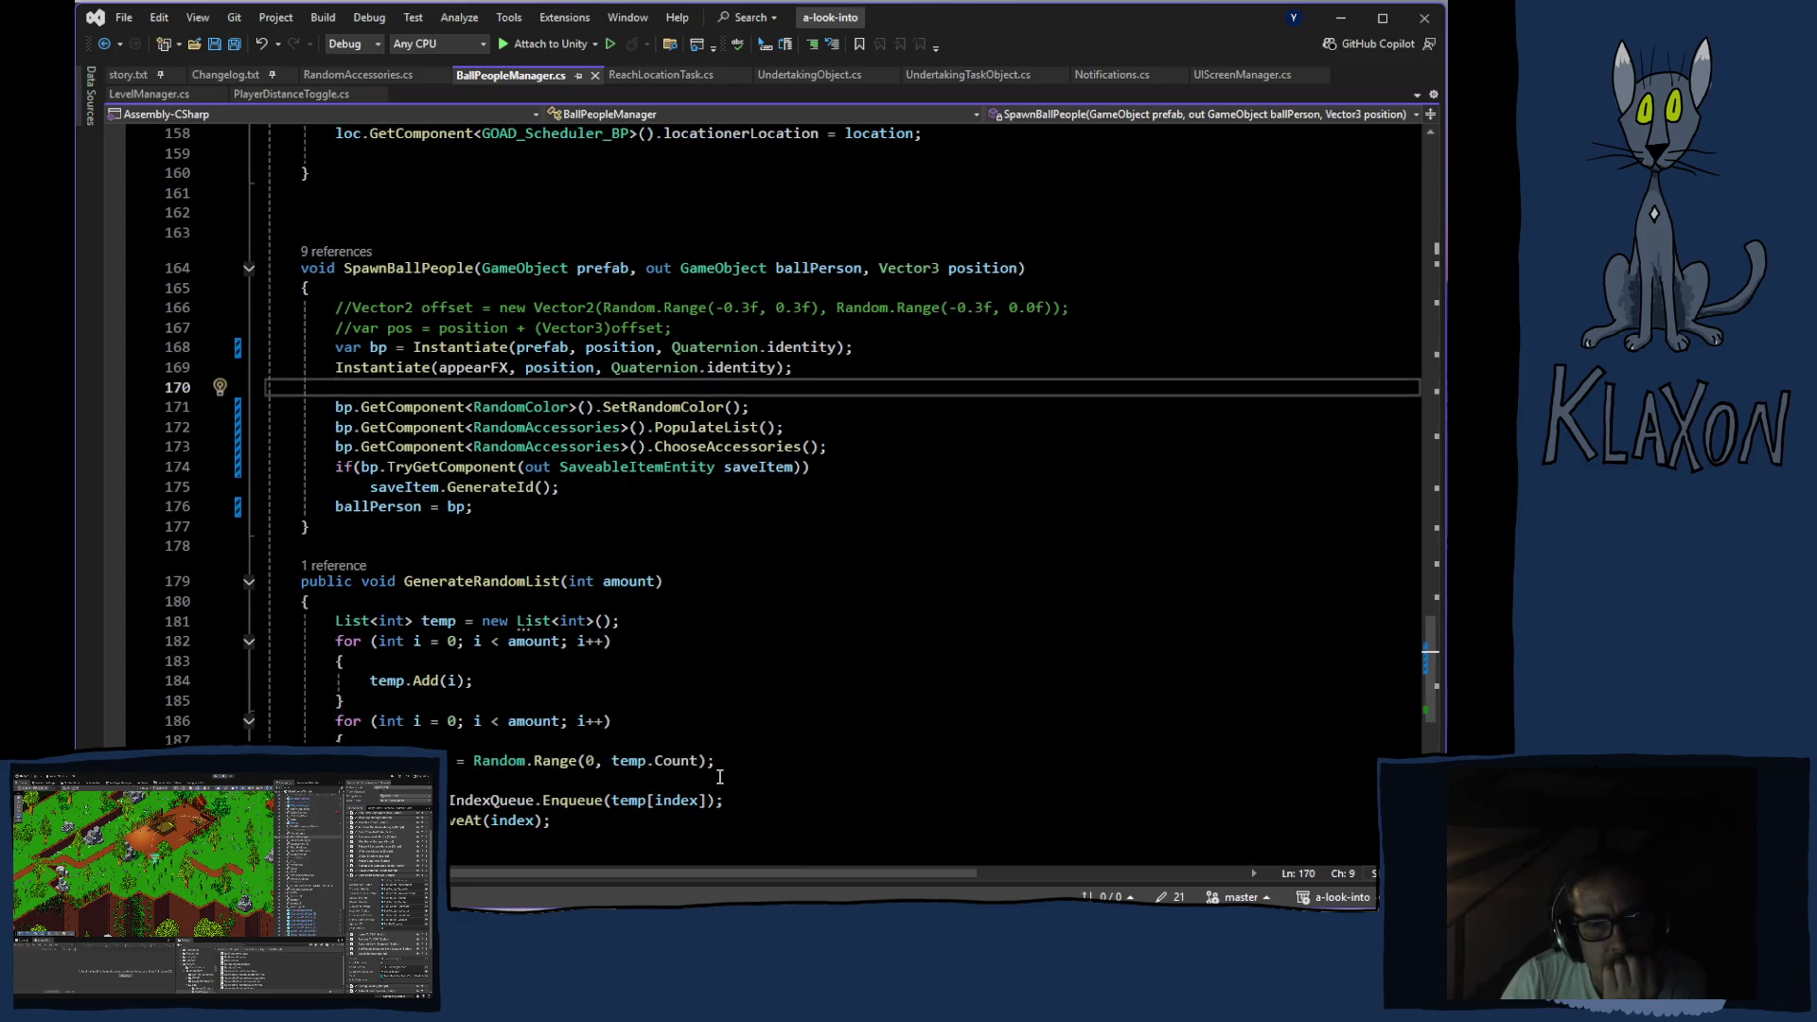
pyautogui.scroll(1, 662, 741)
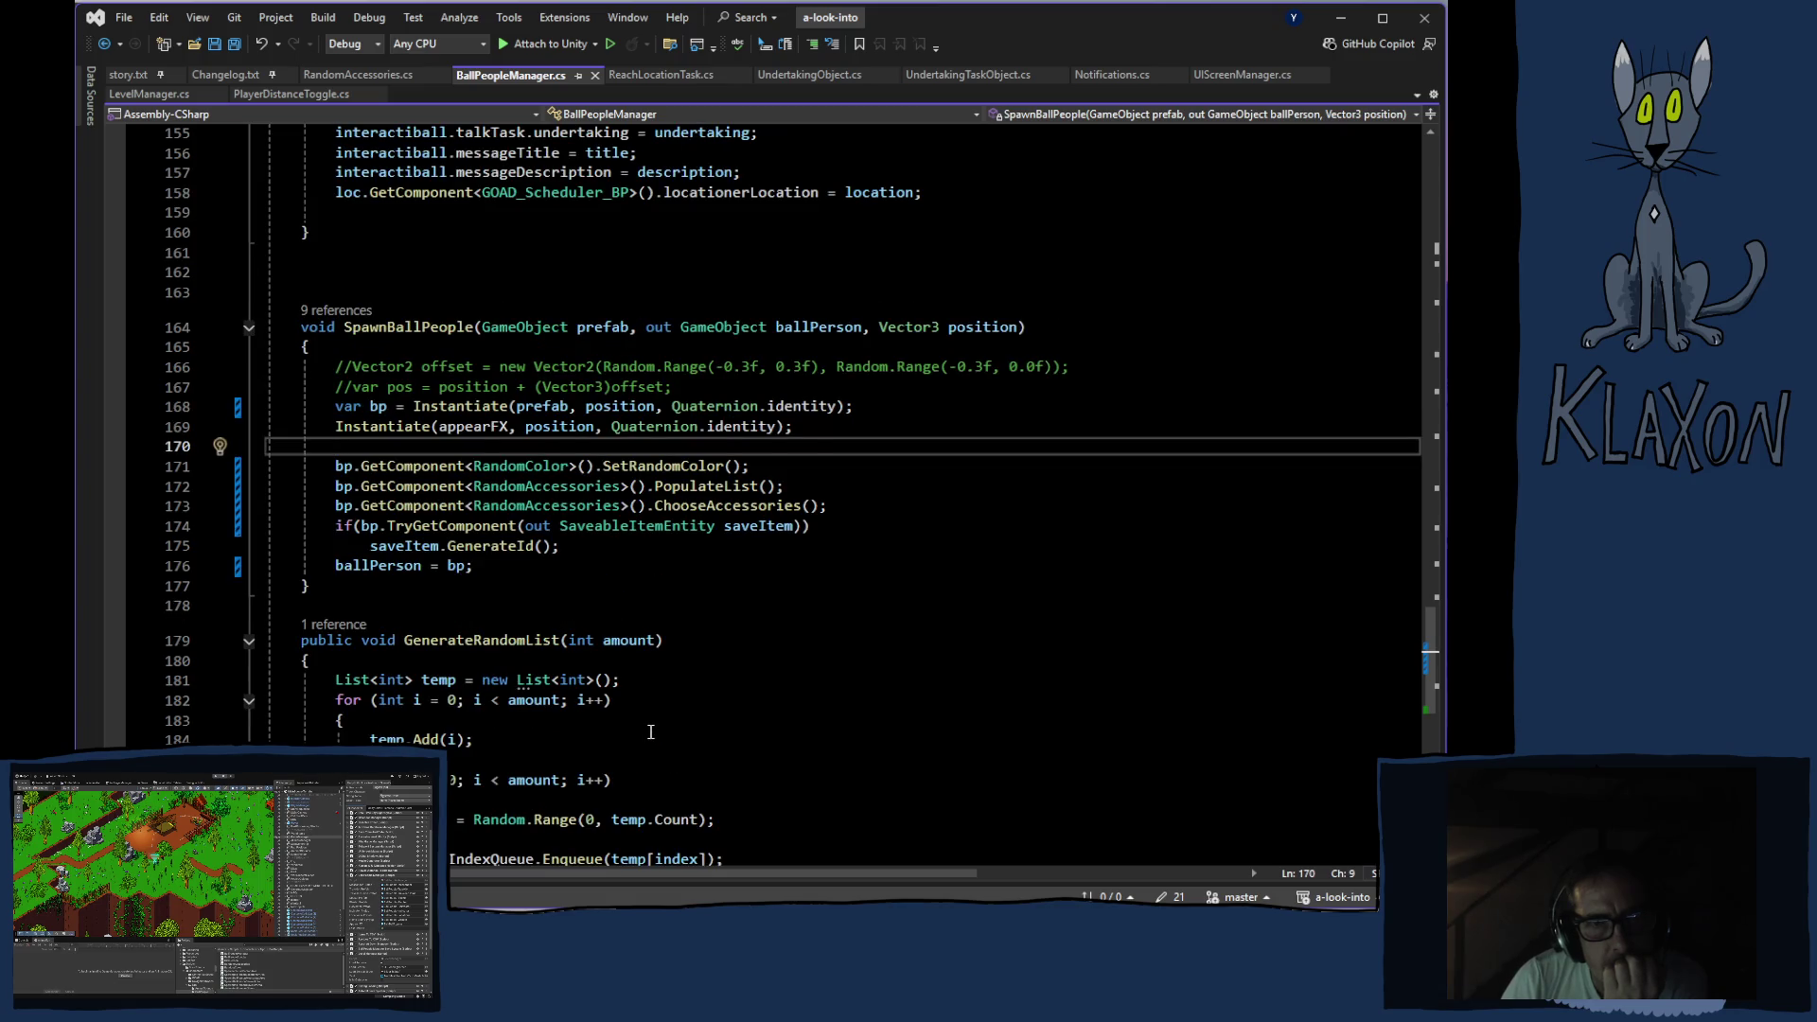
pyautogui.scroll(4, 649, 730)
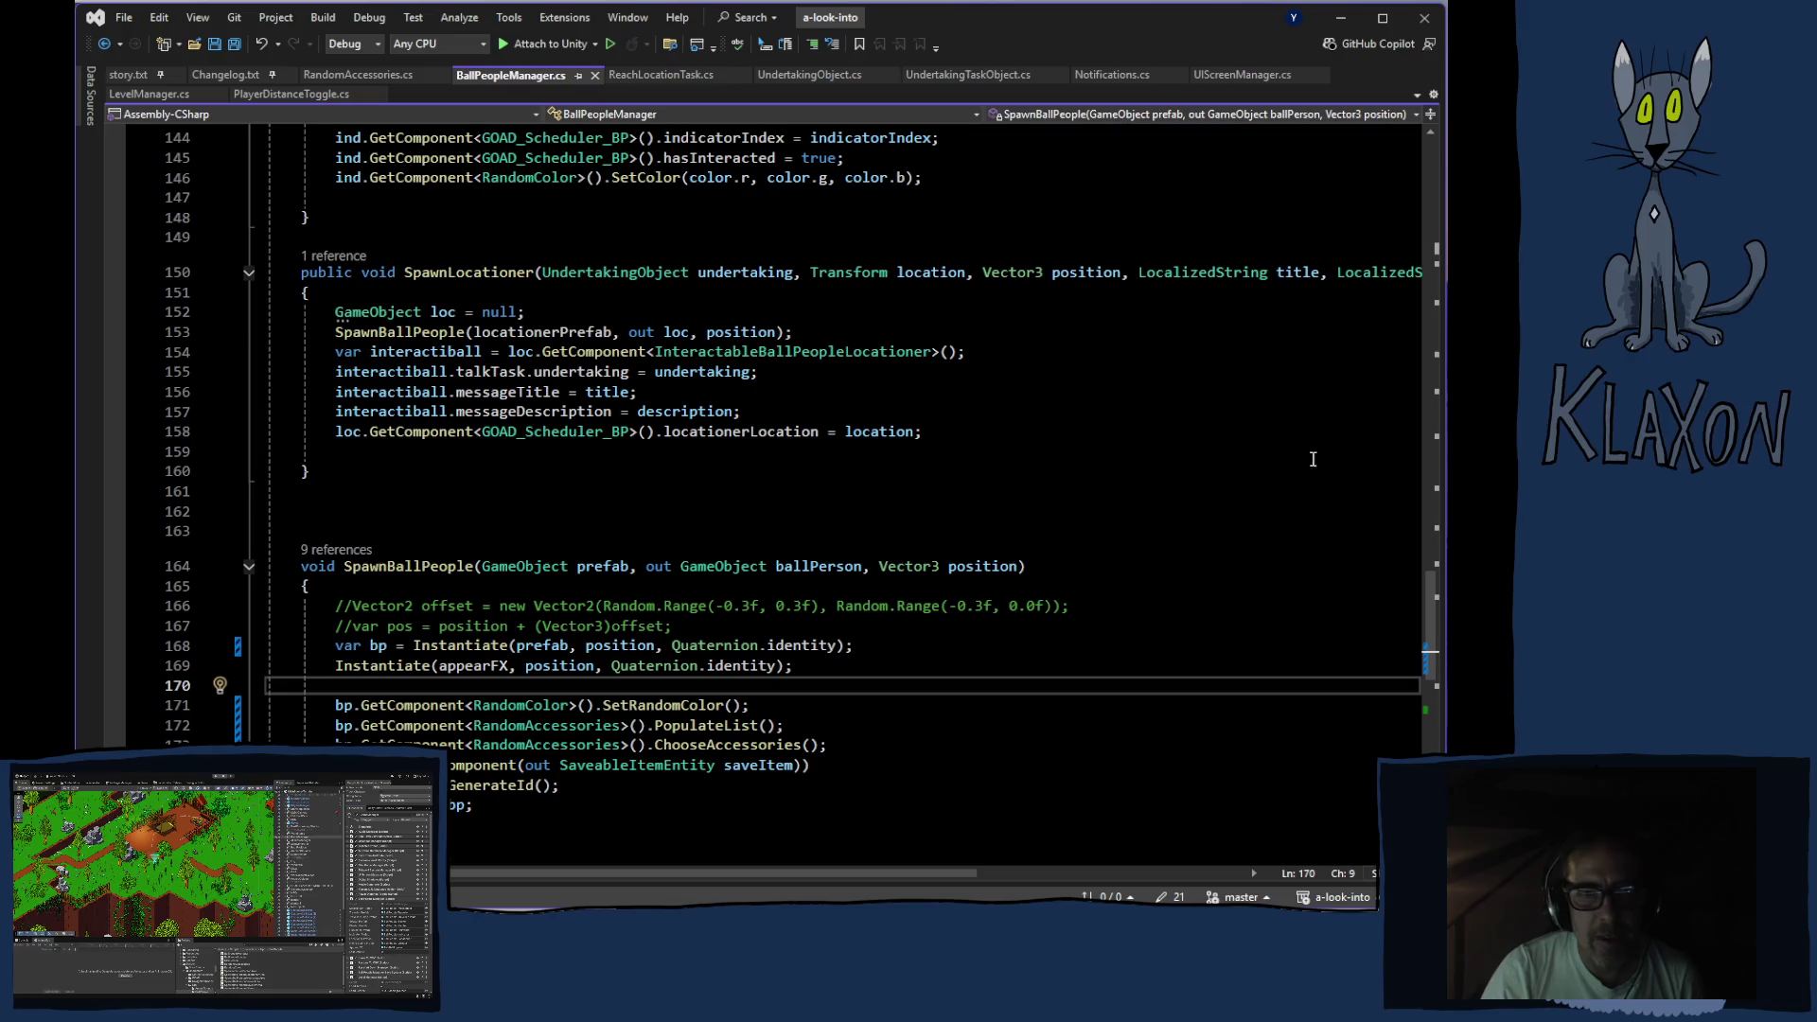
# Switch away from Visual Studio with Alt+Tab to the window showing La Poësse's 'TATI' video
pyautogui.hotkey('alt', 'Tab')
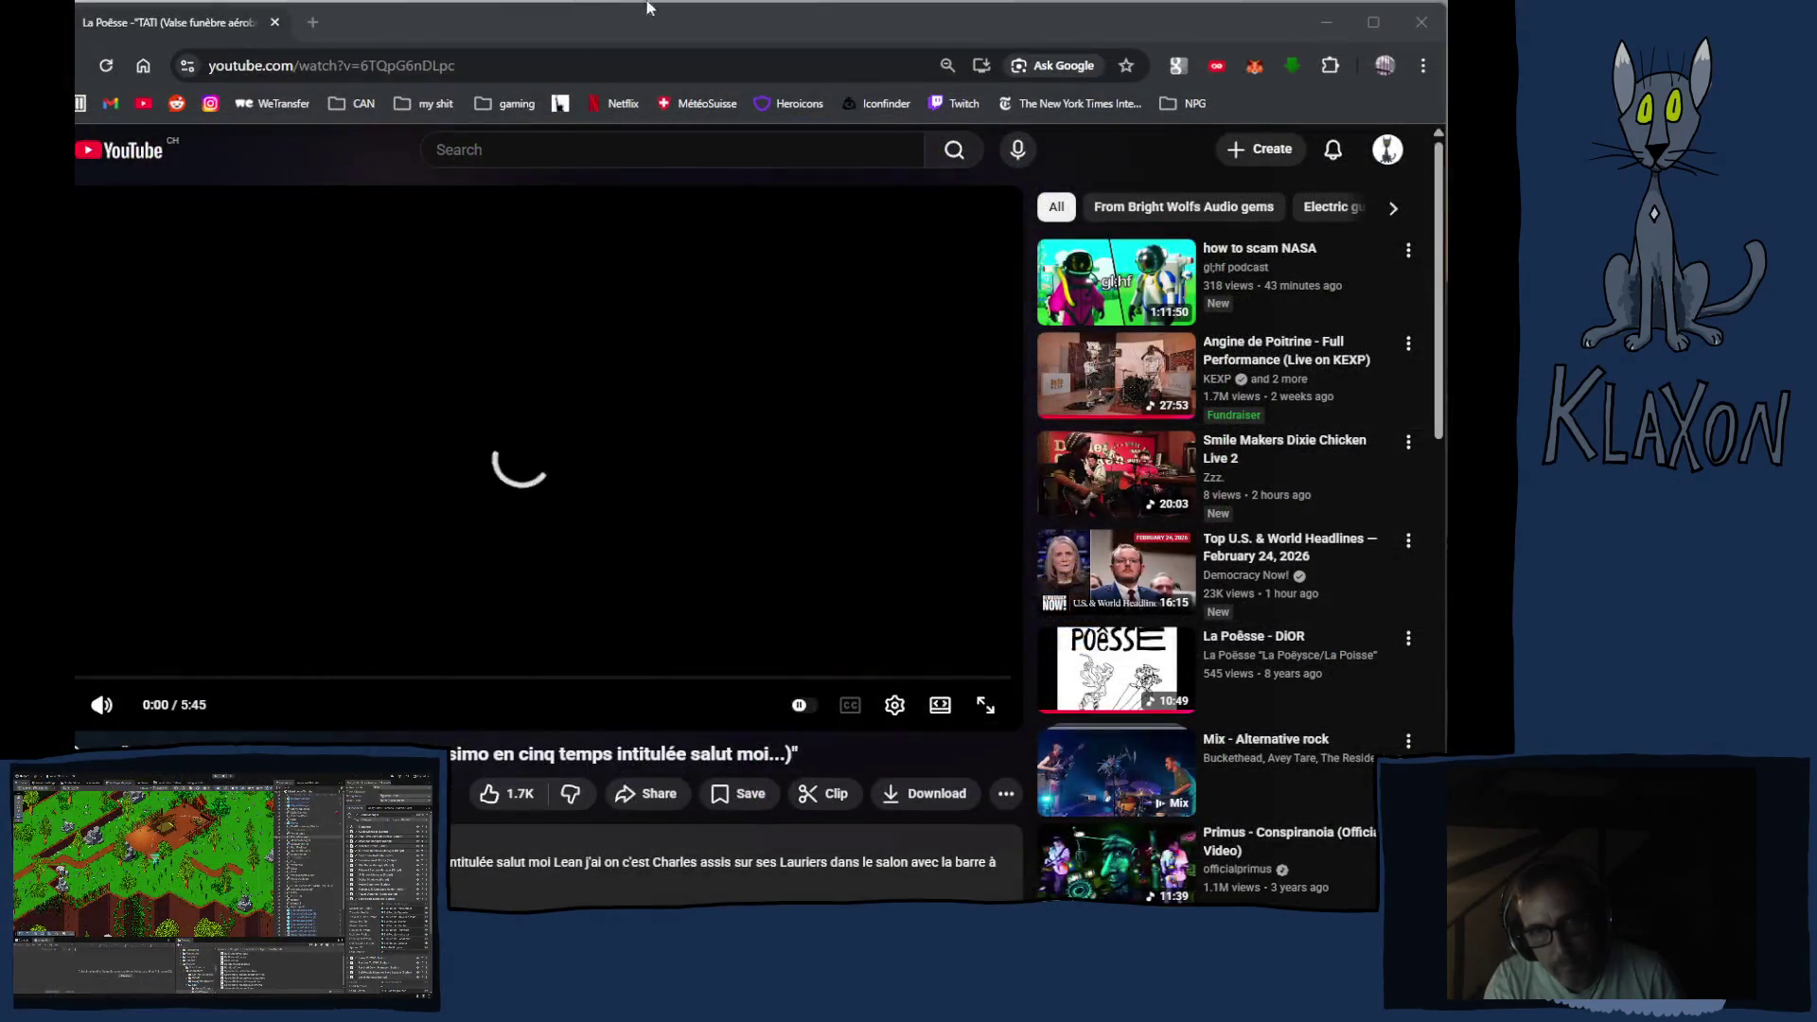
# Focus Chrome and switch the La Poësse 'TATI' YouTube video to Theater mode
pyautogui.click(771, 28)
pyautogui.click(937, 709)
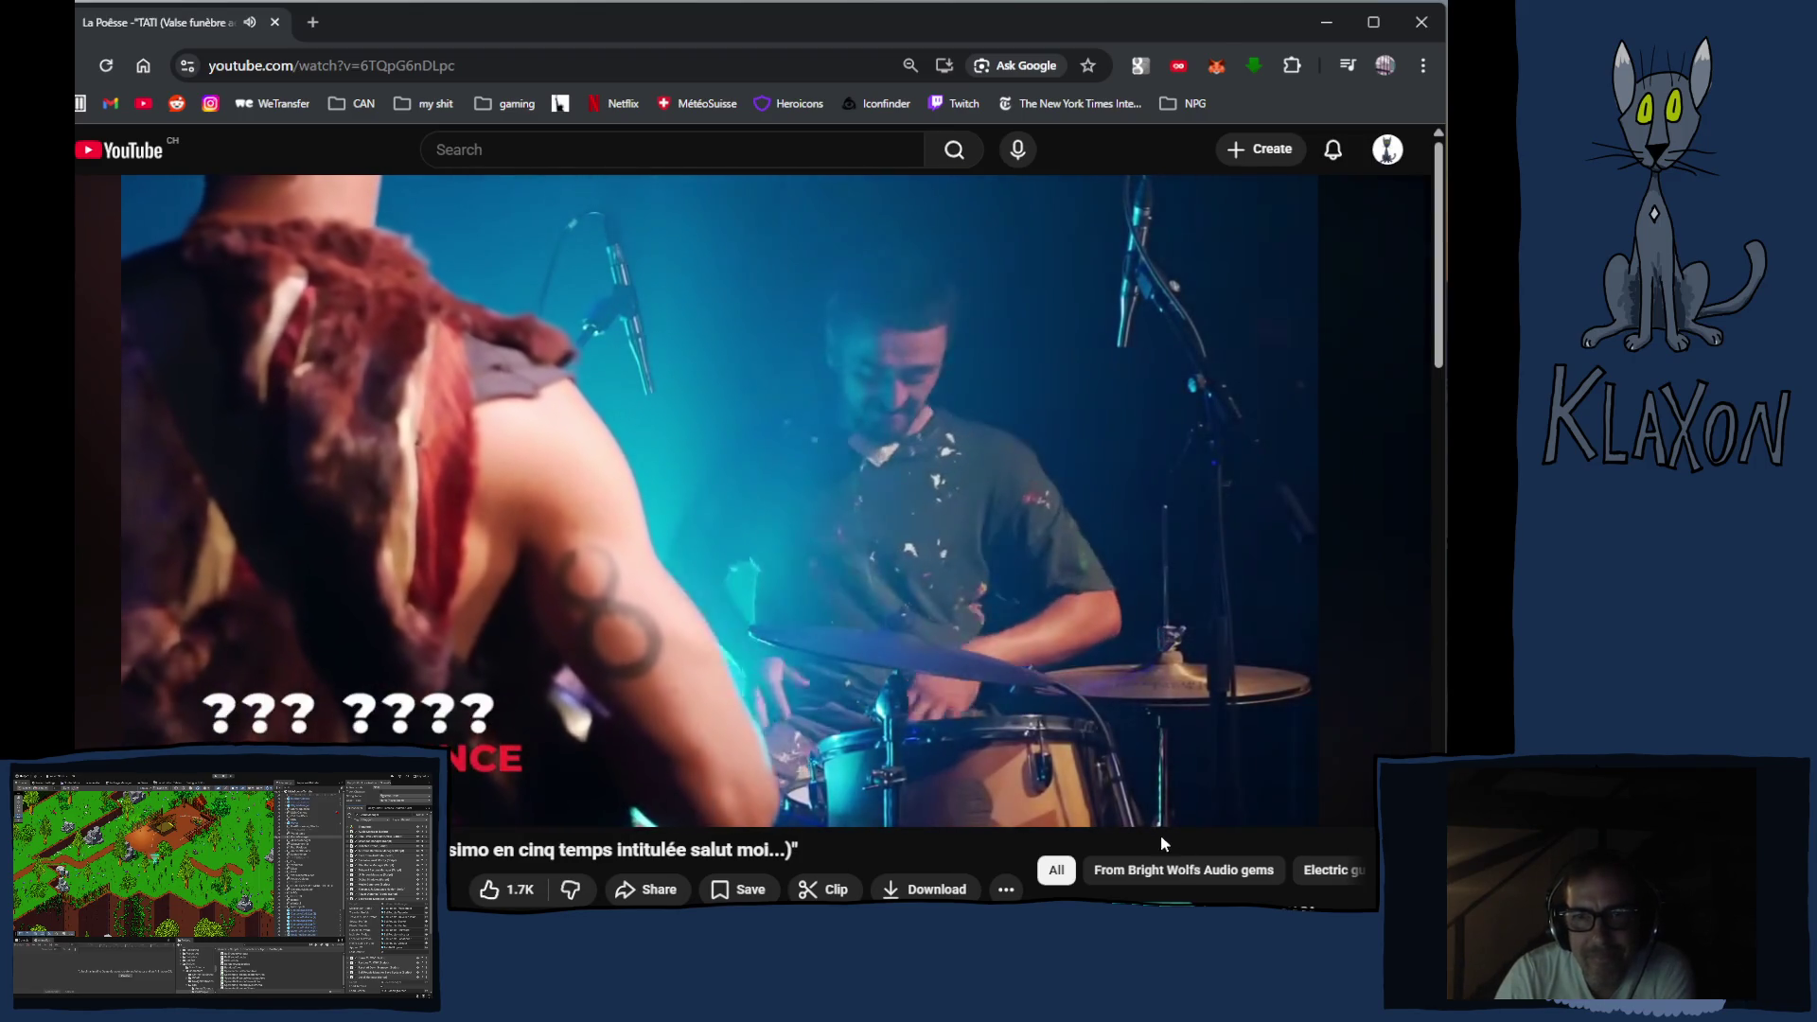
pyautogui.moveTo(1028, 810)
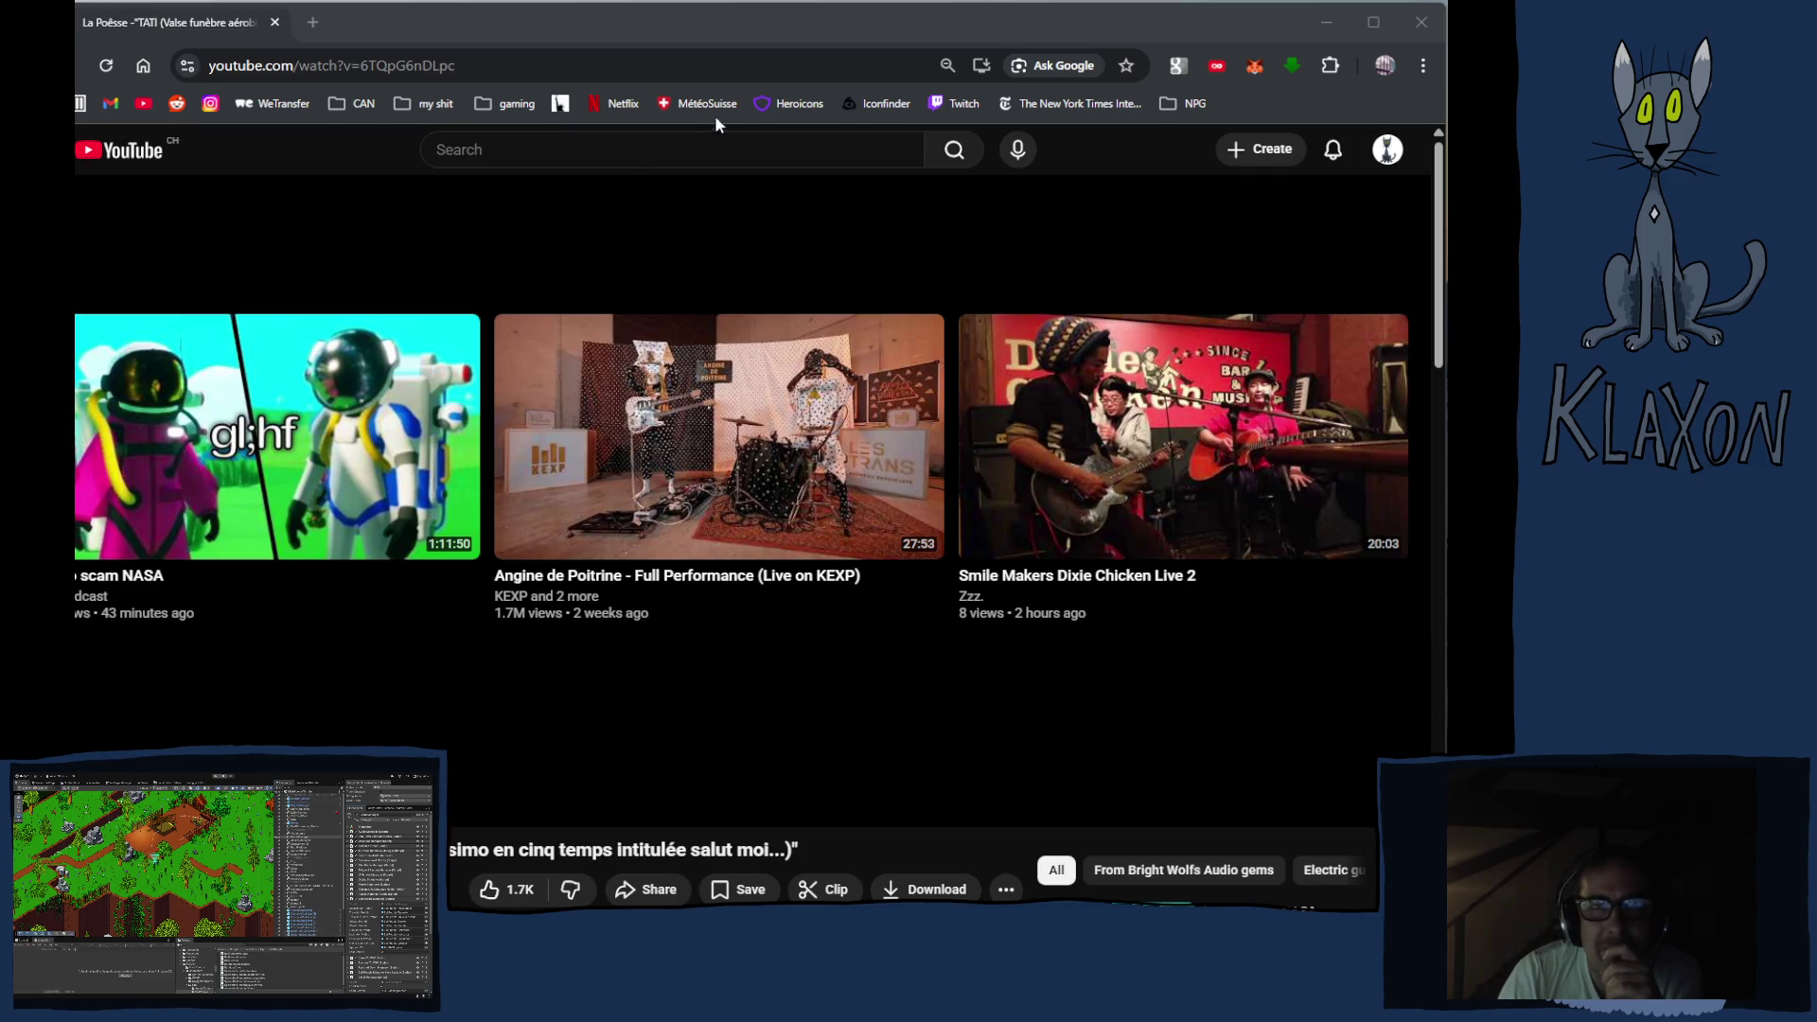
pyautogui.click(970, 32)
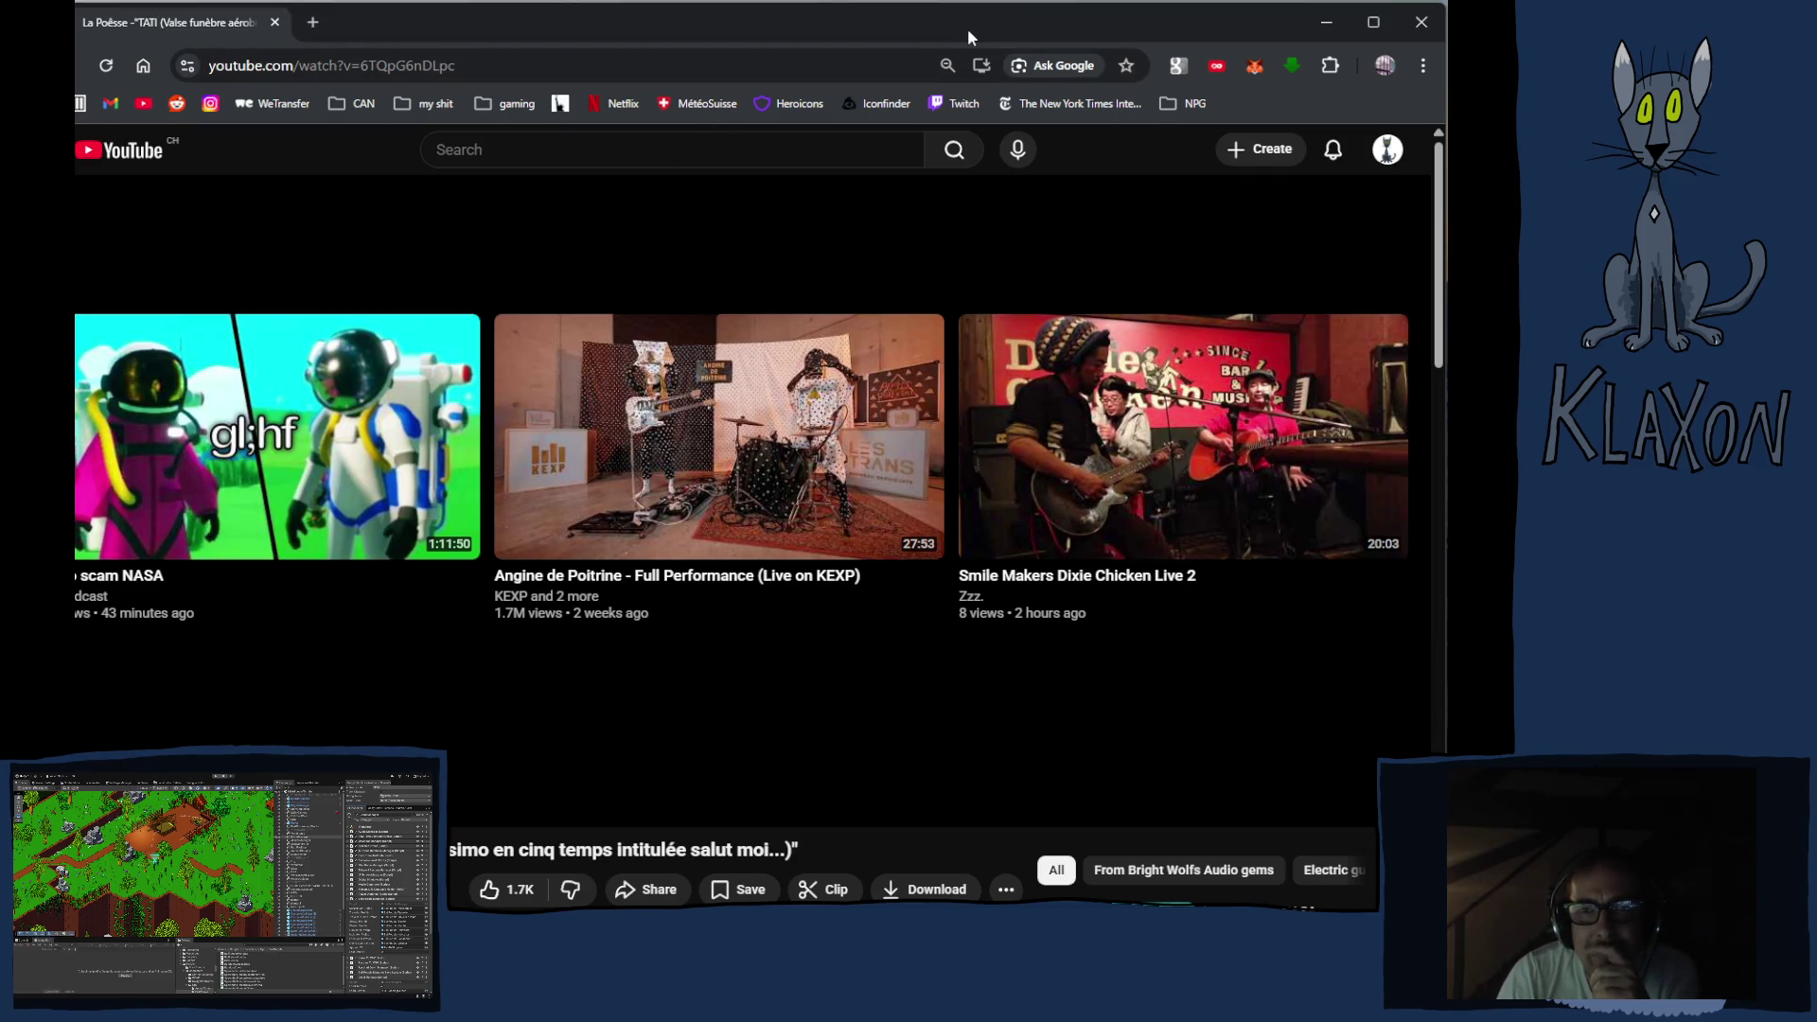
pyautogui.scroll(-4, 916, 191)
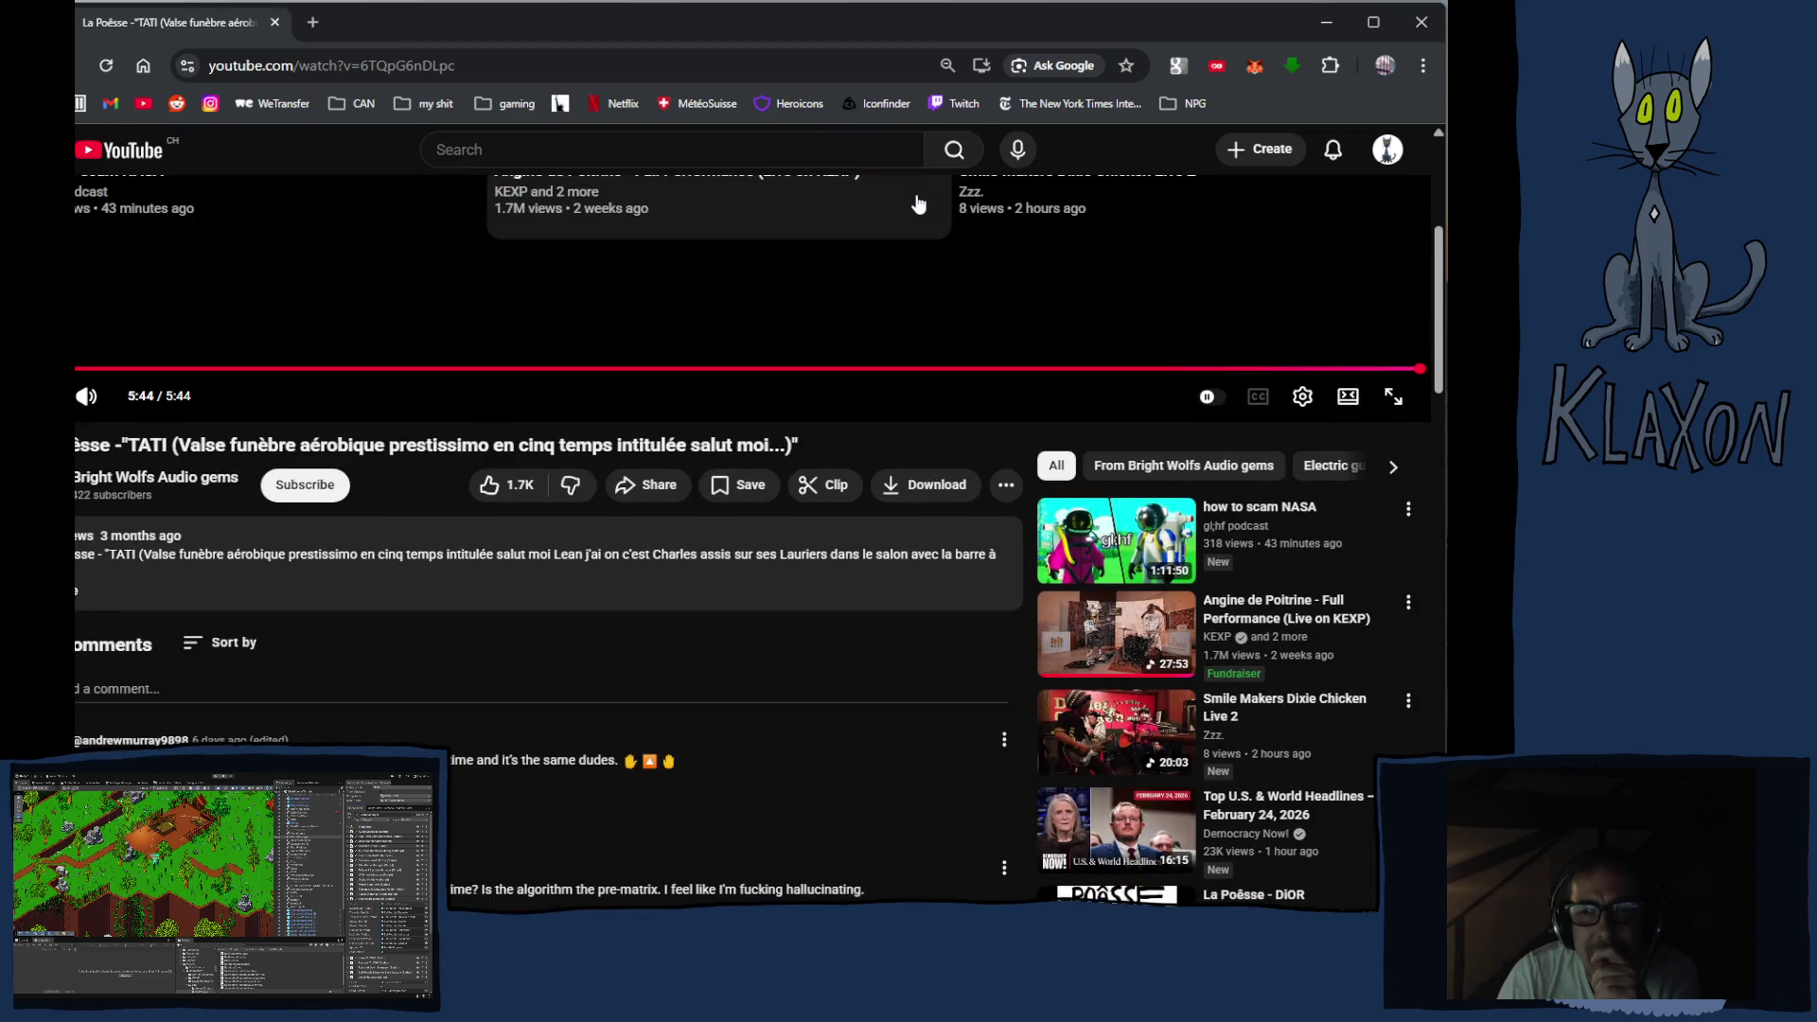
pyautogui.scroll(-1, 916, 203)
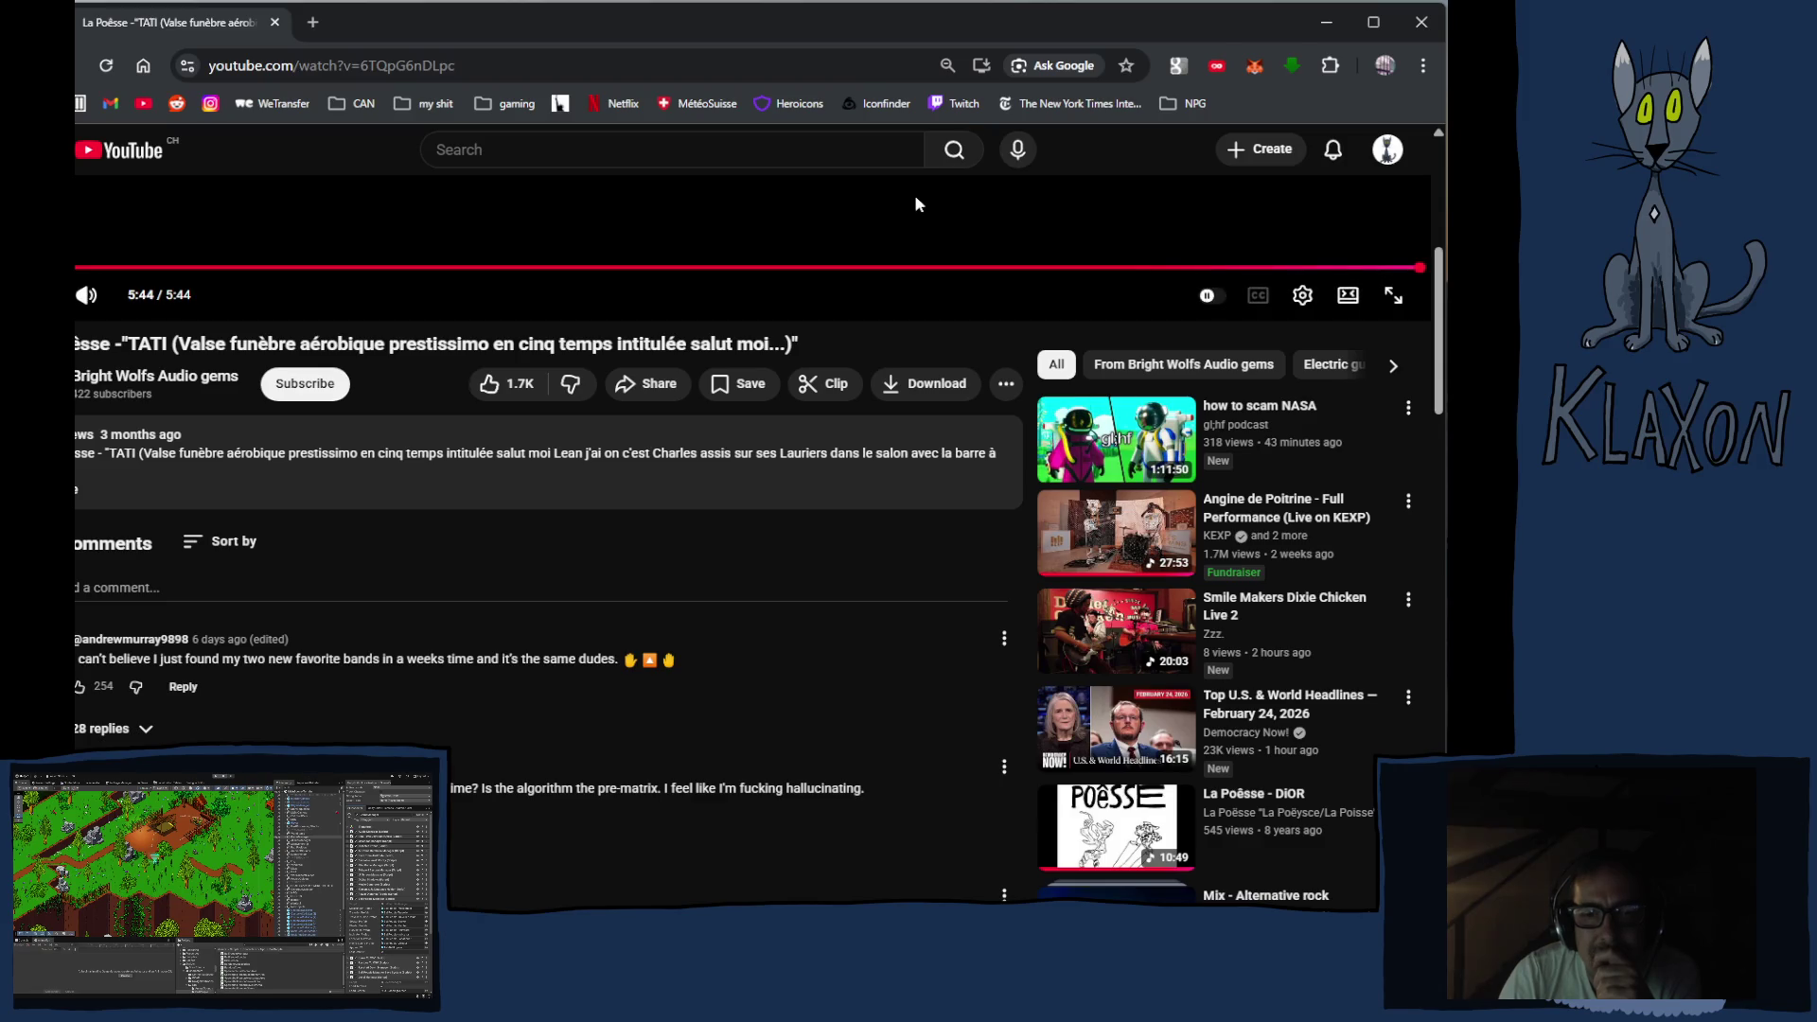
pyautogui.scroll(-3, 911, 199)
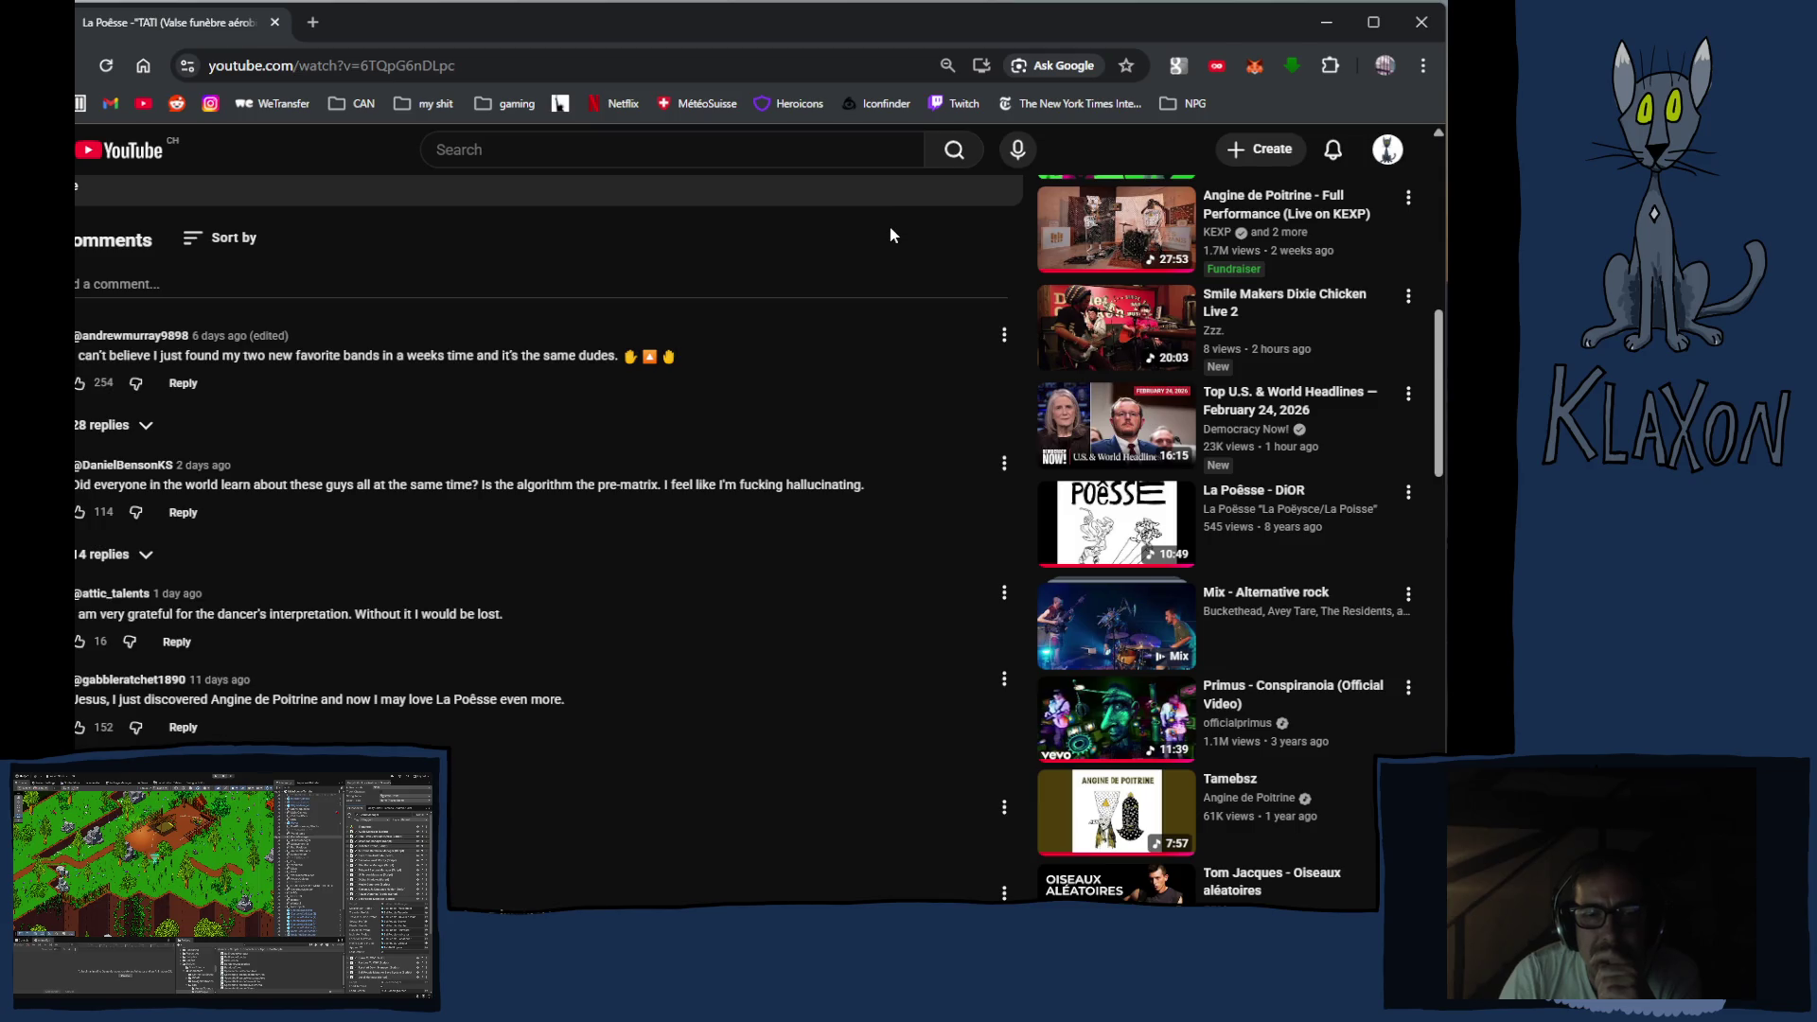
pyautogui.scroll(-2, 890, 235)
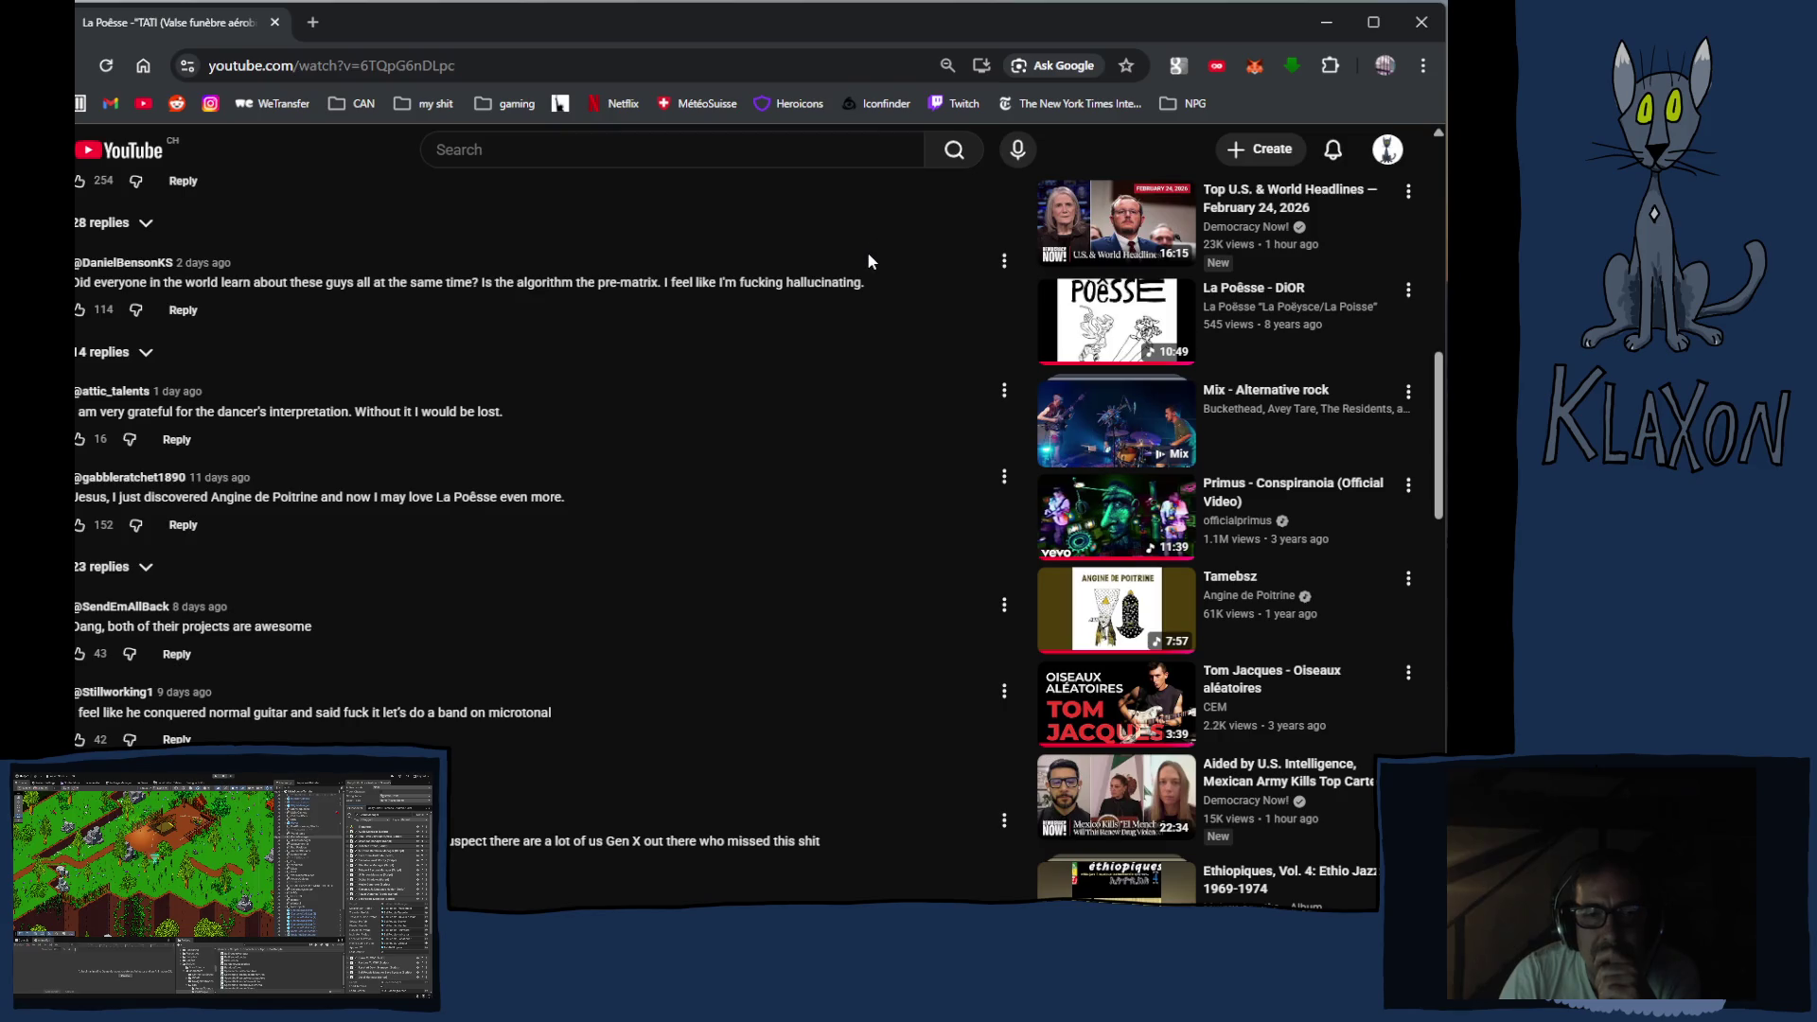
pyautogui.scroll(-1, 869, 255)
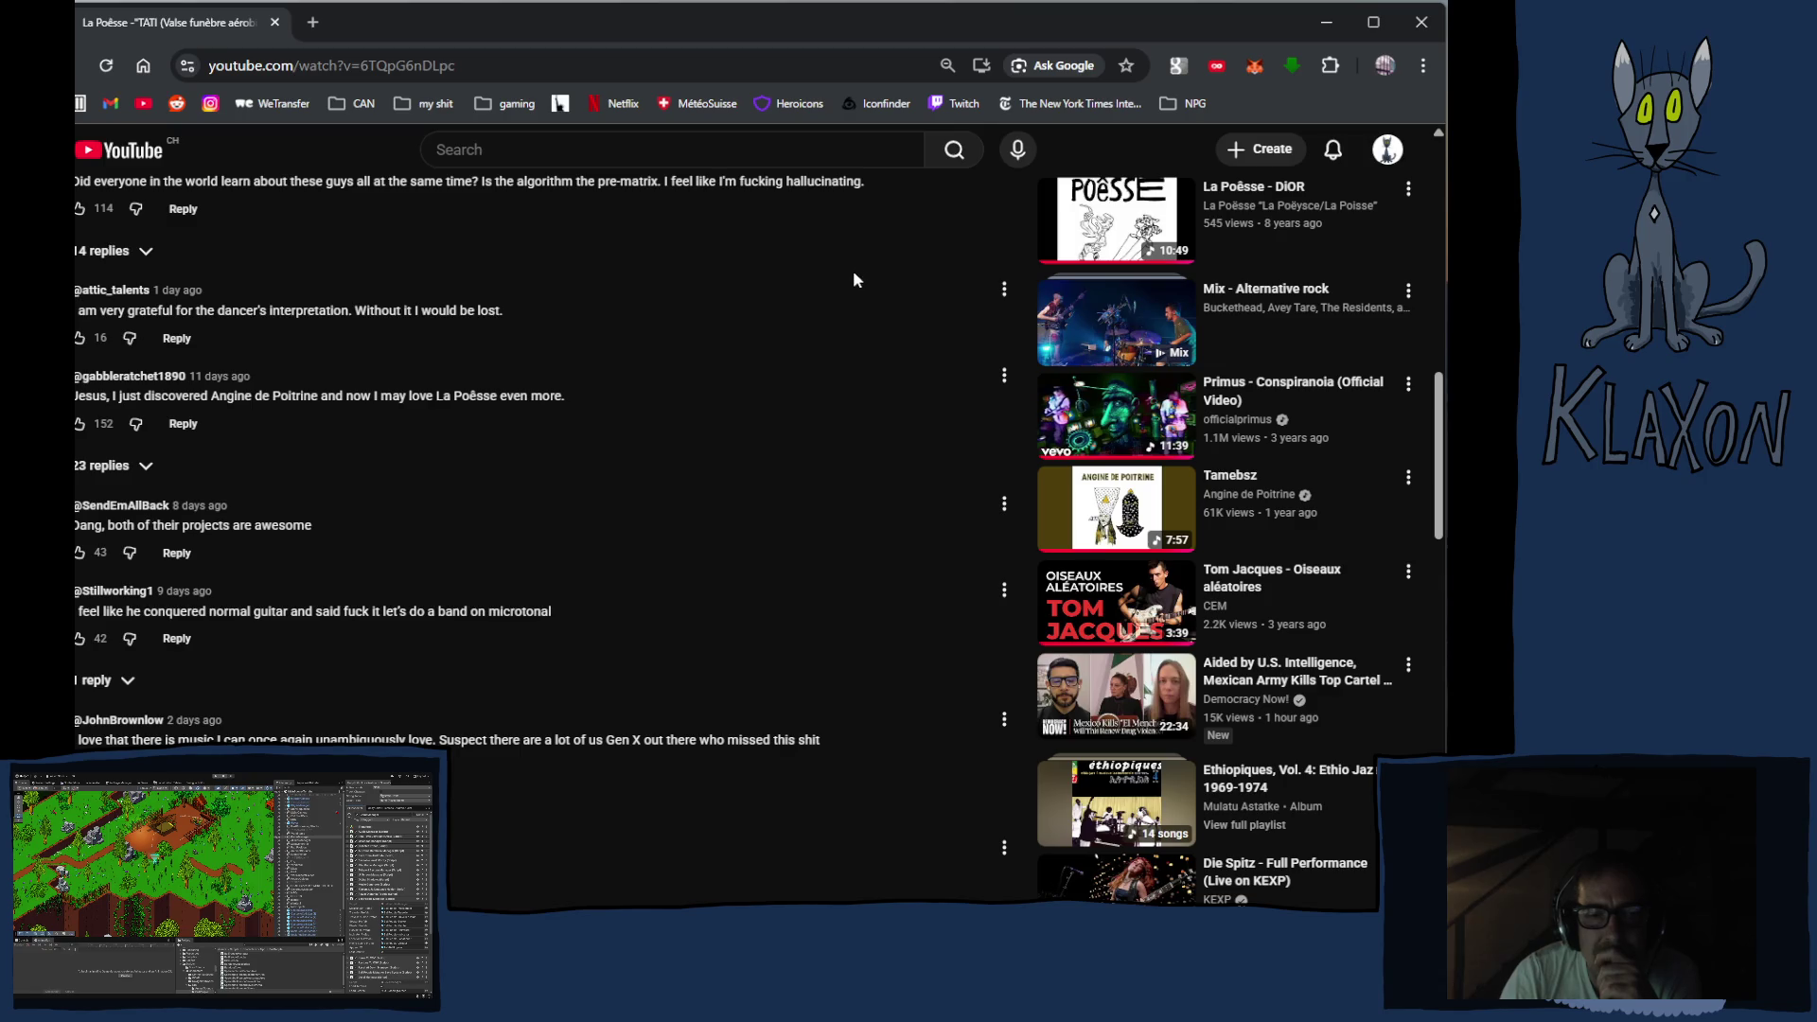
pyautogui.scroll(-3, 853, 274)
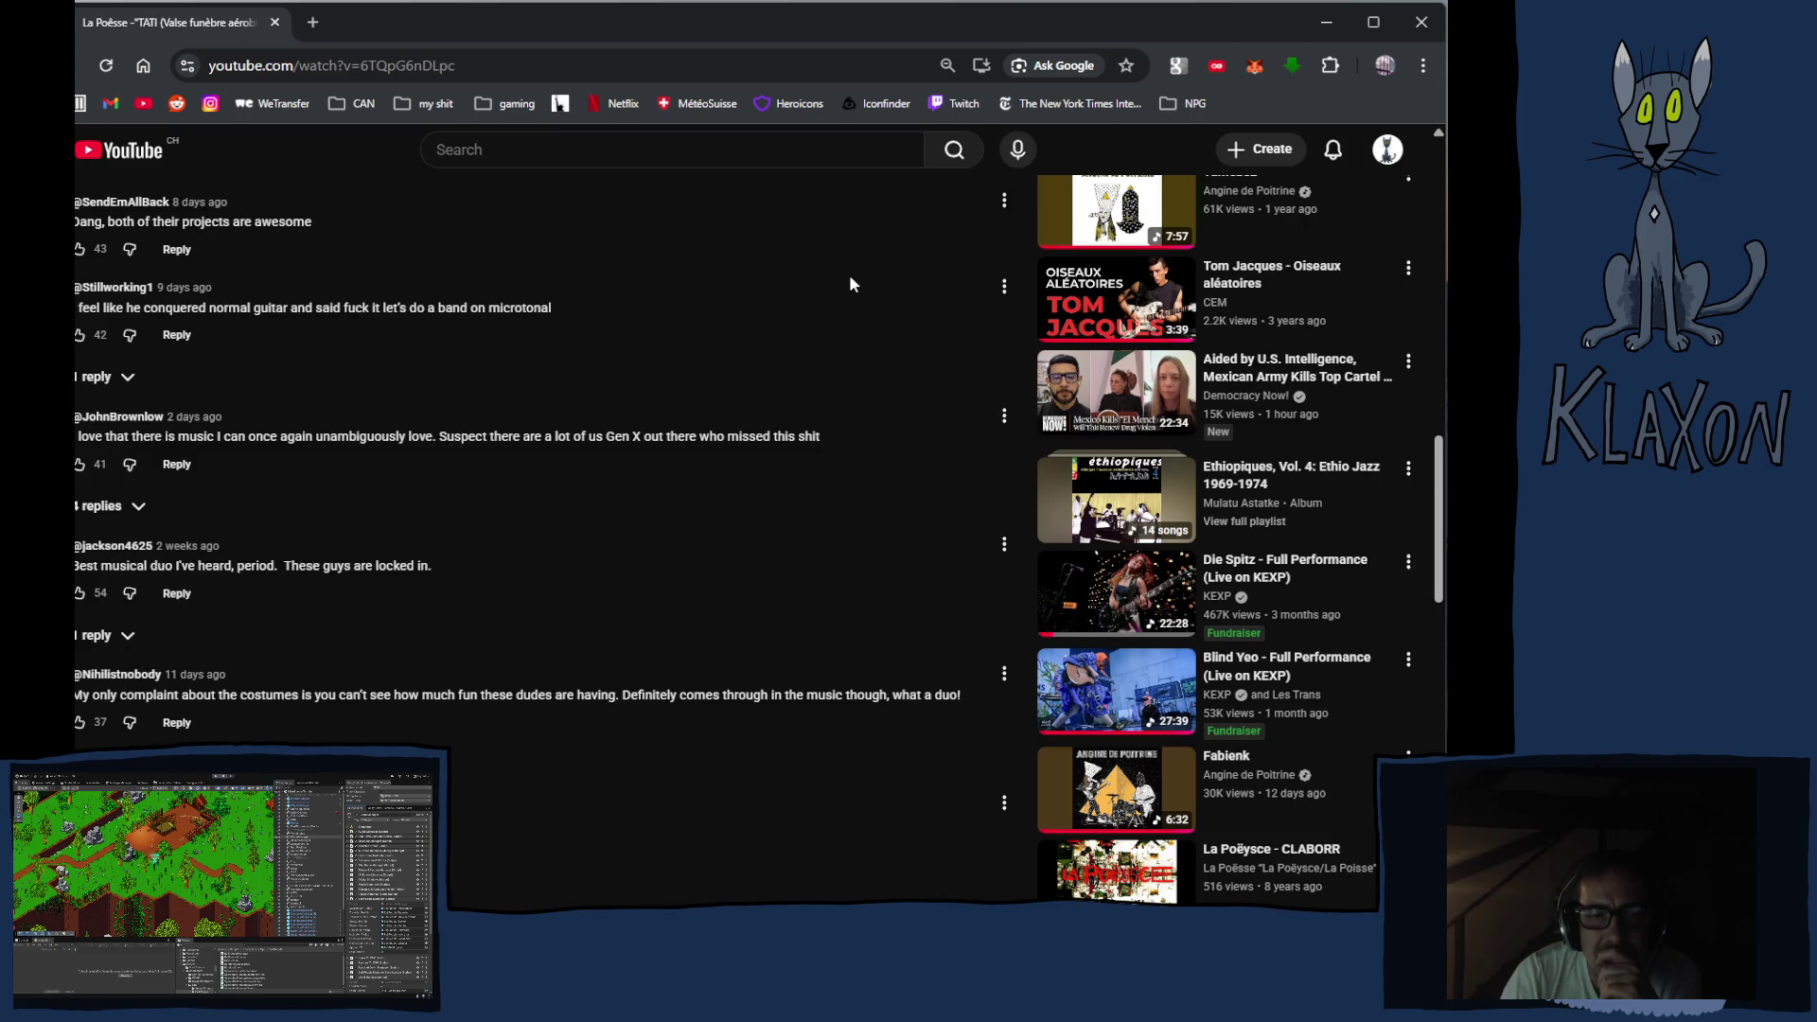
pyautogui.scroll(-4, 850, 281)
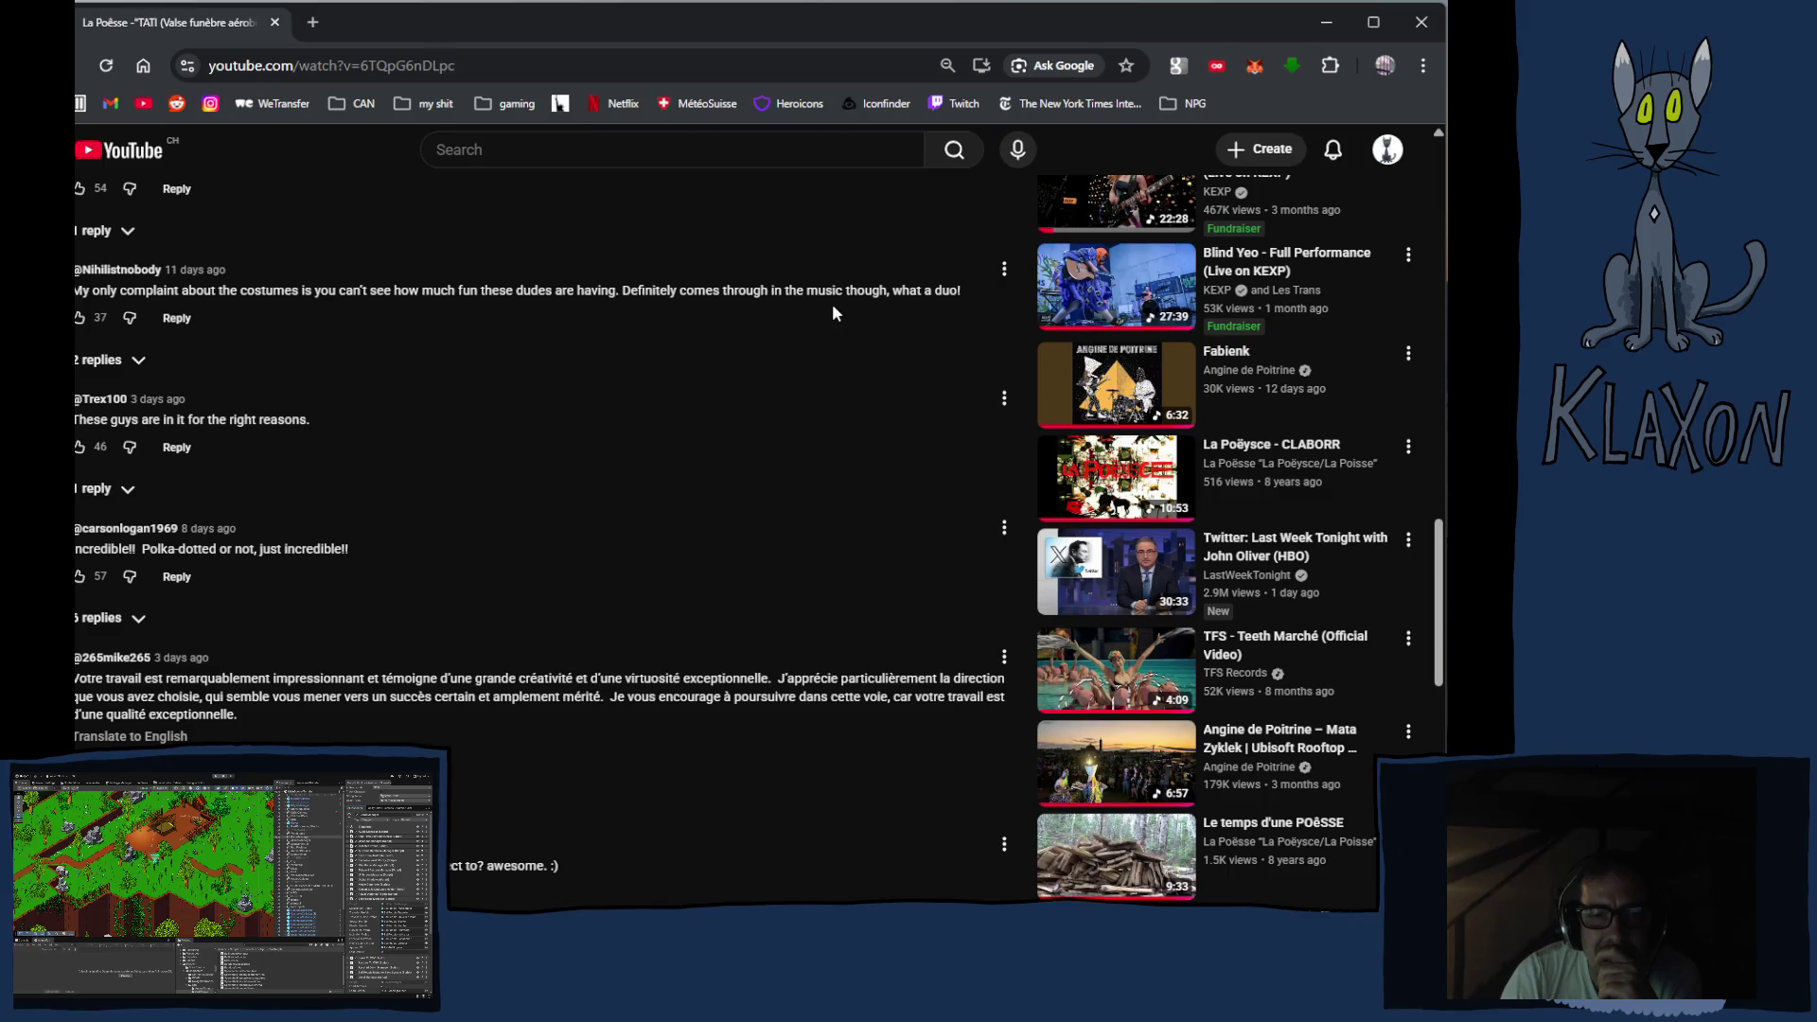
pyautogui.scroll(-2, 829, 313)
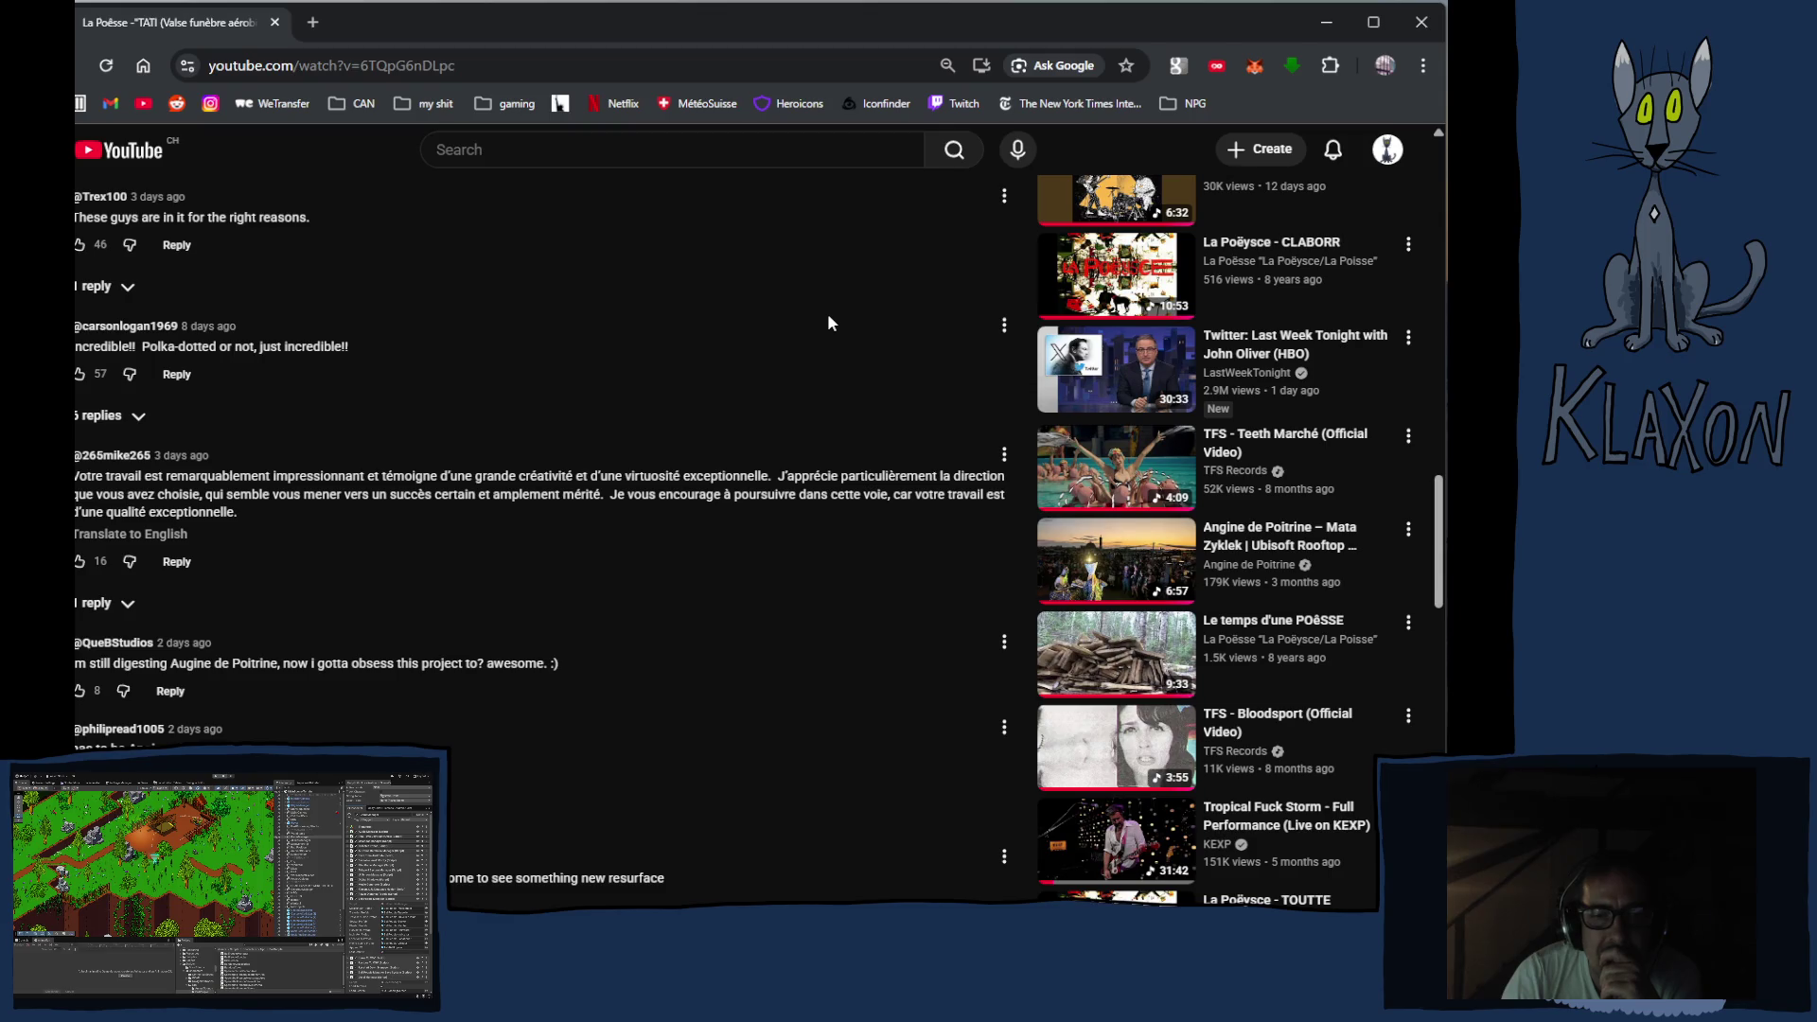
pyautogui.scroll(-1, 829, 324)
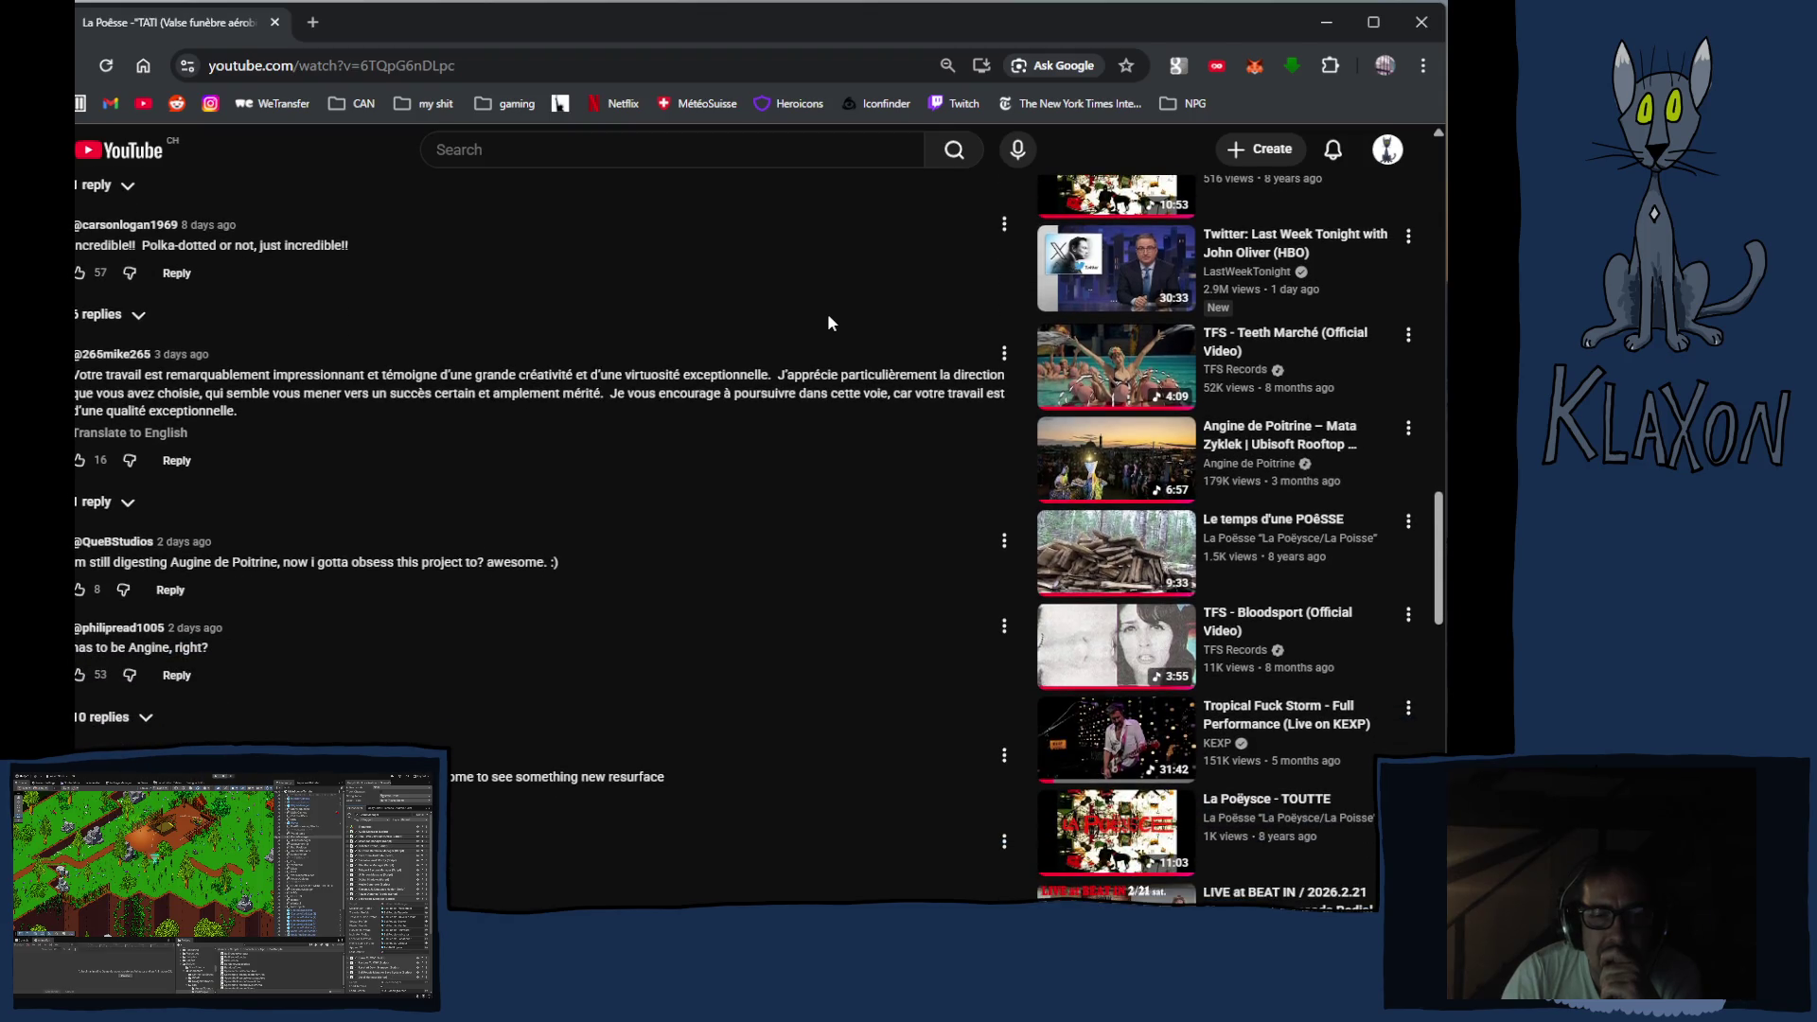
pyautogui.scroll(-1, 829, 323)
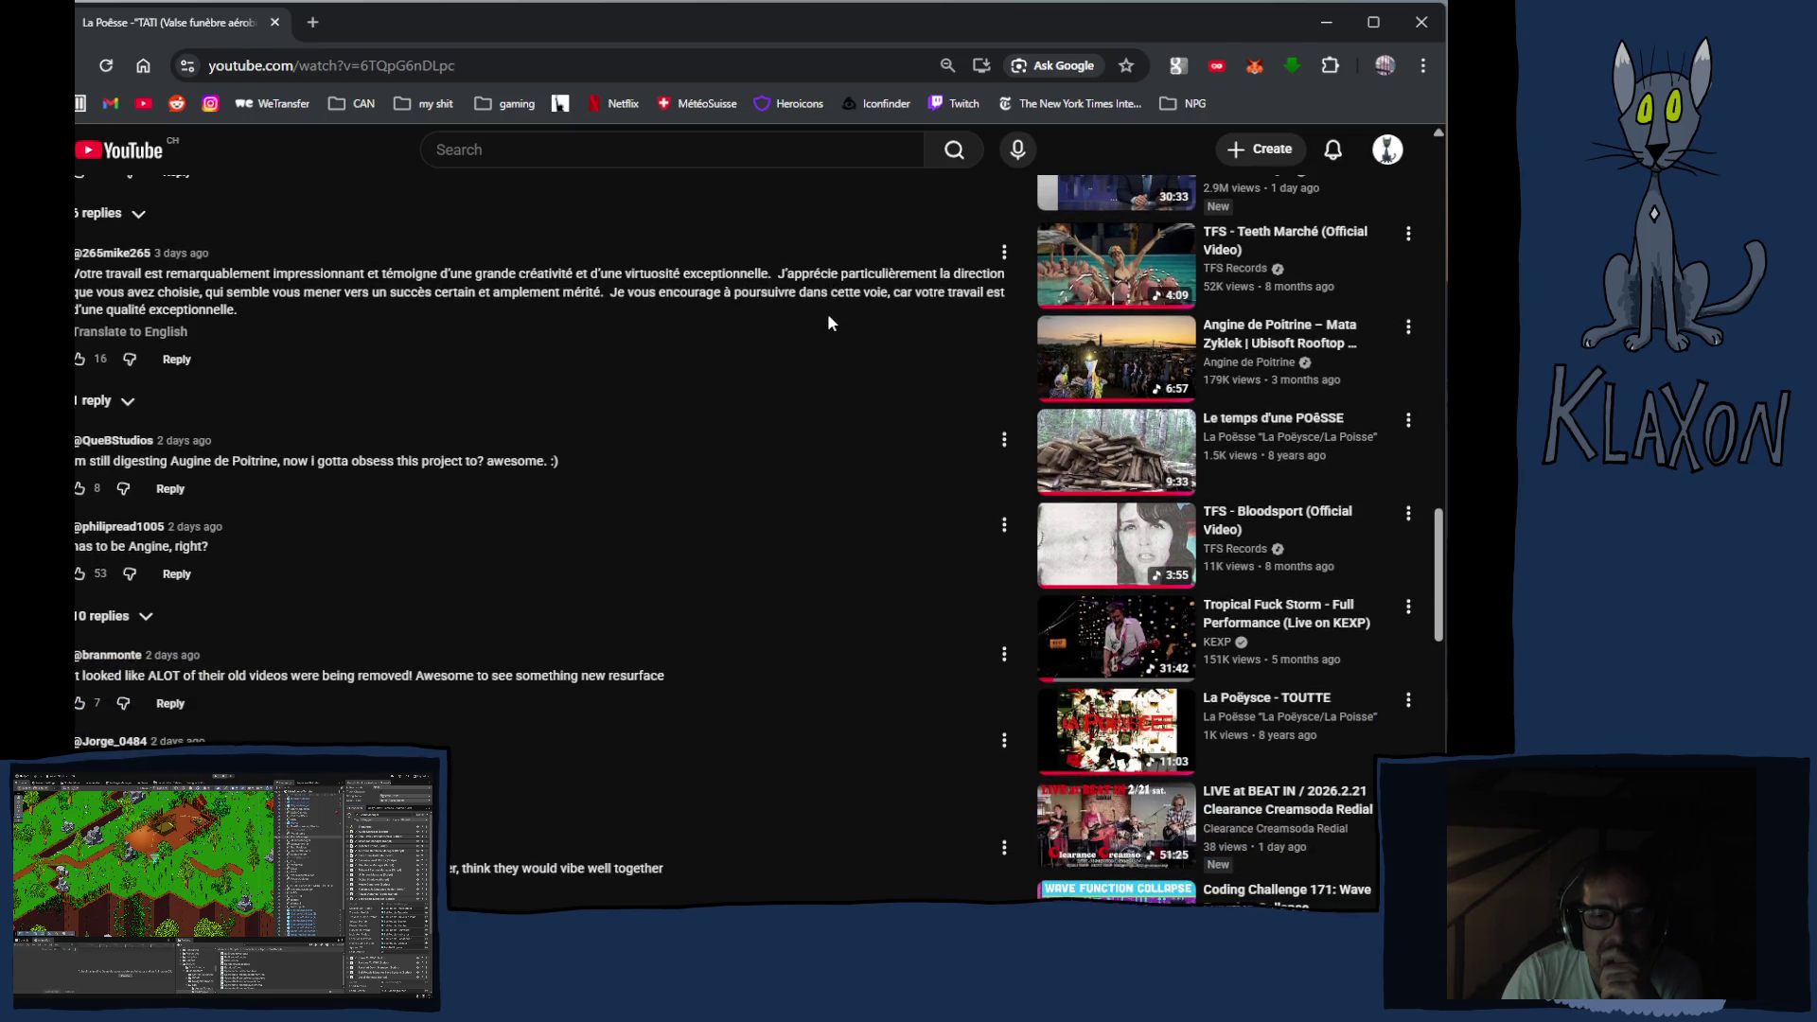
pyautogui.scroll(-1, 829, 324)
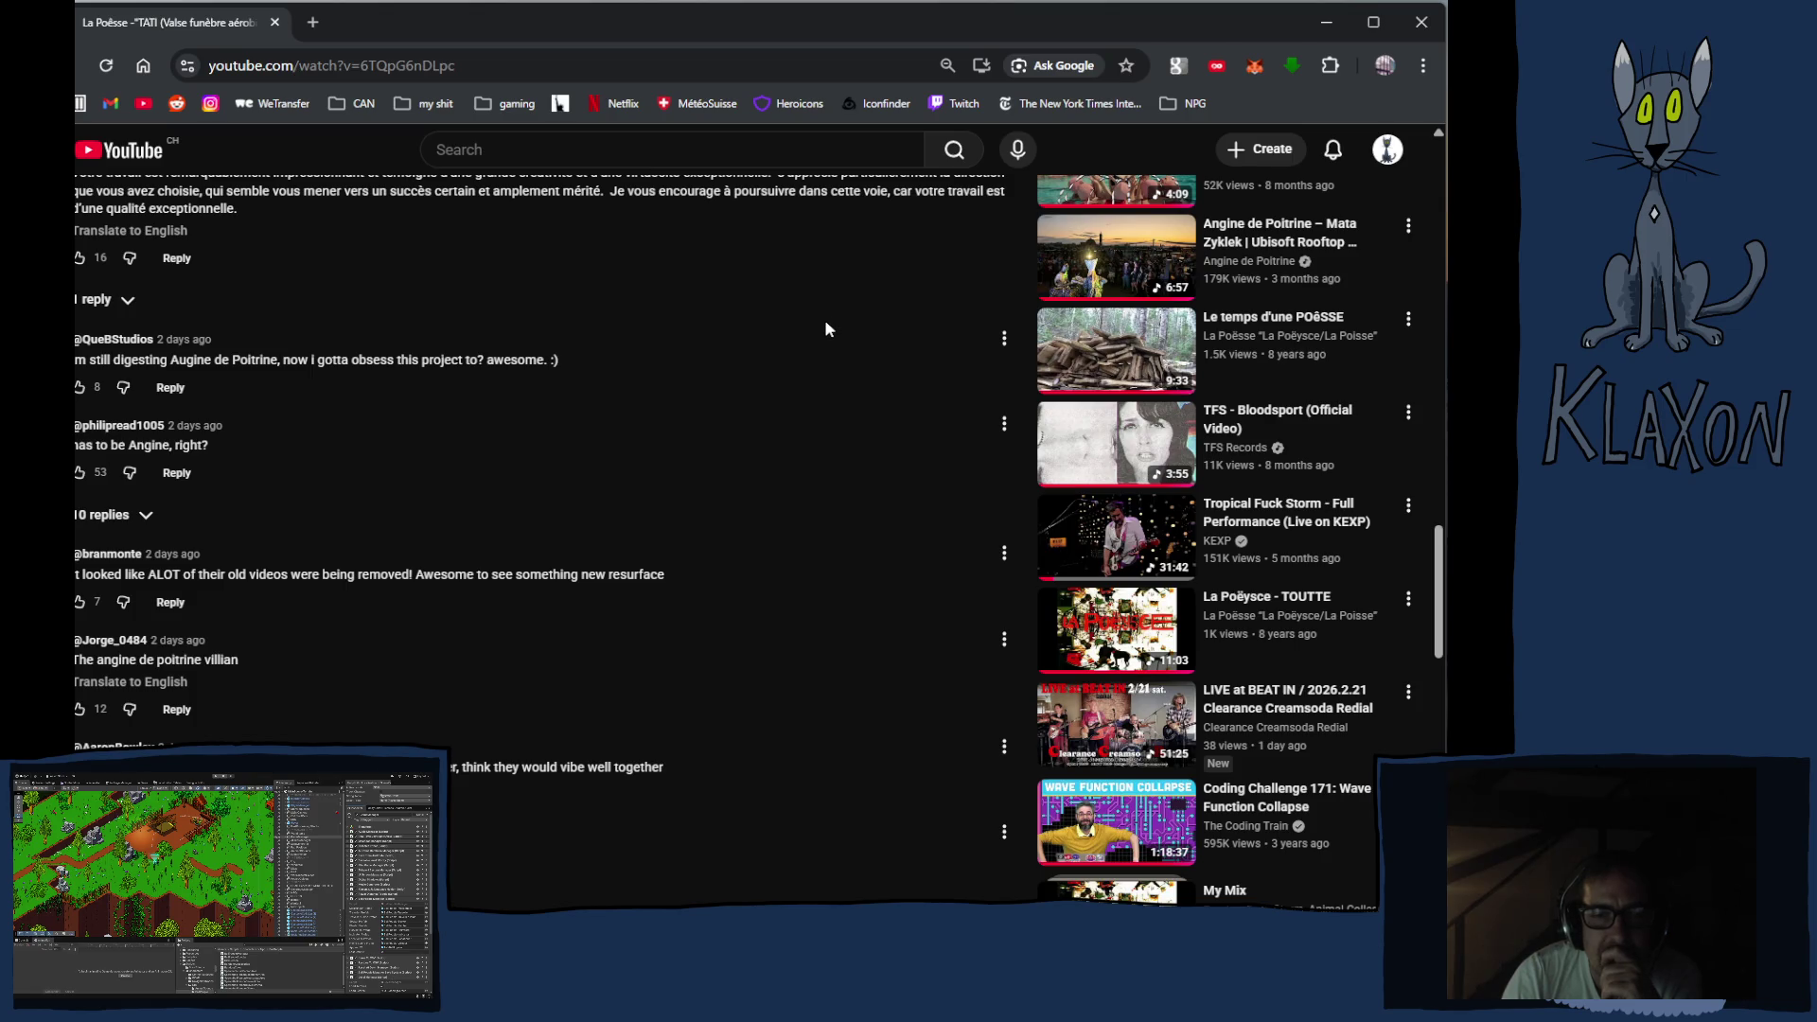
pyautogui.scroll(-3, 825, 323)
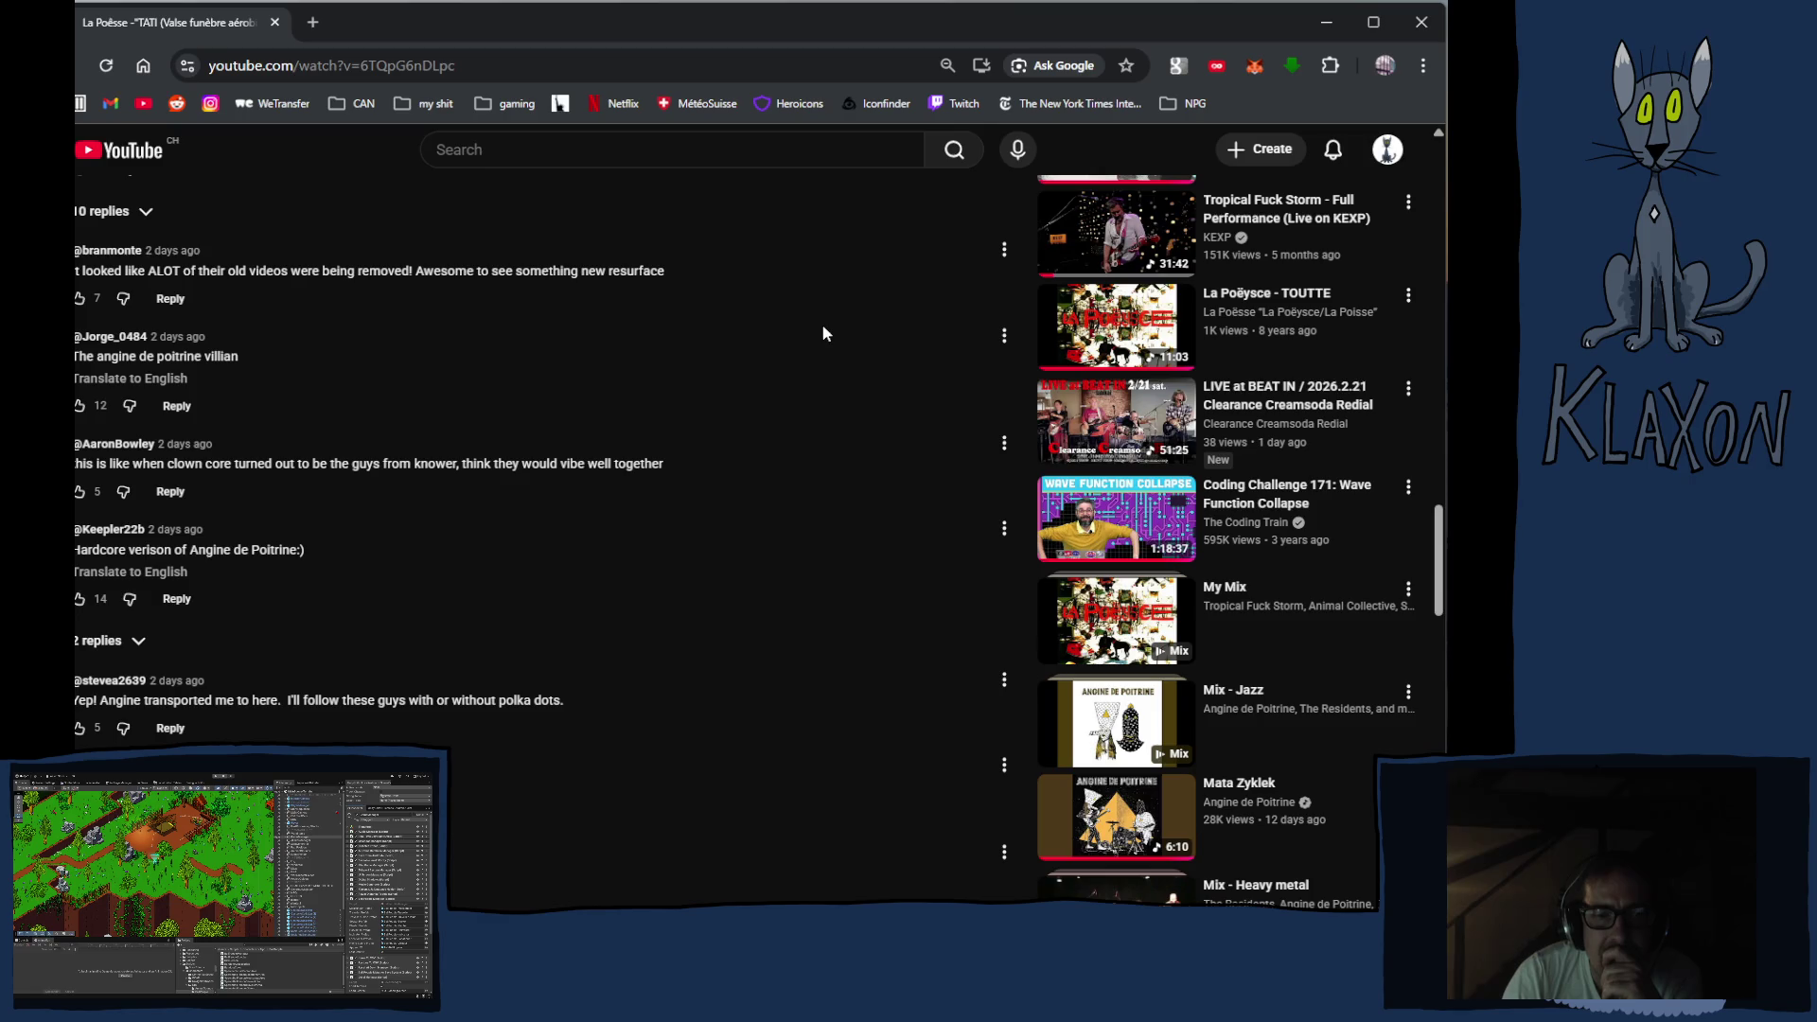
pyautogui.scroll(-2, 822, 332)
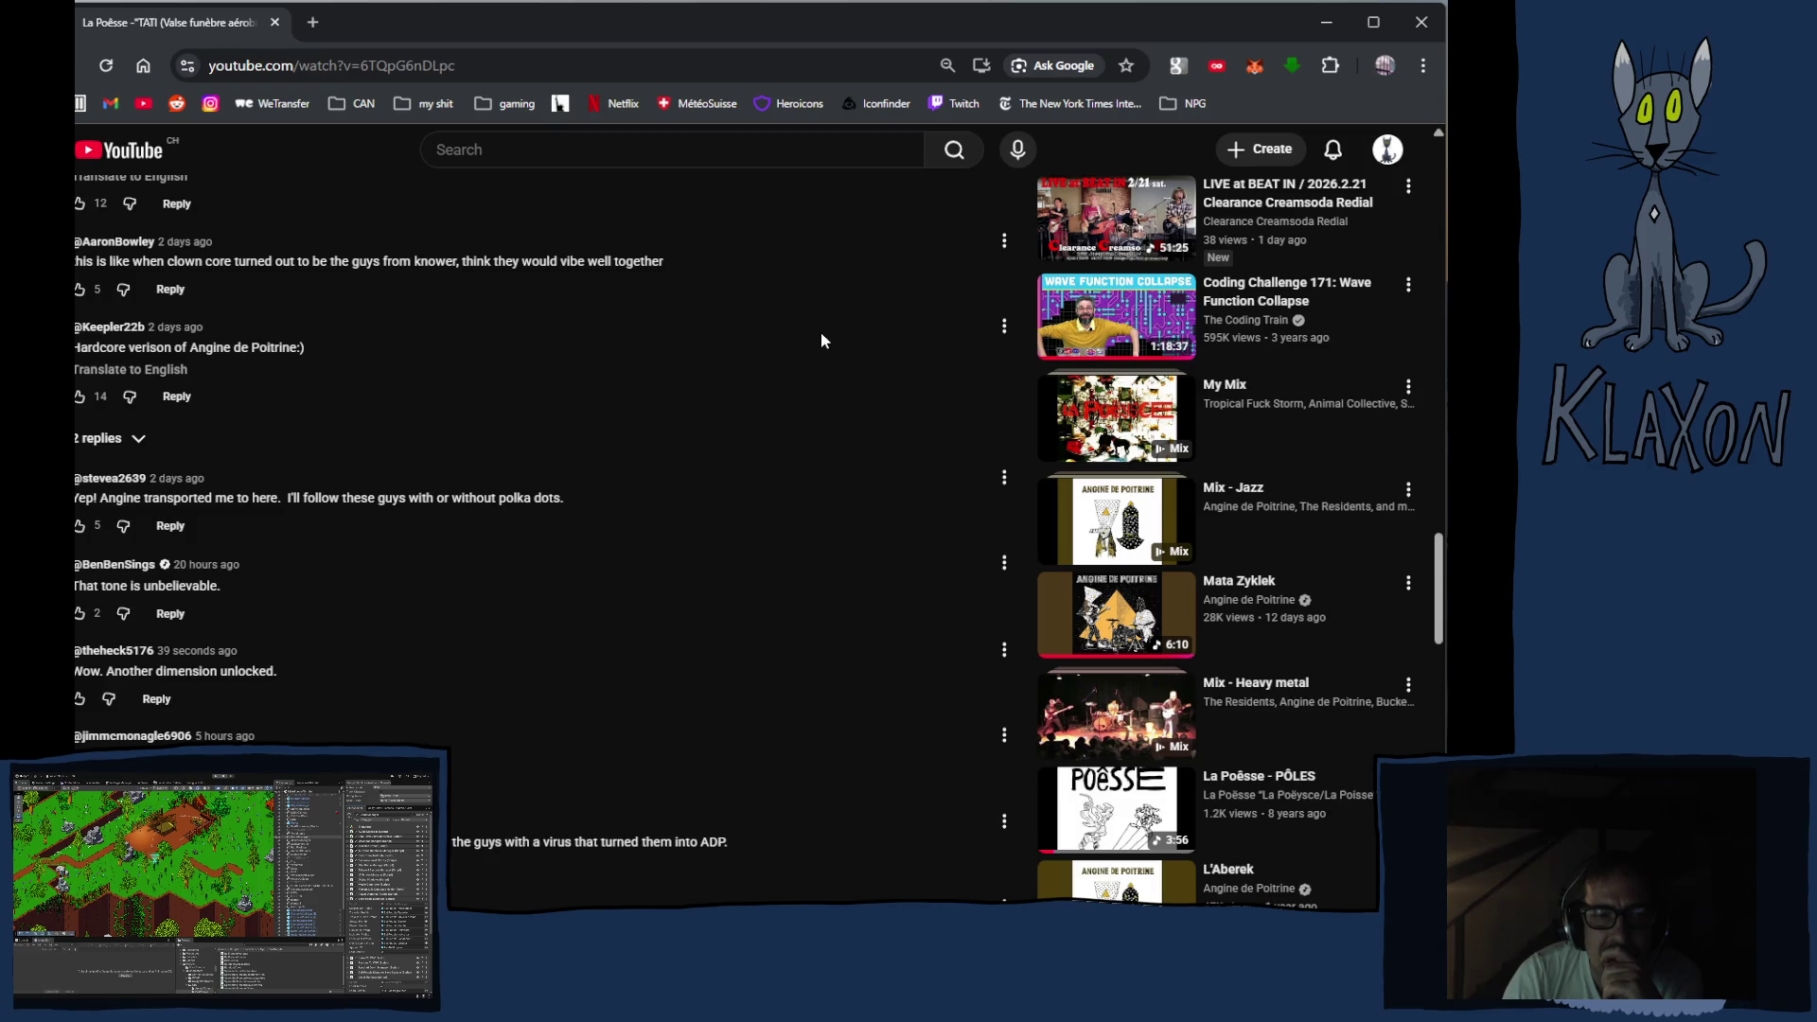
pyautogui.scroll(-1, 821, 334)
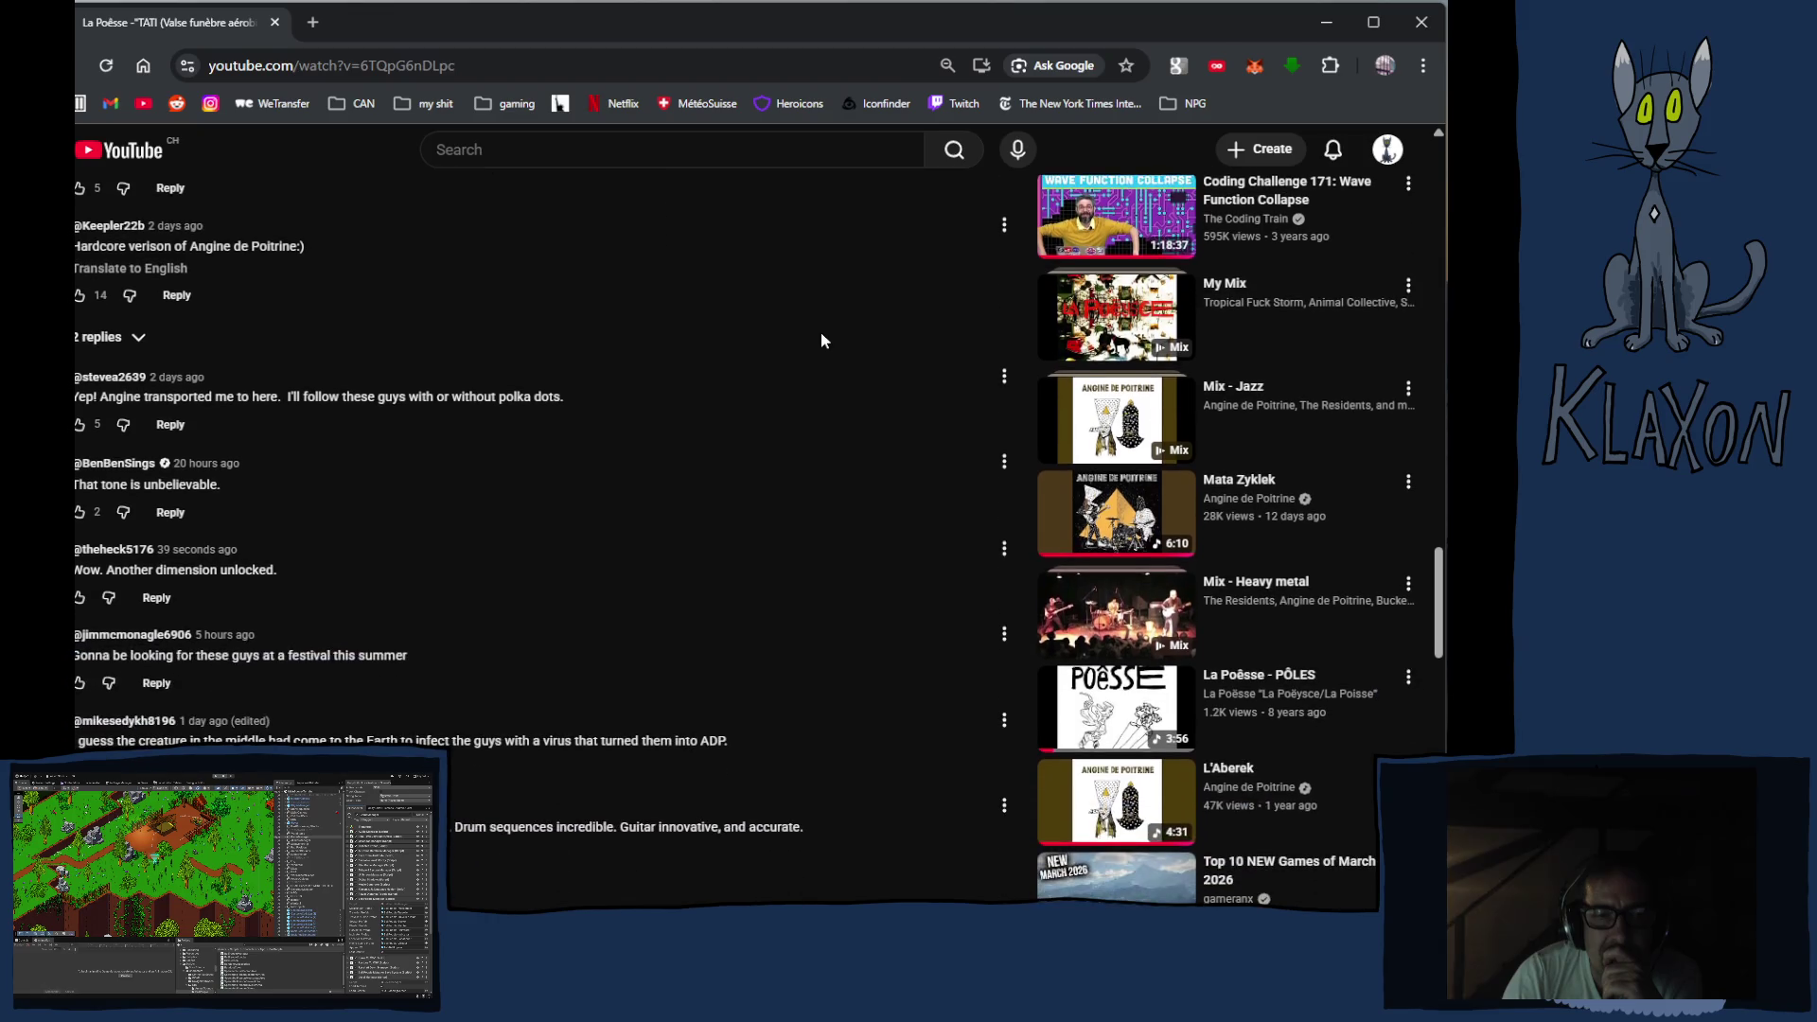
pyautogui.scroll(-1, 821, 340)
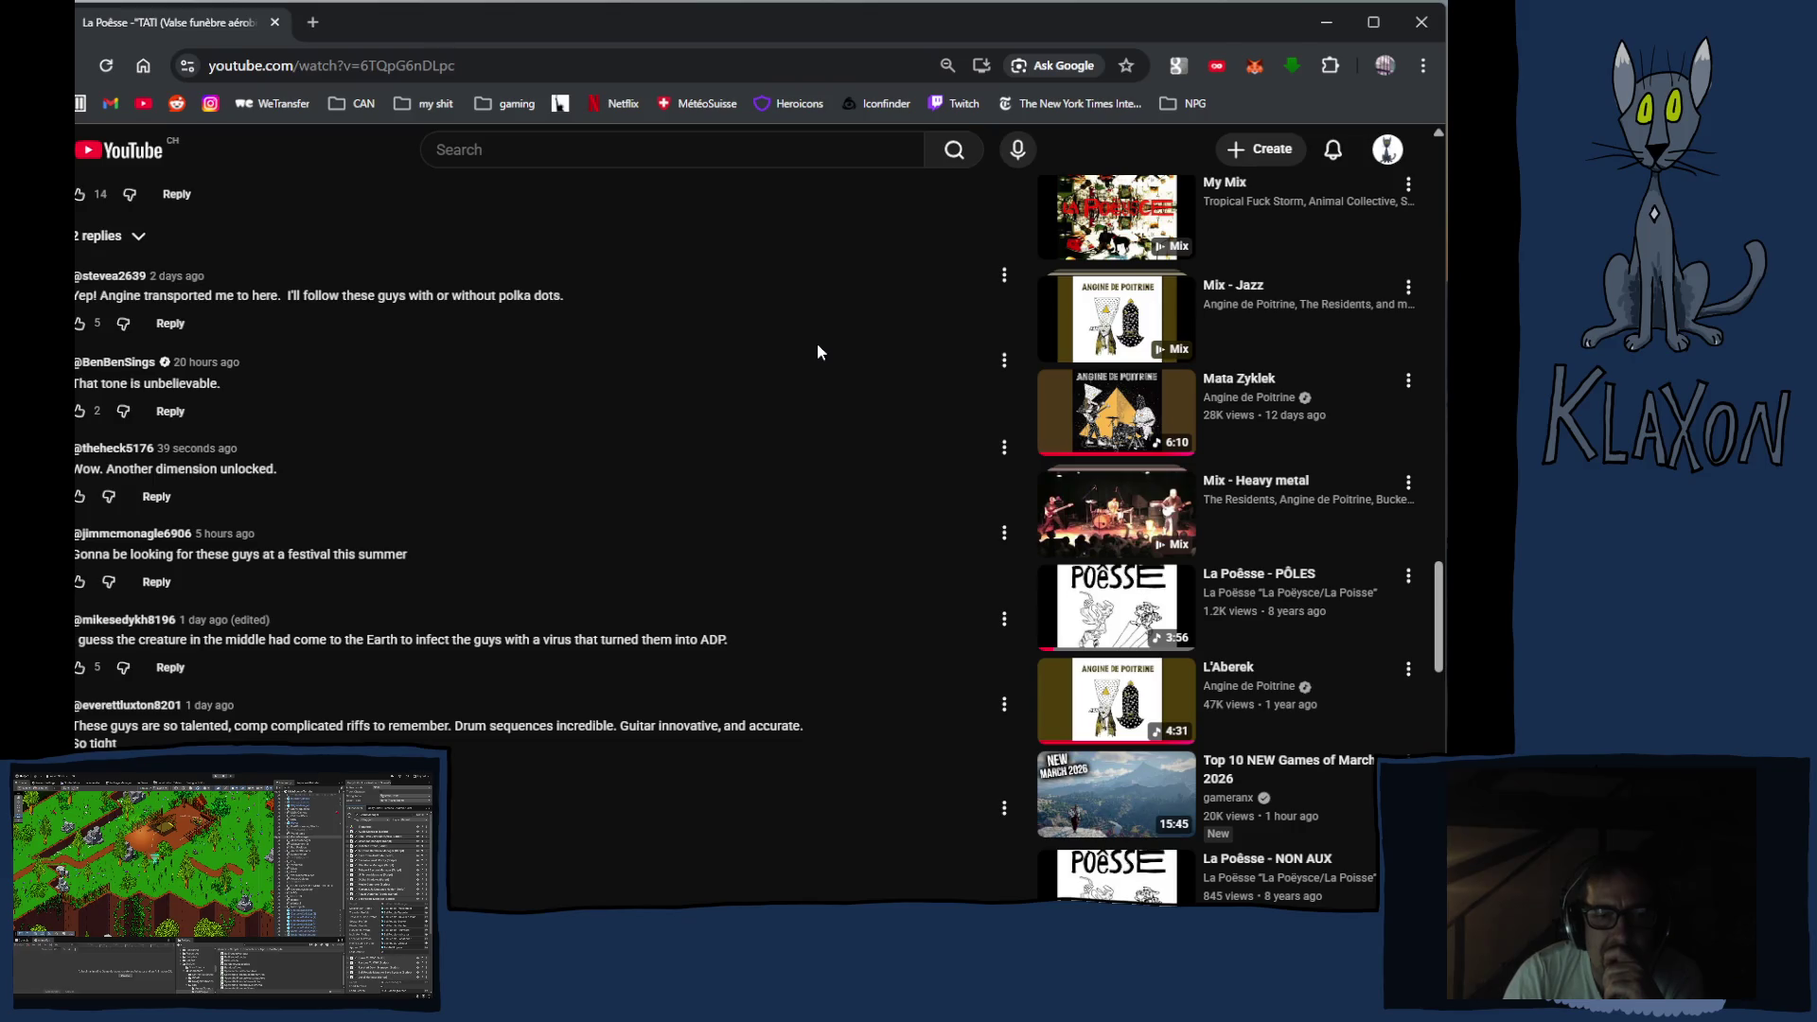
pyautogui.scroll(-2, 818, 354)
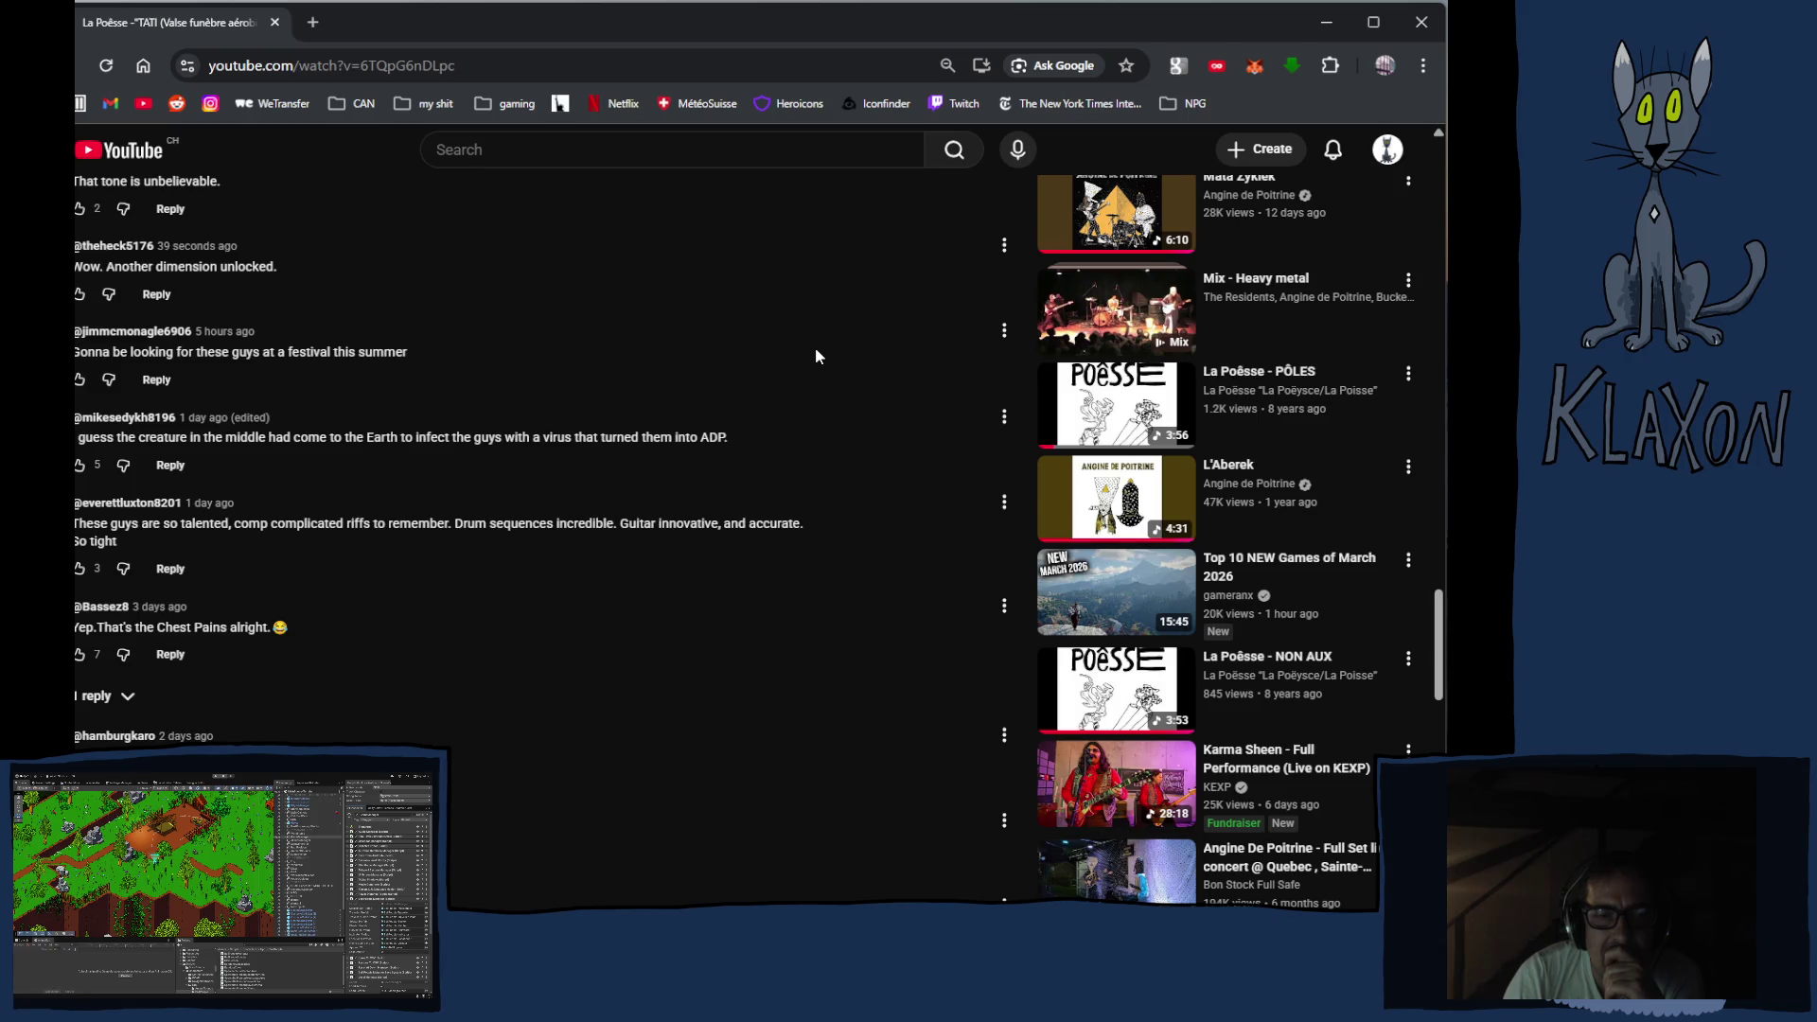
pyautogui.scroll(-15, 820, 361)
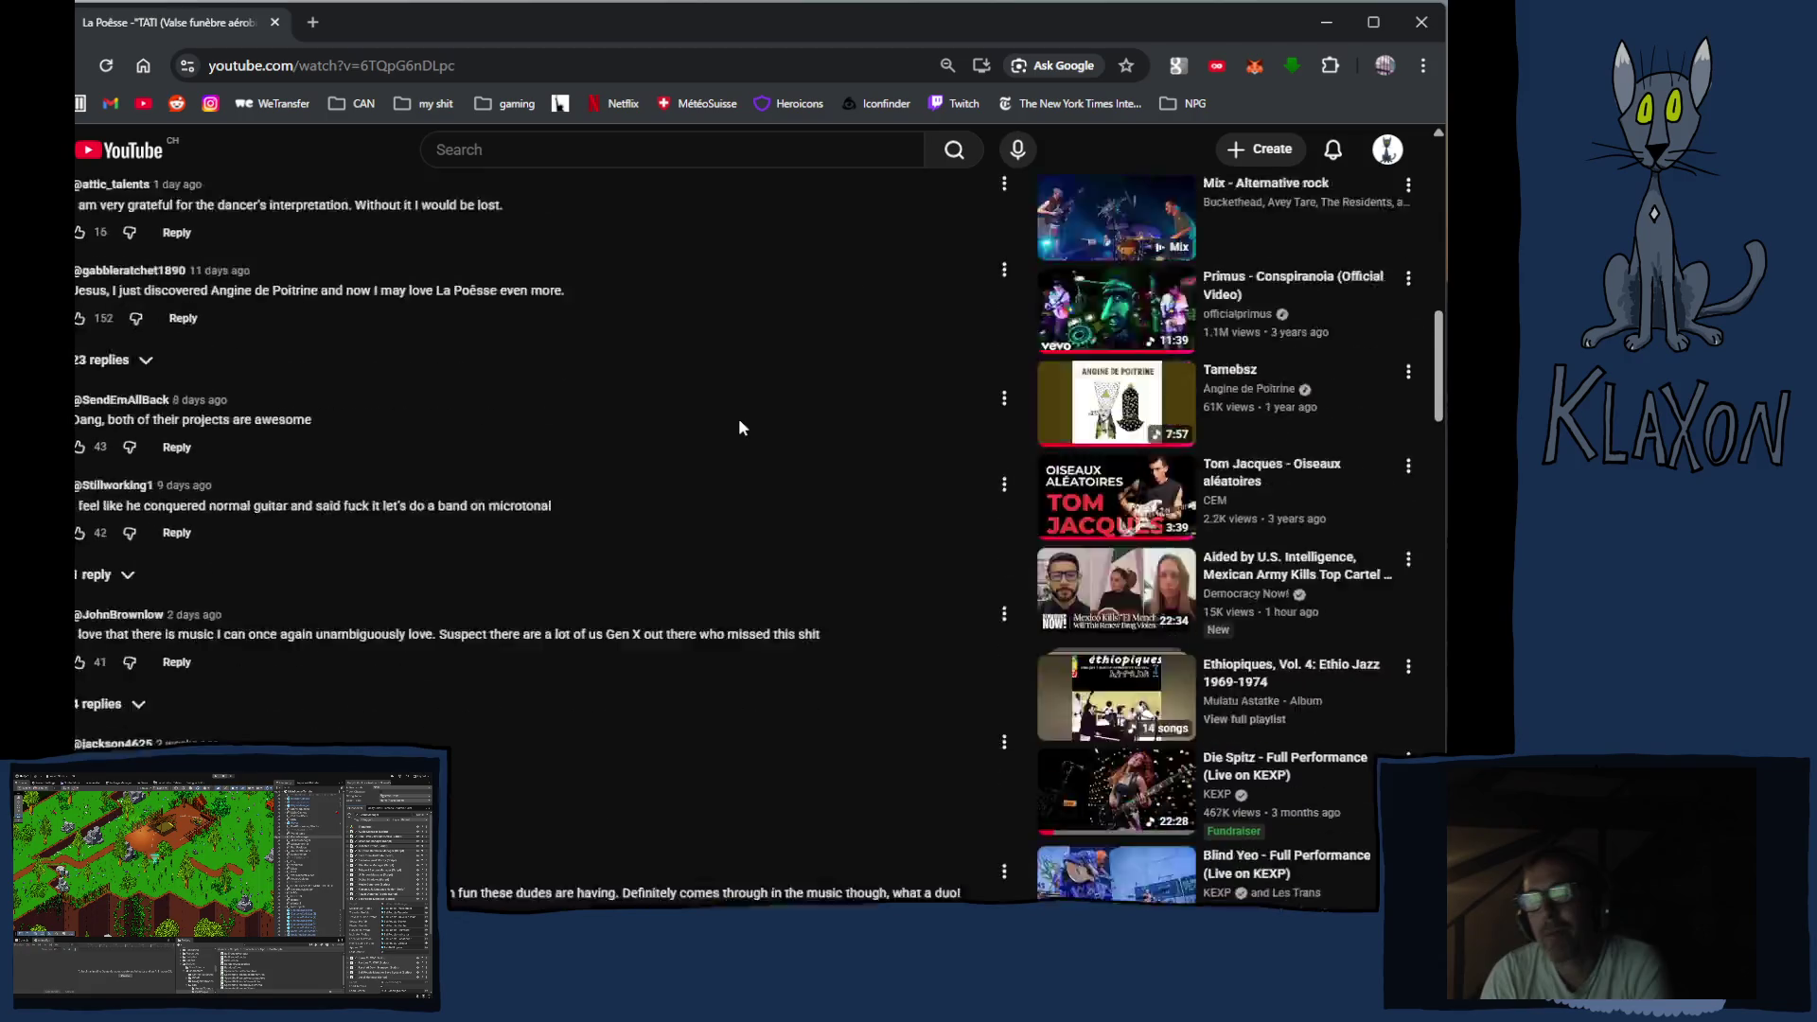
pyautogui.scroll(15, 740, 426)
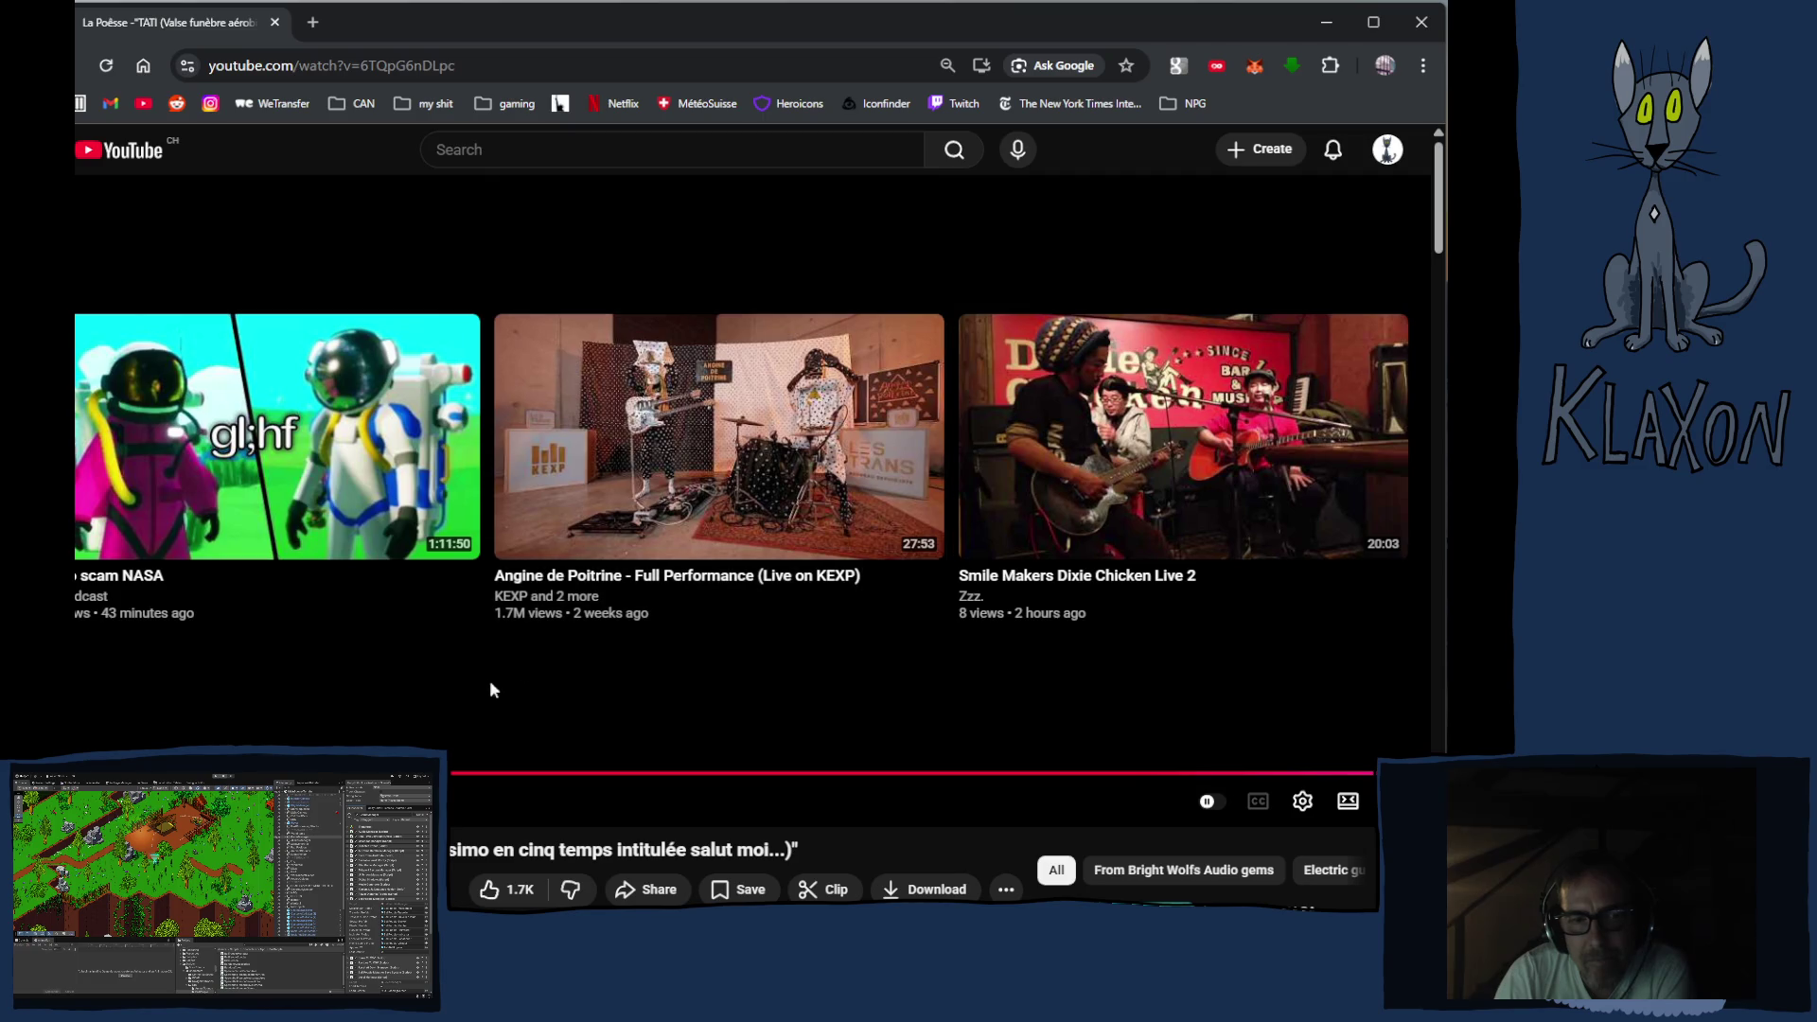
pyautogui.scroll(-3, 545, 829)
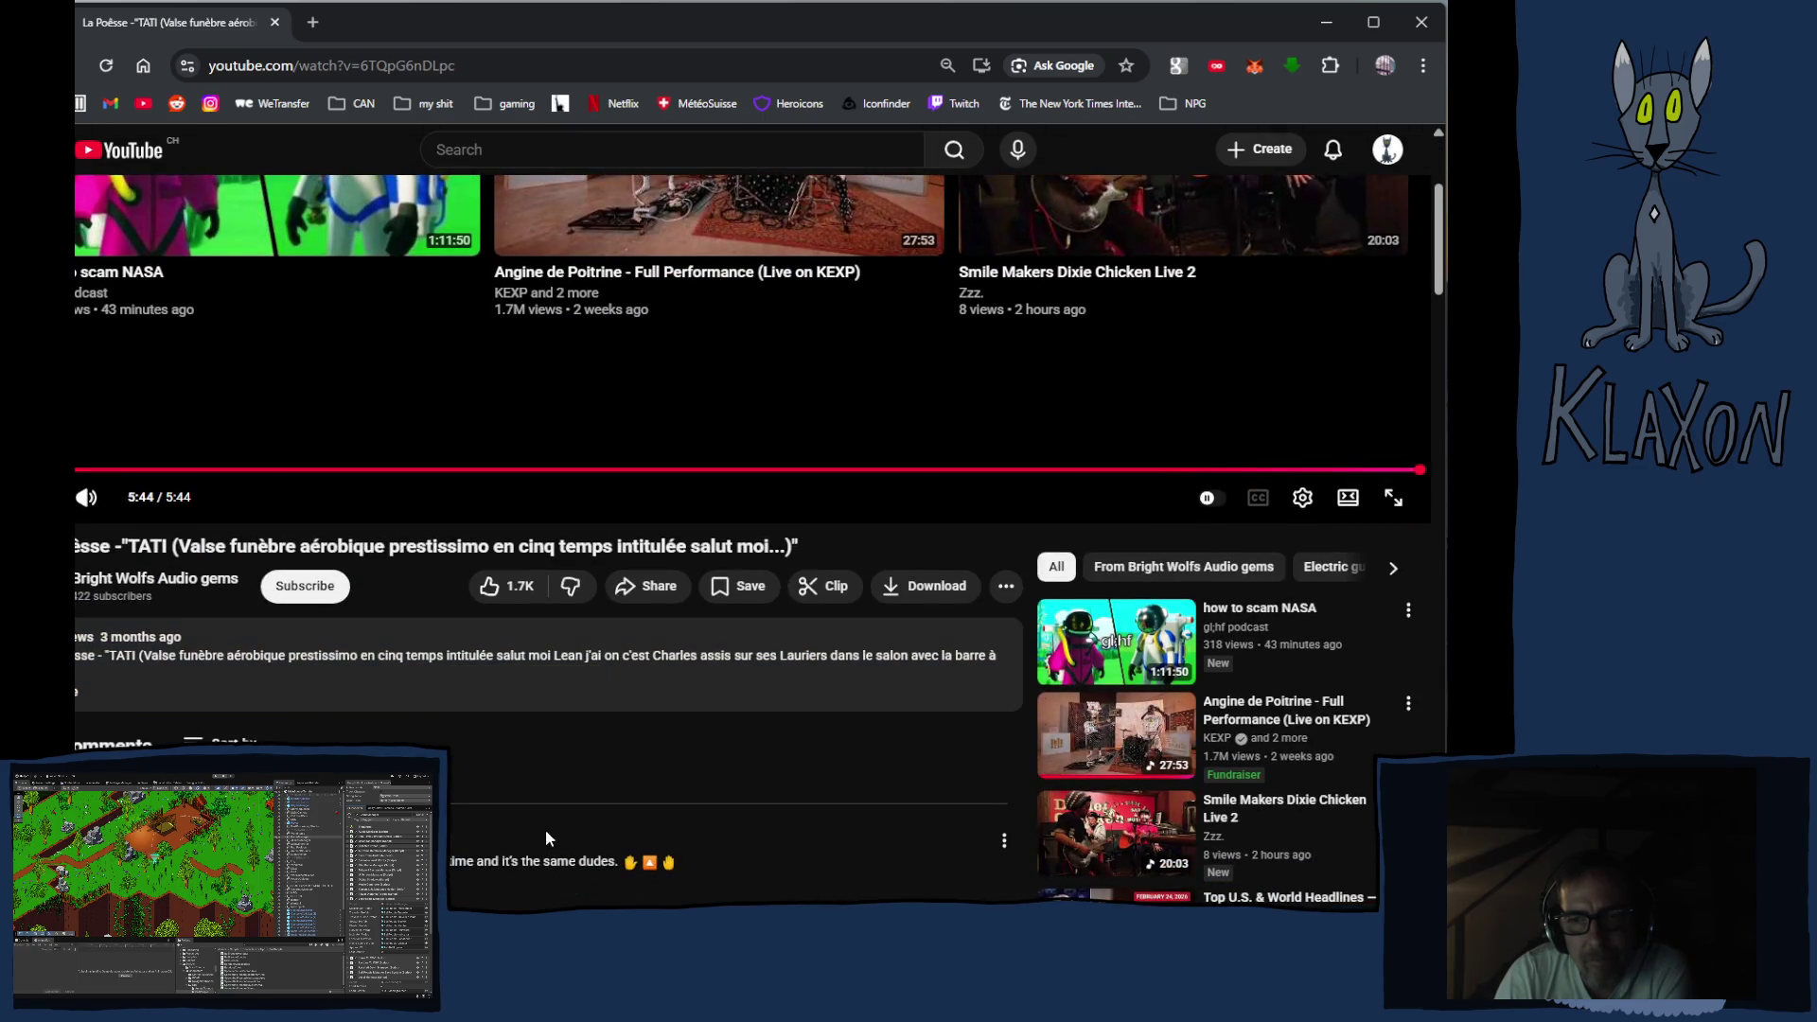
pyautogui.scroll(-1, 536, 830)
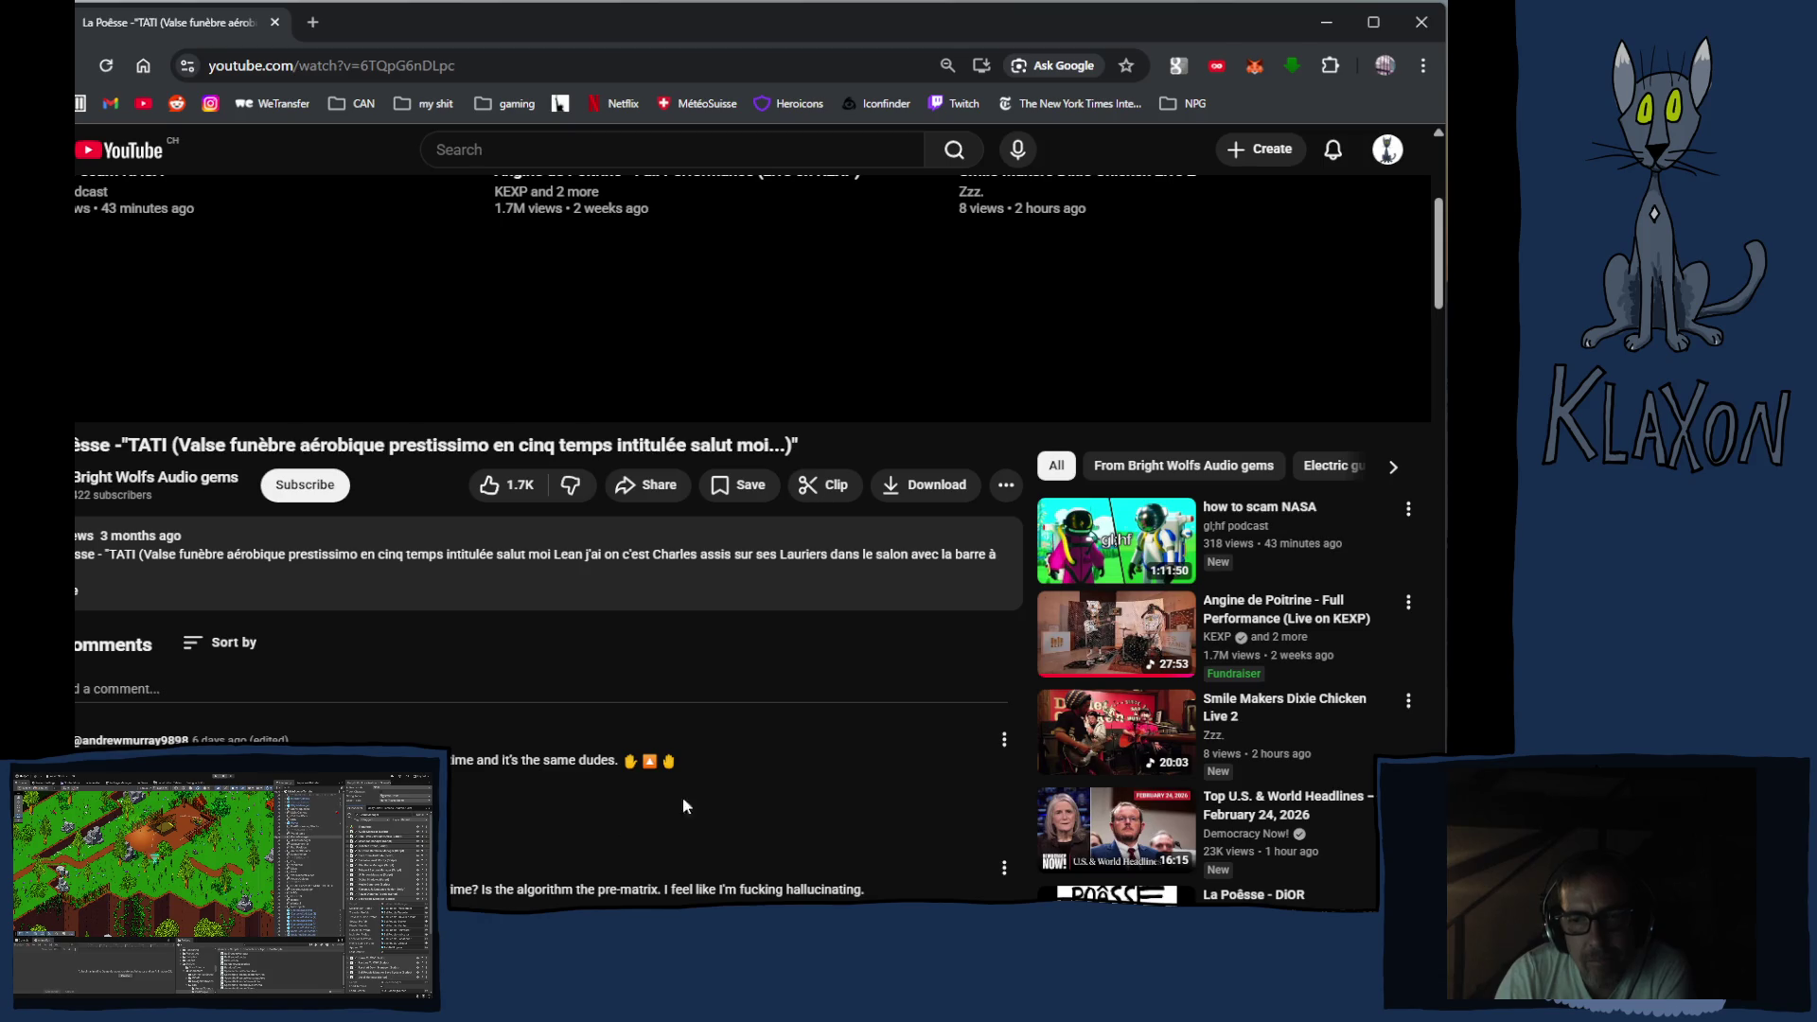
pyautogui.scroll(-3, 686, 804)
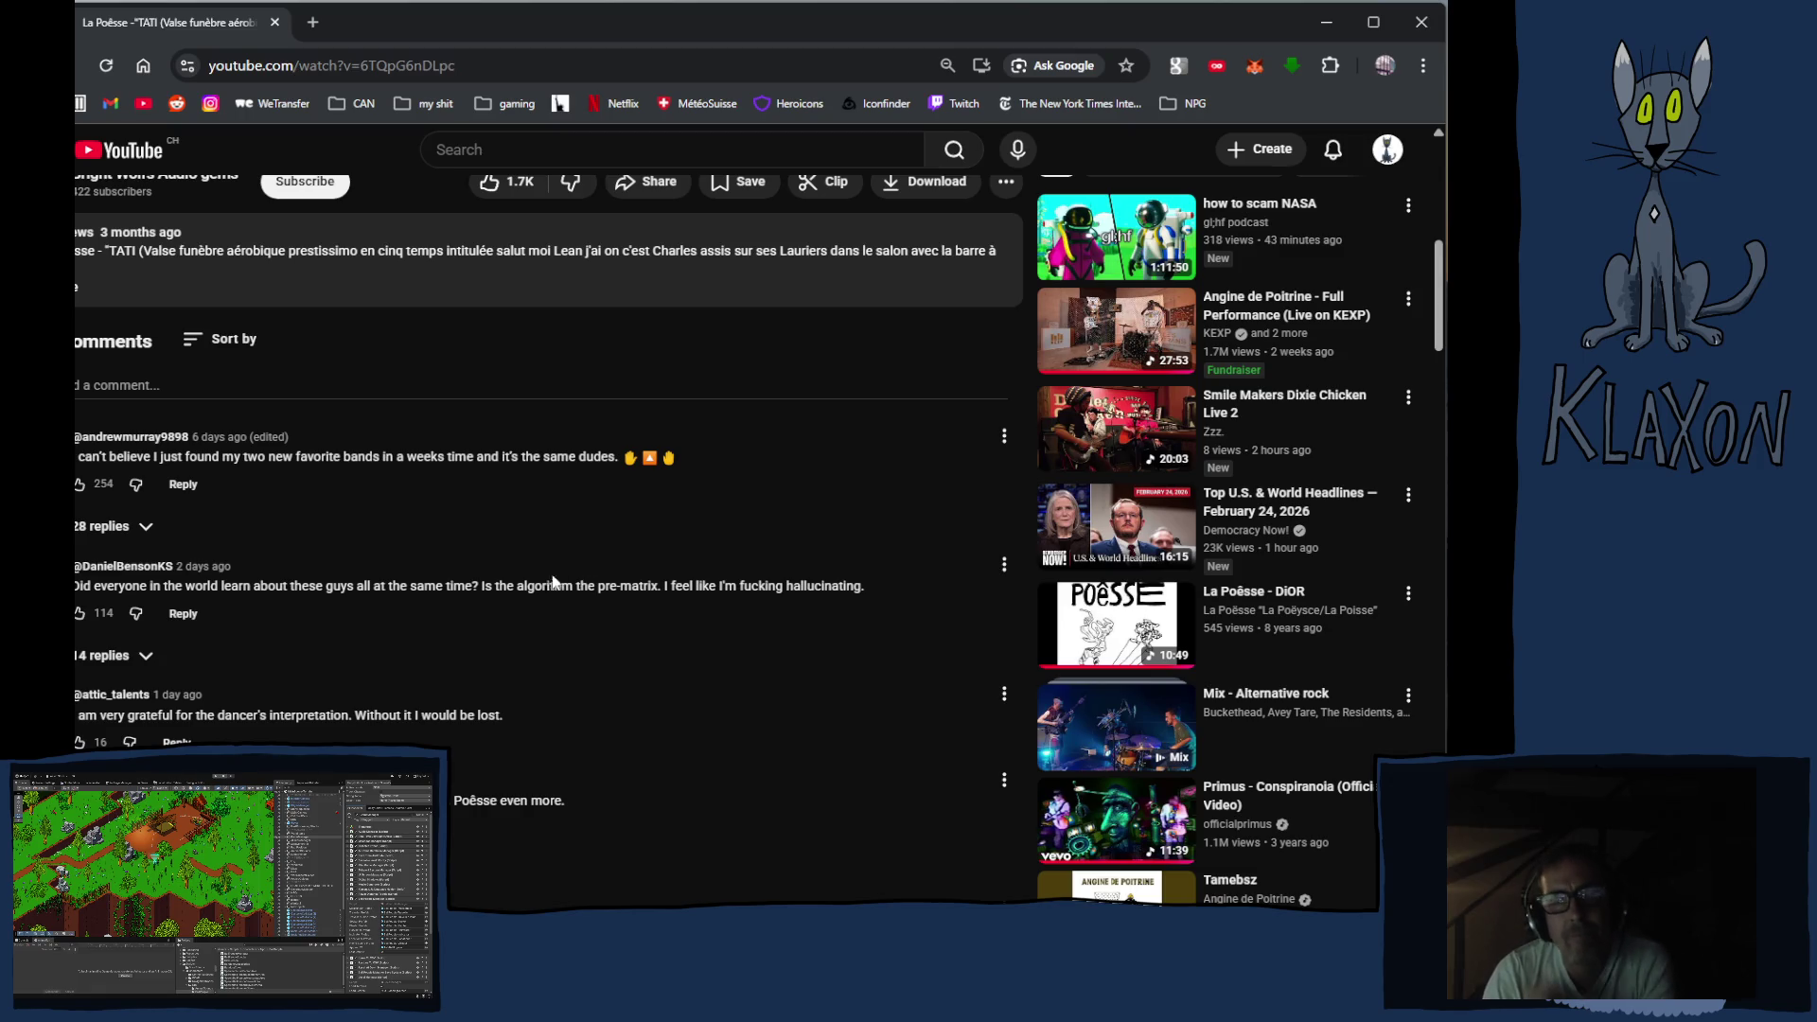
# From the subscribed La Poësse channel, play the La Poësse (album) playlist, starting on PÔLES
pyautogui.click(57, 150)
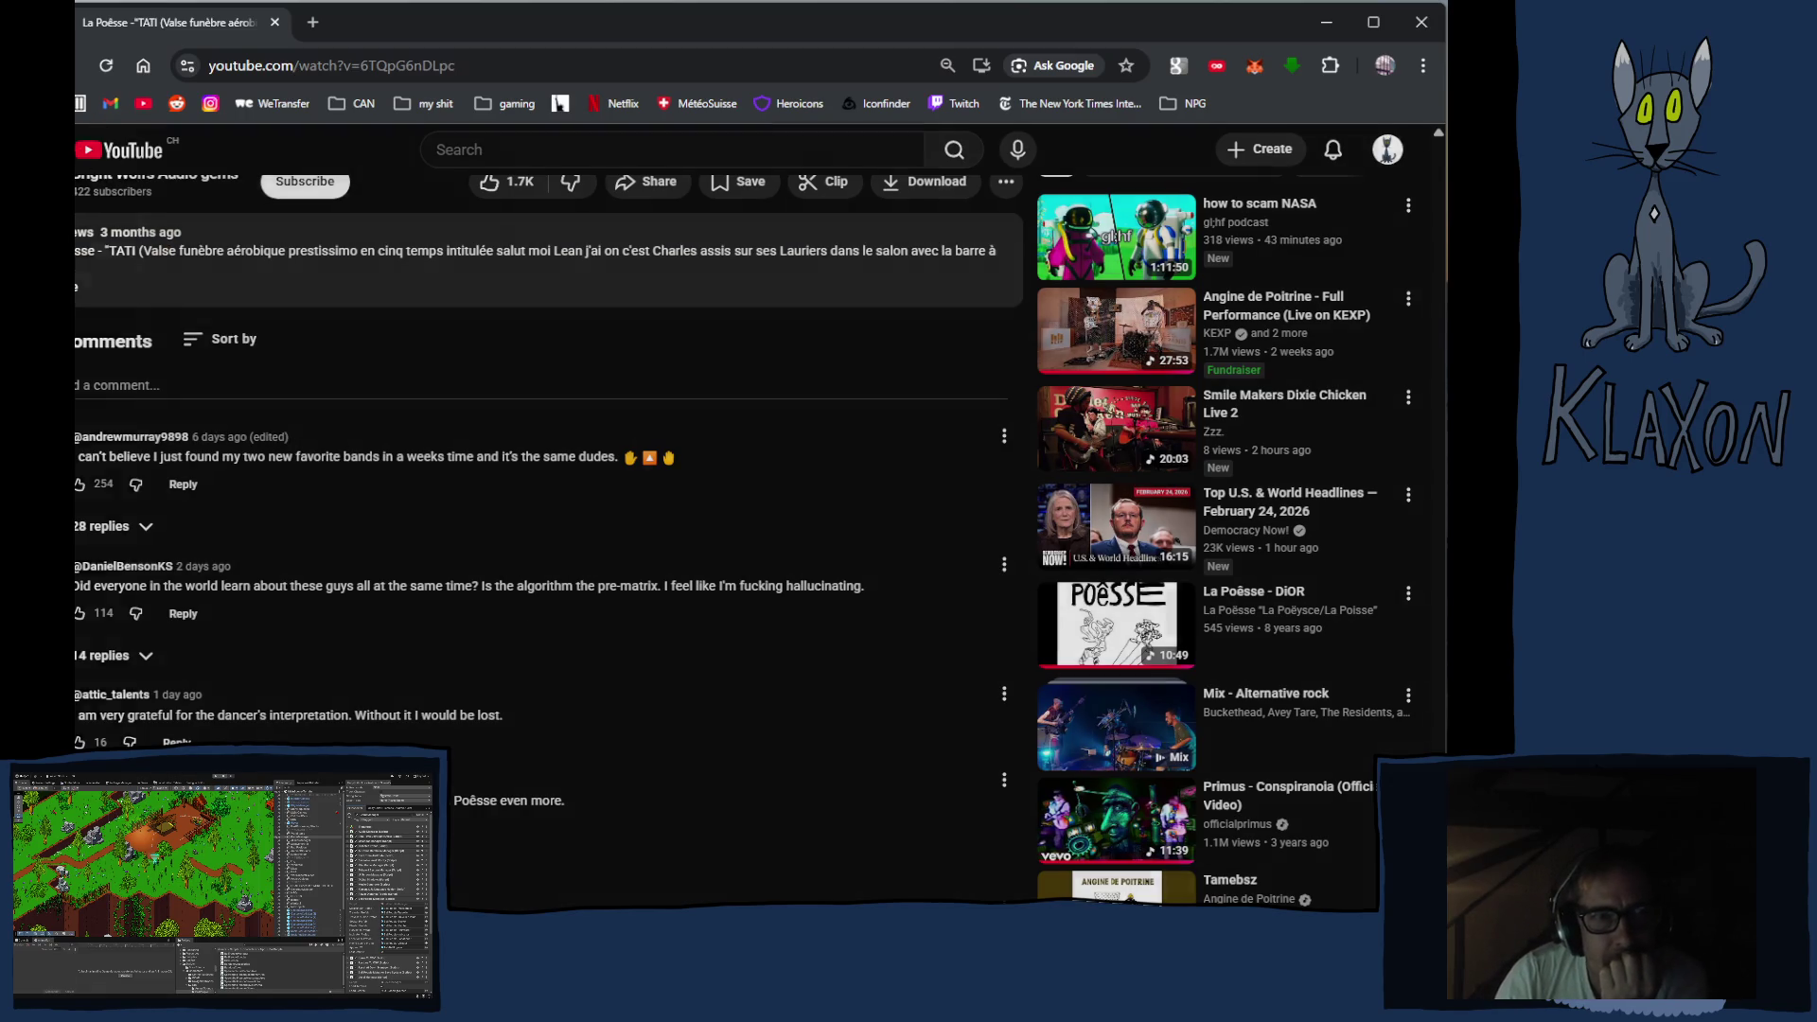
pyautogui.click(83, 338)
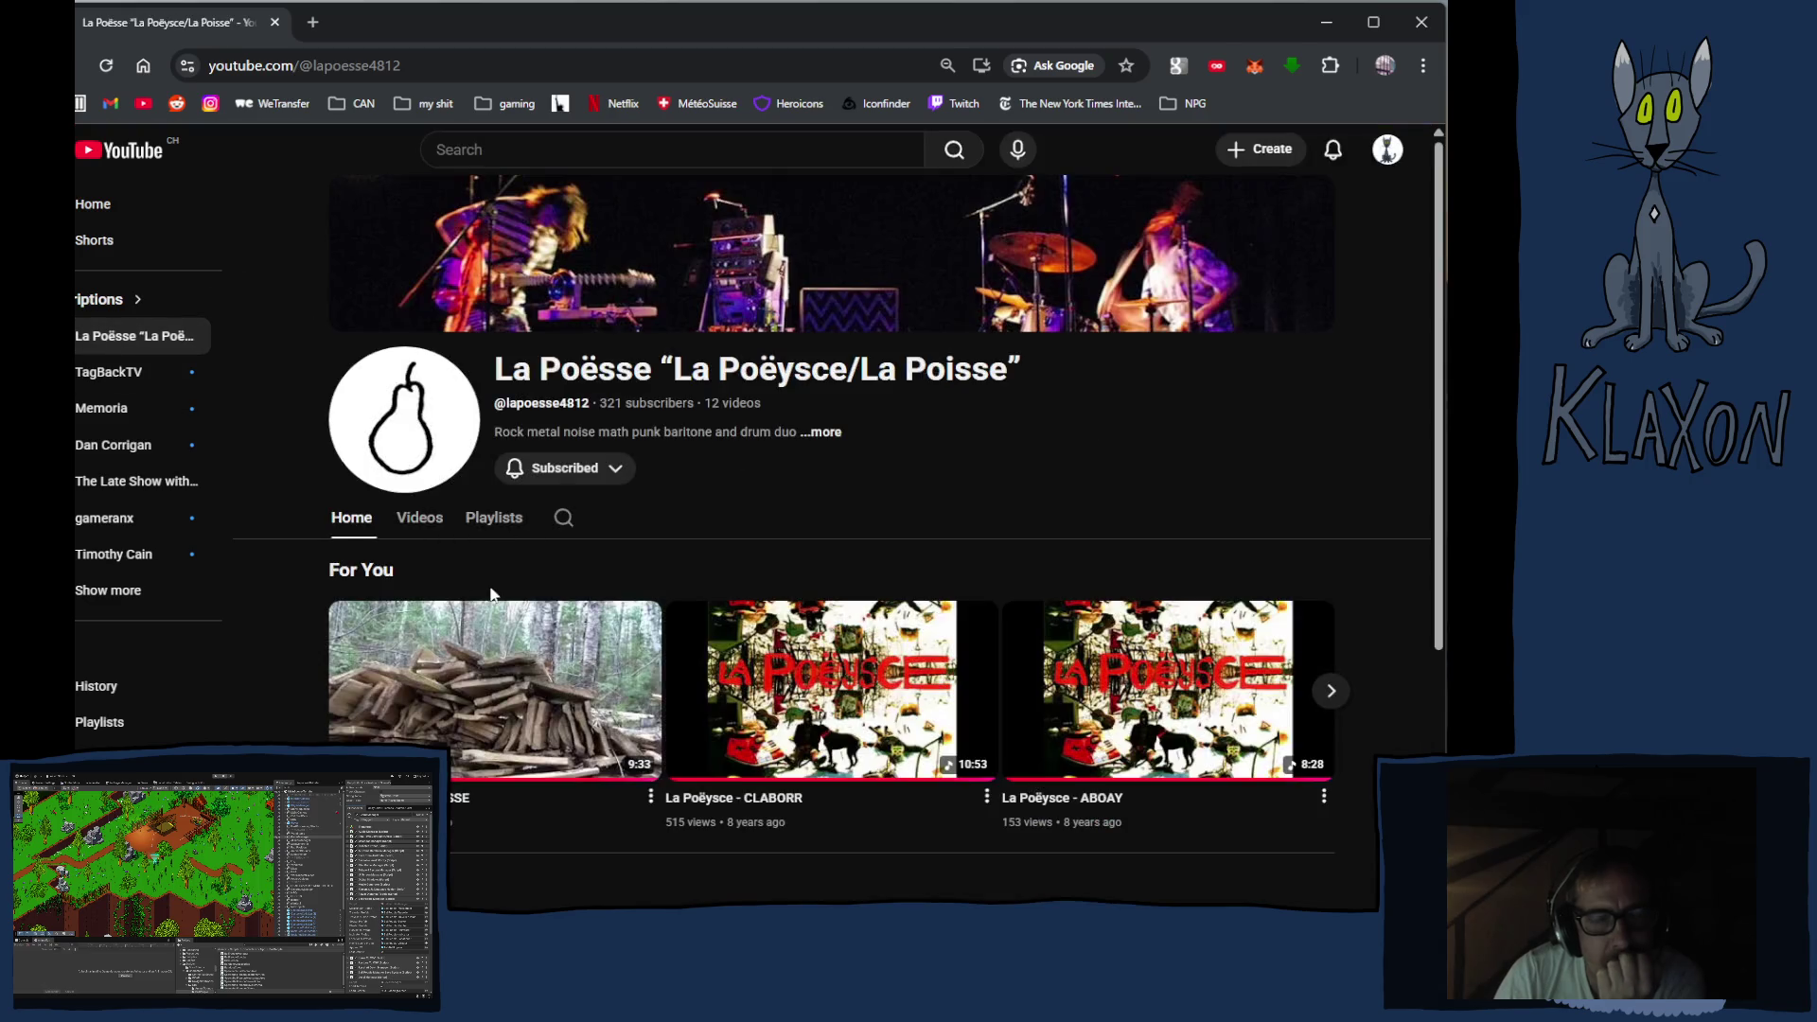
pyautogui.click(503, 519)
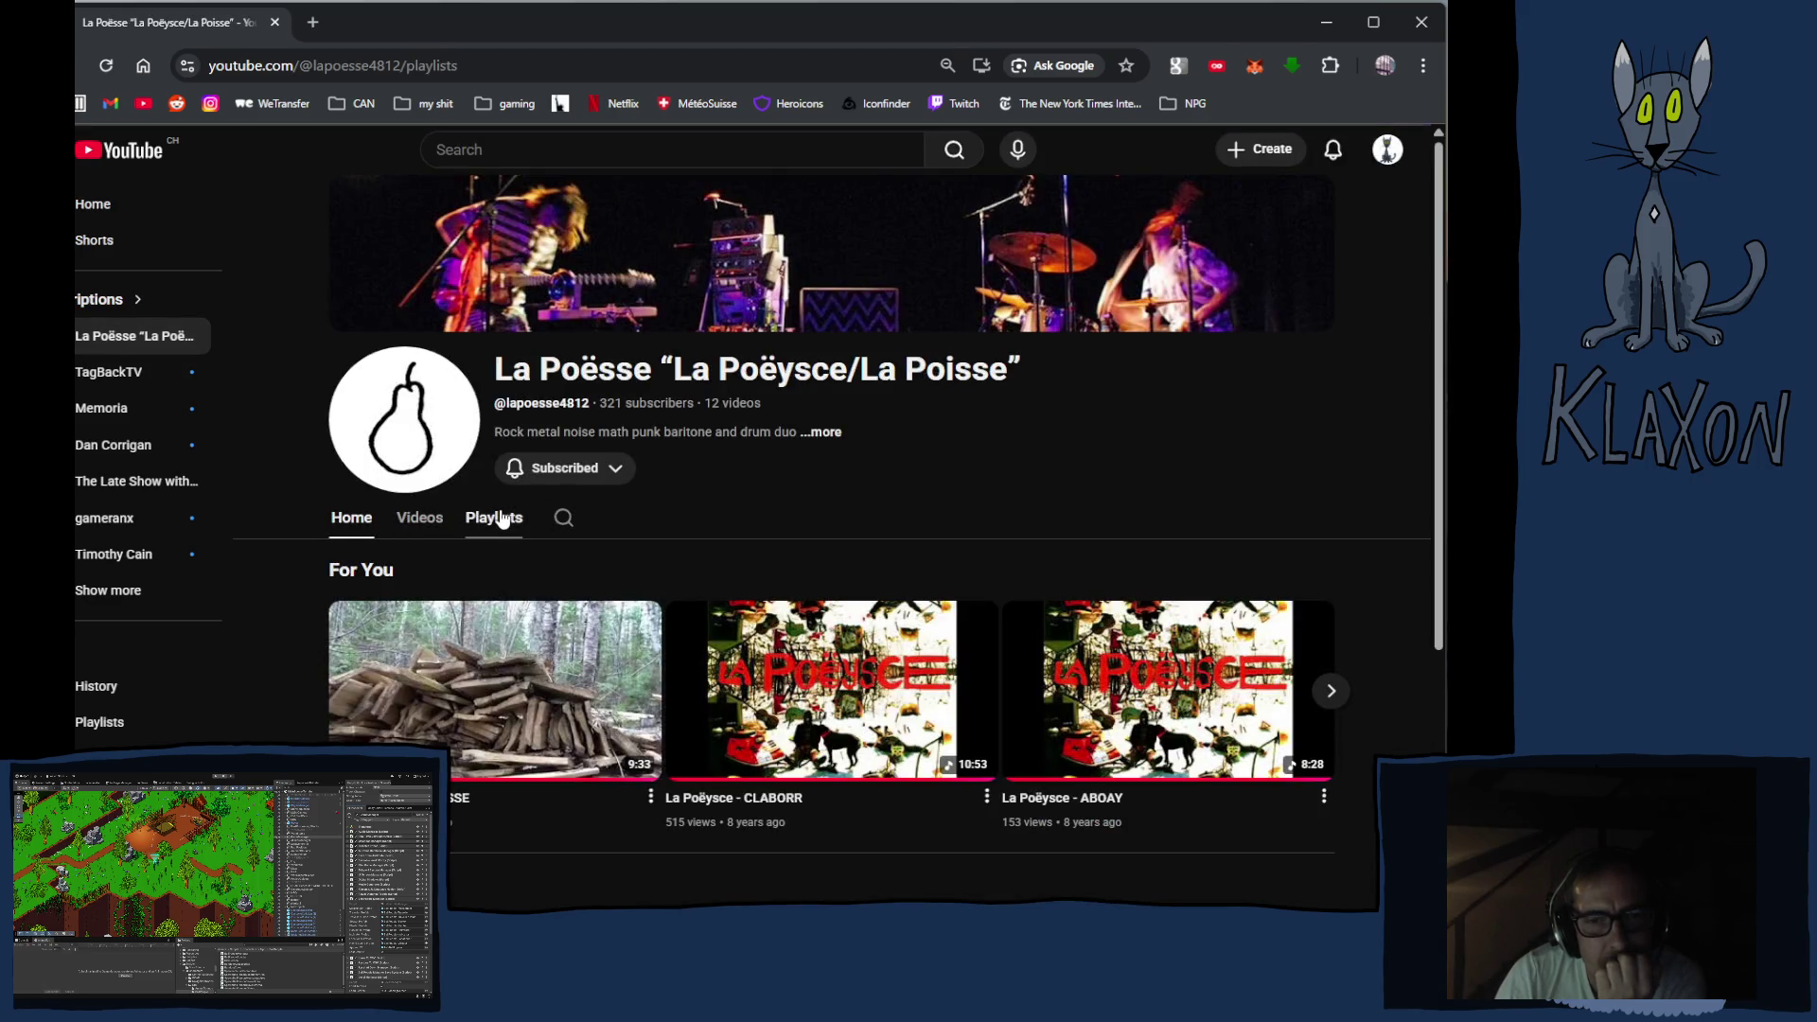
pyautogui.click(419, 519)
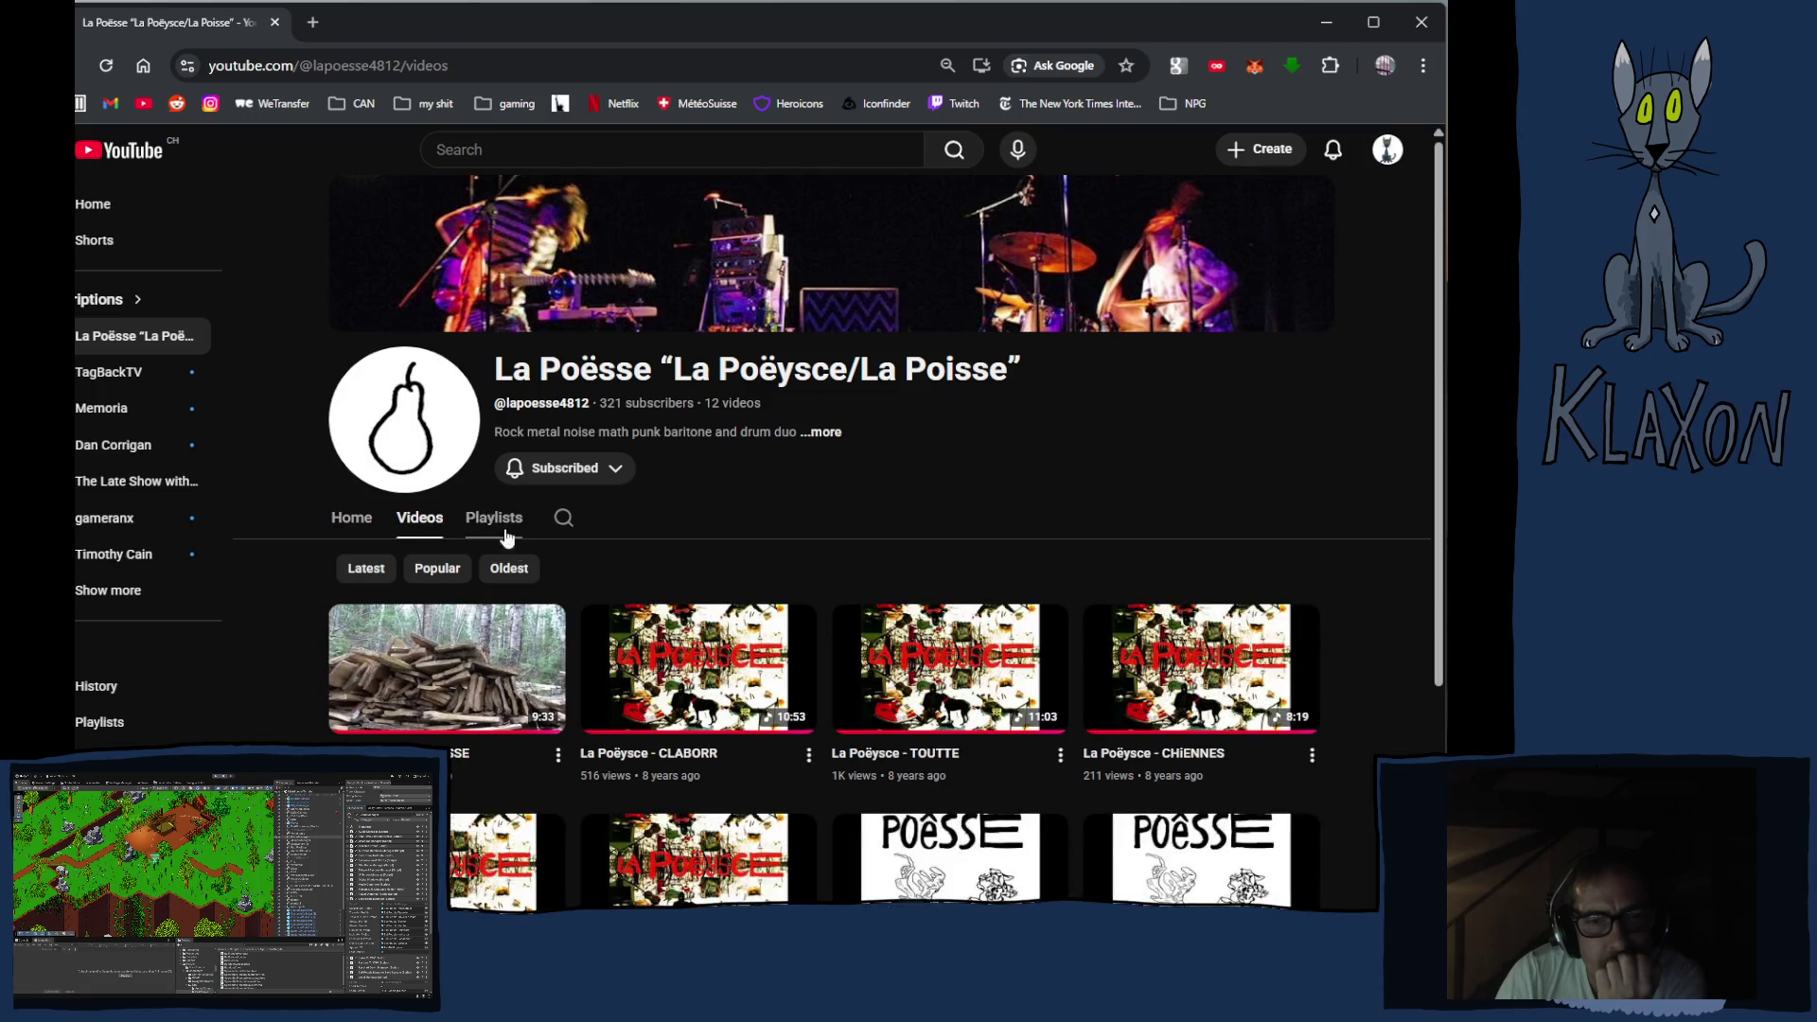
pyautogui.scroll(-3, 641, 641)
pyautogui.scroll(-1, 929, 661)
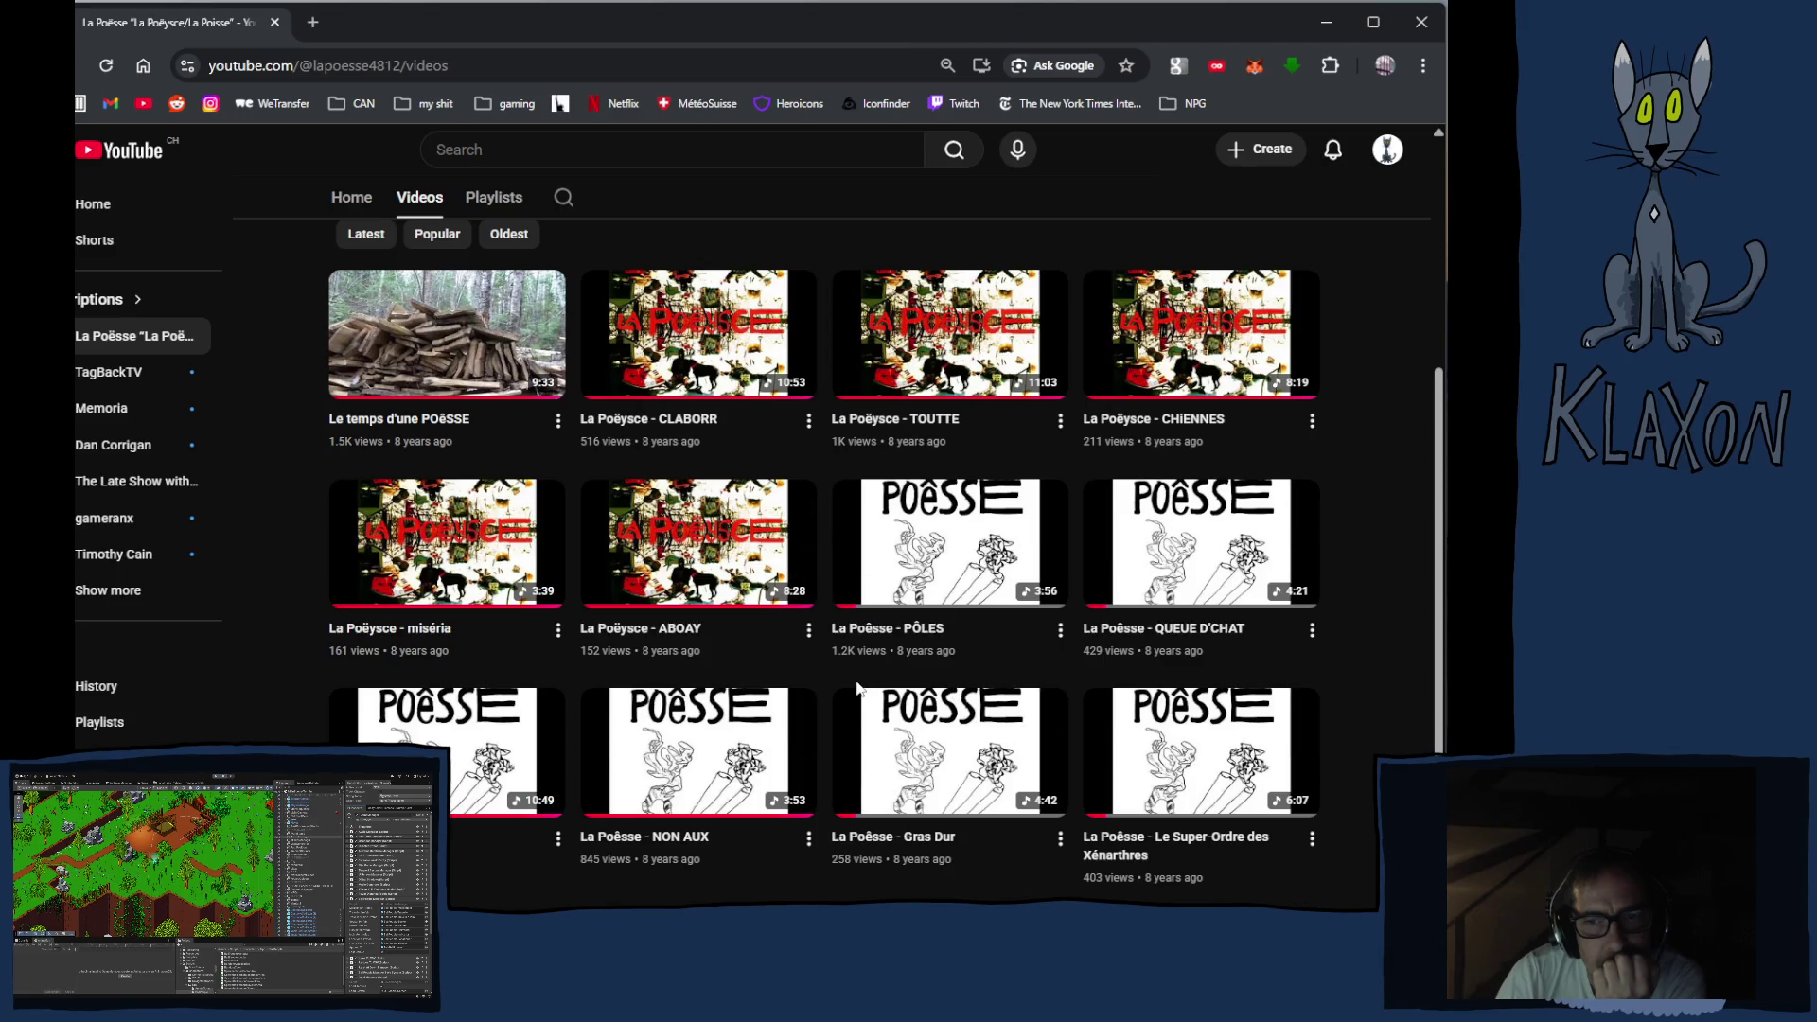
pyautogui.scroll(1, 852, 683)
pyautogui.scroll(5, 851, 677)
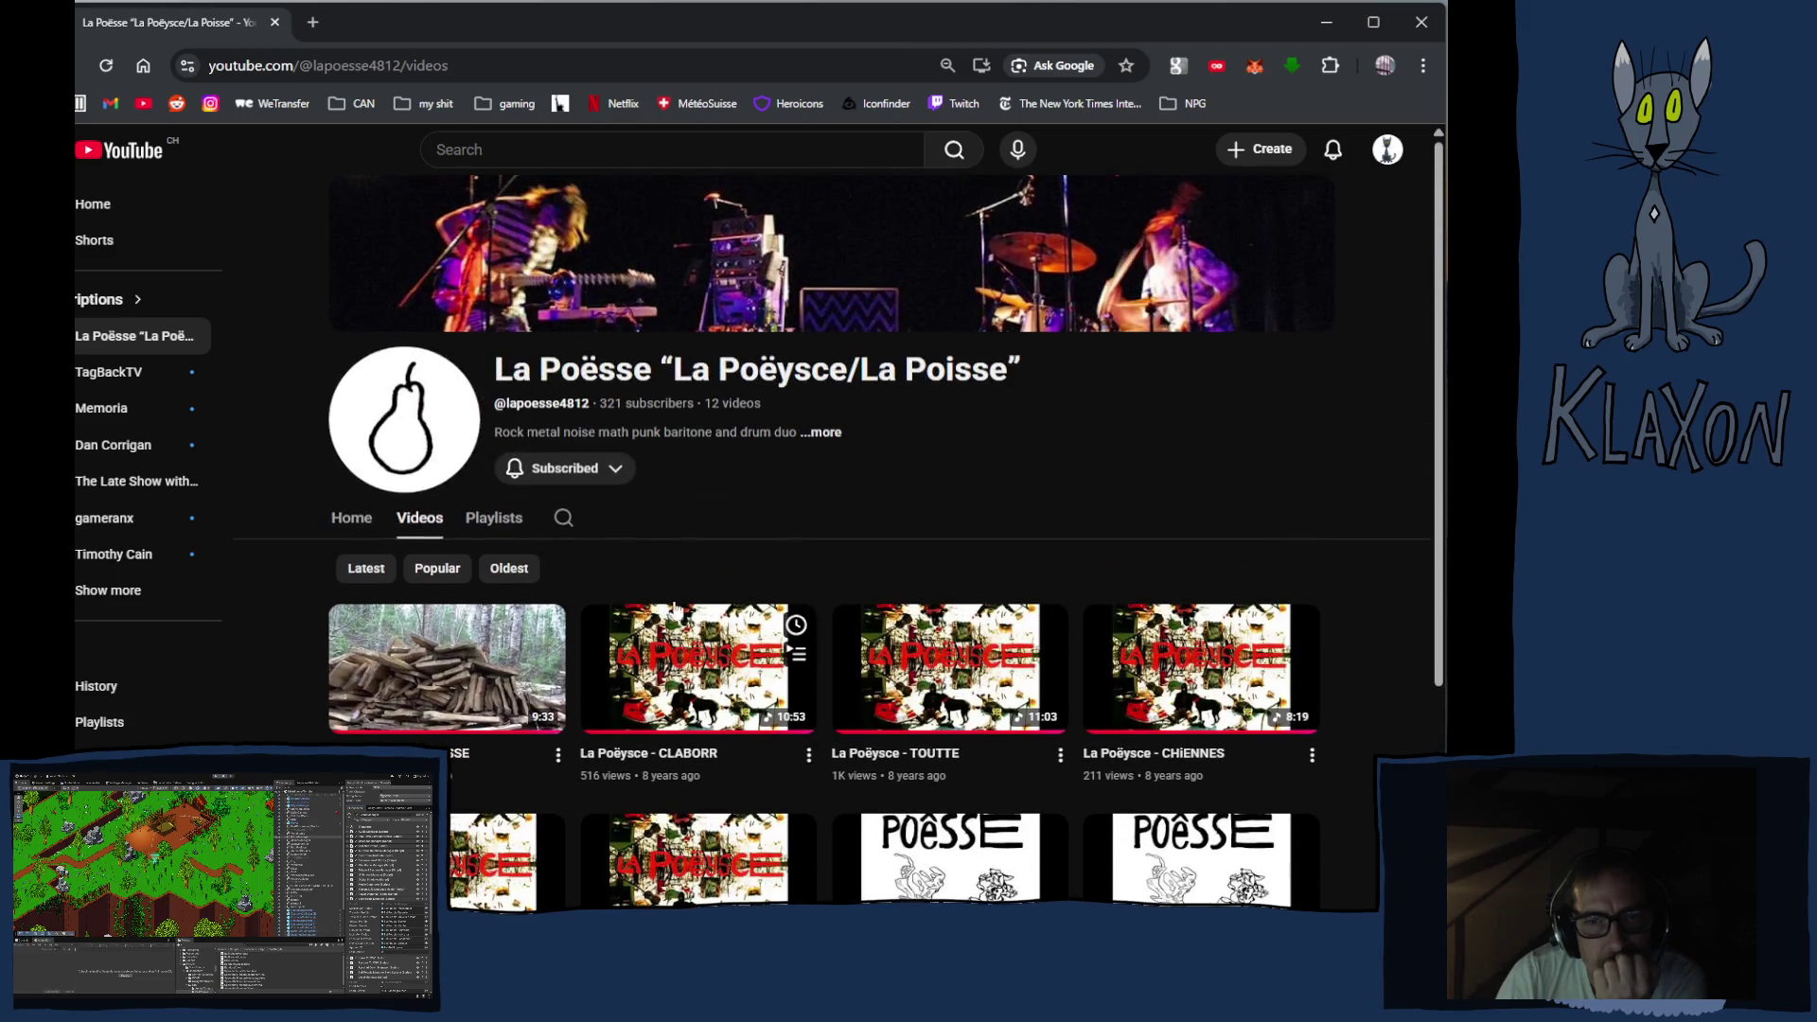
pyautogui.click(496, 520)
pyautogui.click(436, 655)
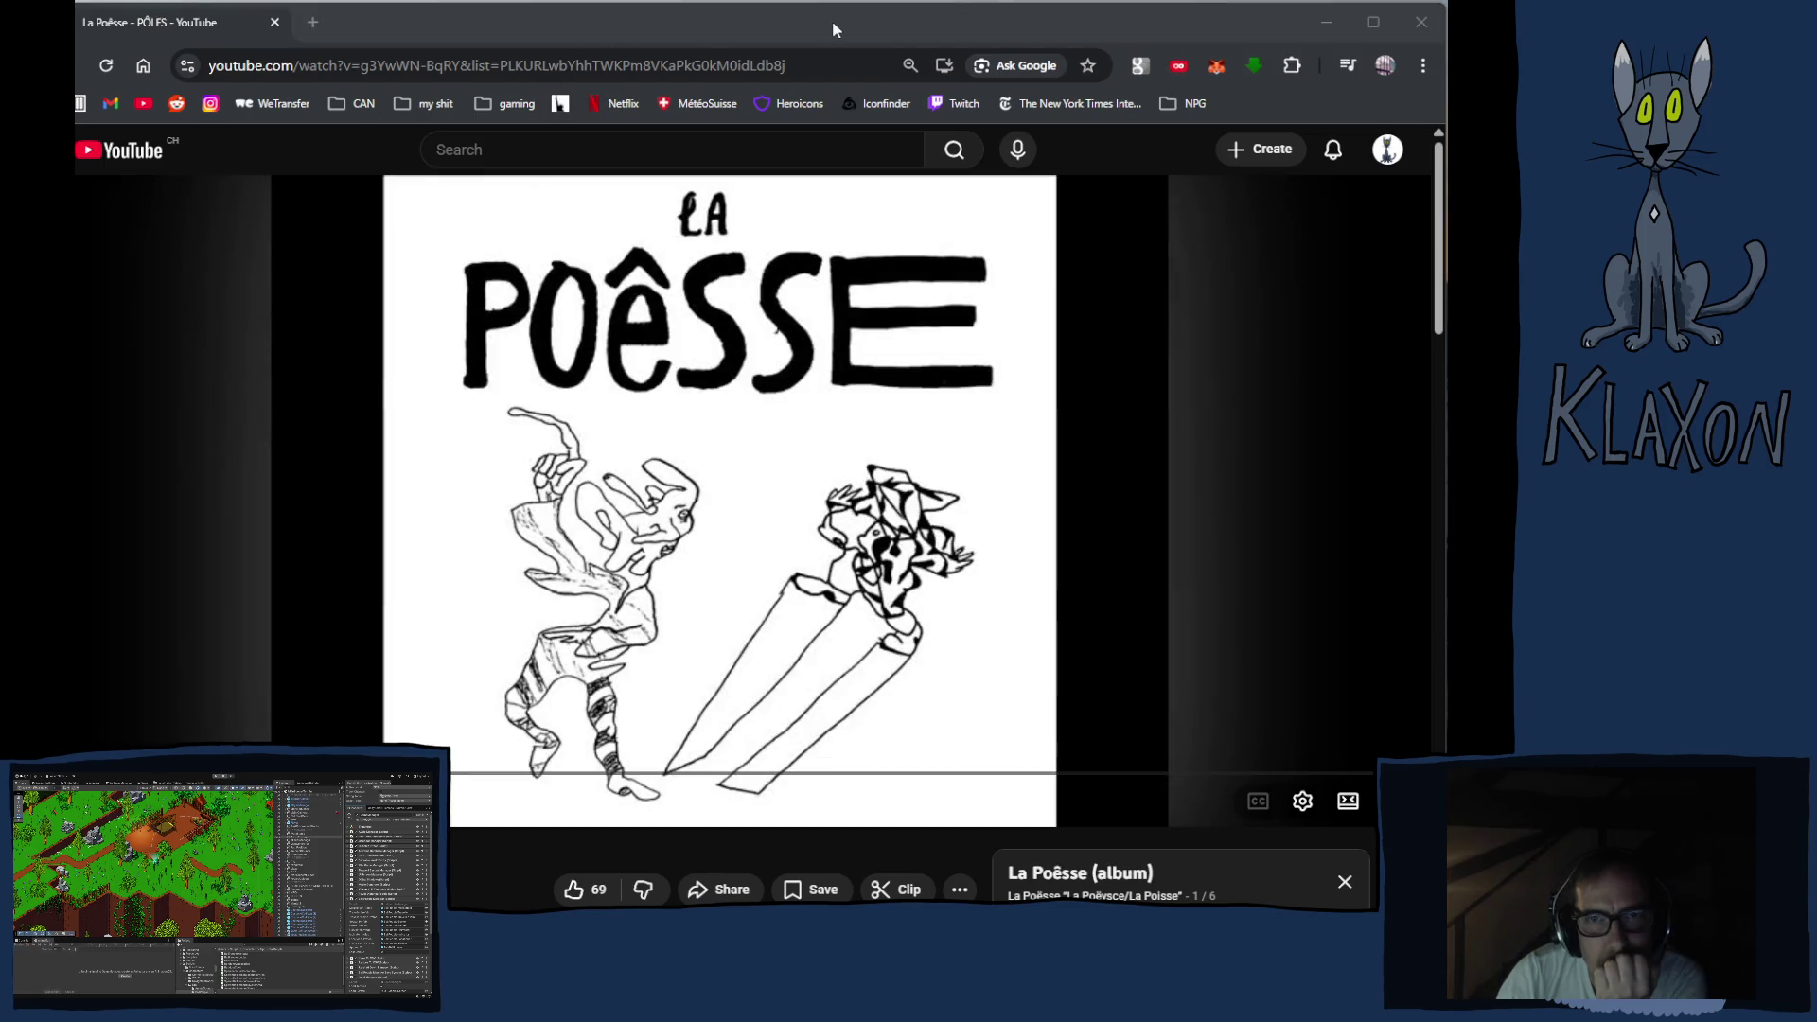
# Focus the browser window, leaving the La Poësse playlist playing
pyautogui.click(831, 19)
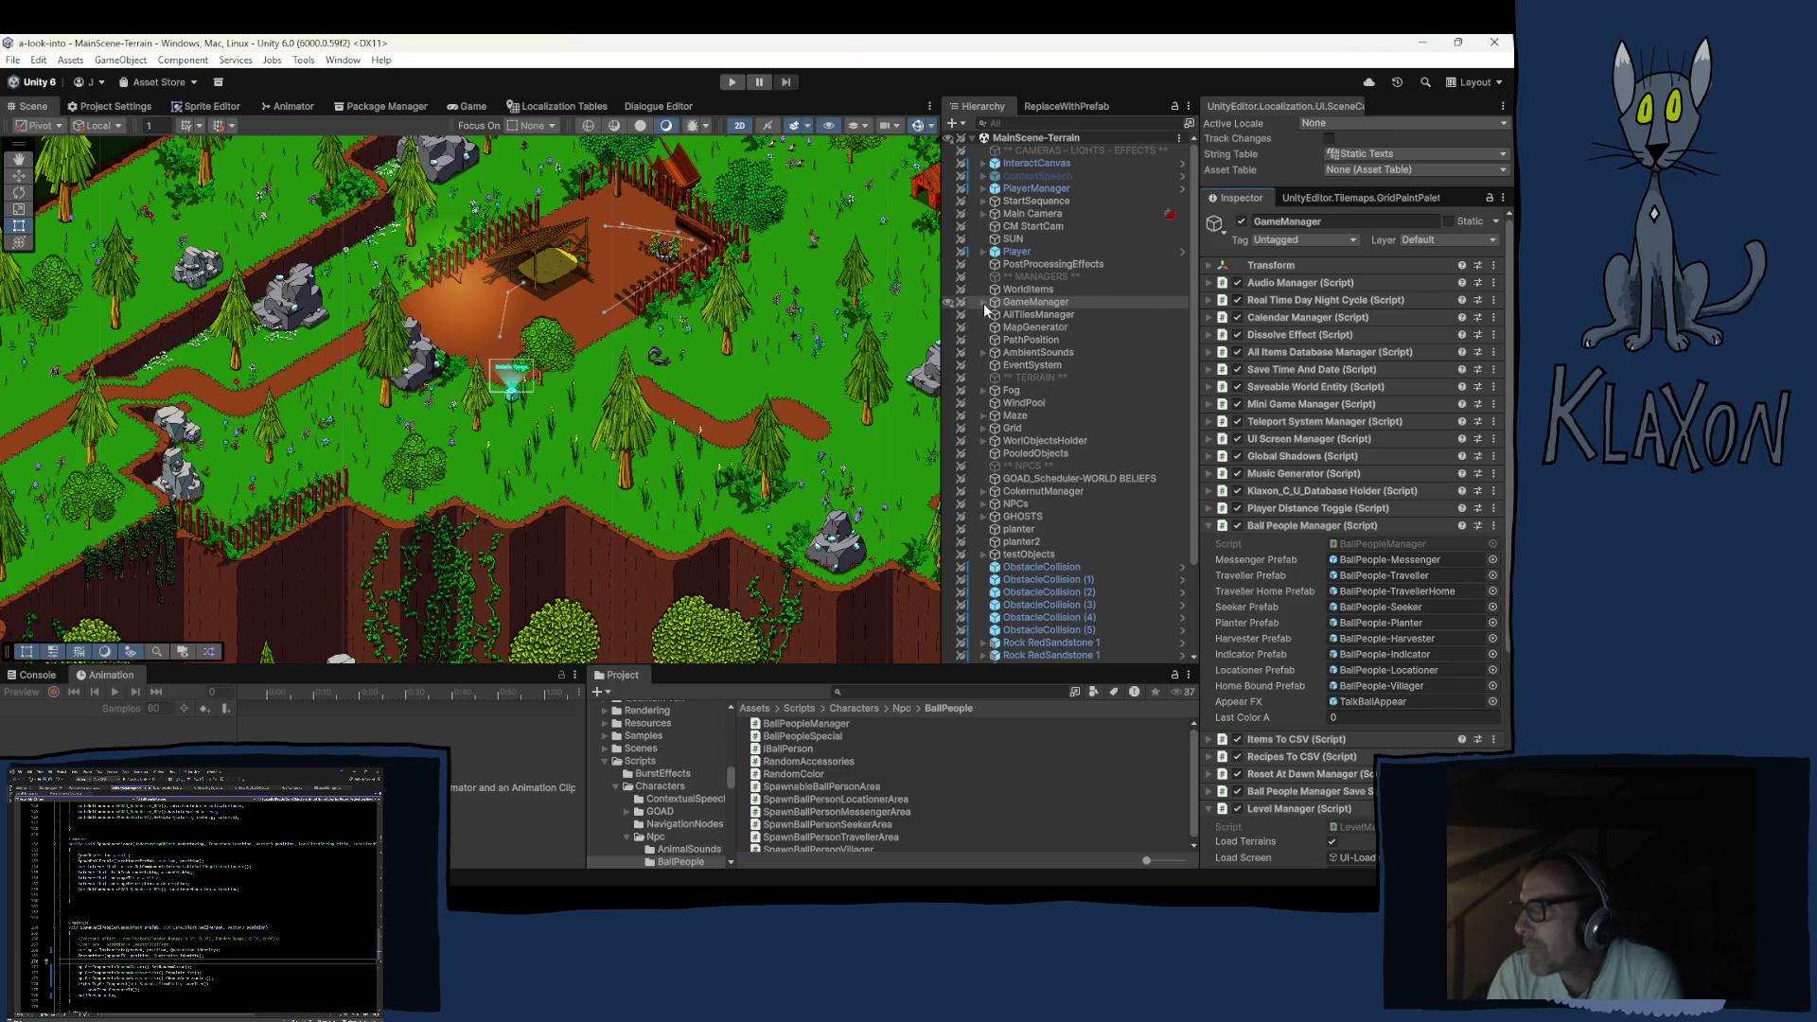
# Fold the Ball People Manager (Script) and Level Manager (Script) components in GameManager's Inspector
pyautogui.click(1277, 526)
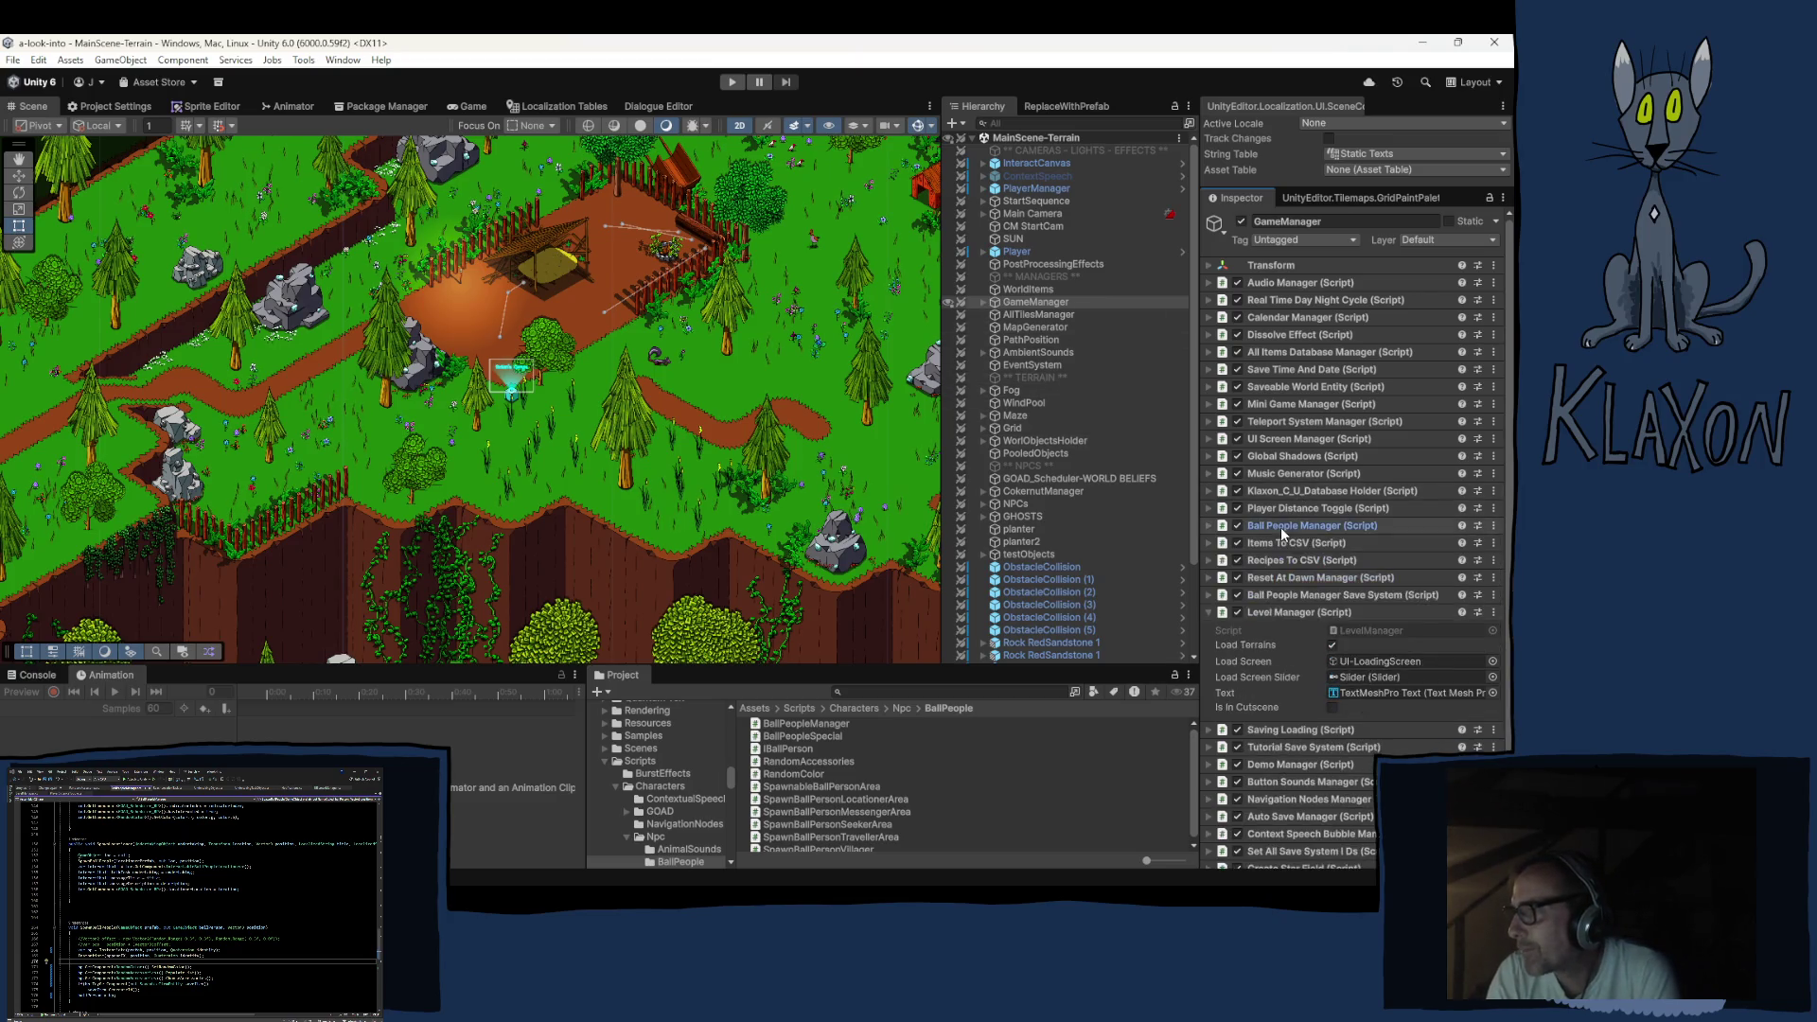
pyautogui.click(1281, 615)
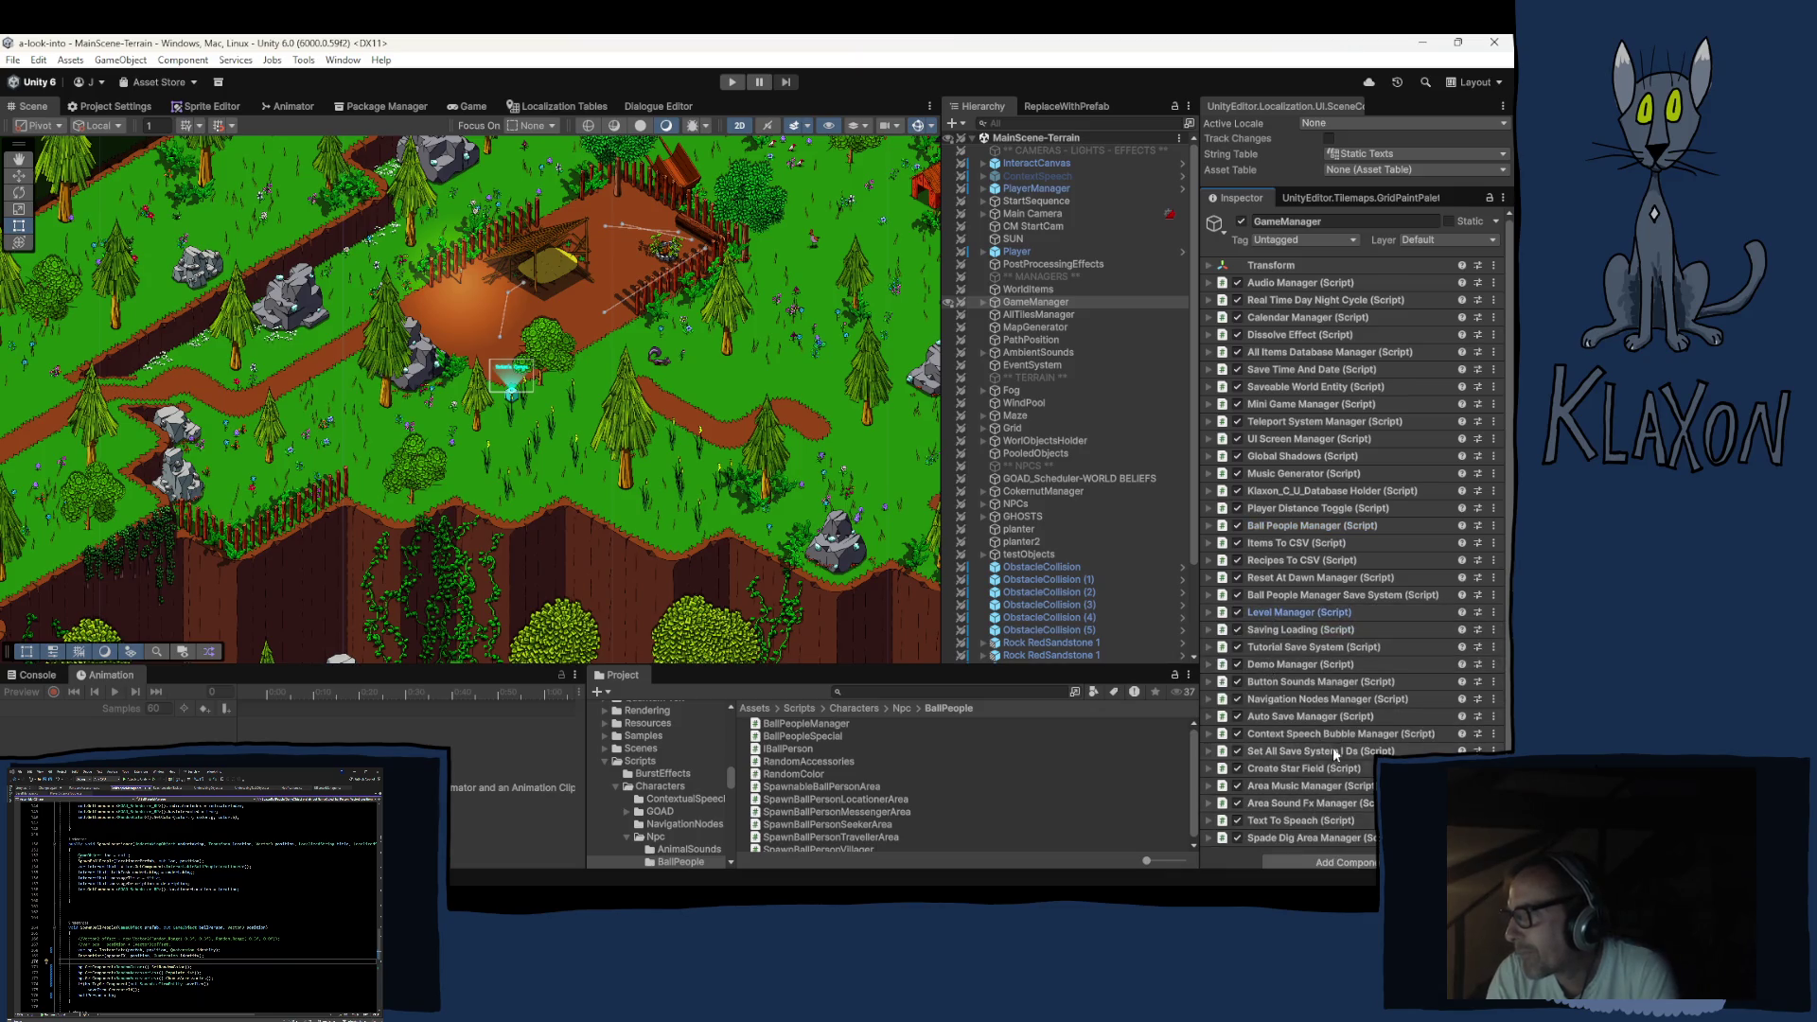
pyautogui.scroll(-1, 1341, 729)
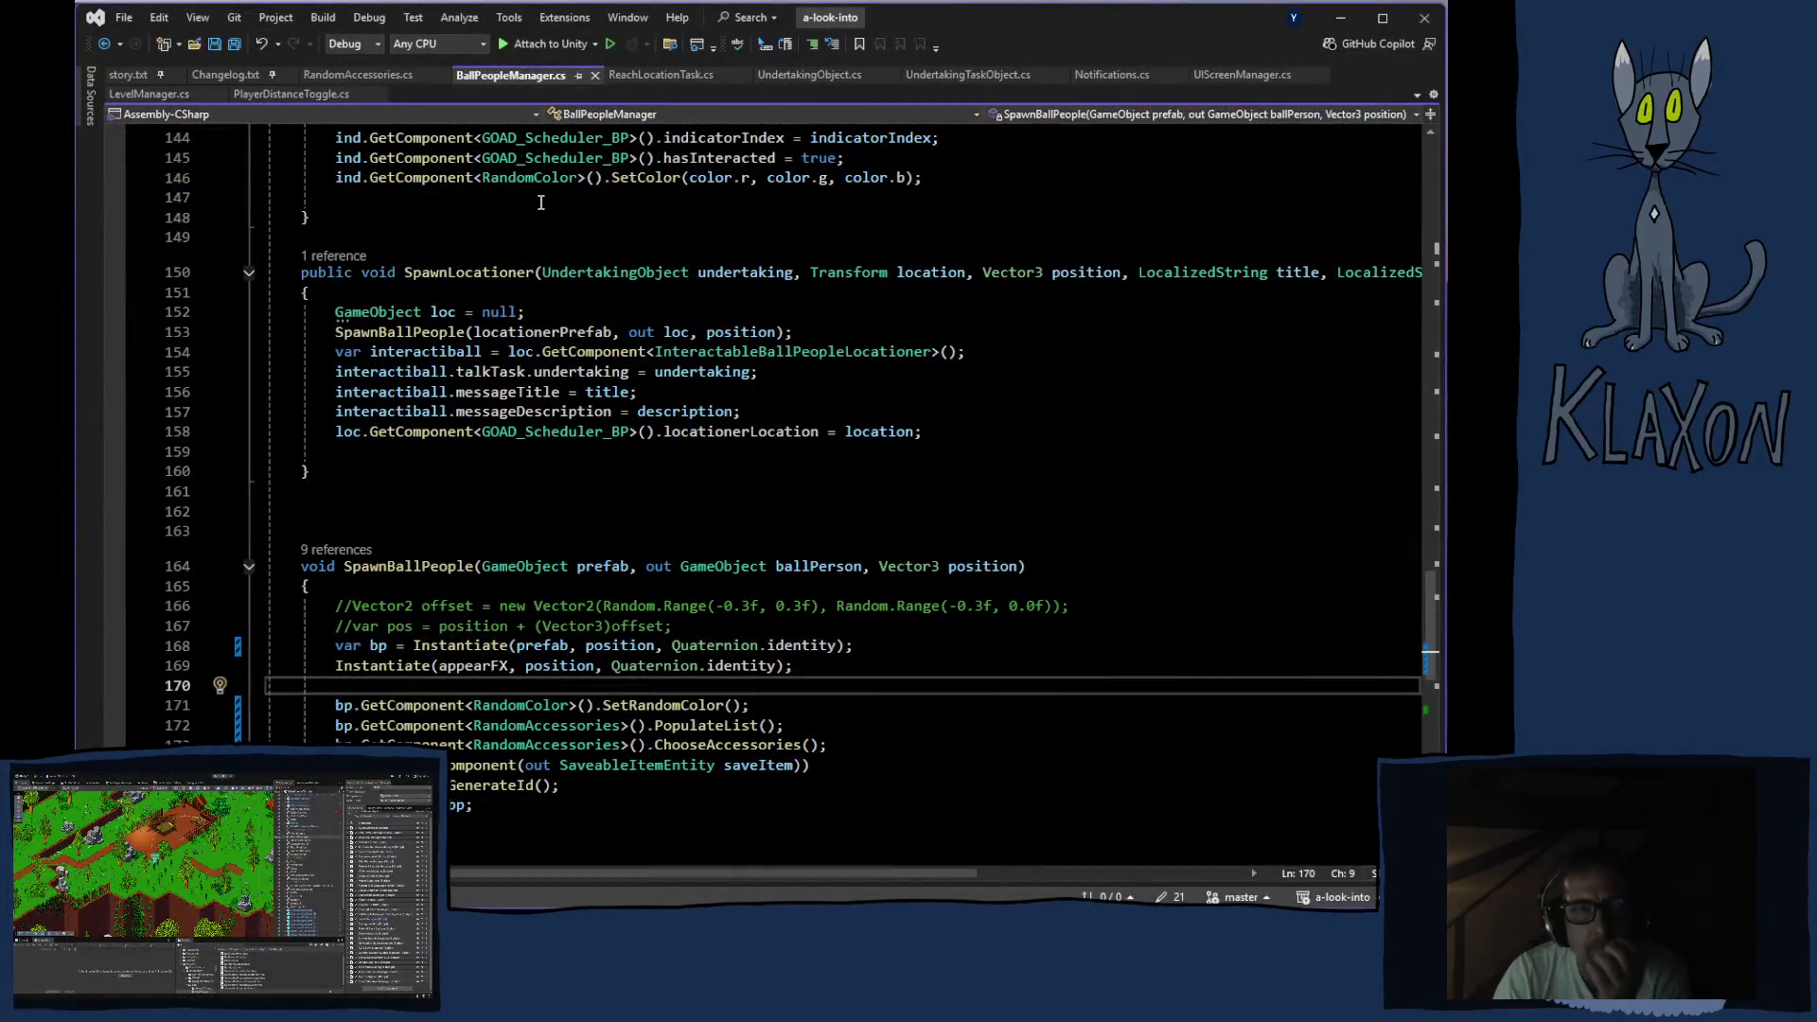
# Close the RandomAccessories.cs and BallPeopleManager.cs tabs and look over ReachLocationTask.cs
pyautogui.click(441, 76)
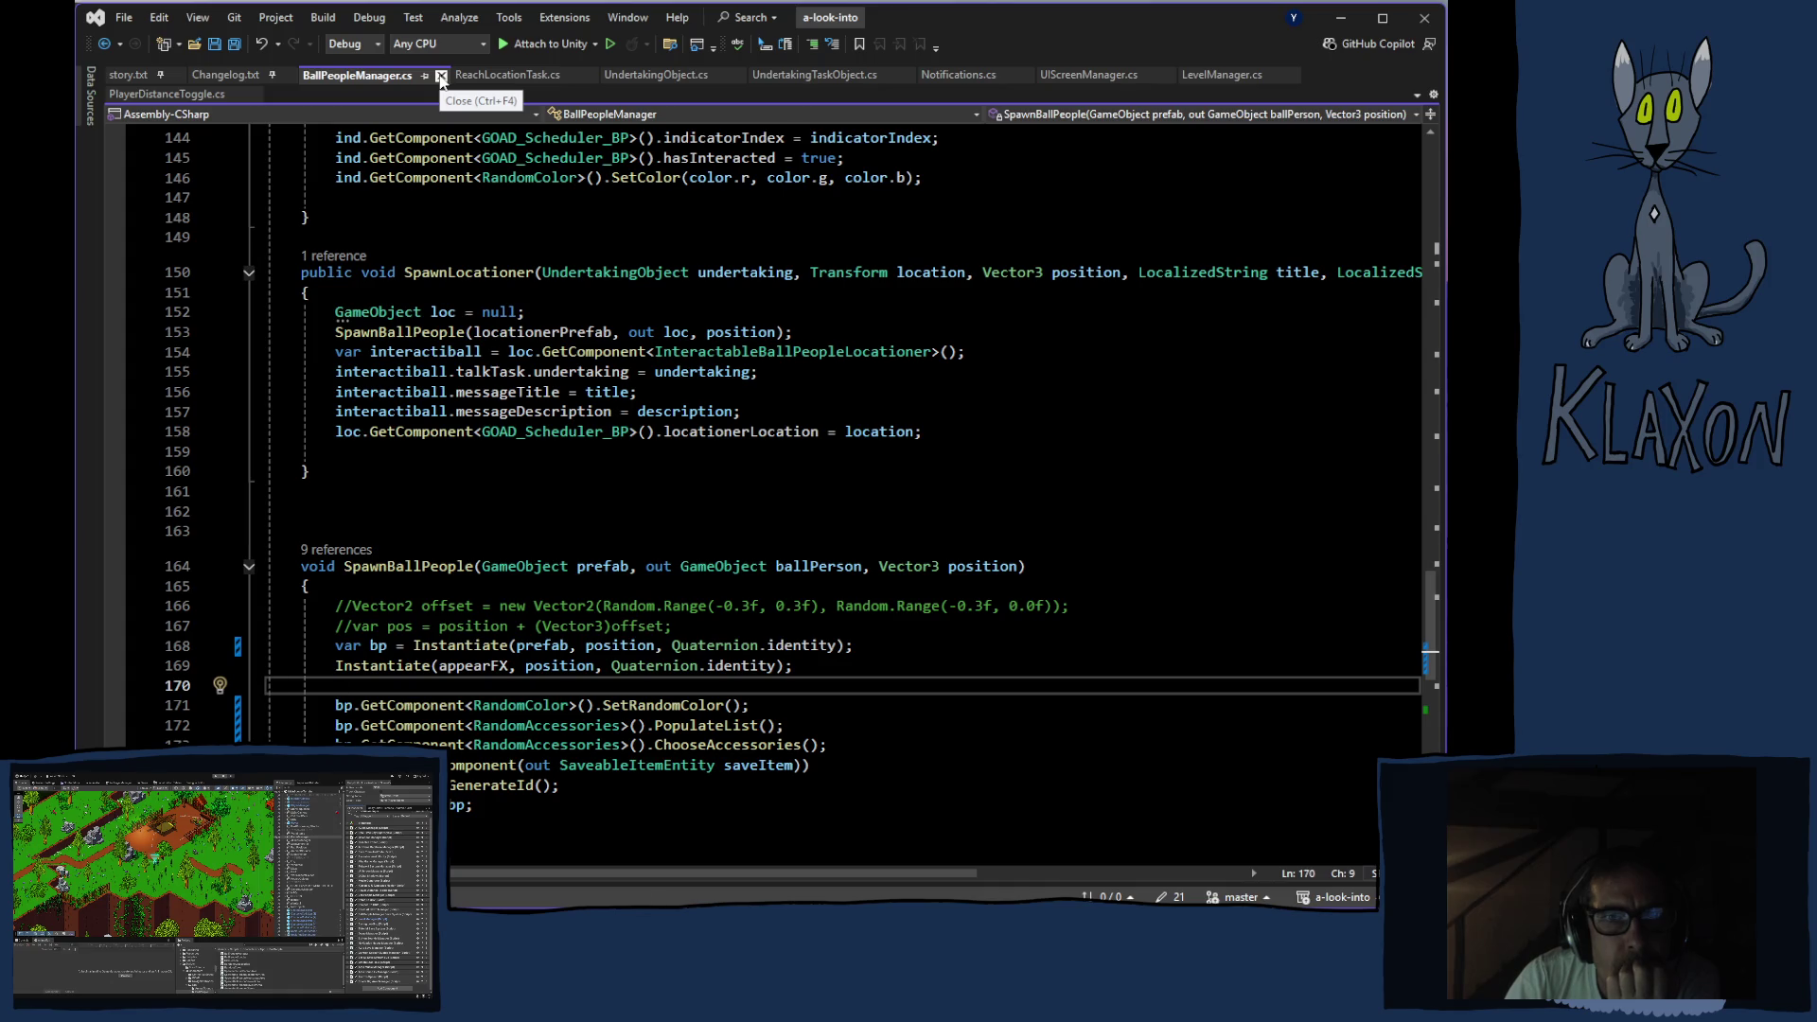
pyautogui.click(441, 75)
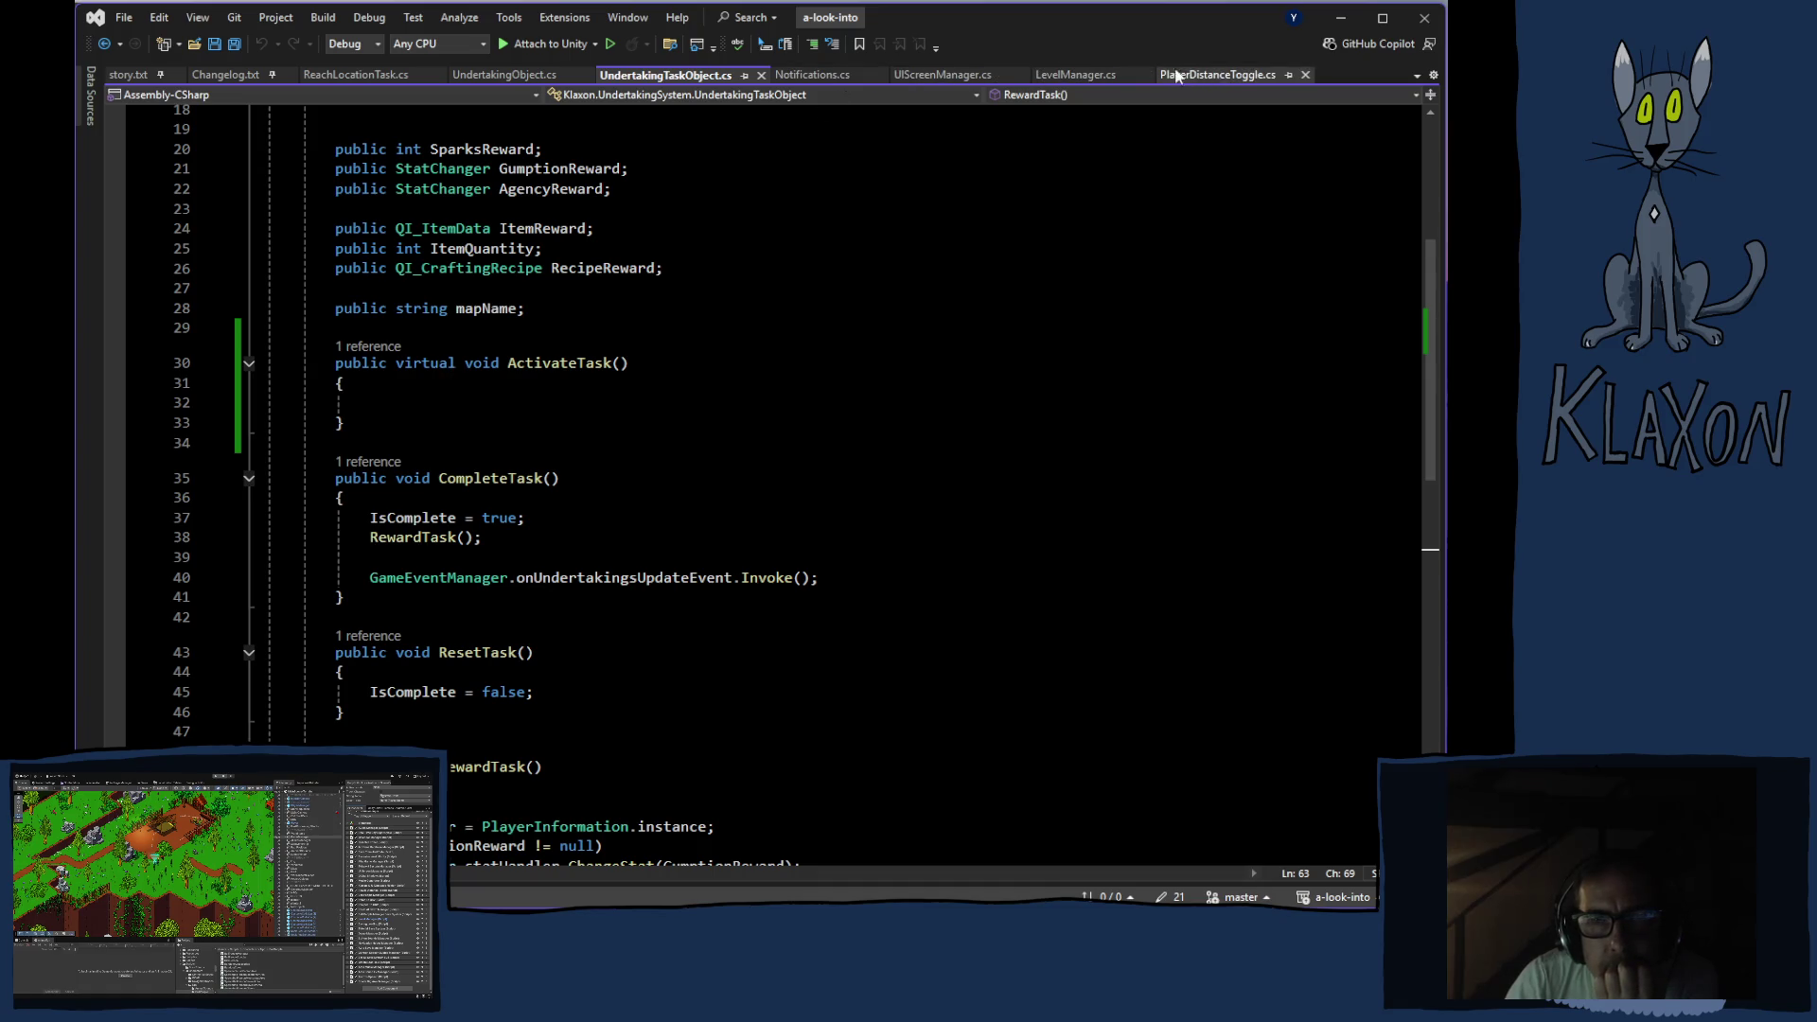
pyautogui.click(350, 75)
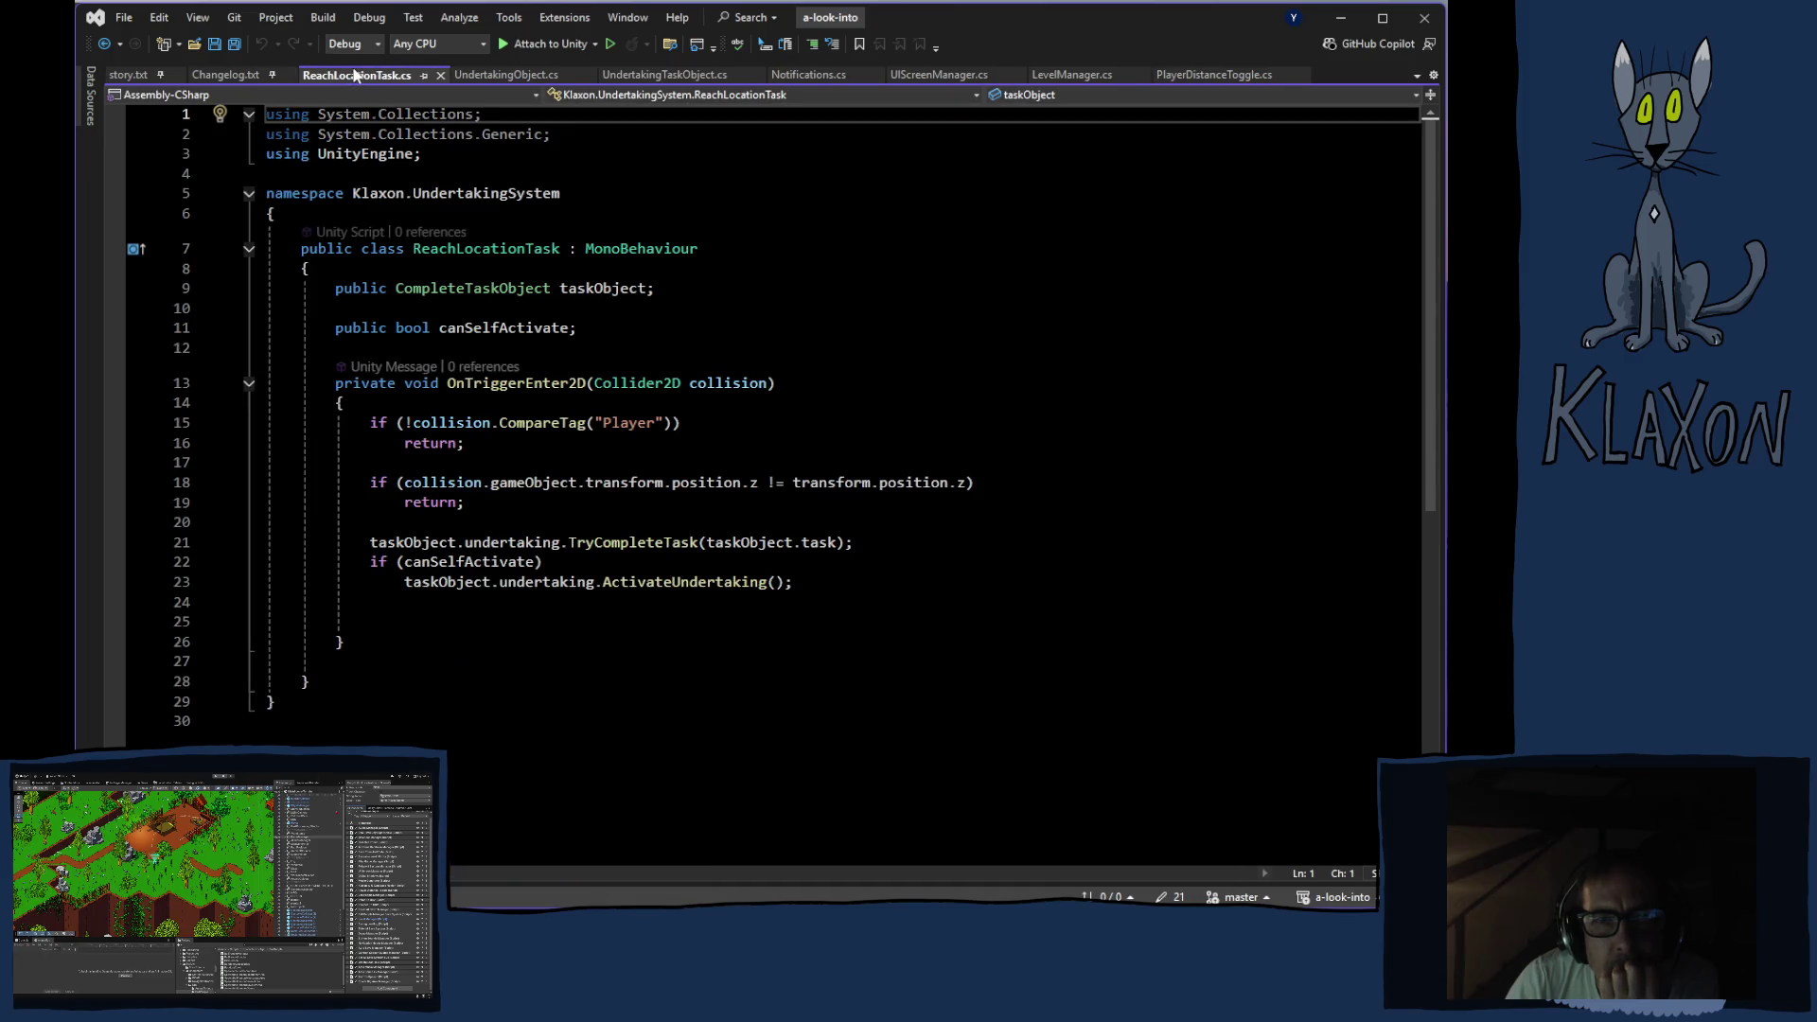
pyautogui.click(678, 78)
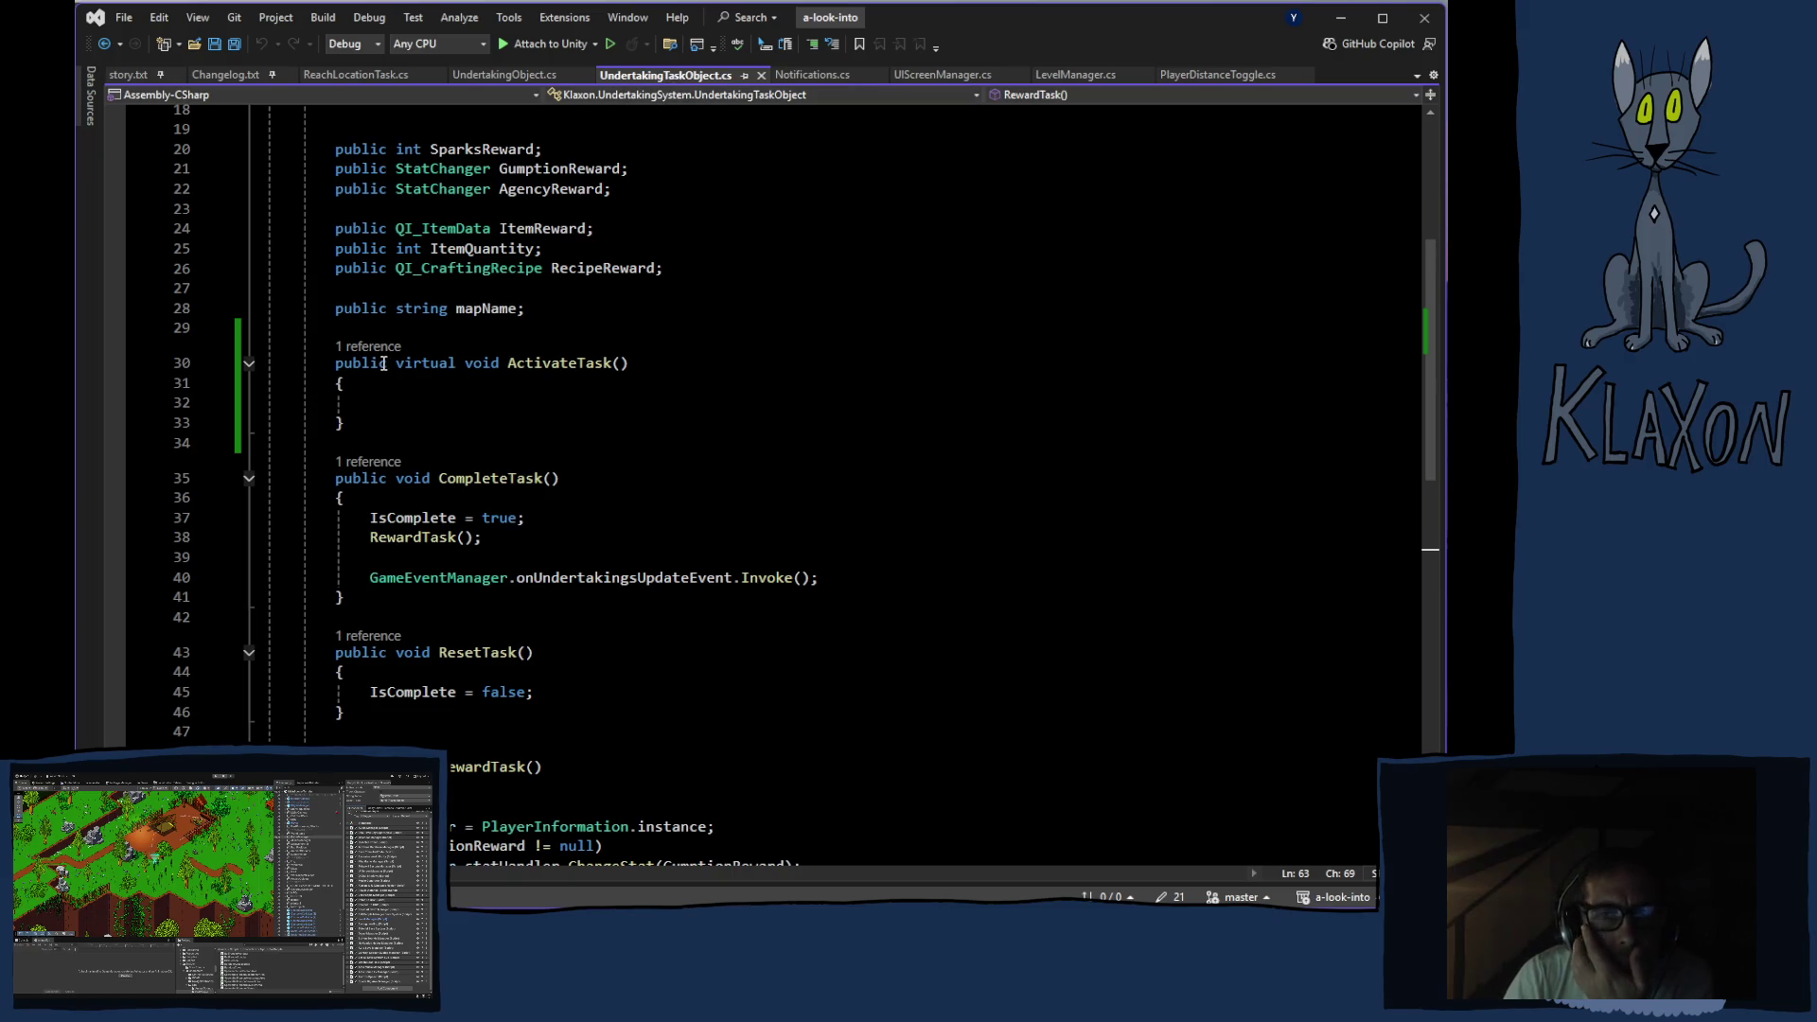
# Compare ActivateUndertaking in UndertakingObject.cs with the virtual ActivateTask in UndertakingTaskObject.cs
pyautogui.click(493, 77)
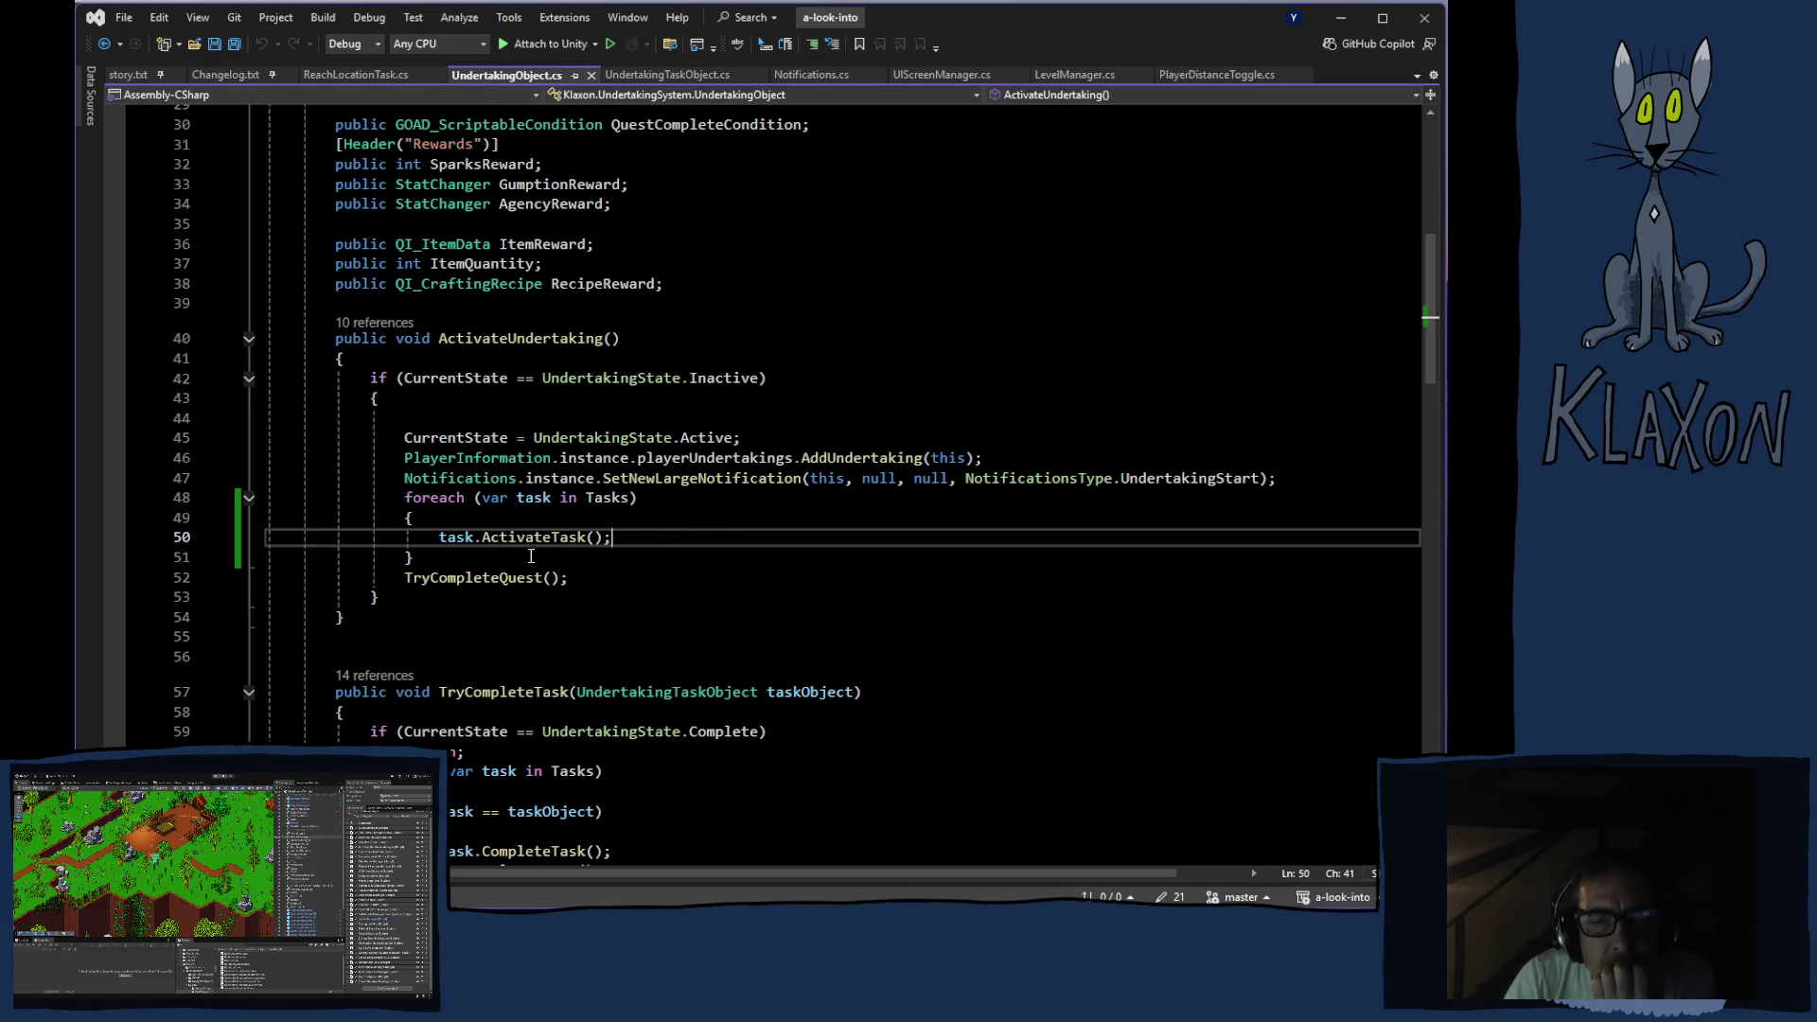
pyautogui.moveTo(544, 546)
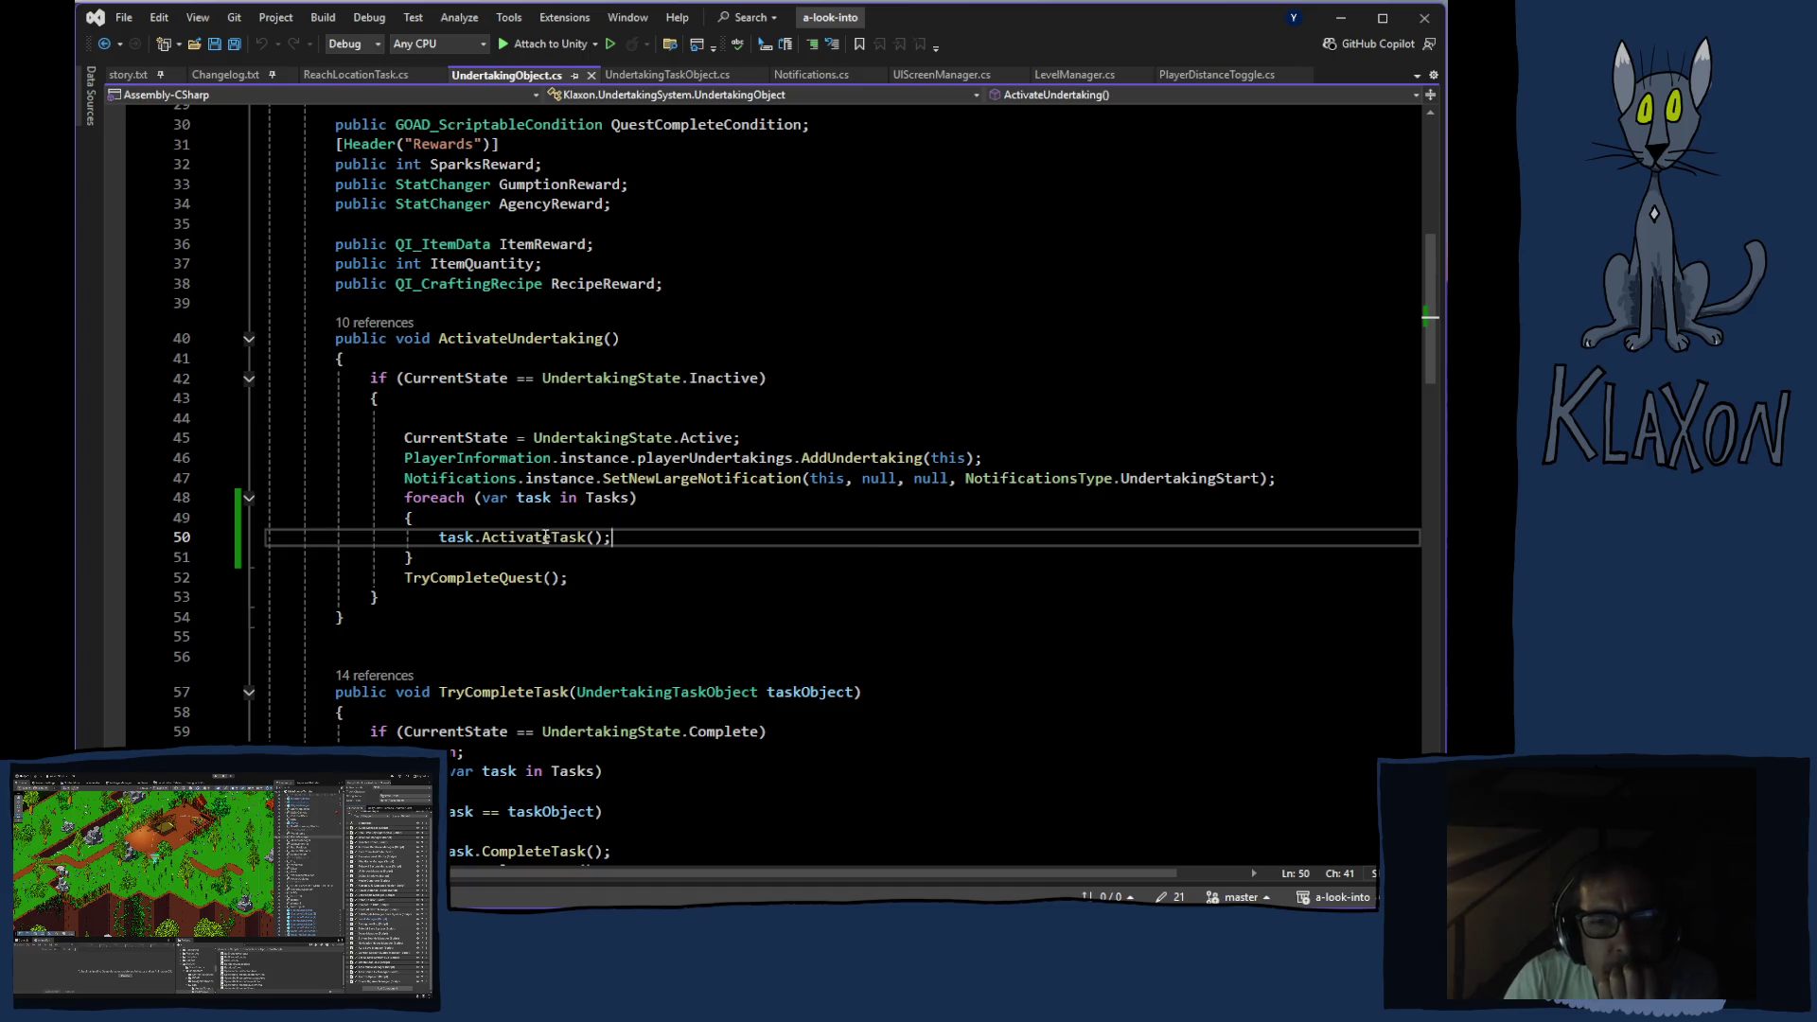
pyautogui.click(675, 75)
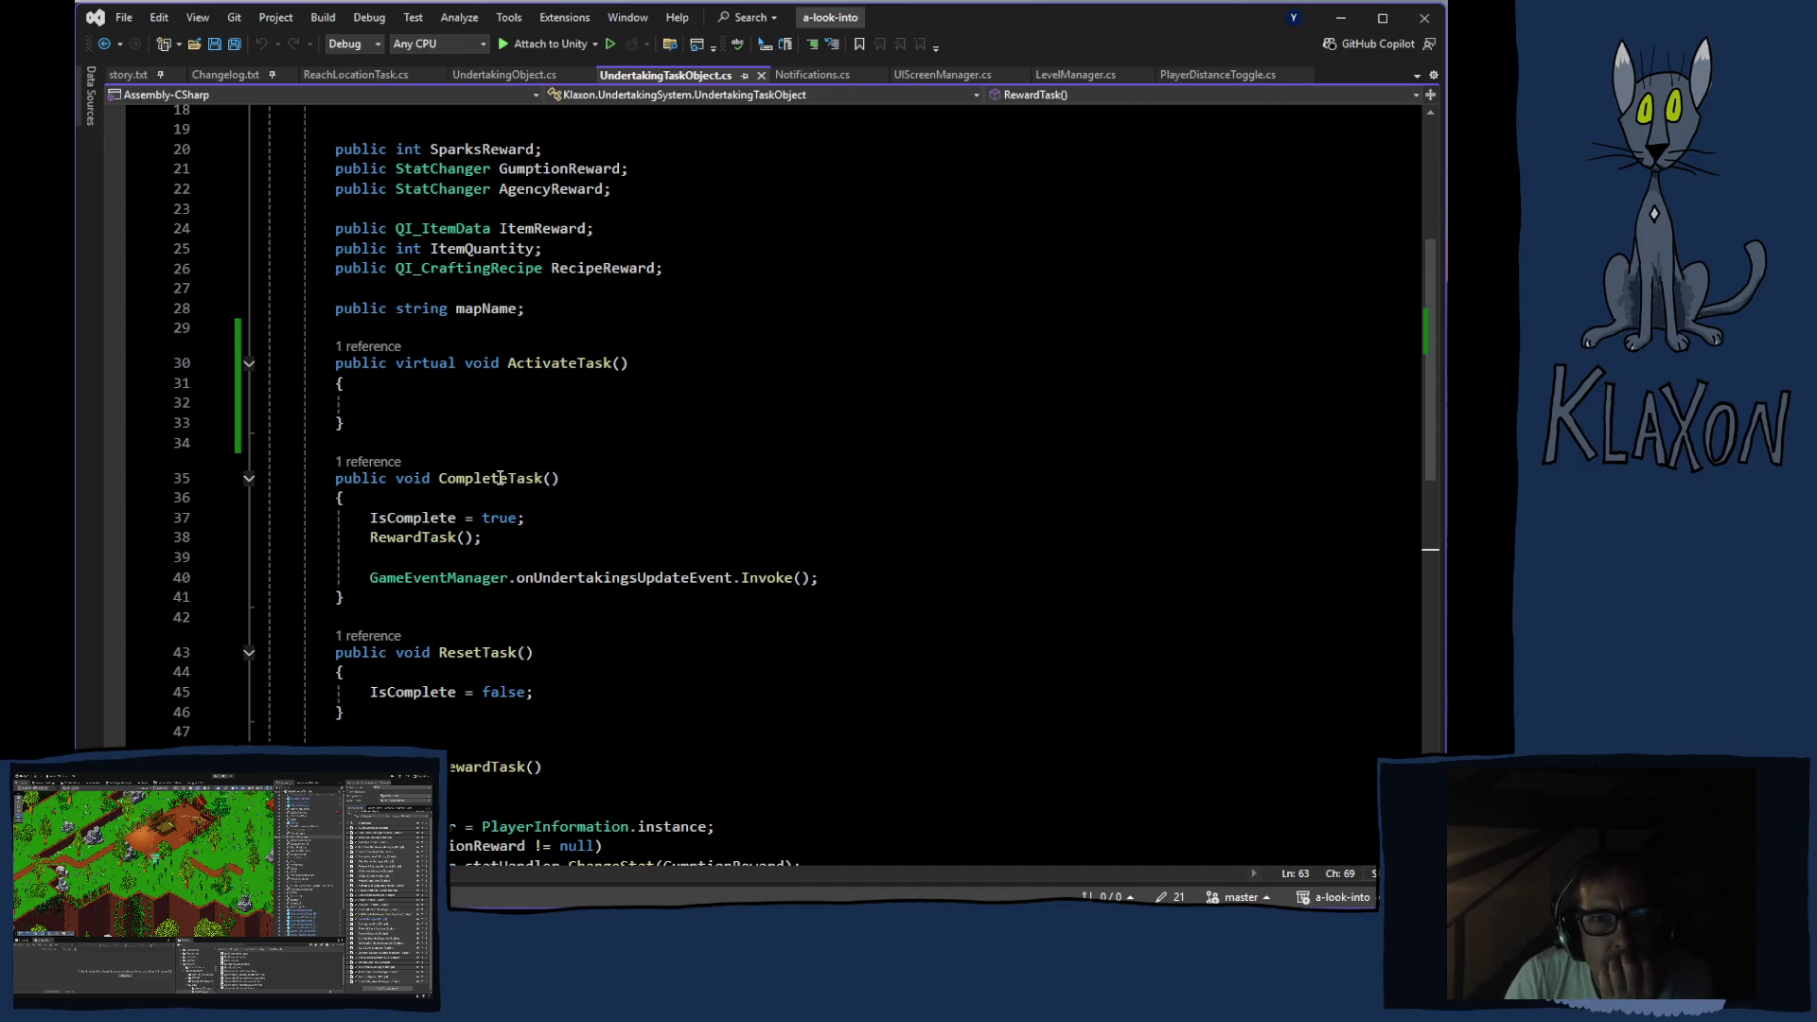
pyautogui.scroll(5, 564, 473)
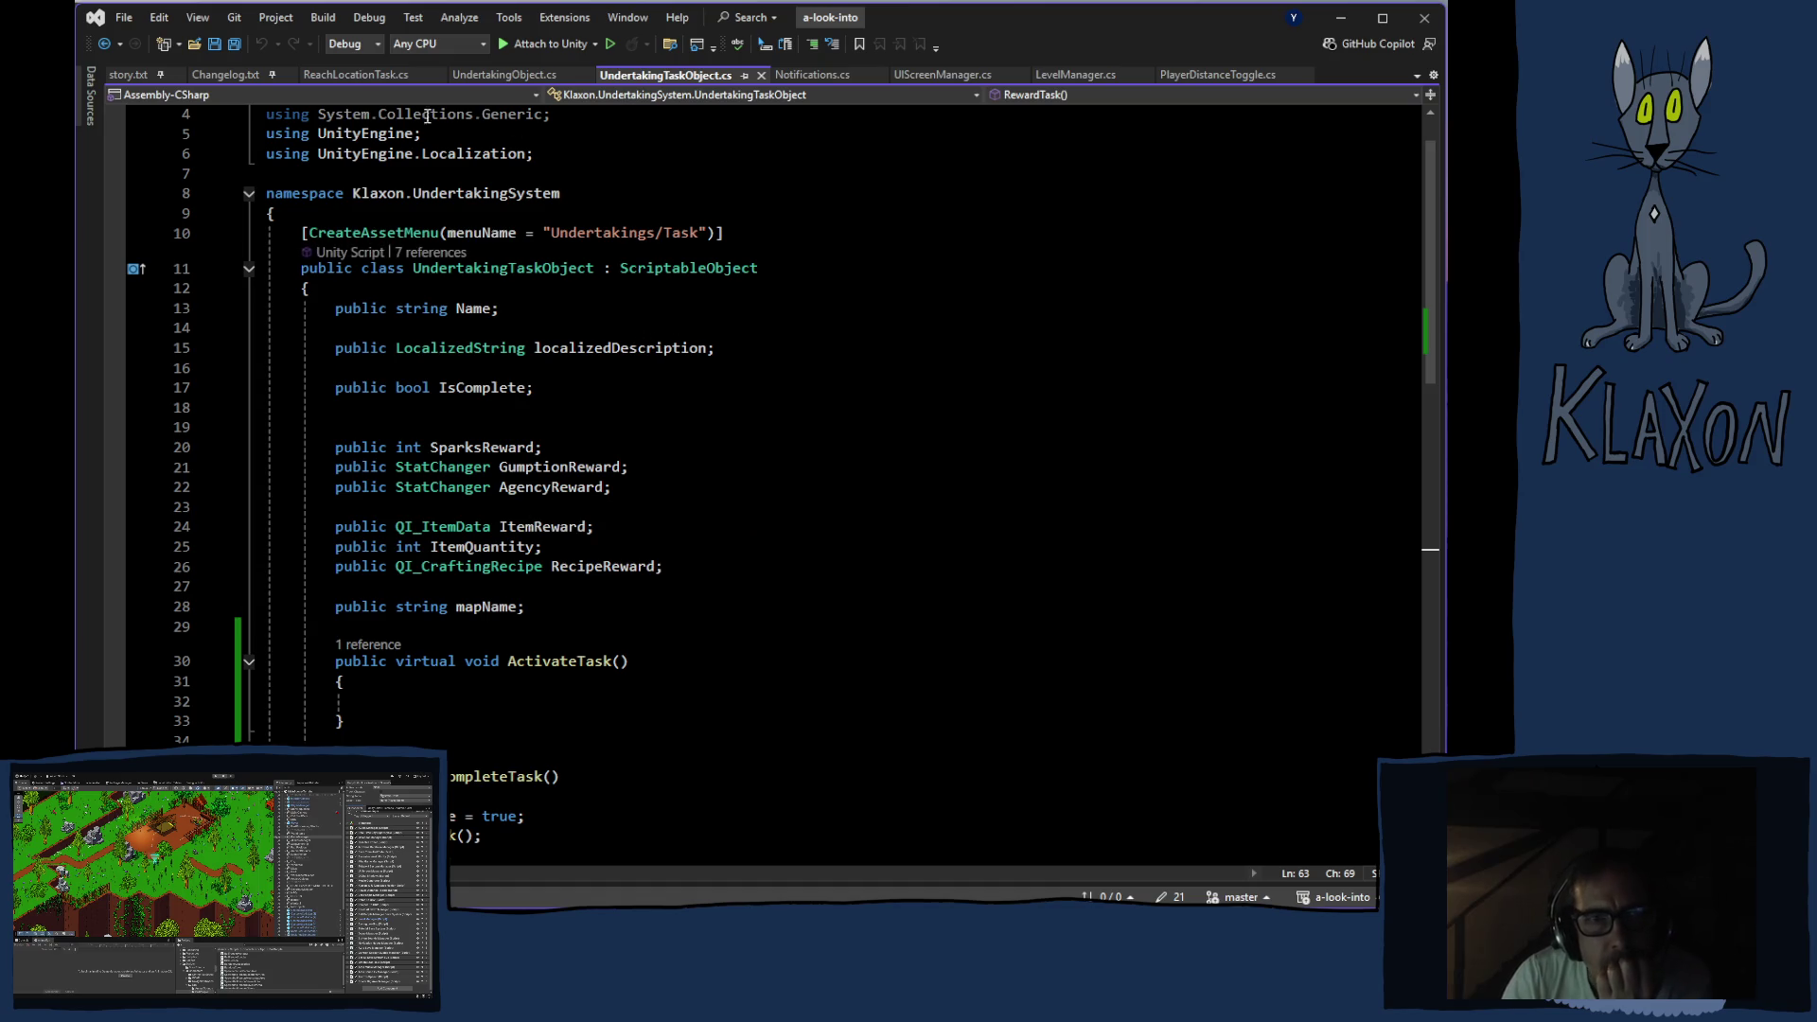
pyautogui.click(358, 82)
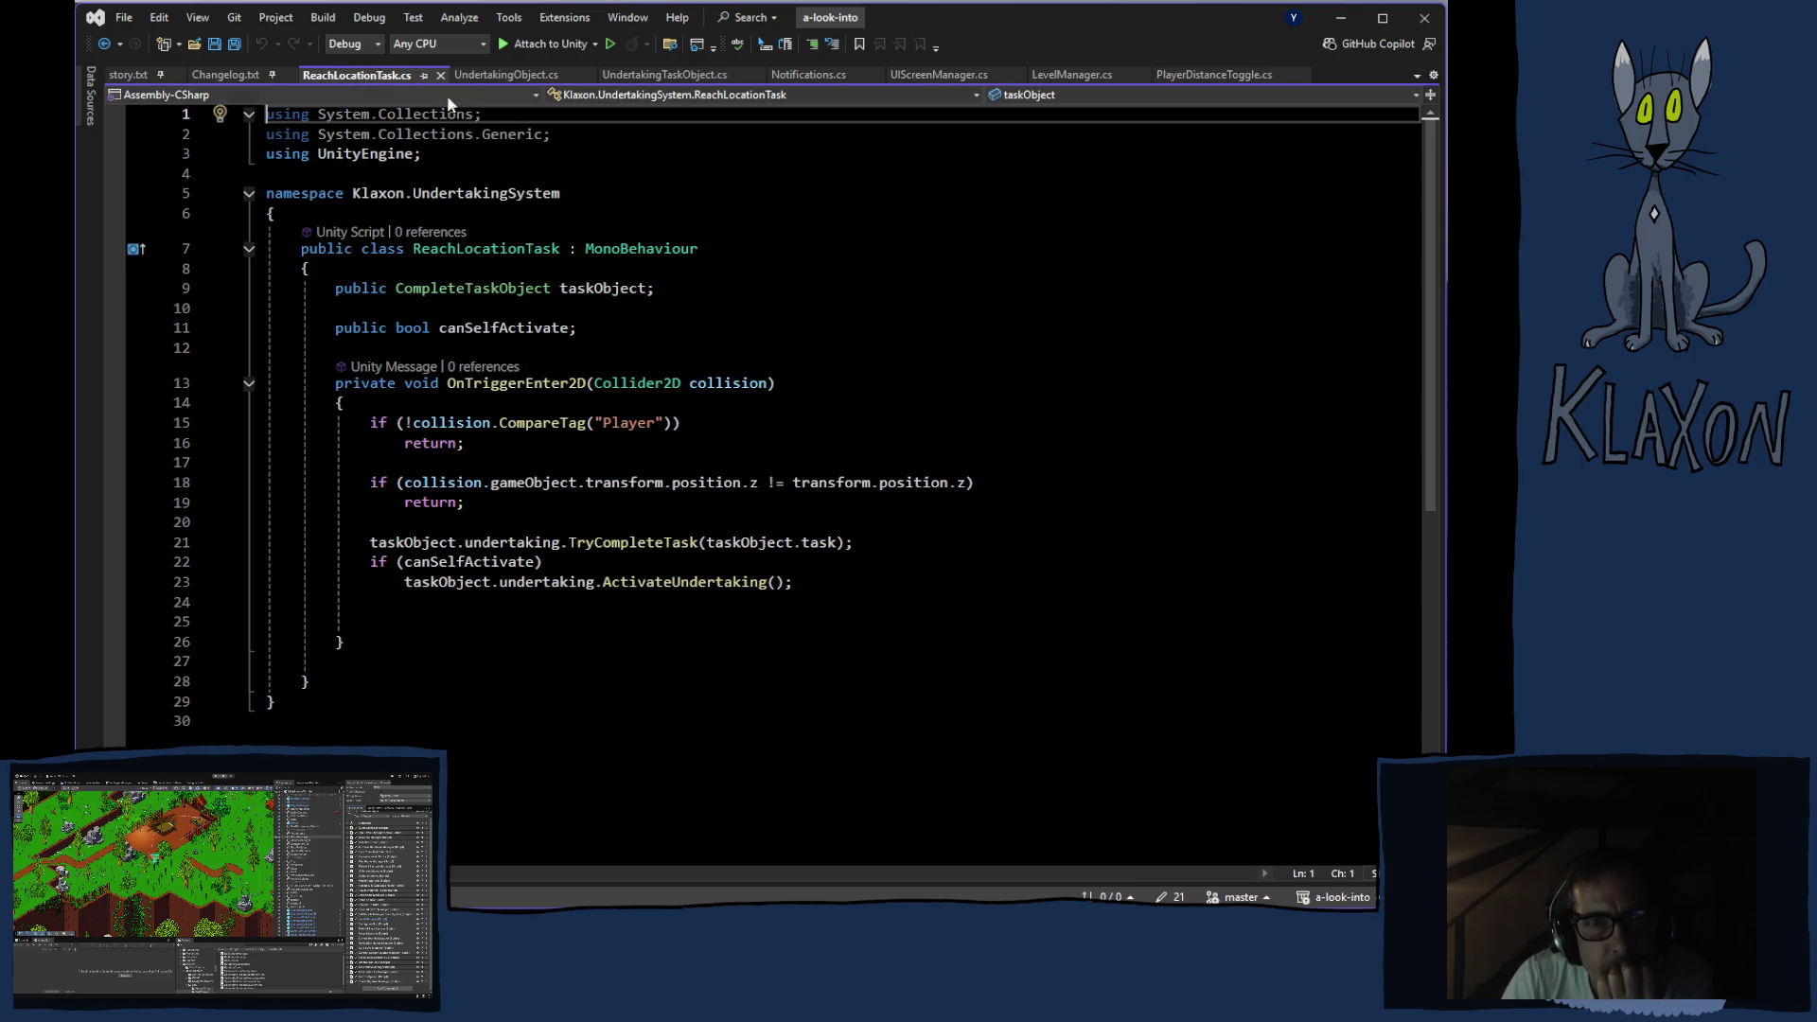
pyautogui.click(659, 75)
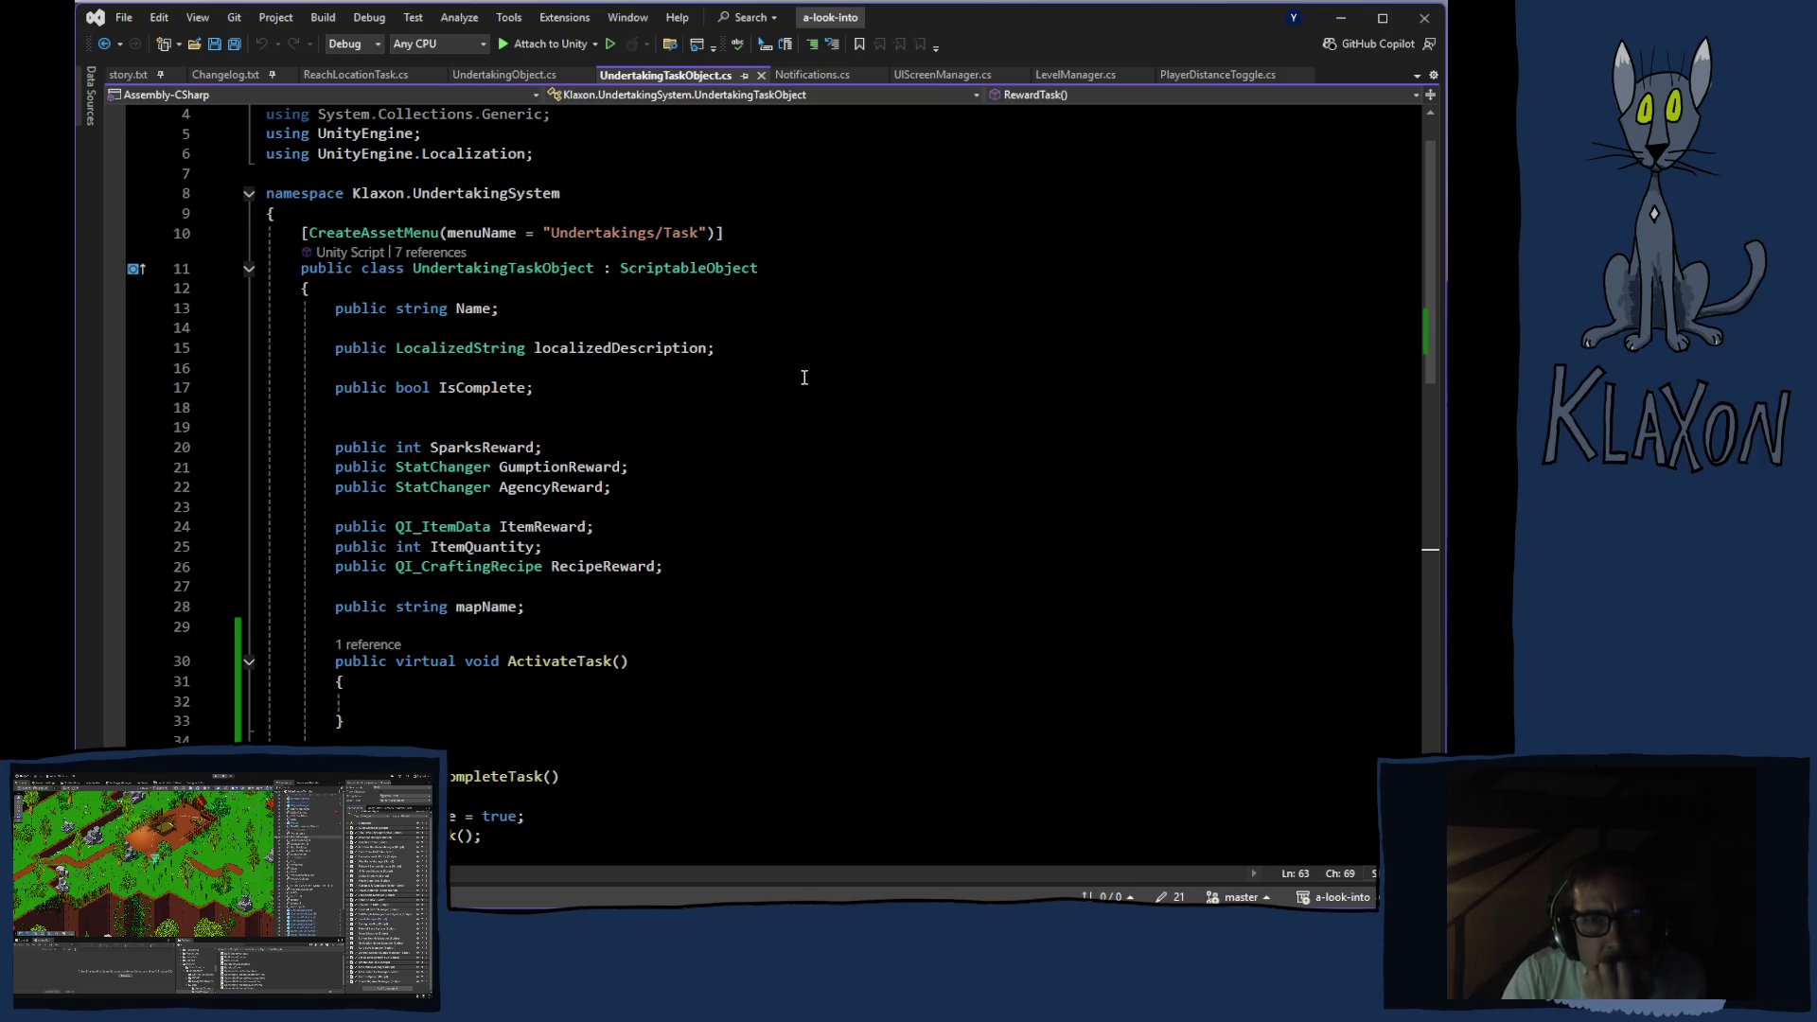
pyautogui.scroll(-4, 804, 322)
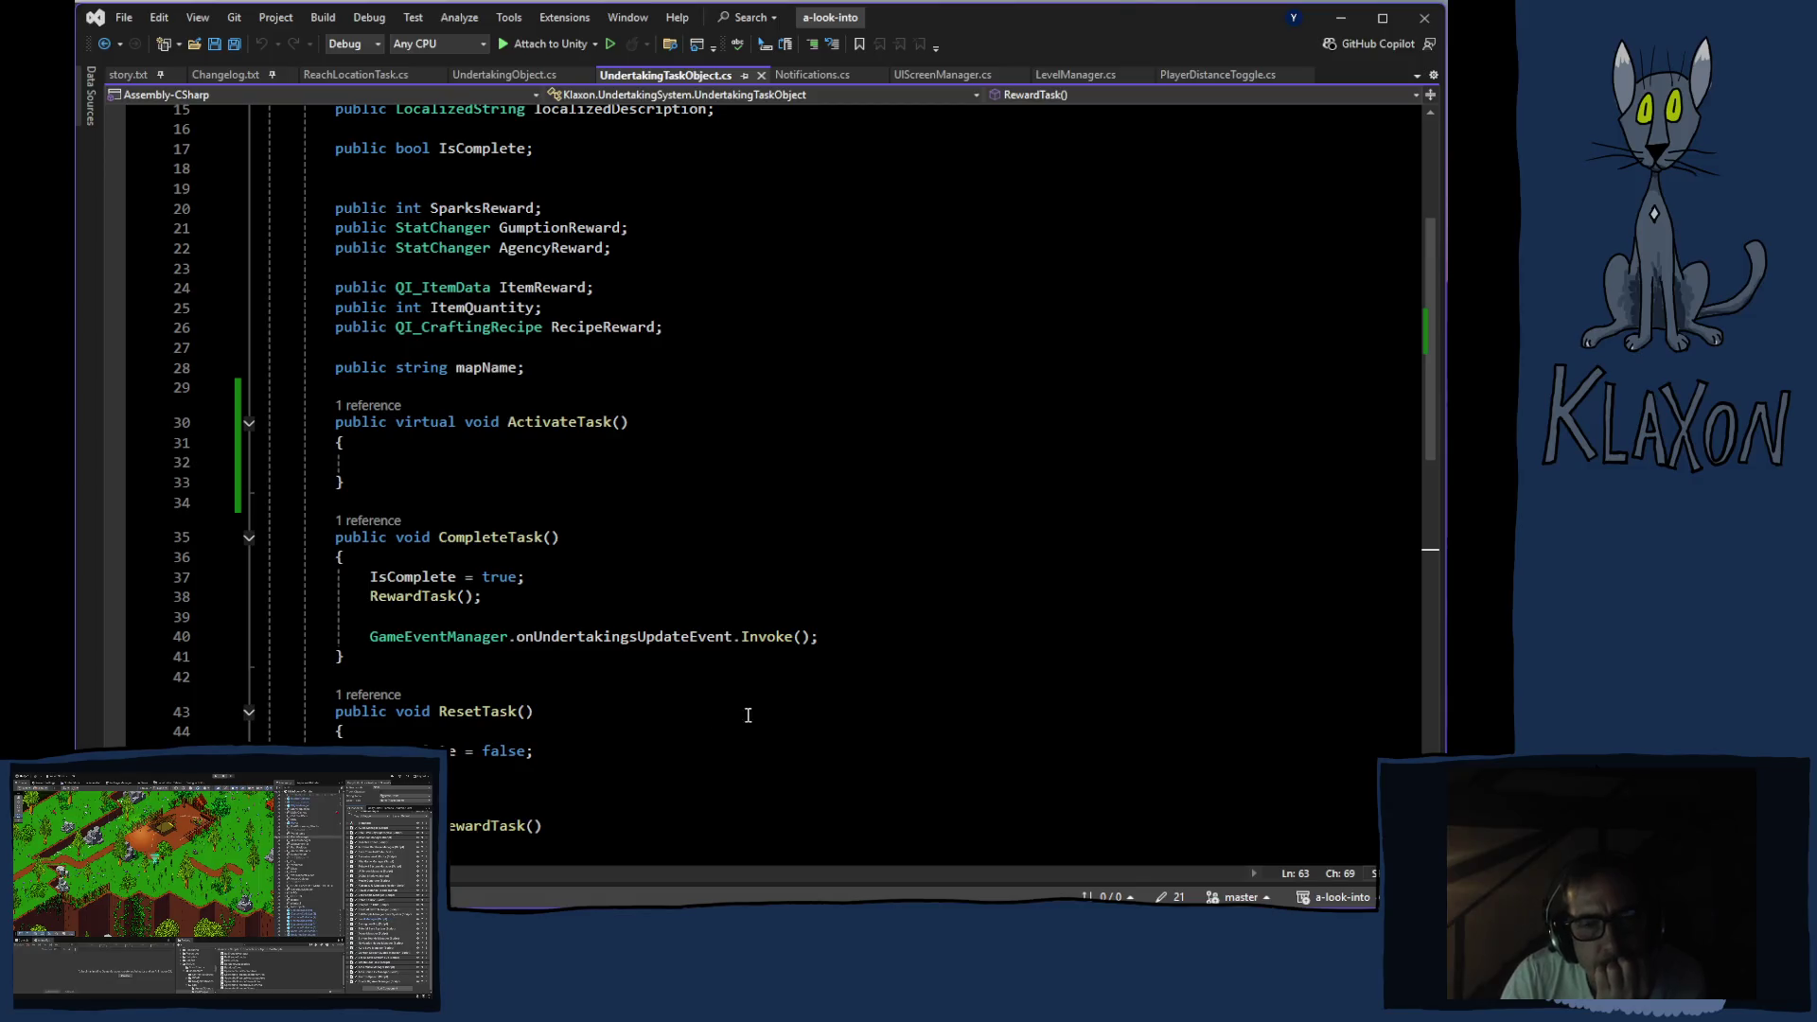
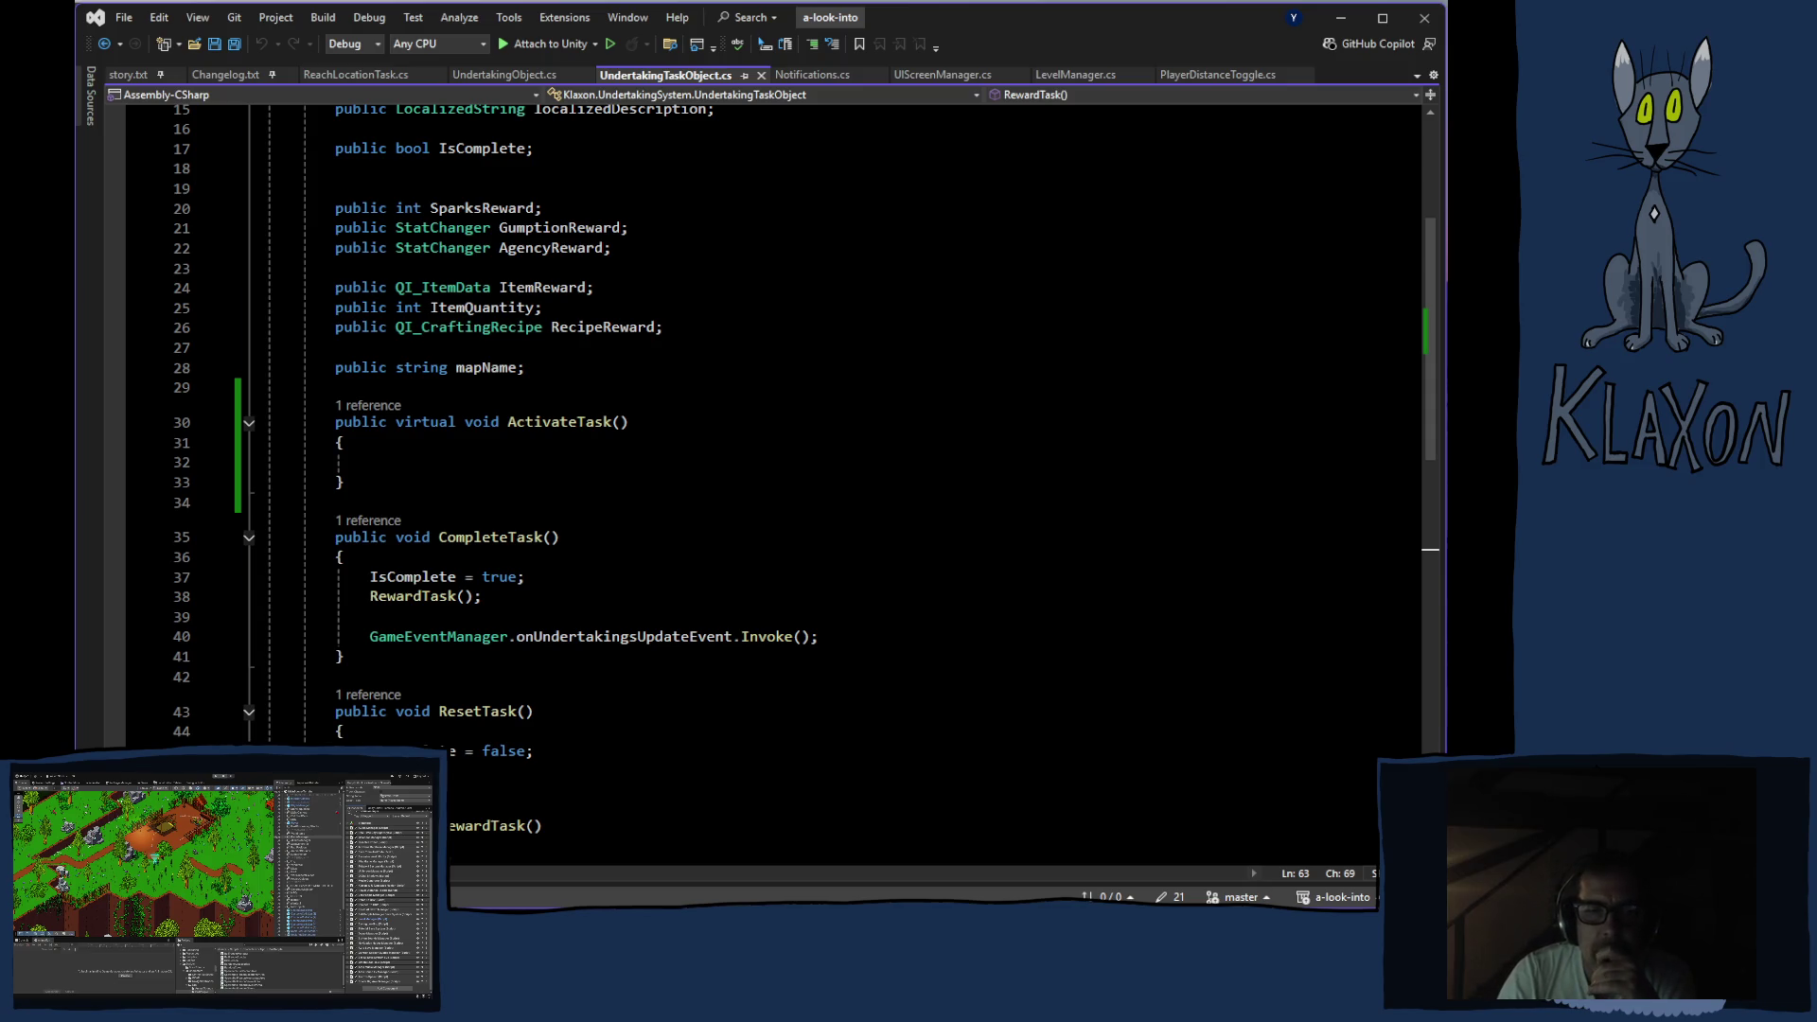
# Switch from Visual Studio to the La Poêsse album video playing in Chrome
pyautogui.hotkey('alt', 'Tab')
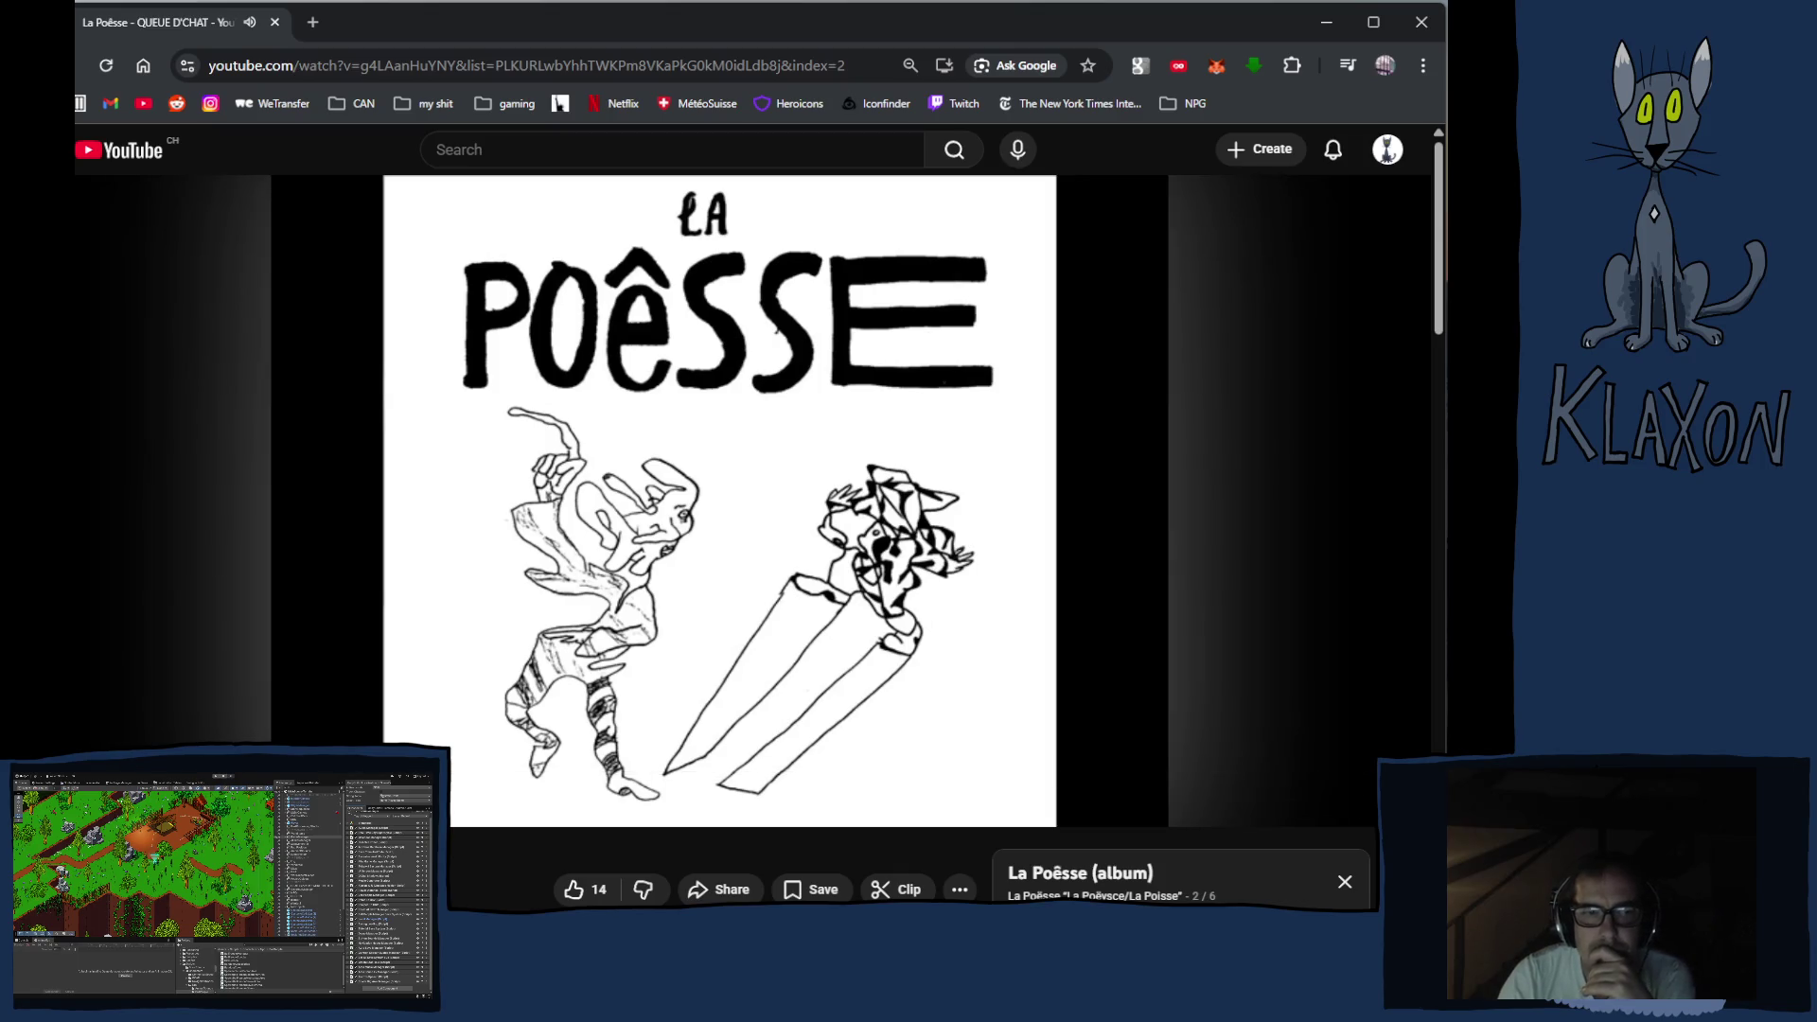
# Switch from the YouTube video back to the Unity editor's MainScene-Terrain scene
pyautogui.hotkey('alt', 'Tab')
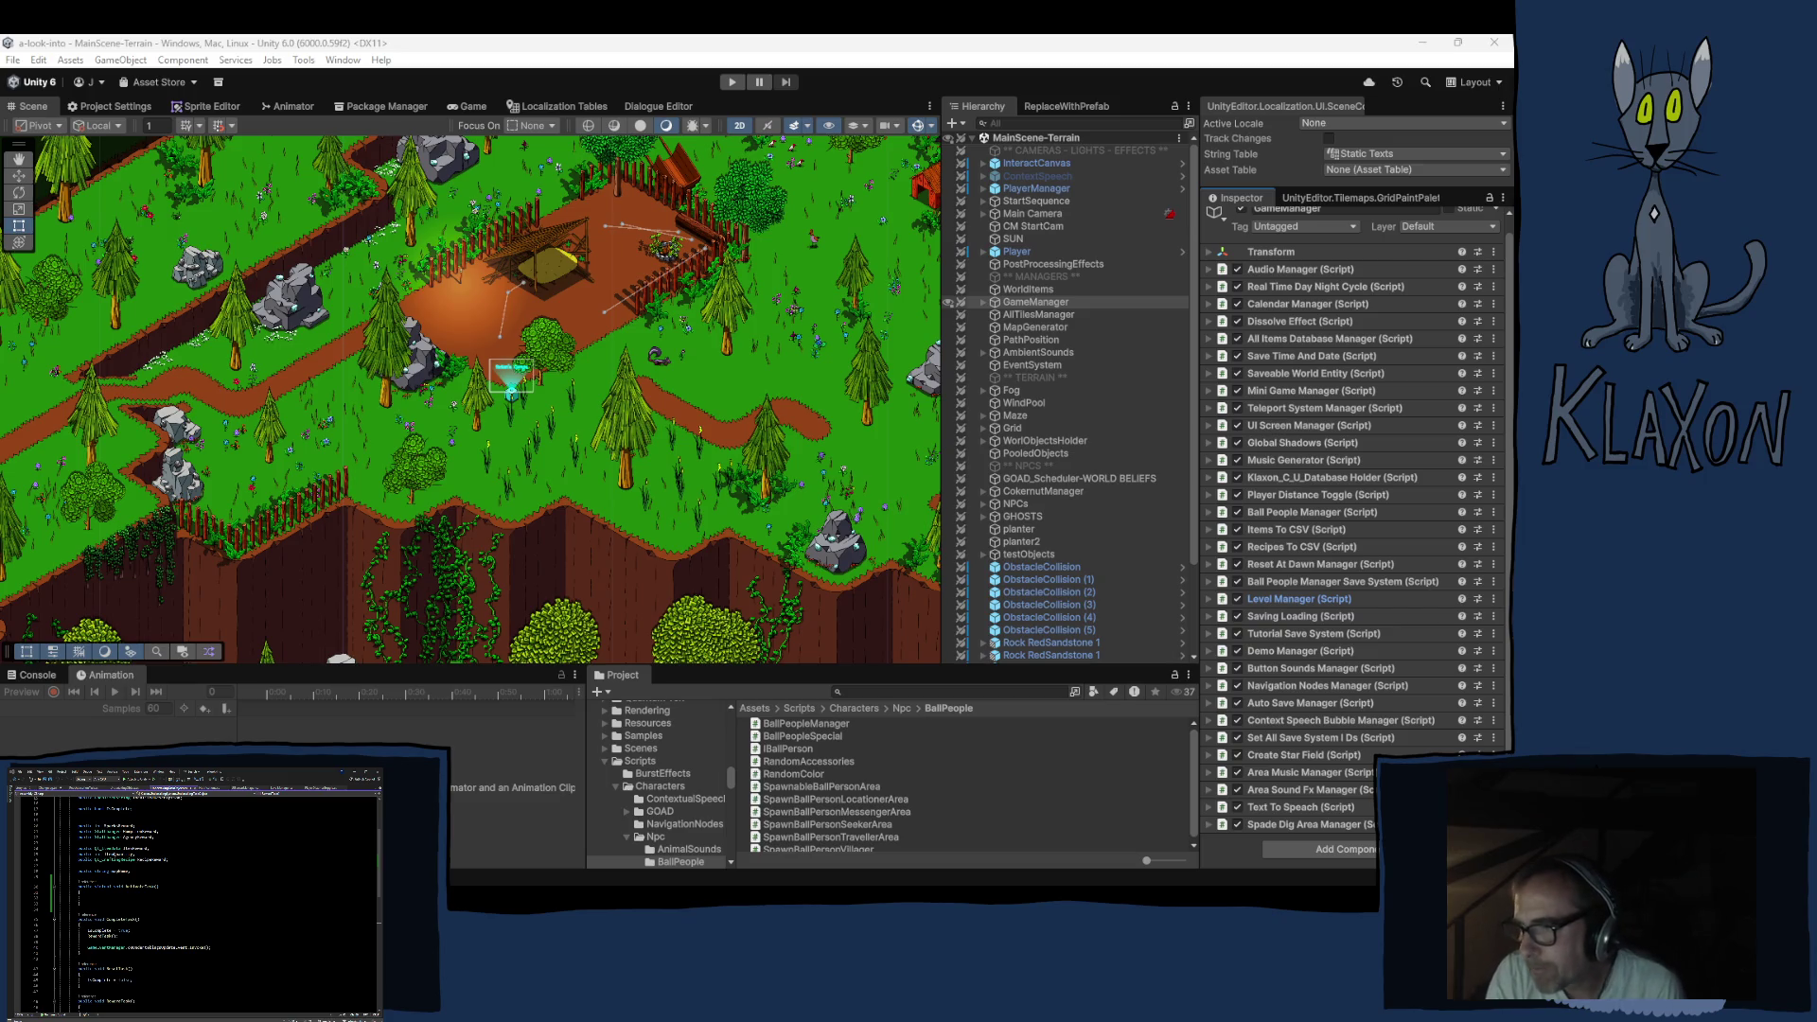
# Pan and zoom the Scene view across the forested terrain, then refocus it with F
pyautogui.scroll(-1, 710, 411)
pyautogui.scroll(-1, 709, 412)
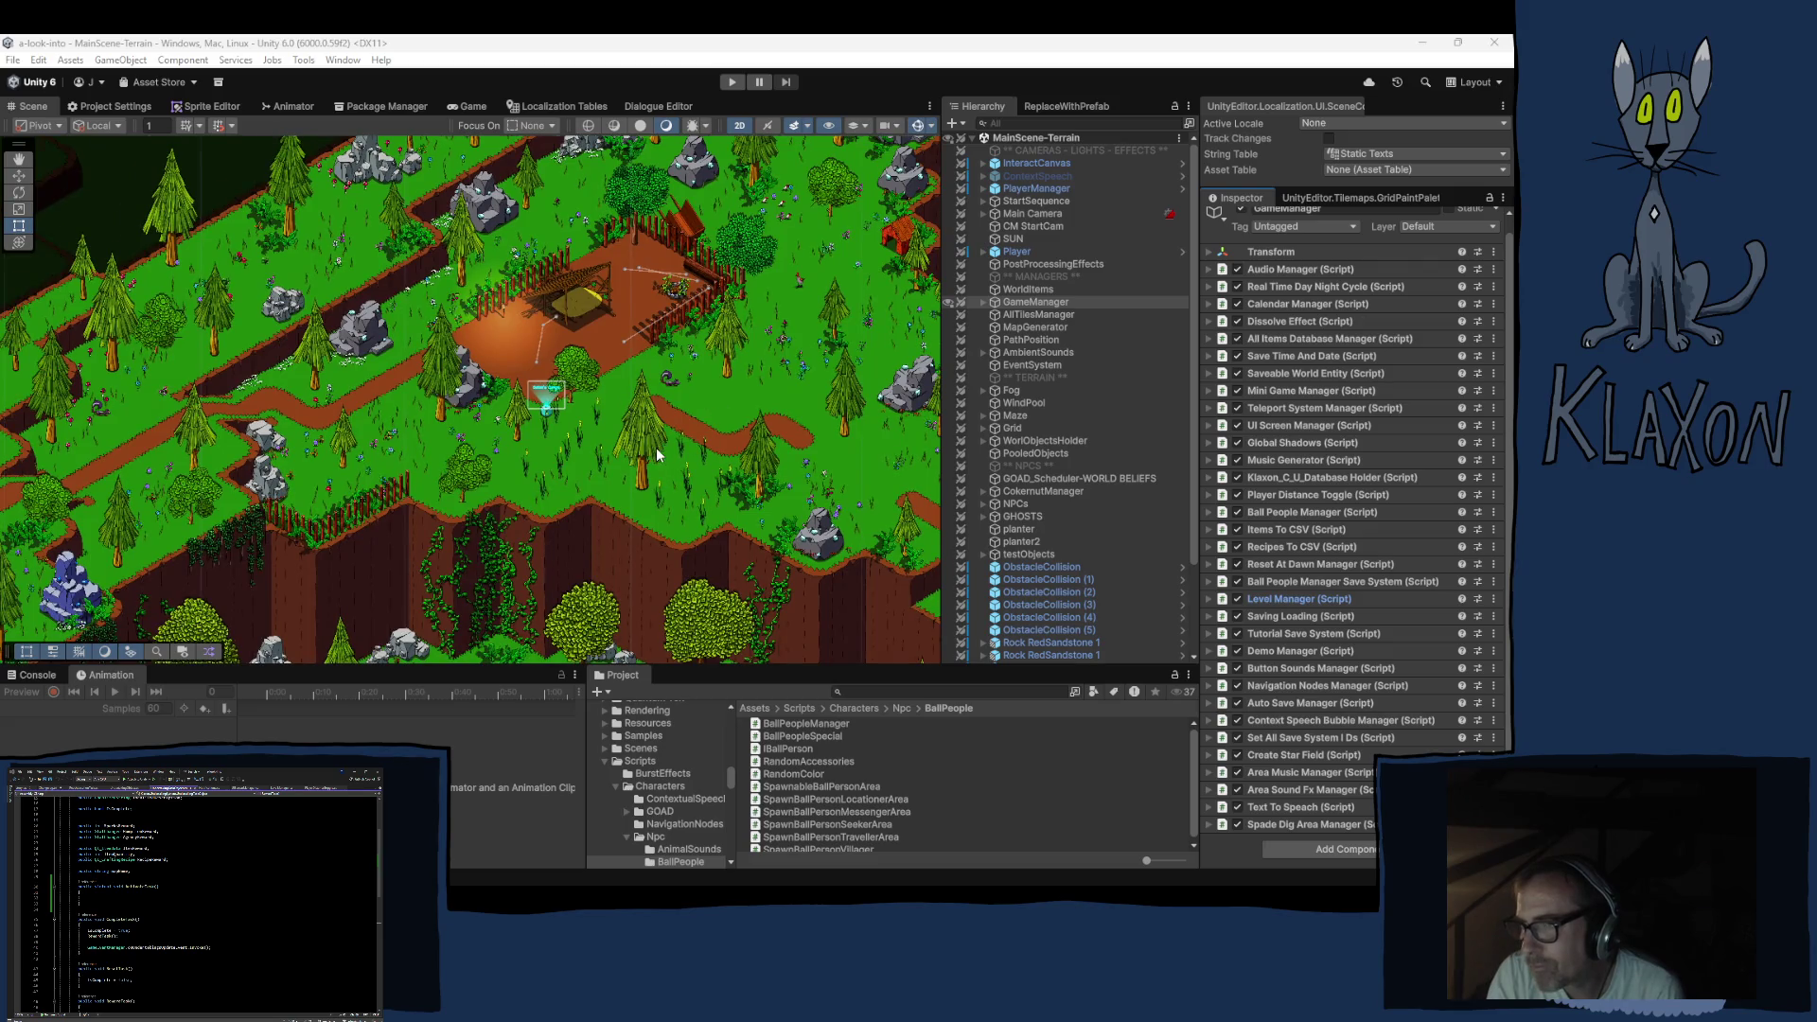
pyautogui.scroll(1, 656, 454)
pyautogui.scroll(1, 705, 372)
pyautogui.moveTo(706, 372); pyautogui.dragTo(486, 530)
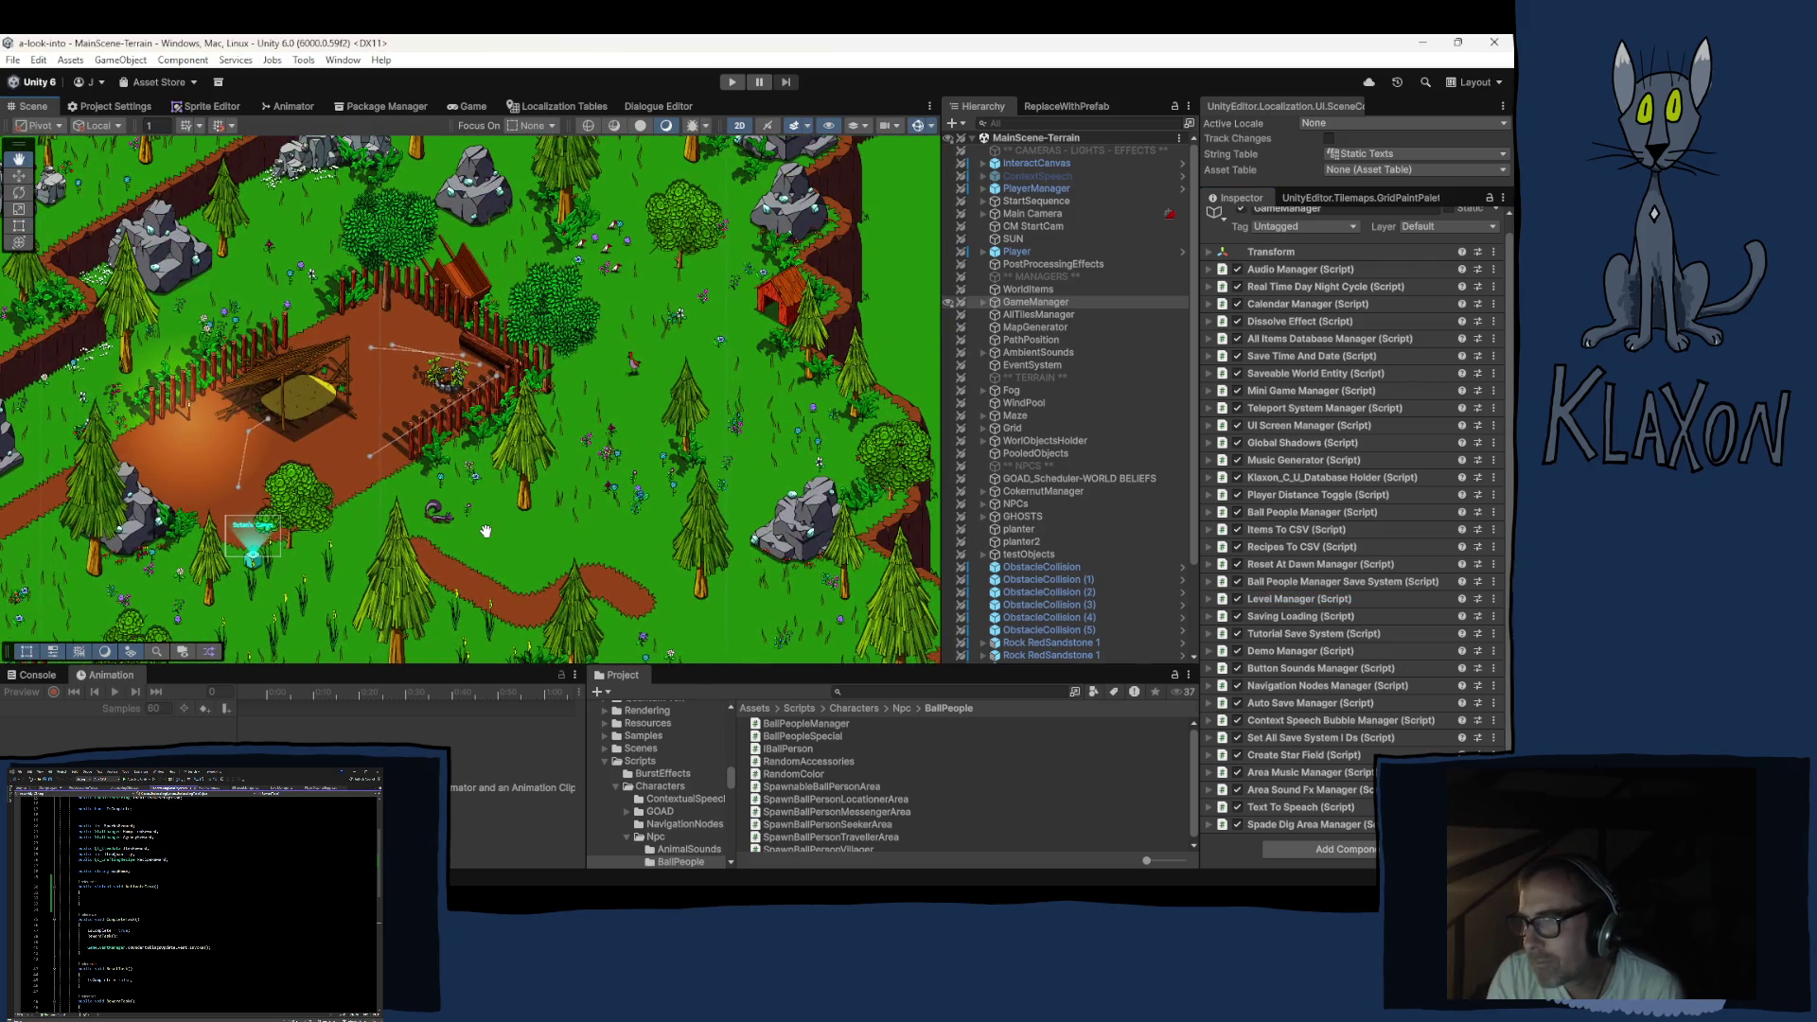
pyautogui.moveTo(491, 359); pyautogui.dragTo(523, 577)
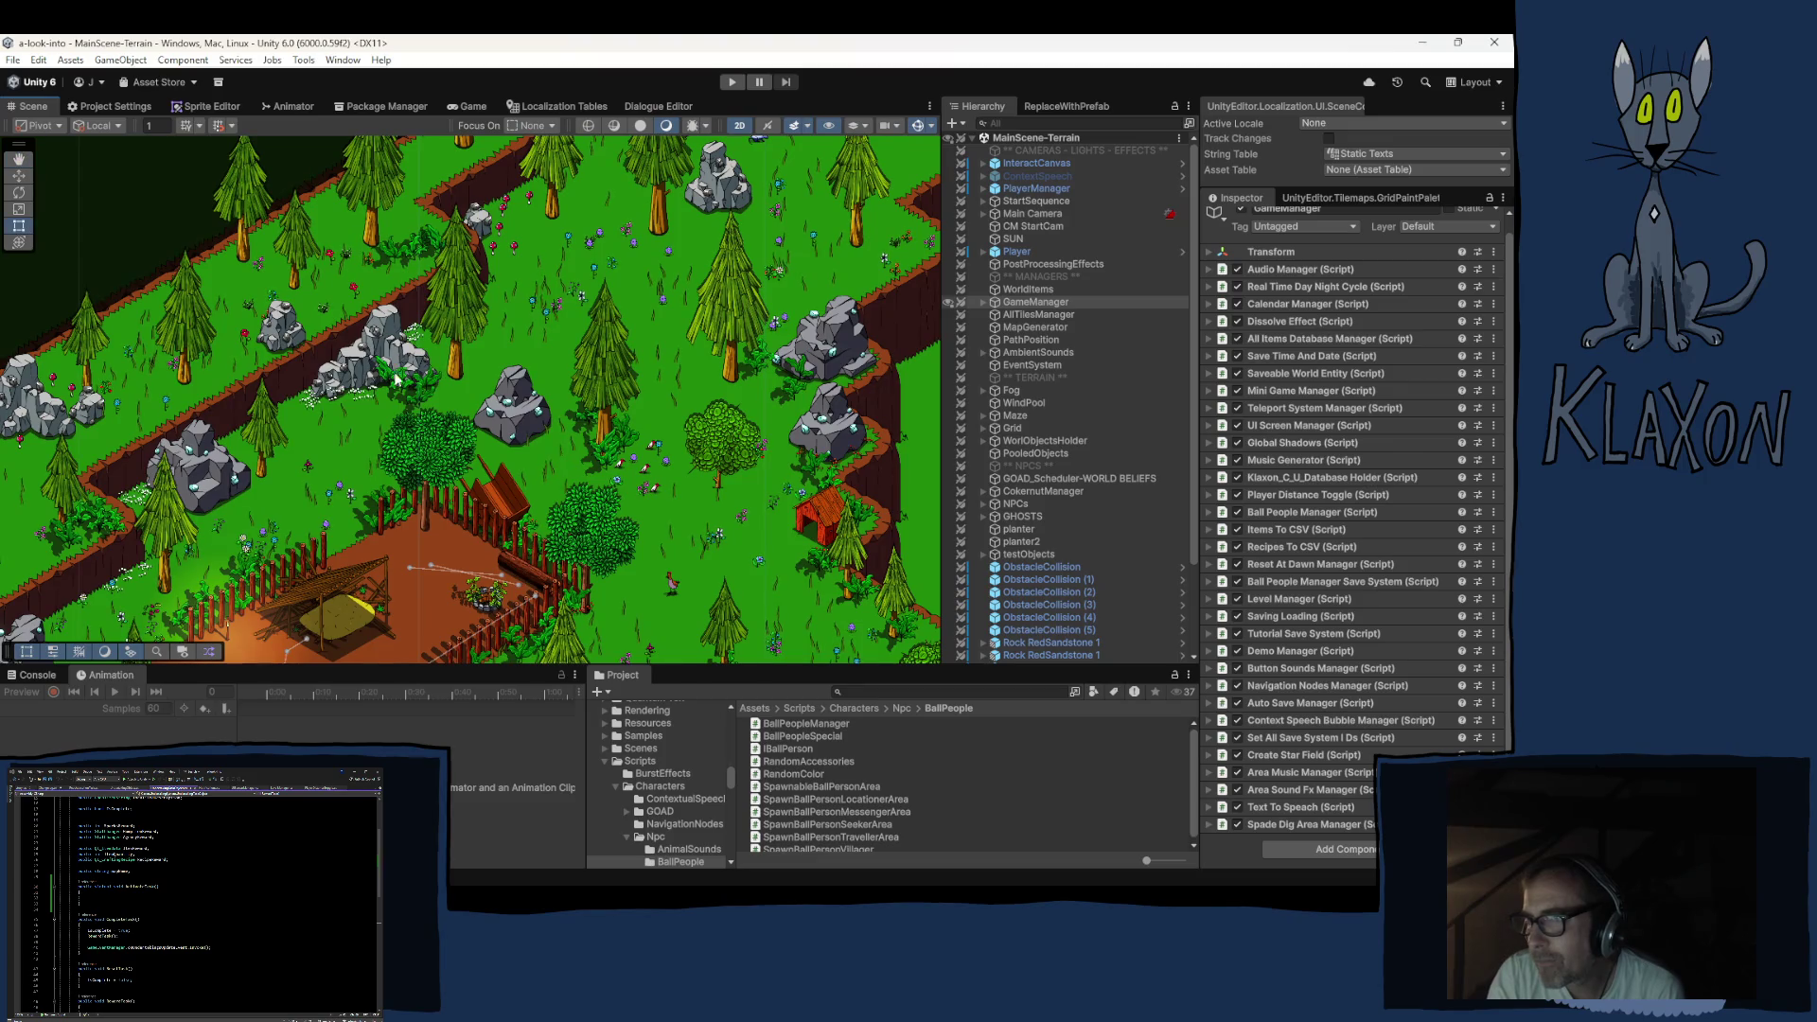
pyautogui.scroll(-2, 394, 371)
pyautogui.moveTo(405, 344); pyautogui.dragTo(390, 425)
pyautogui.scroll(2, 397, 330)
pyautogui.moveTo(396, 330); pyautogui.dragTo(397, 539)
pyautogui.moveTo(385, 378); pyautogui.dragTo(393, 568)
pyautogui.moveTo(363, 334); pyautogui.dragTo(390, 530)
pyautogui.moveTo(422, 349); pyautogui.dragTo(413, 464)
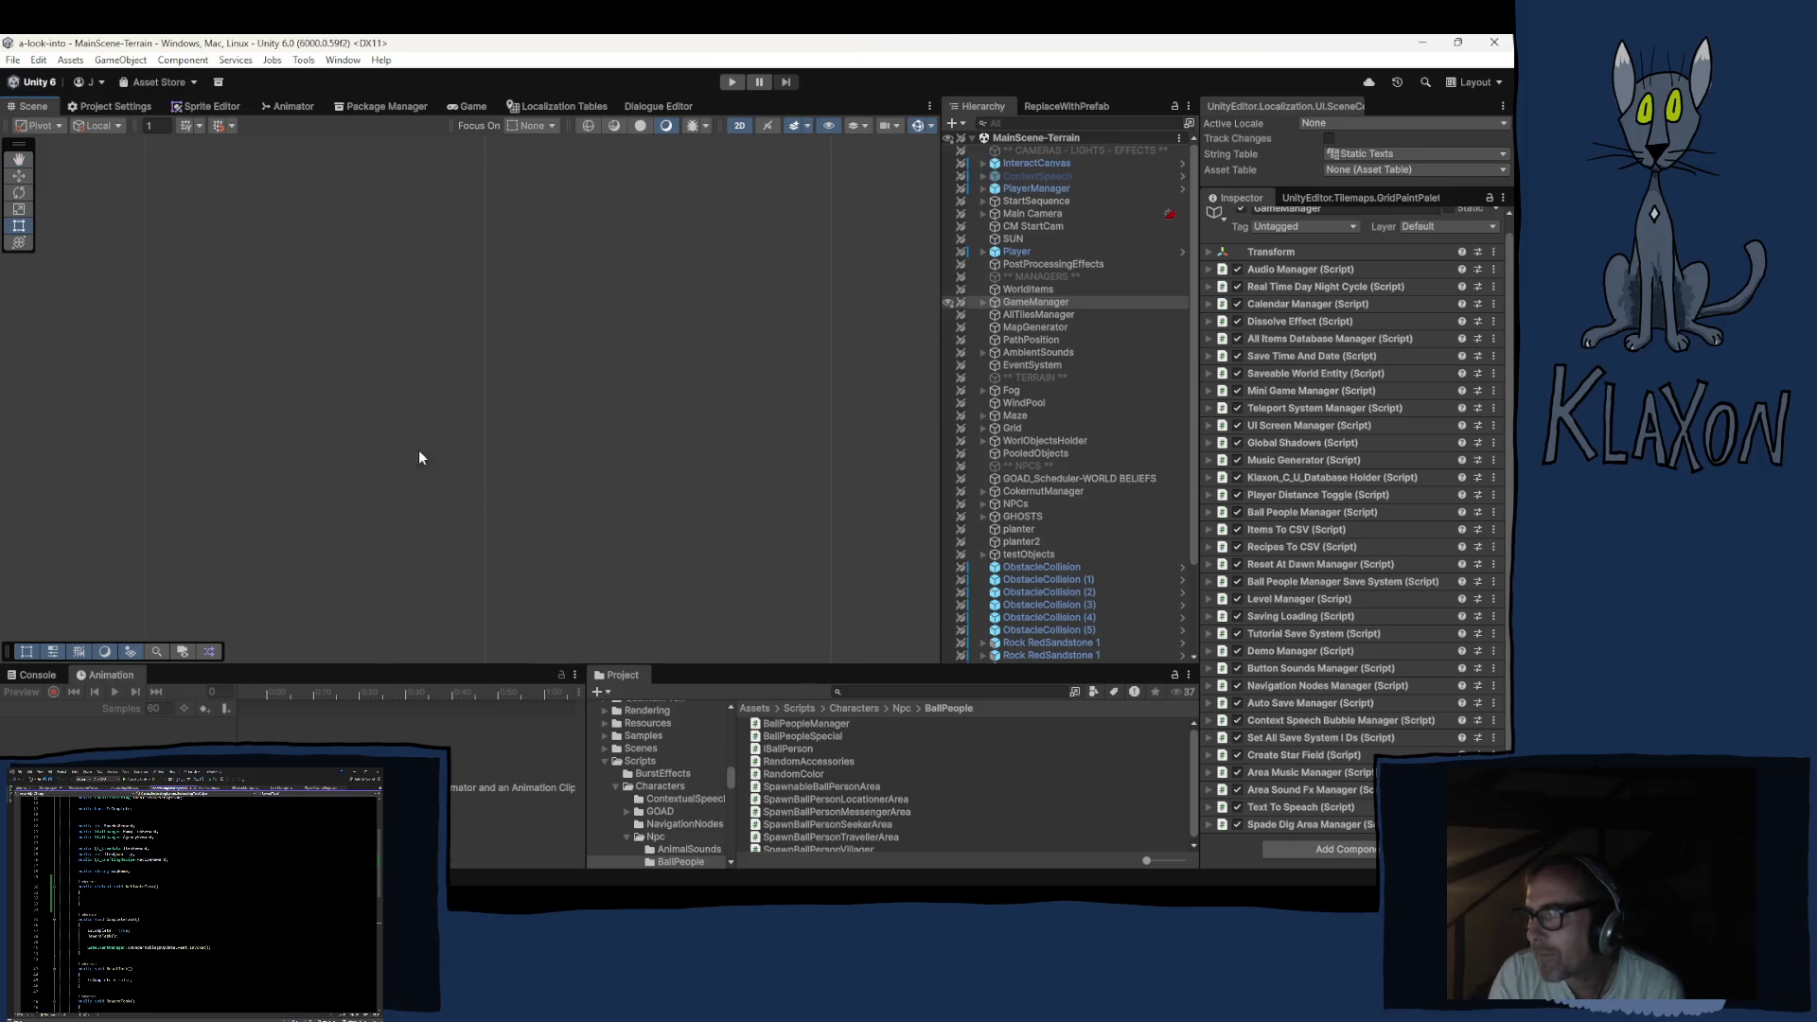
pyautogui.scroll(-2, 473, 407)
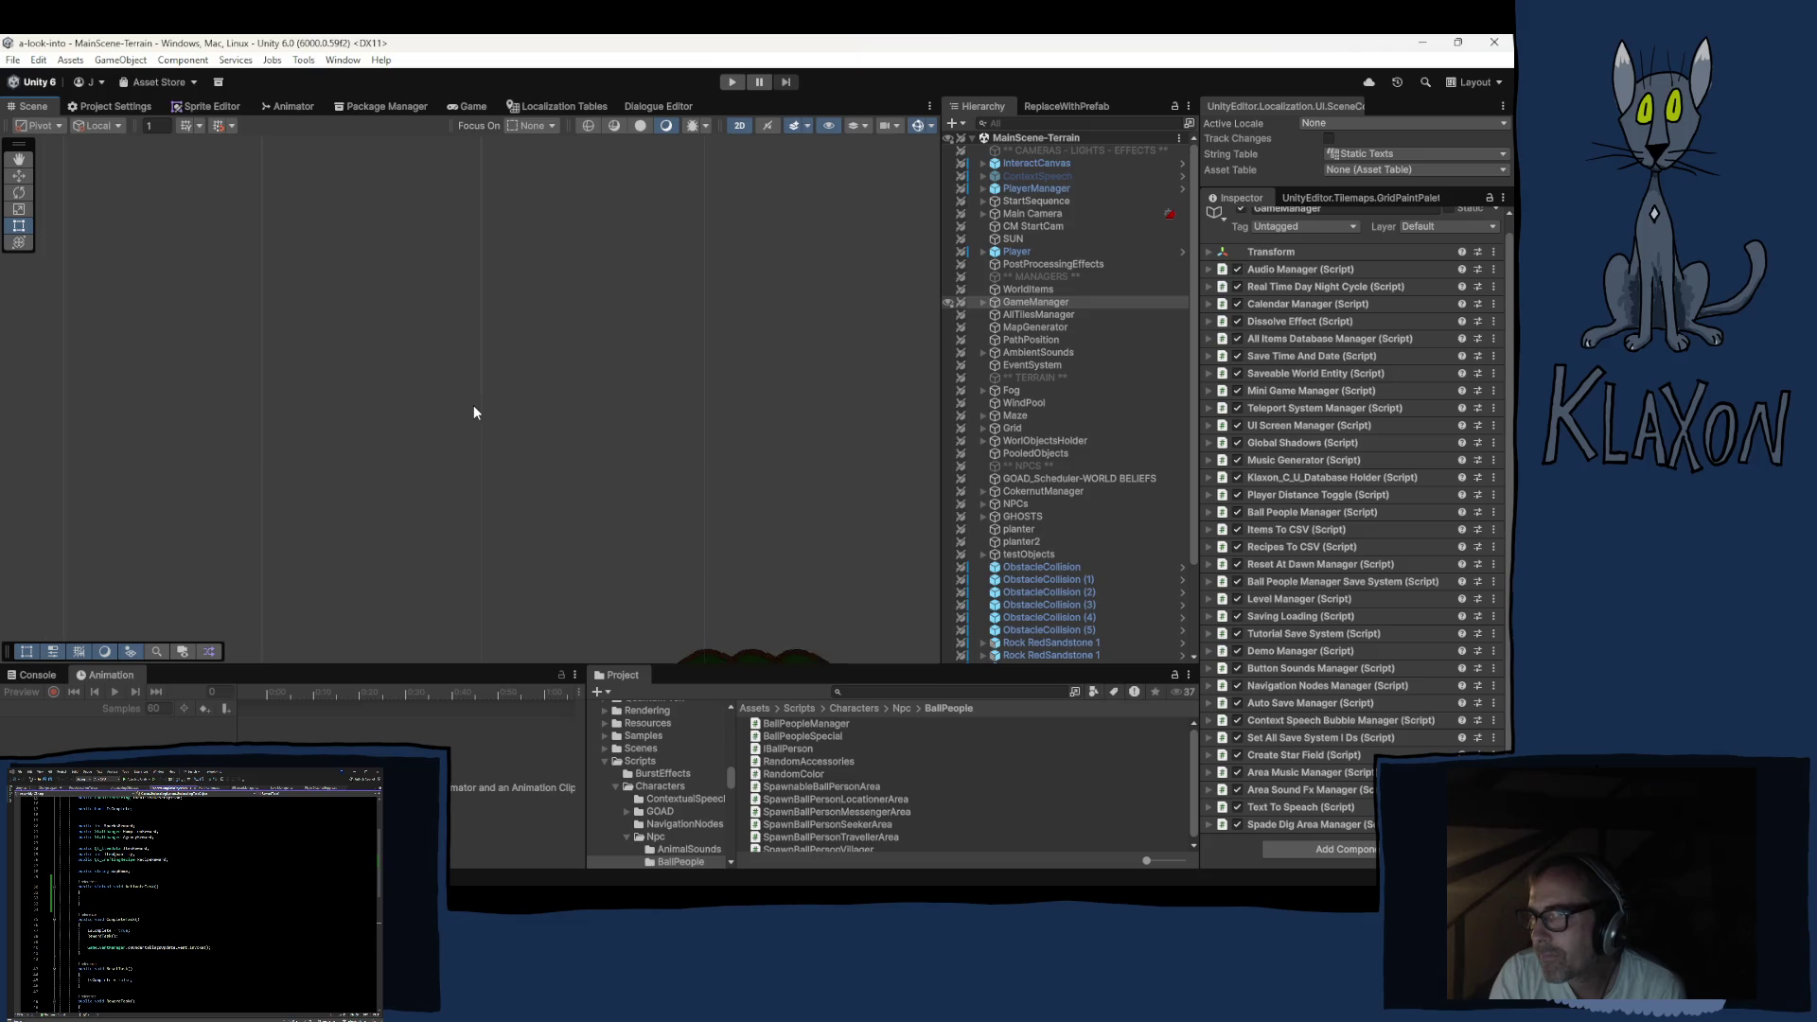
pyautogui.scroll(1, 383, 506)
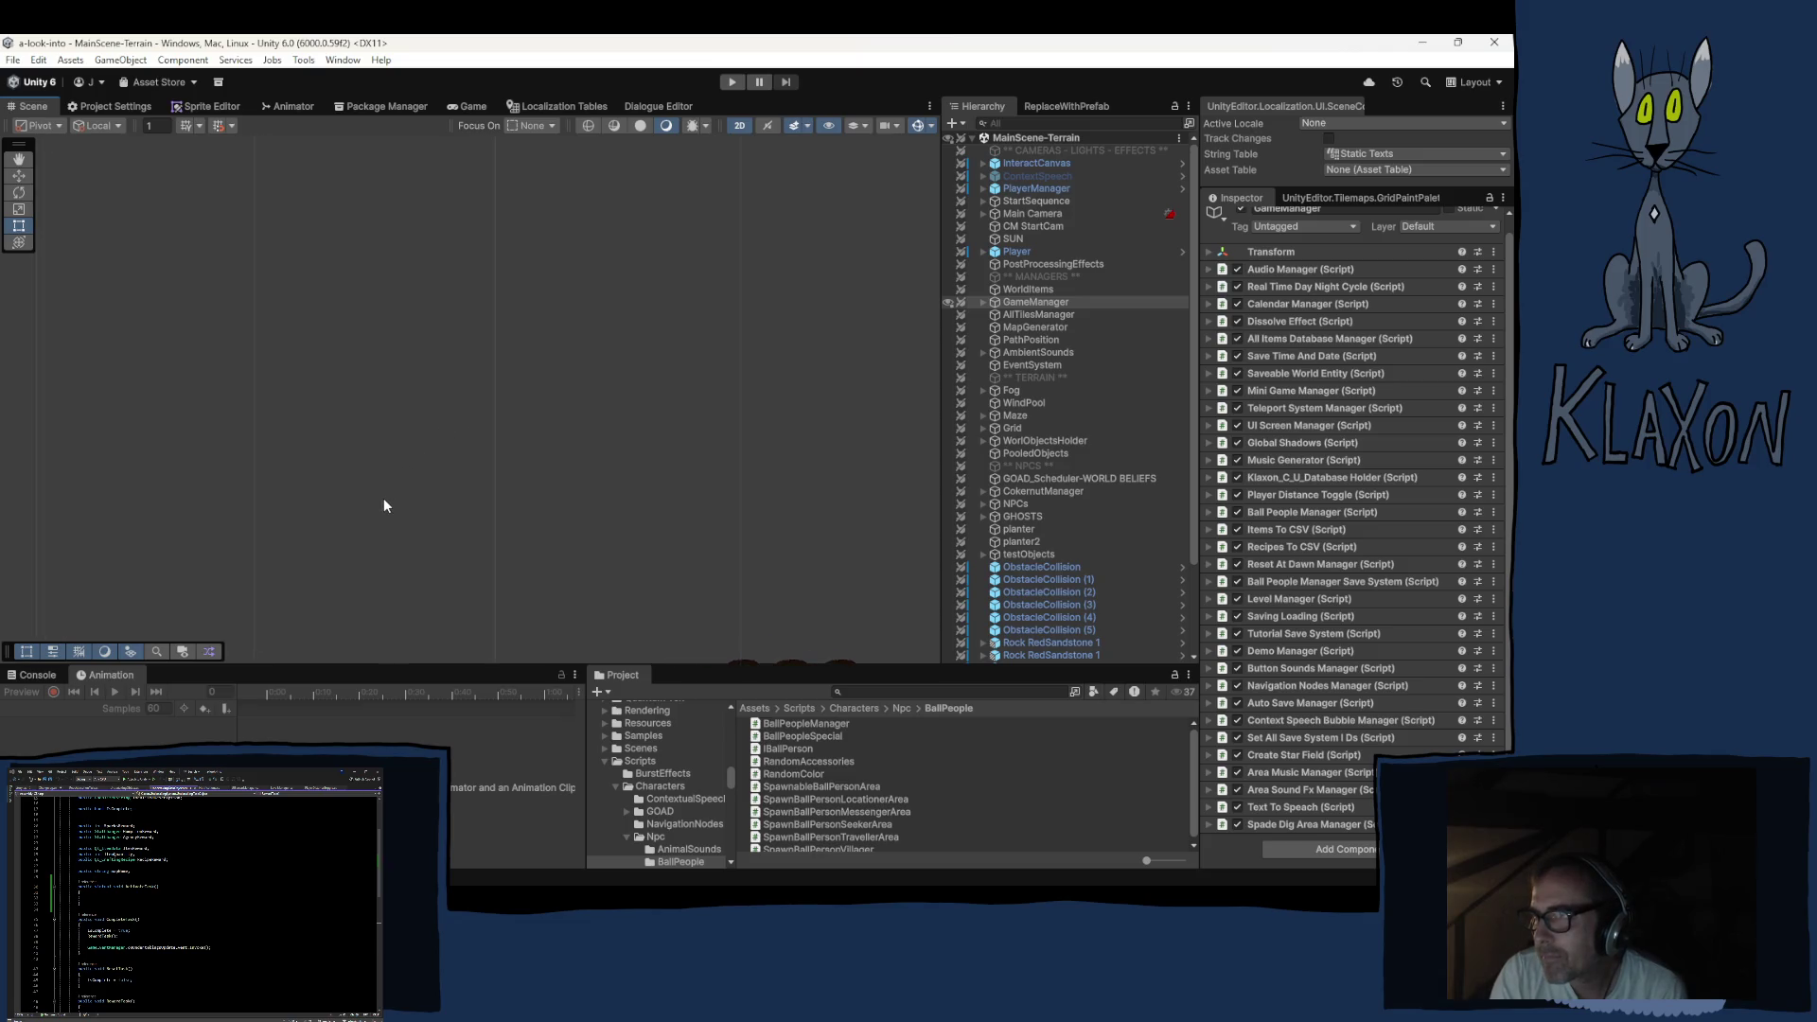
pyautogui.scroll(2, 385, 521)
pyautogui.press('f')
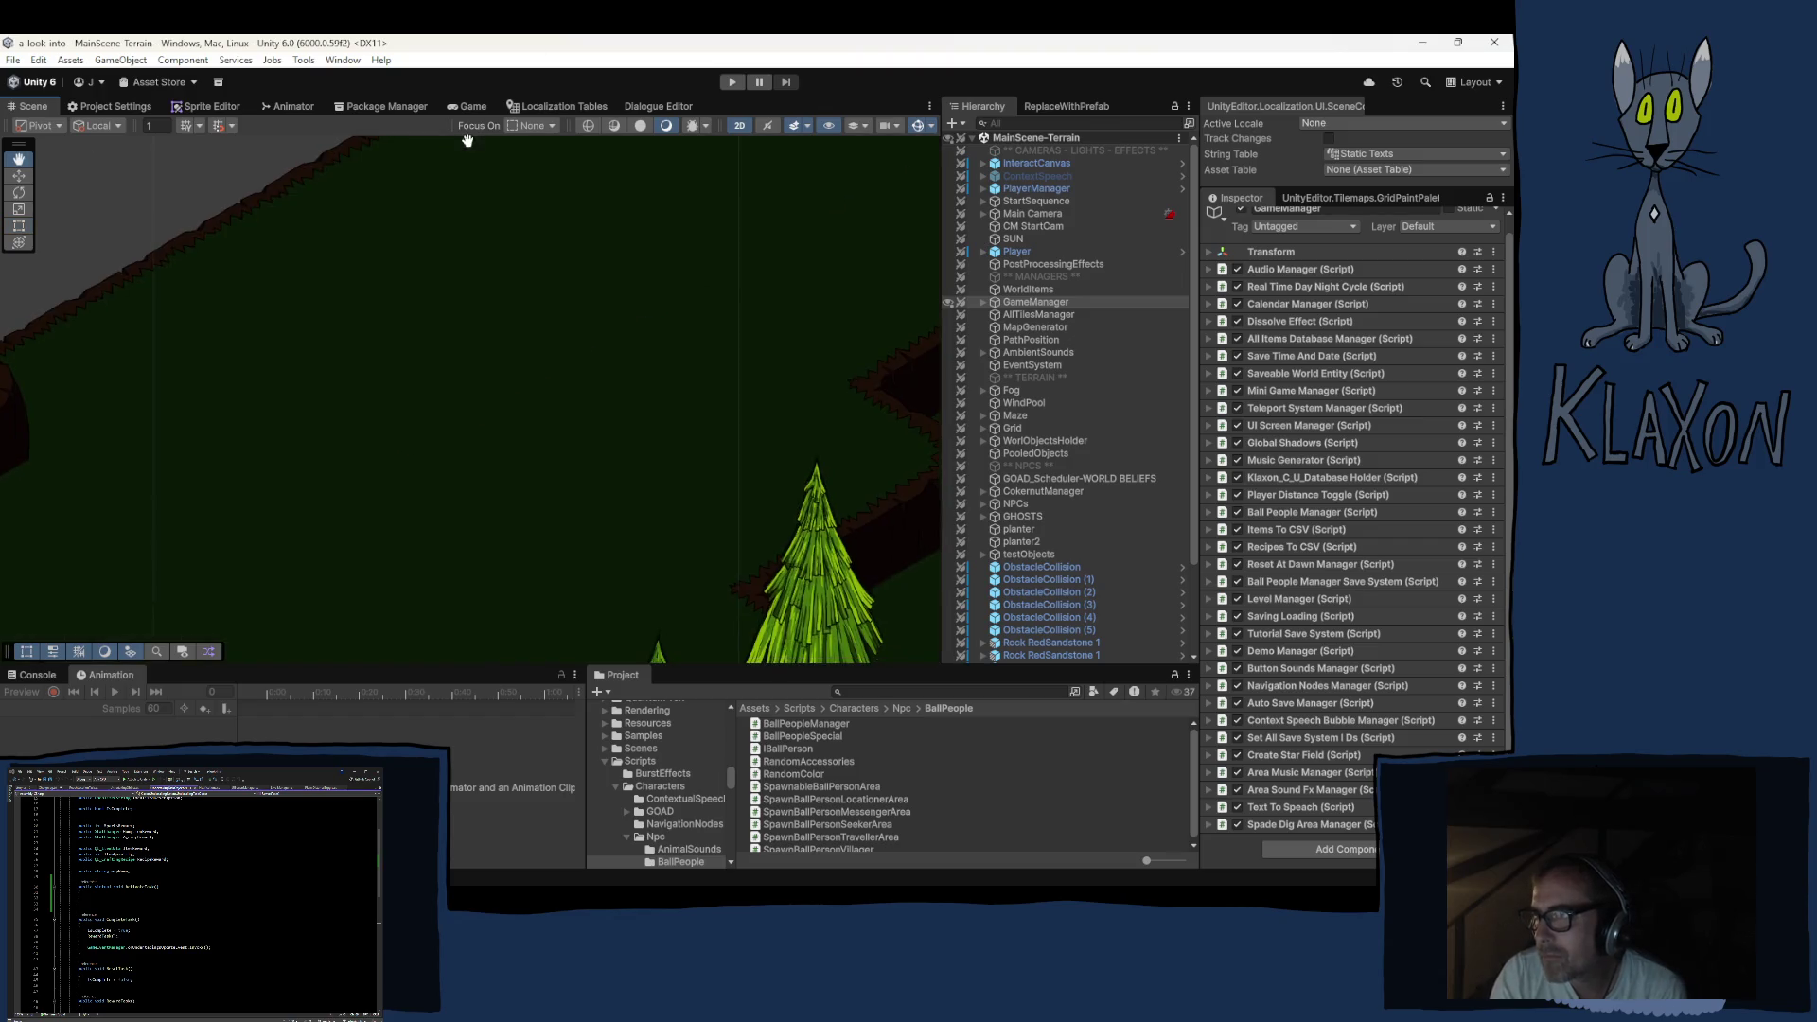
pyautogui.scroll(-5, 577, 463)
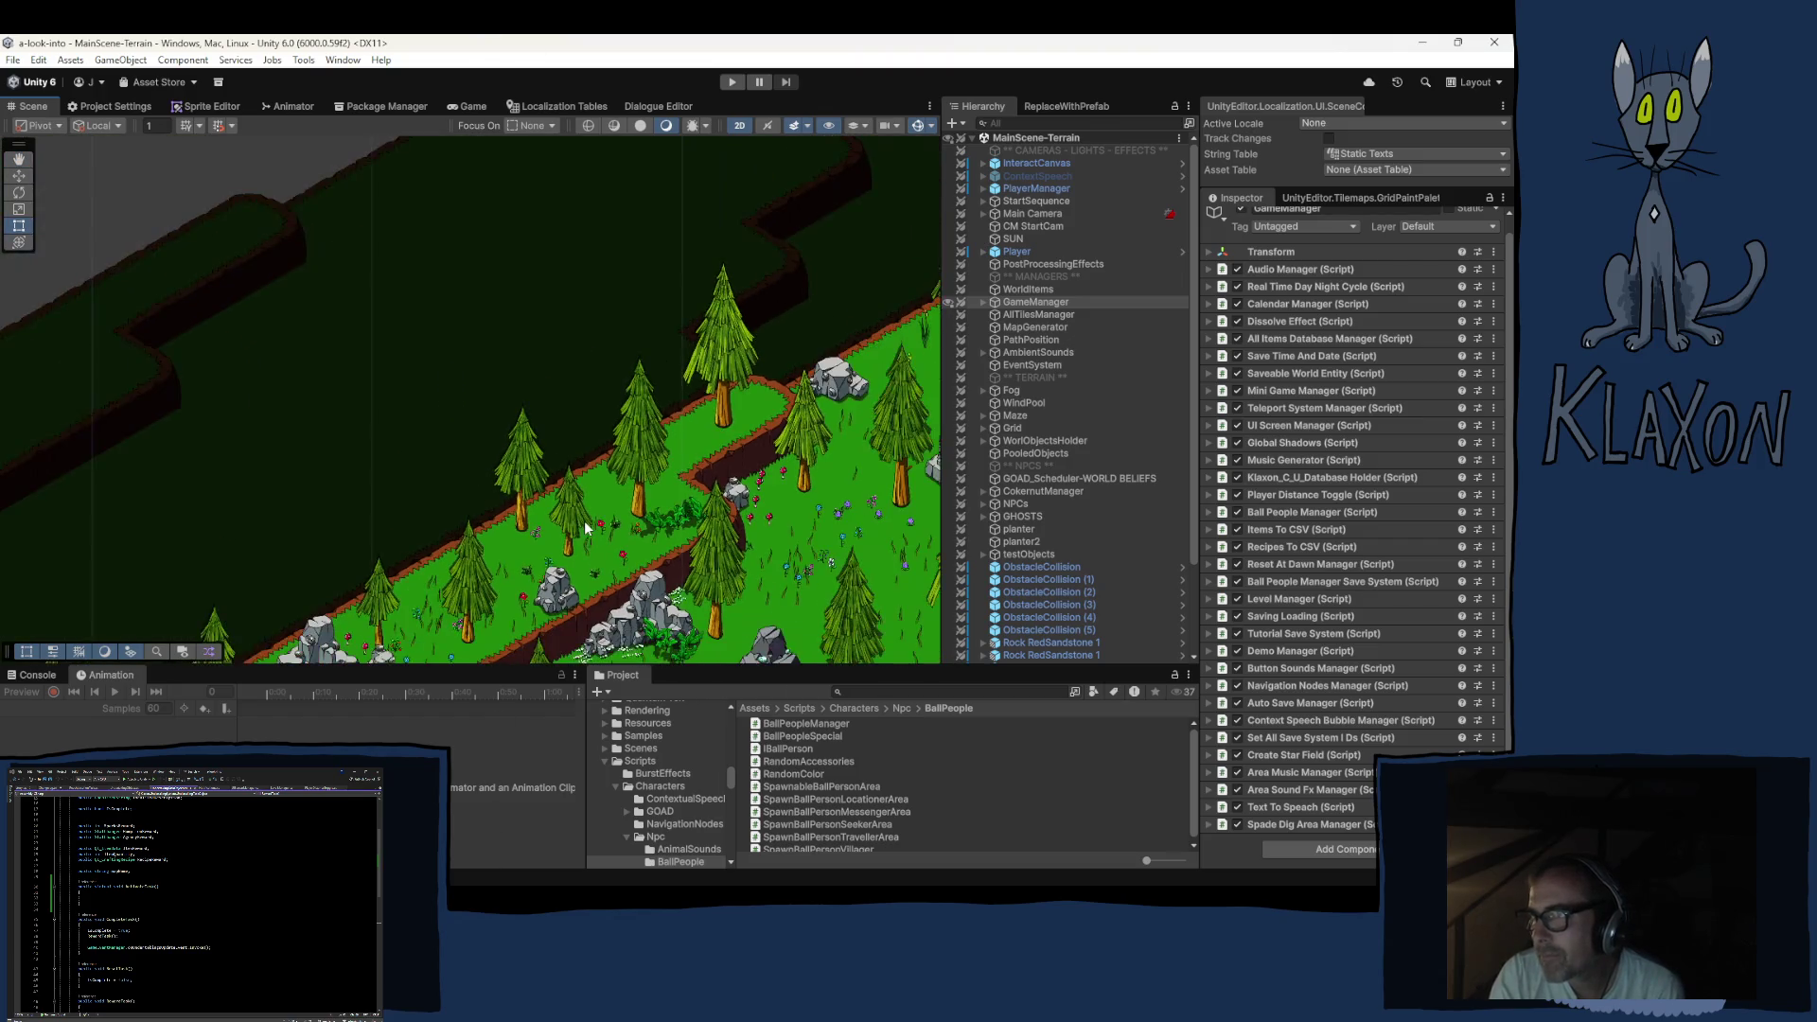
# Select PathPosition in the Hierarchy to inspect its properties
pyautogui.click(1031, 340)
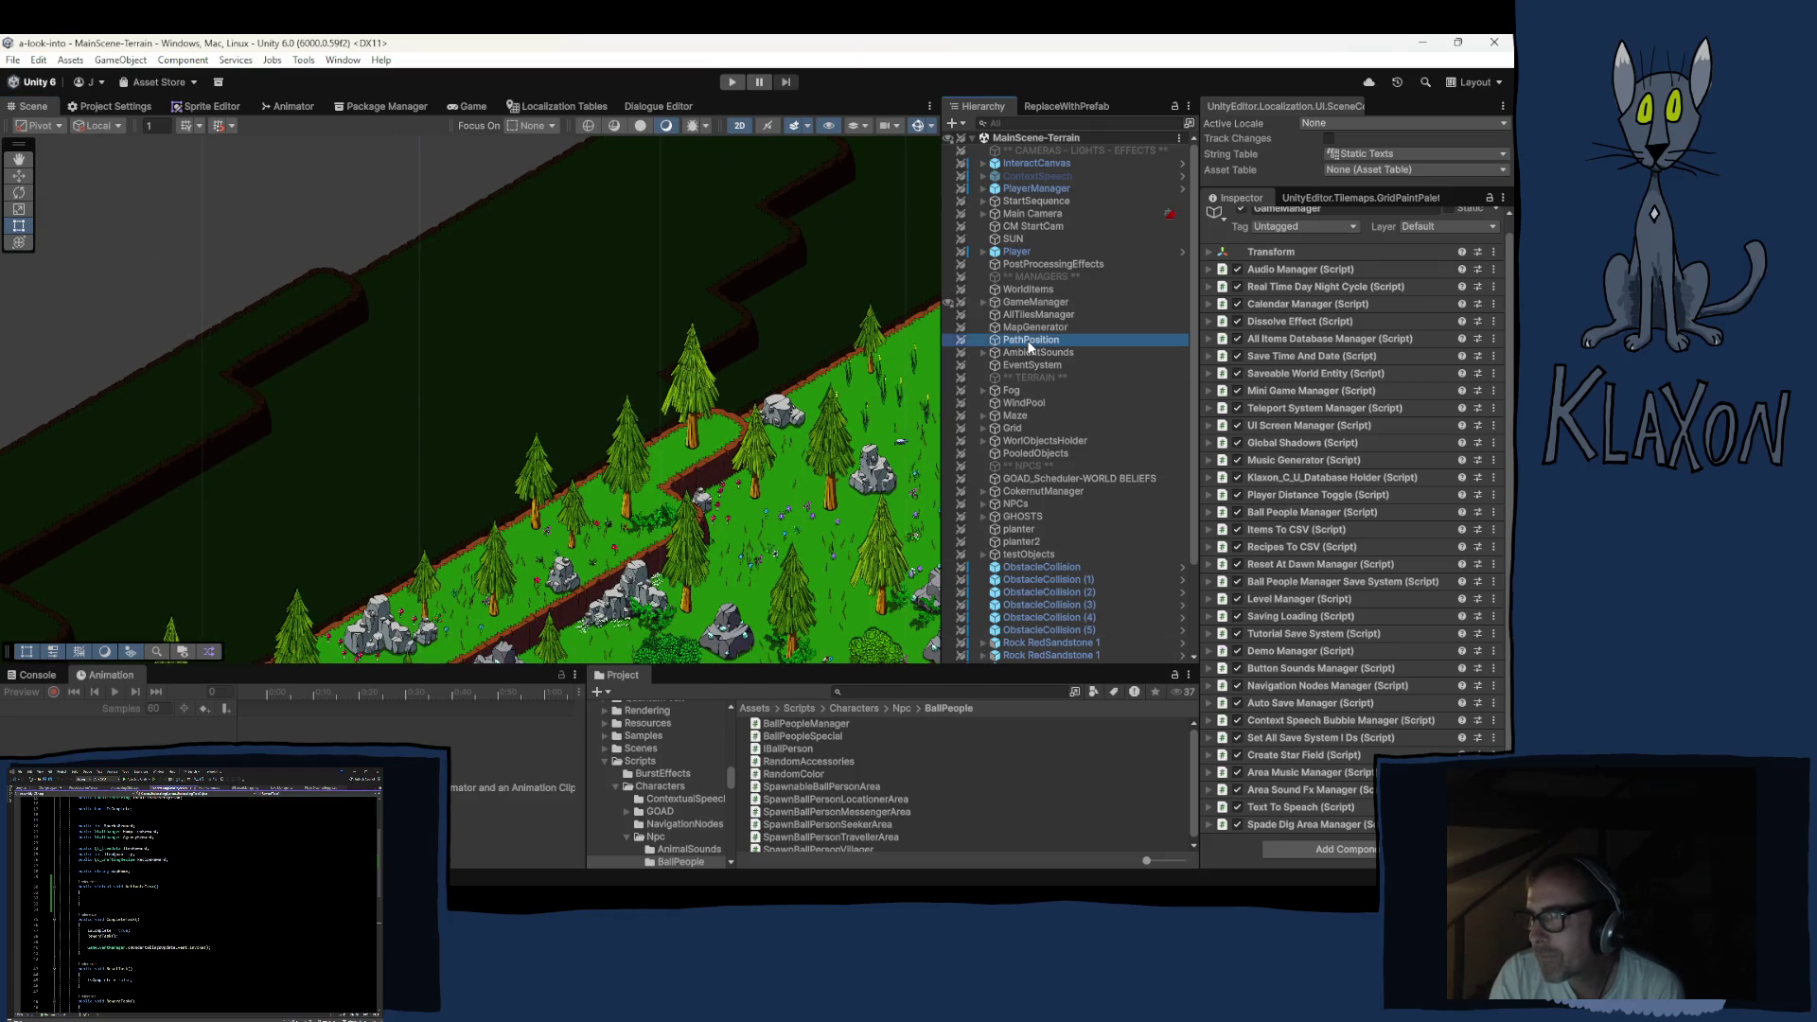
pyautogui.scroll(-5, 475, 458)
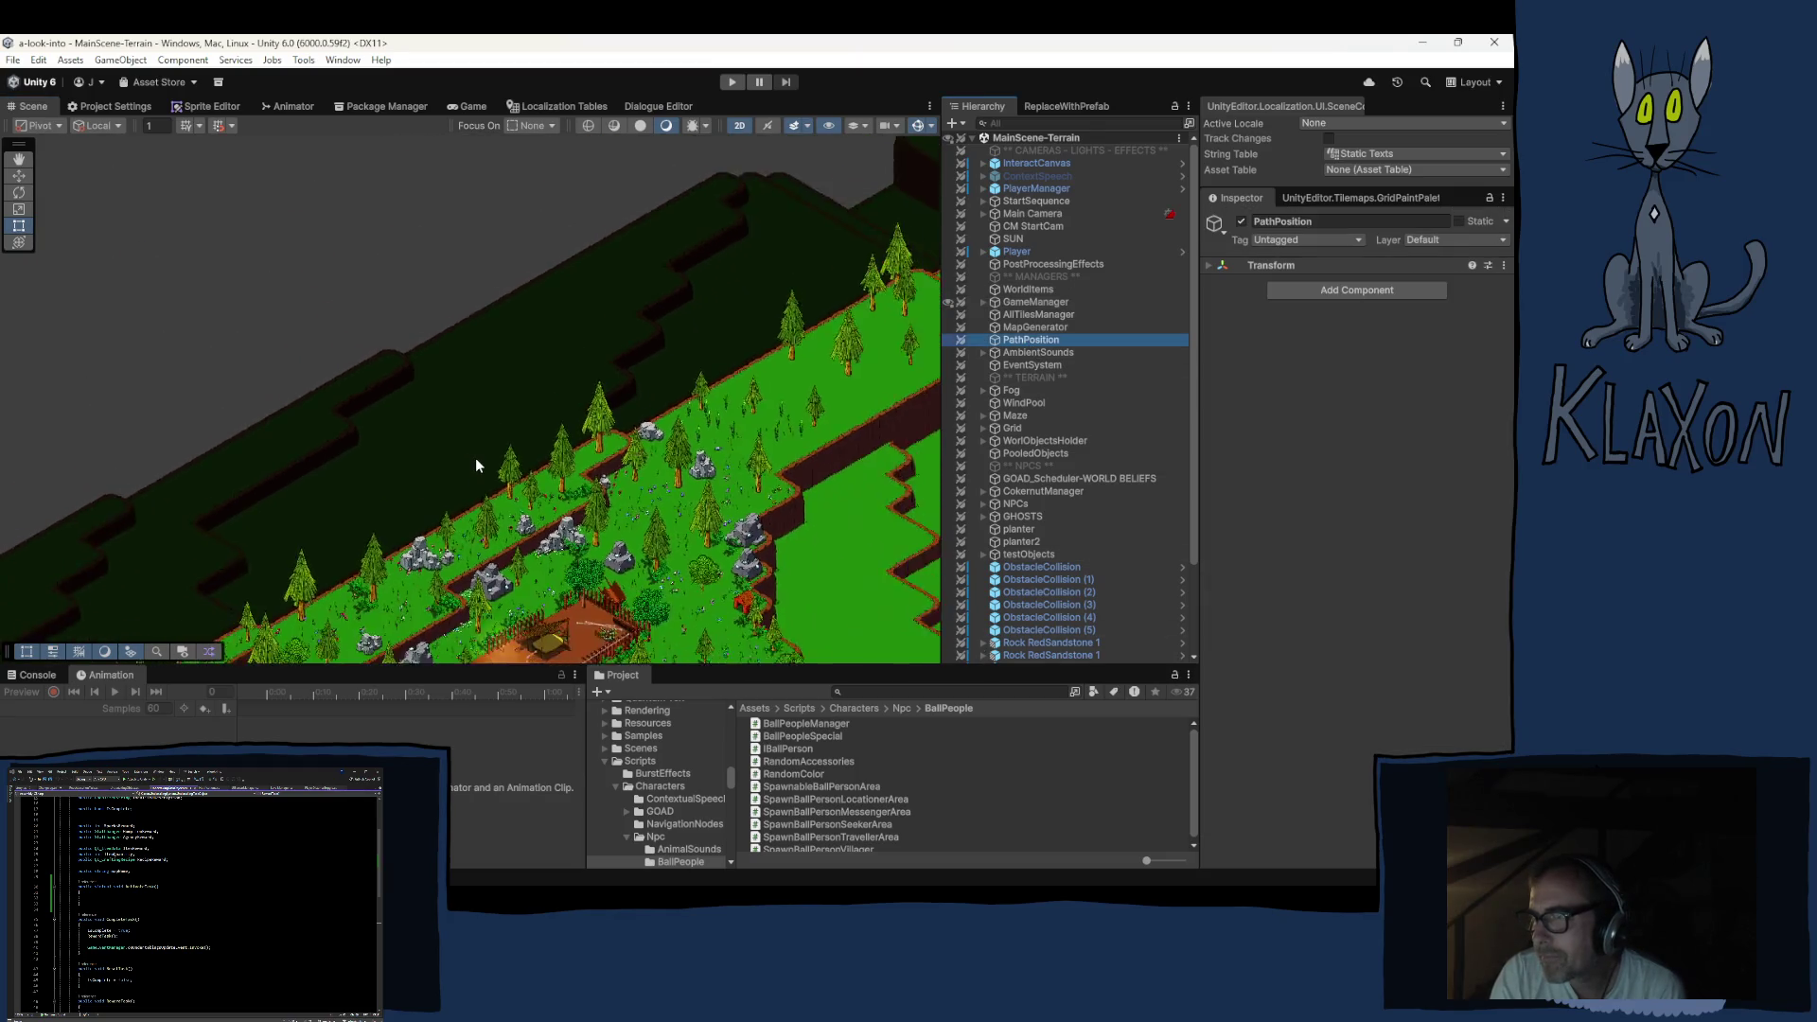
pyautogui.scroll(3, 560, 540)
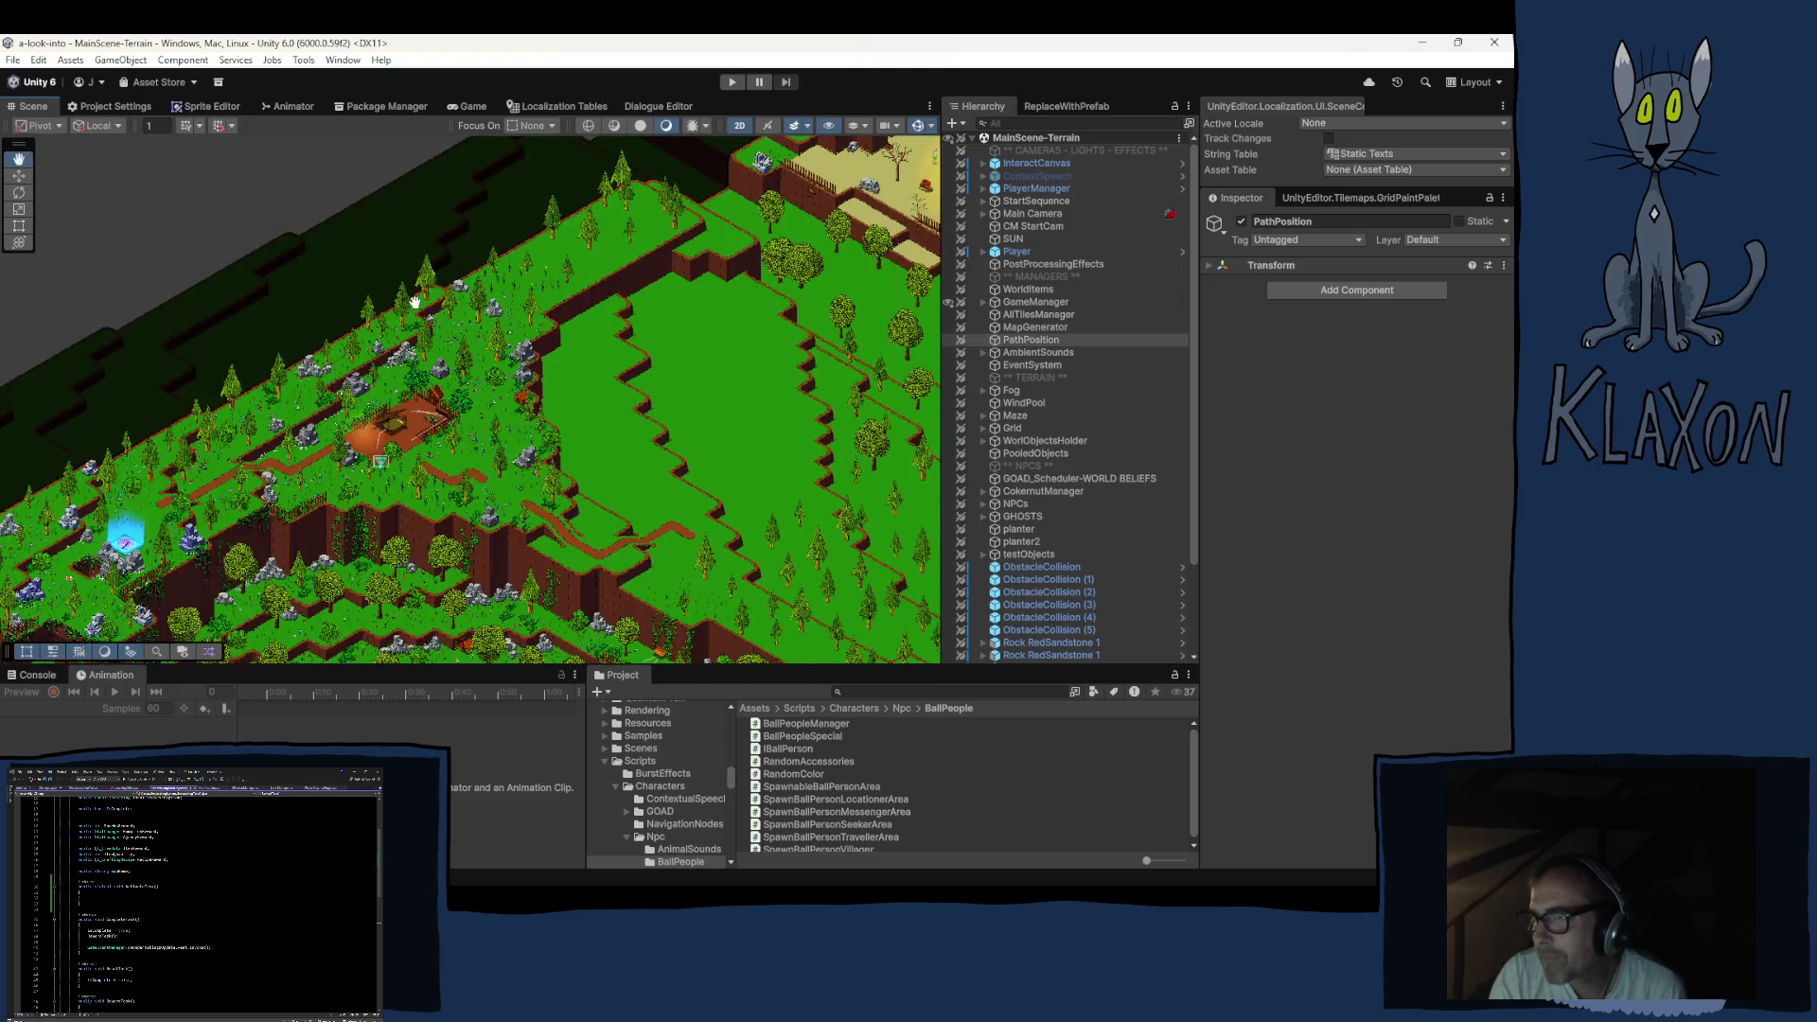
pyautogui.scroll(2, 507, 433)
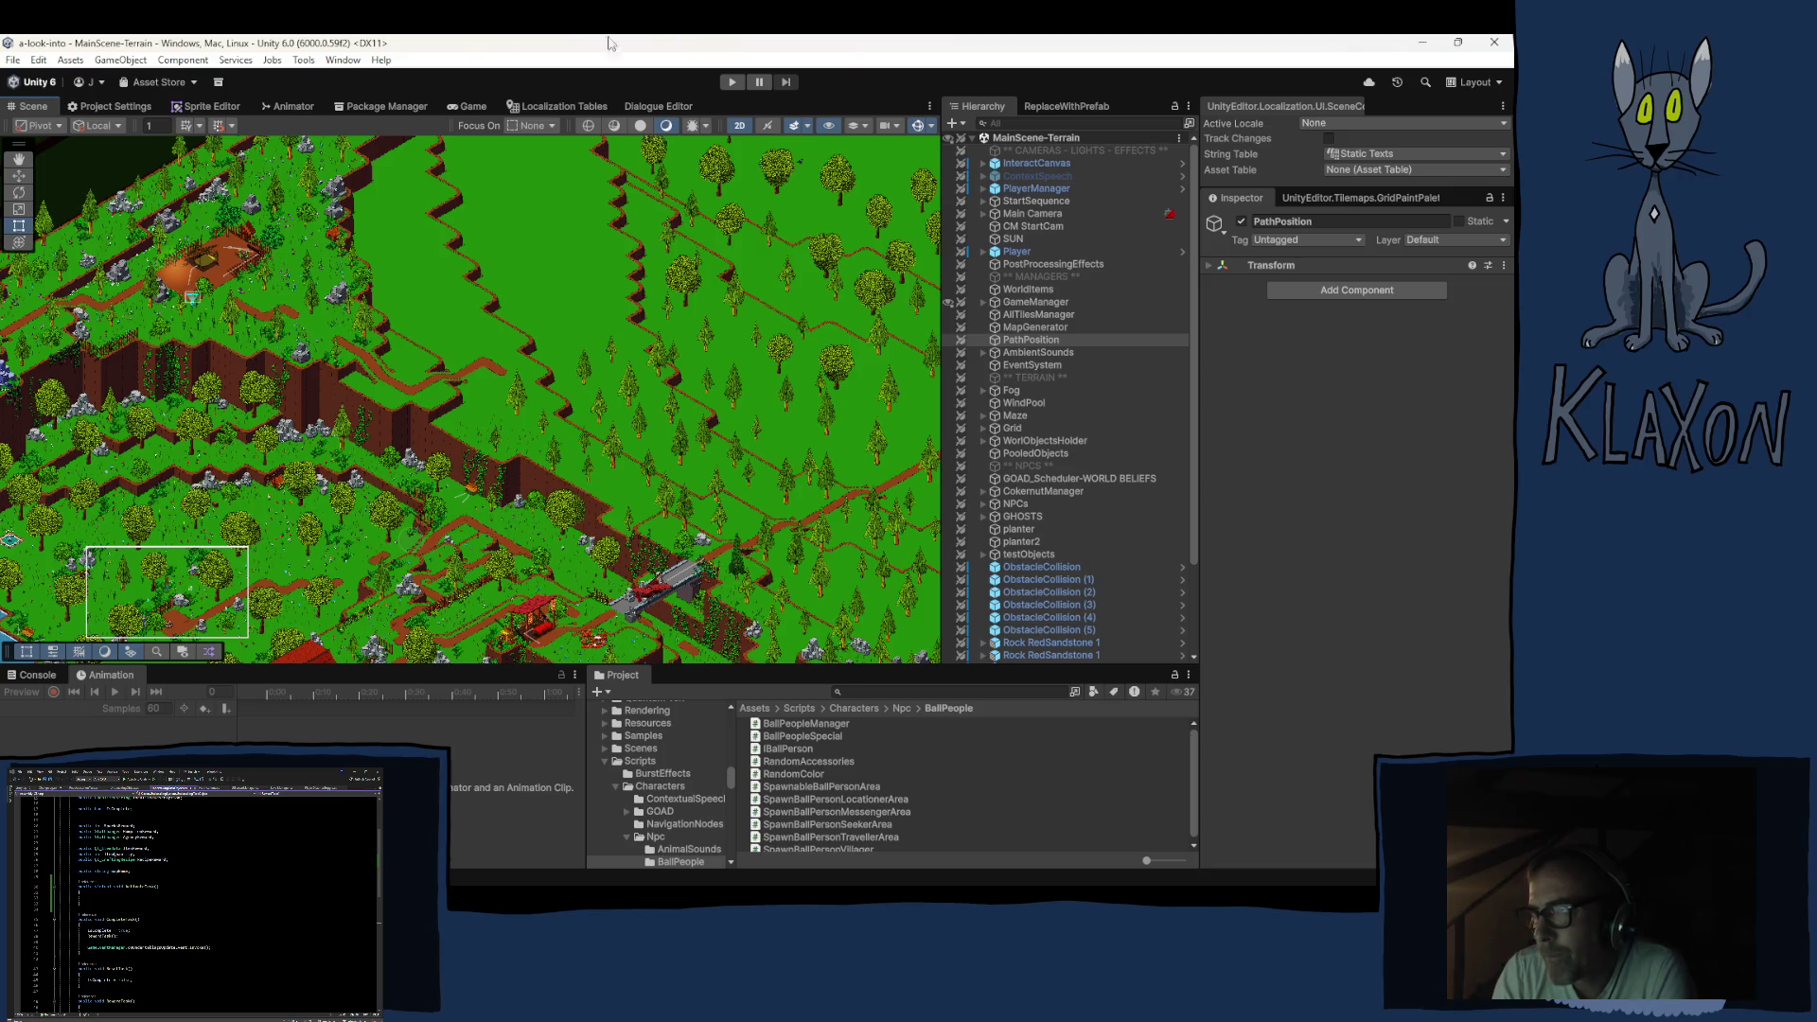
# Review the Player page of Project Settings, then return to the Scene view
pyautogui.click(126, 105)
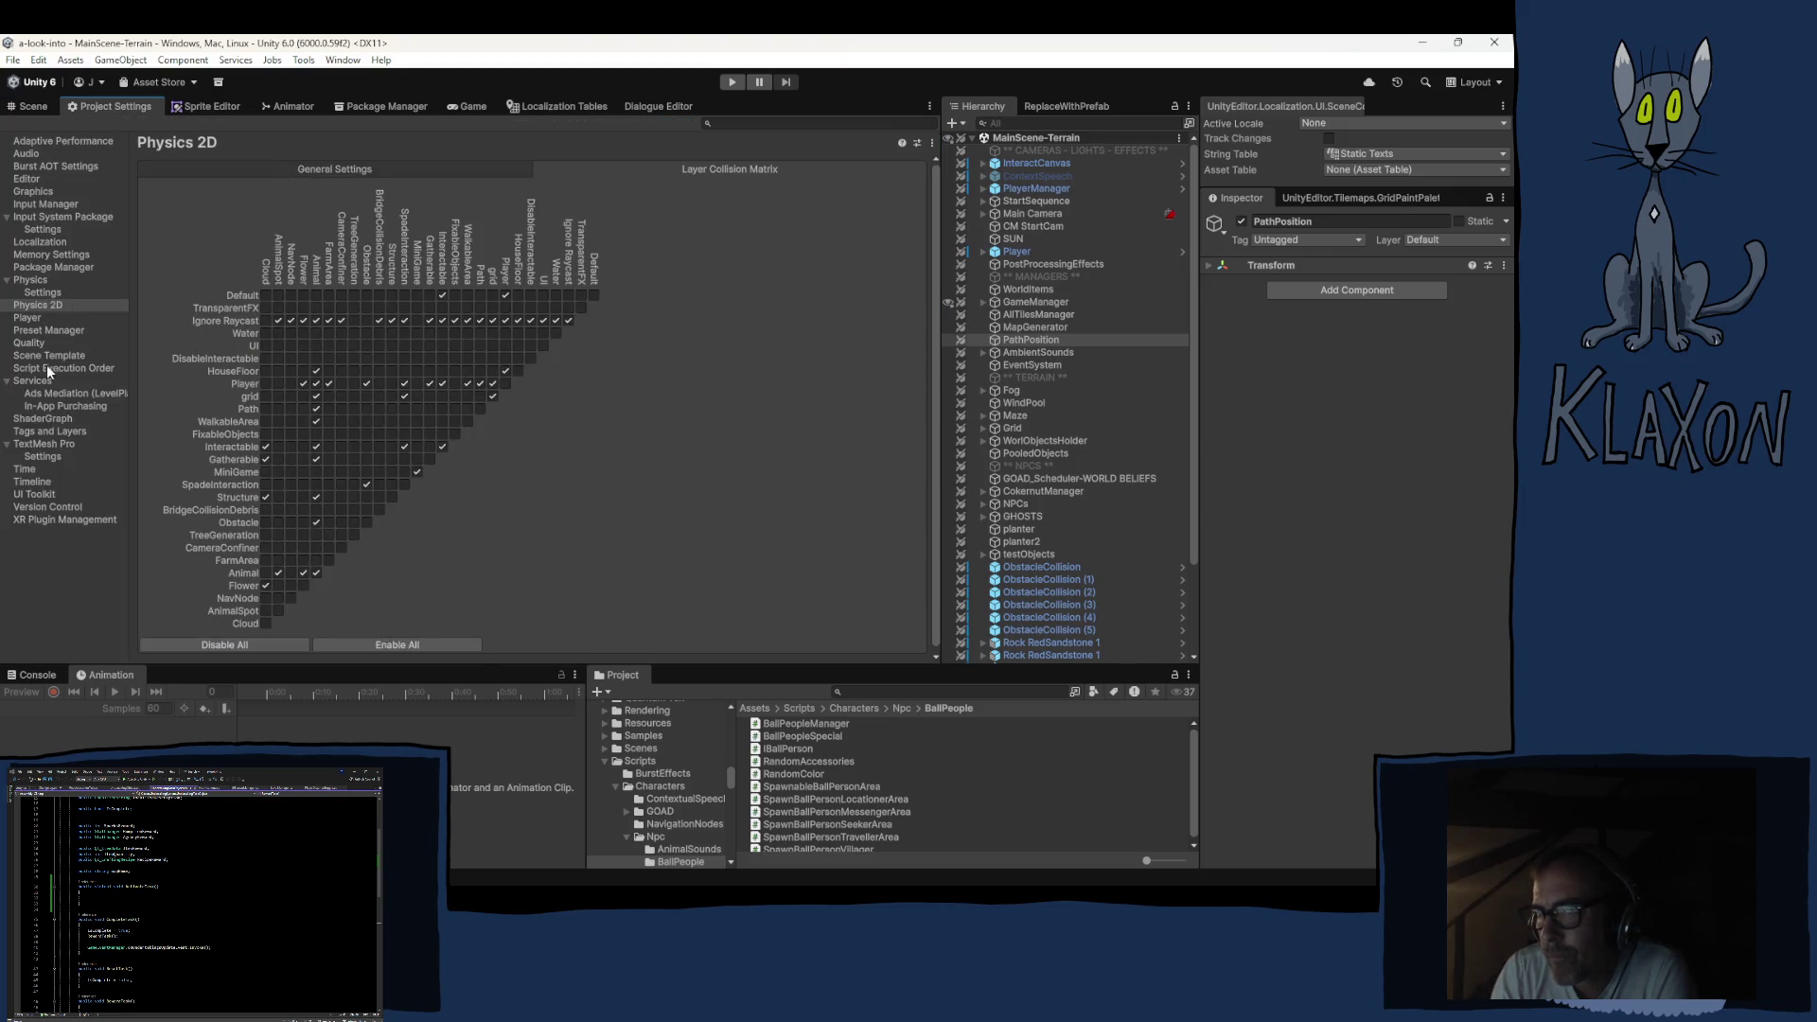
pyautogui.click(38, 318)
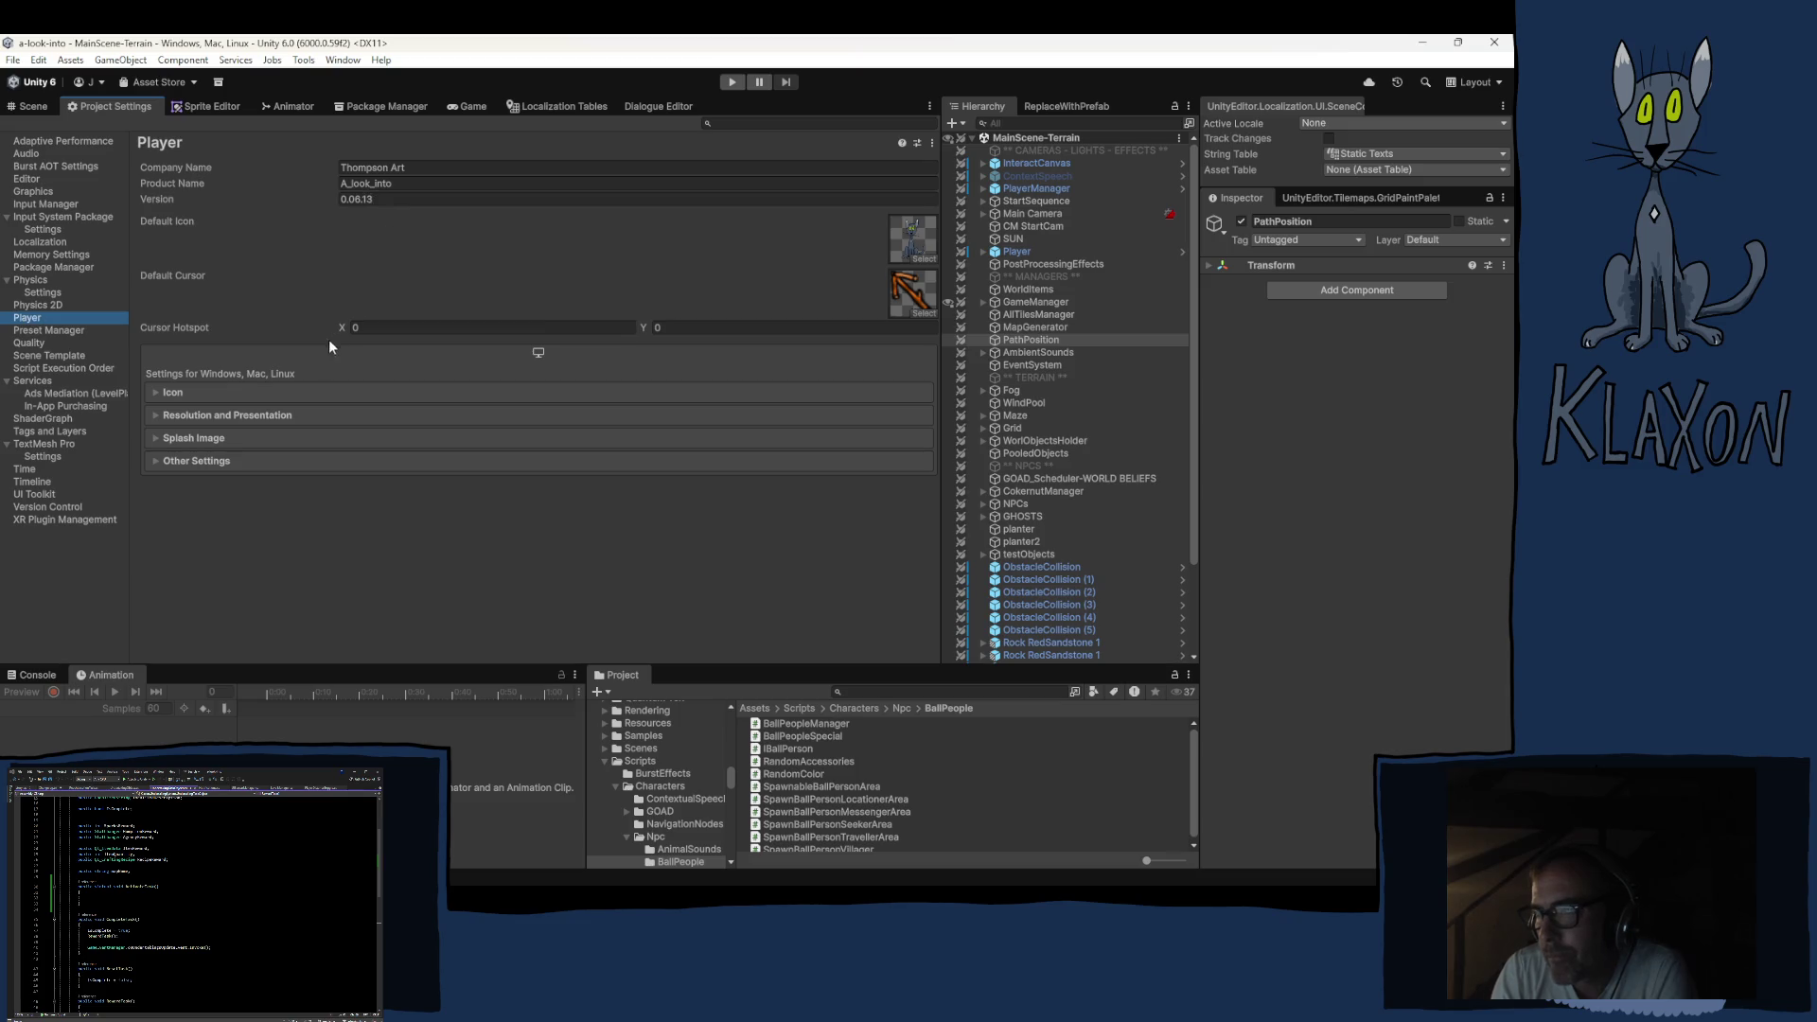
pyautogui.click(32, 106)
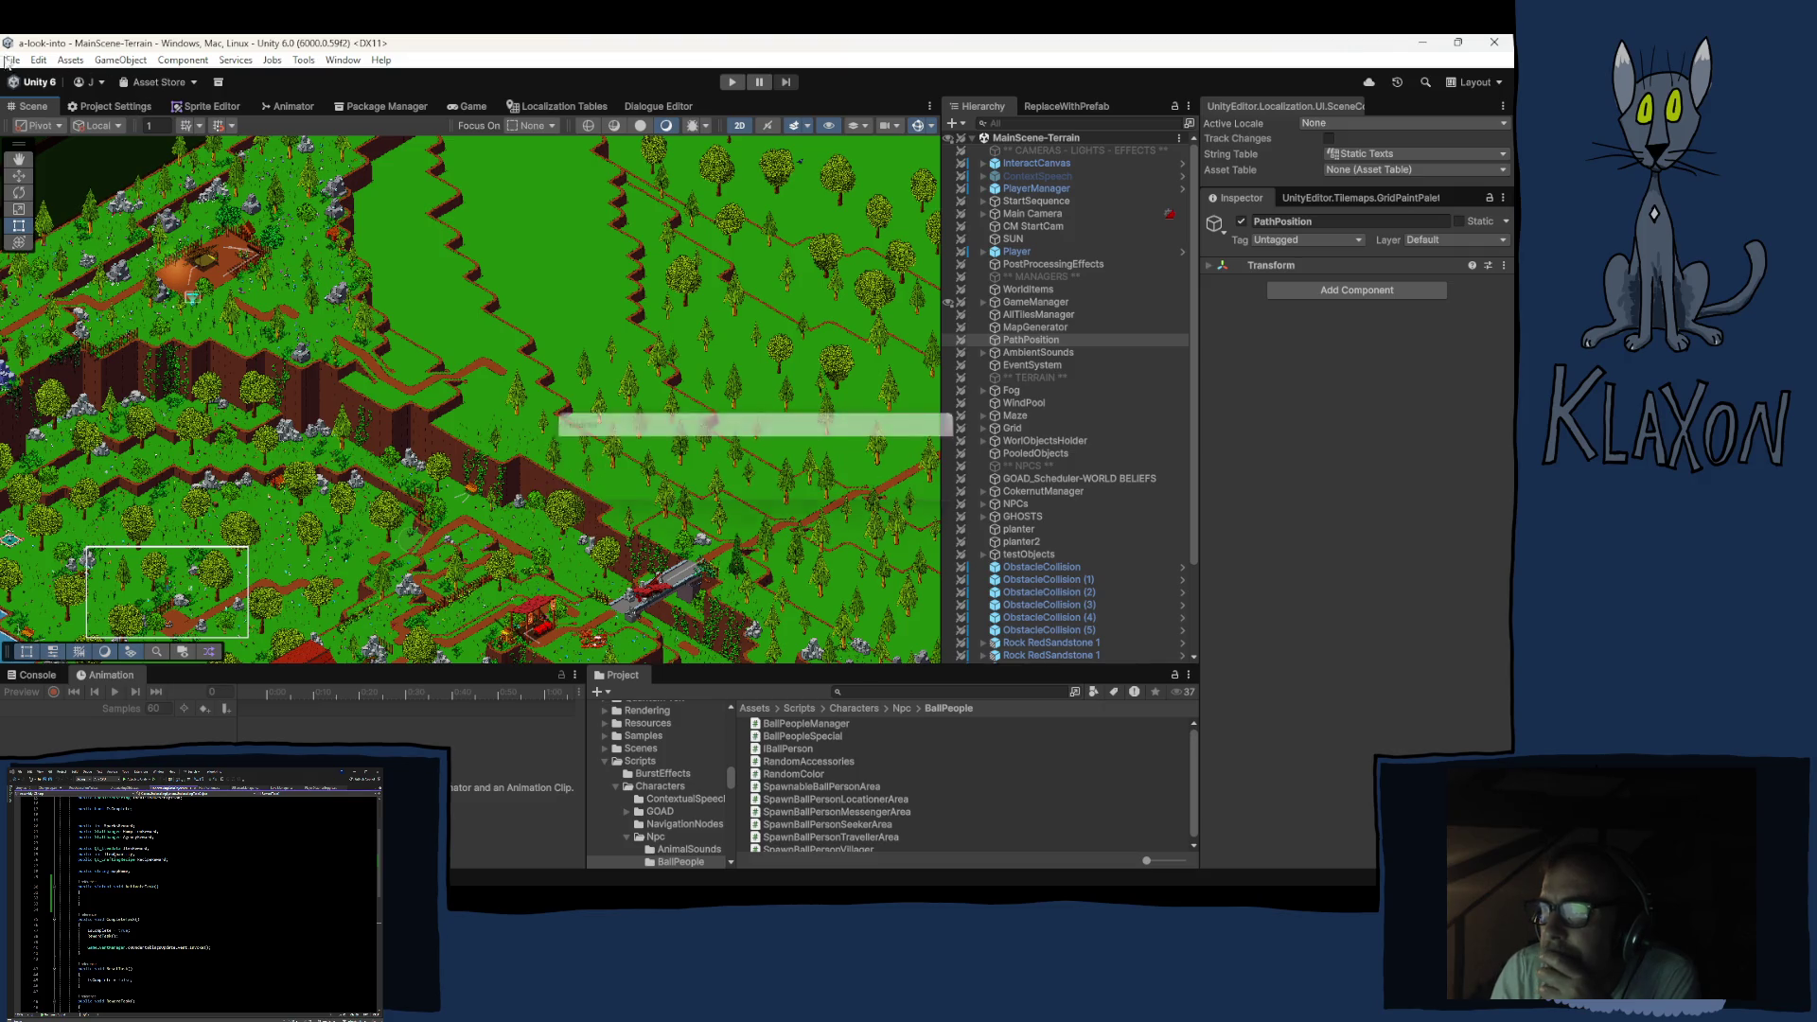
# Build the game for Windows into the Builds/Playtest 0.06.13 folder via Build Profiles
pyautogui.click(11, 60)
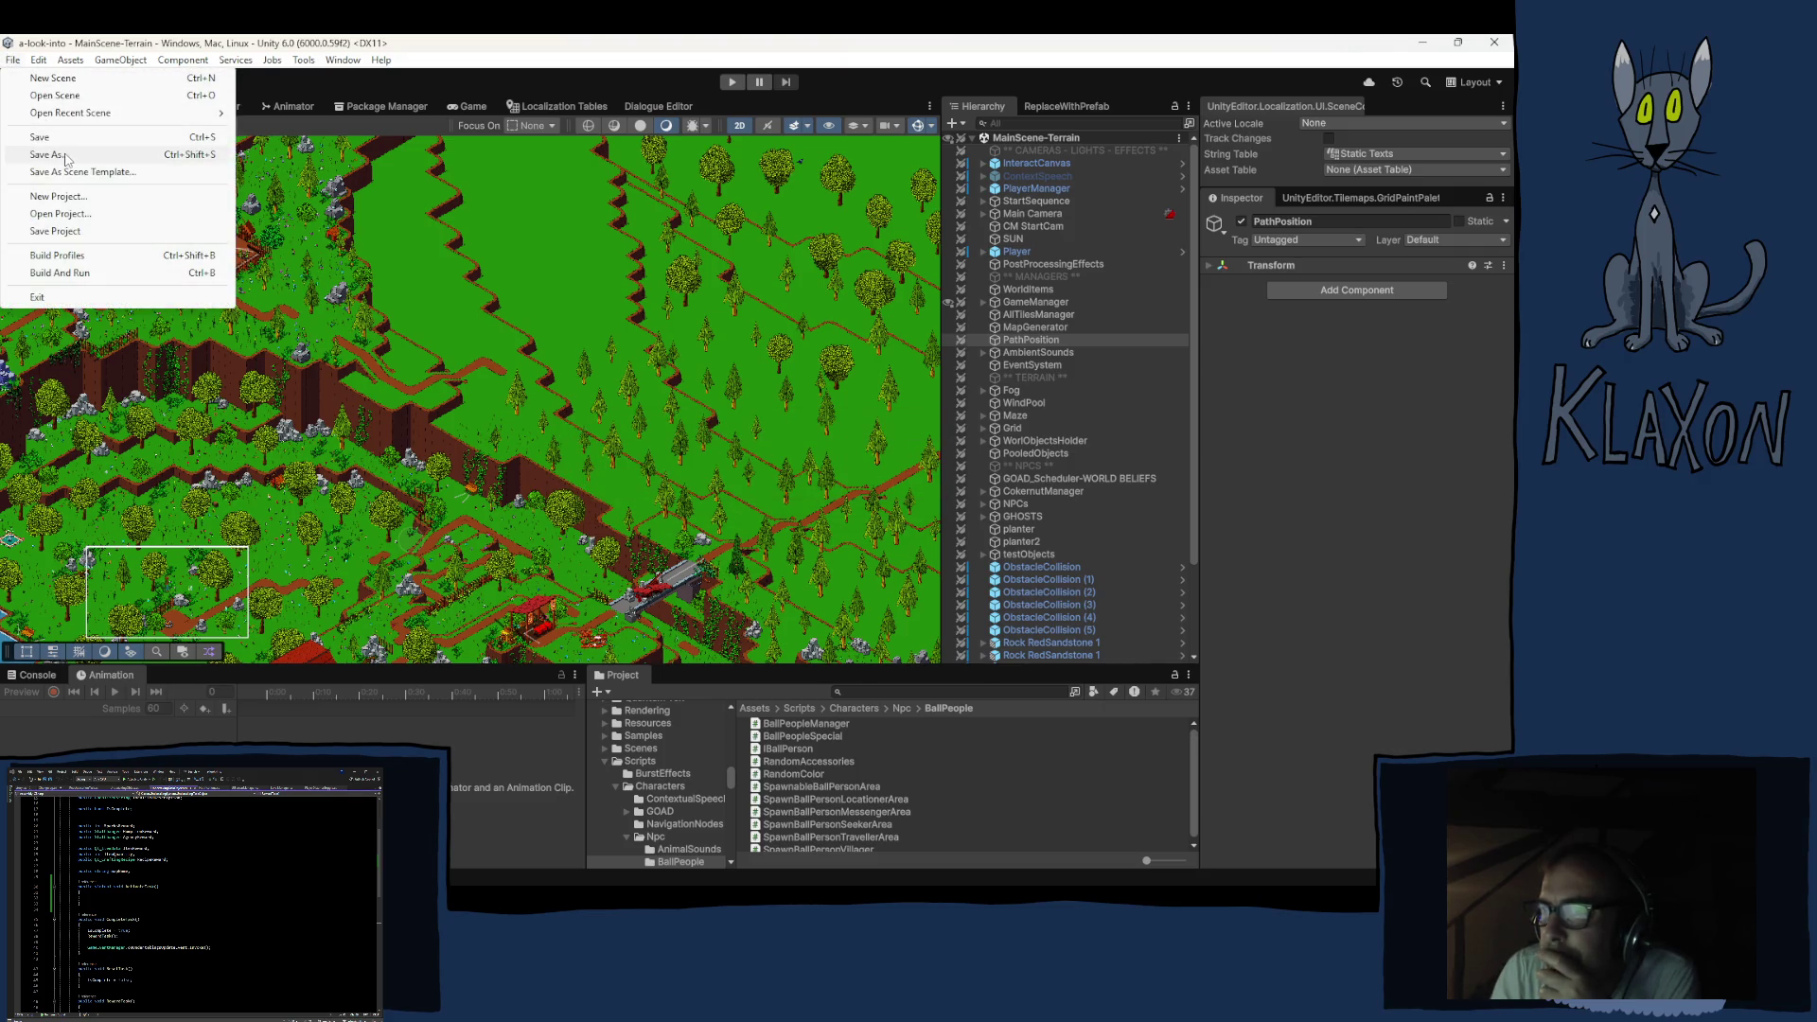
pyautogui.click(104, 257)
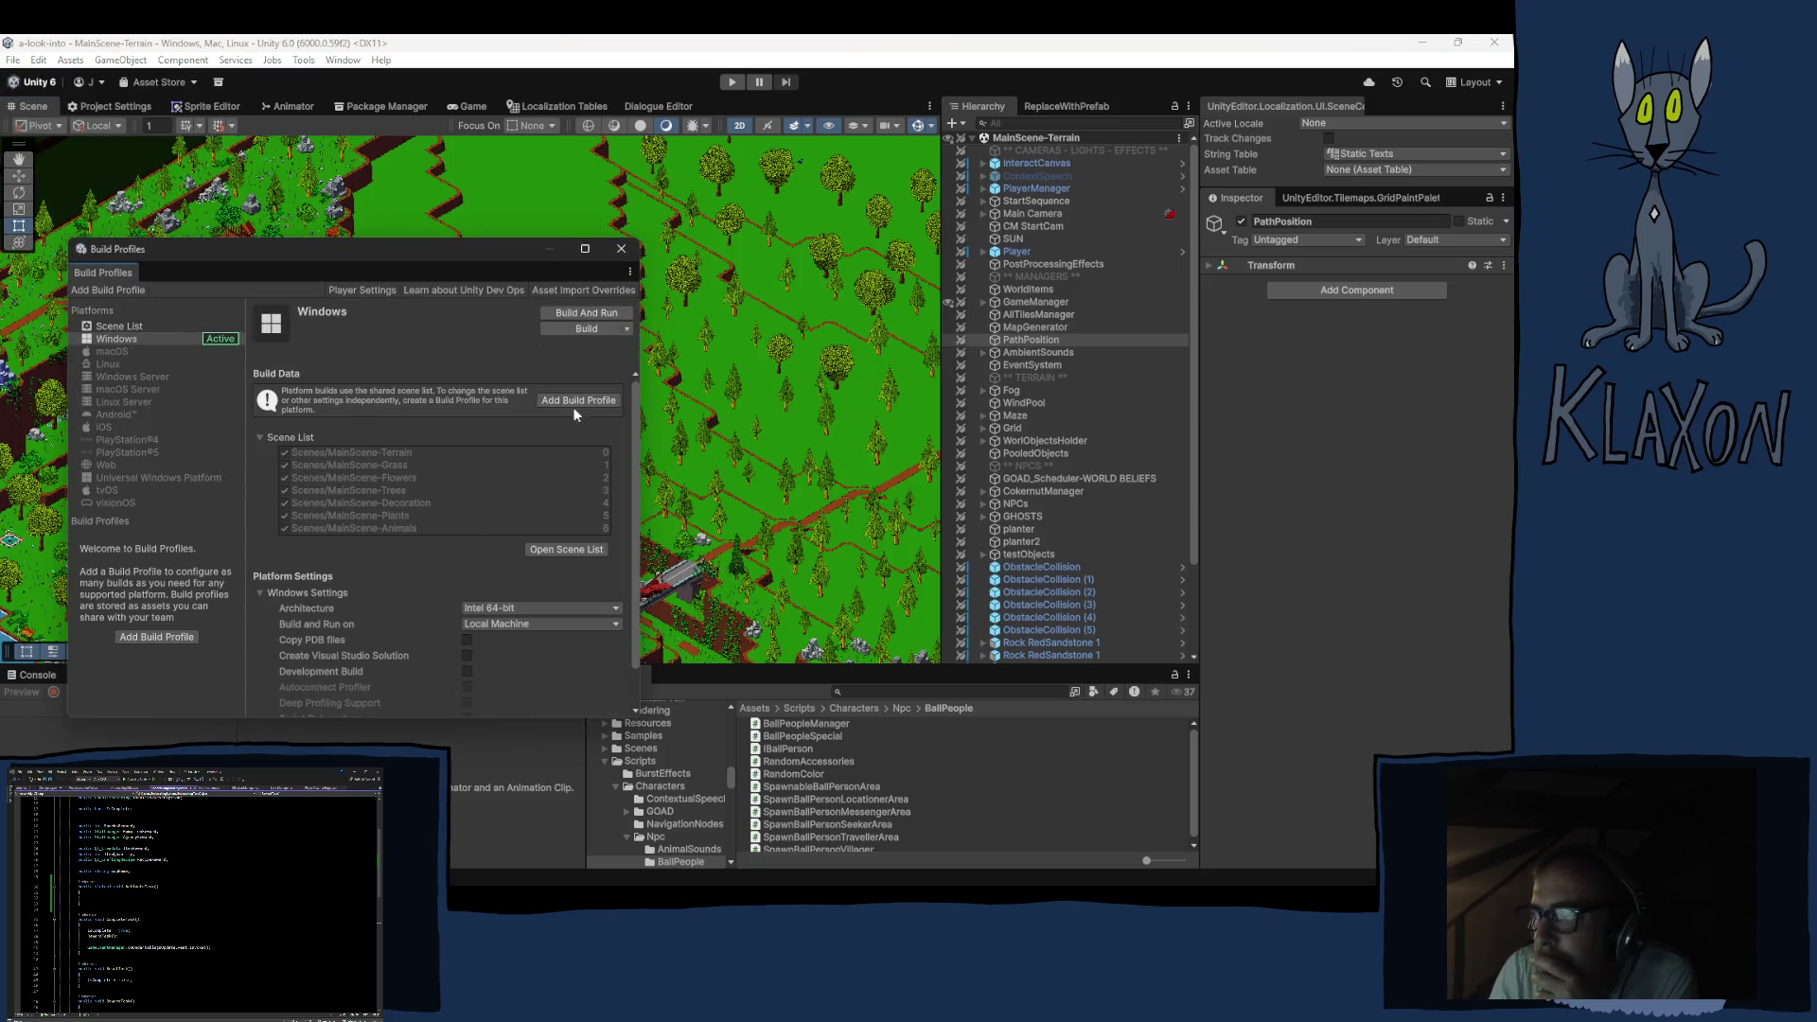
pyautogui.click(603, 332)
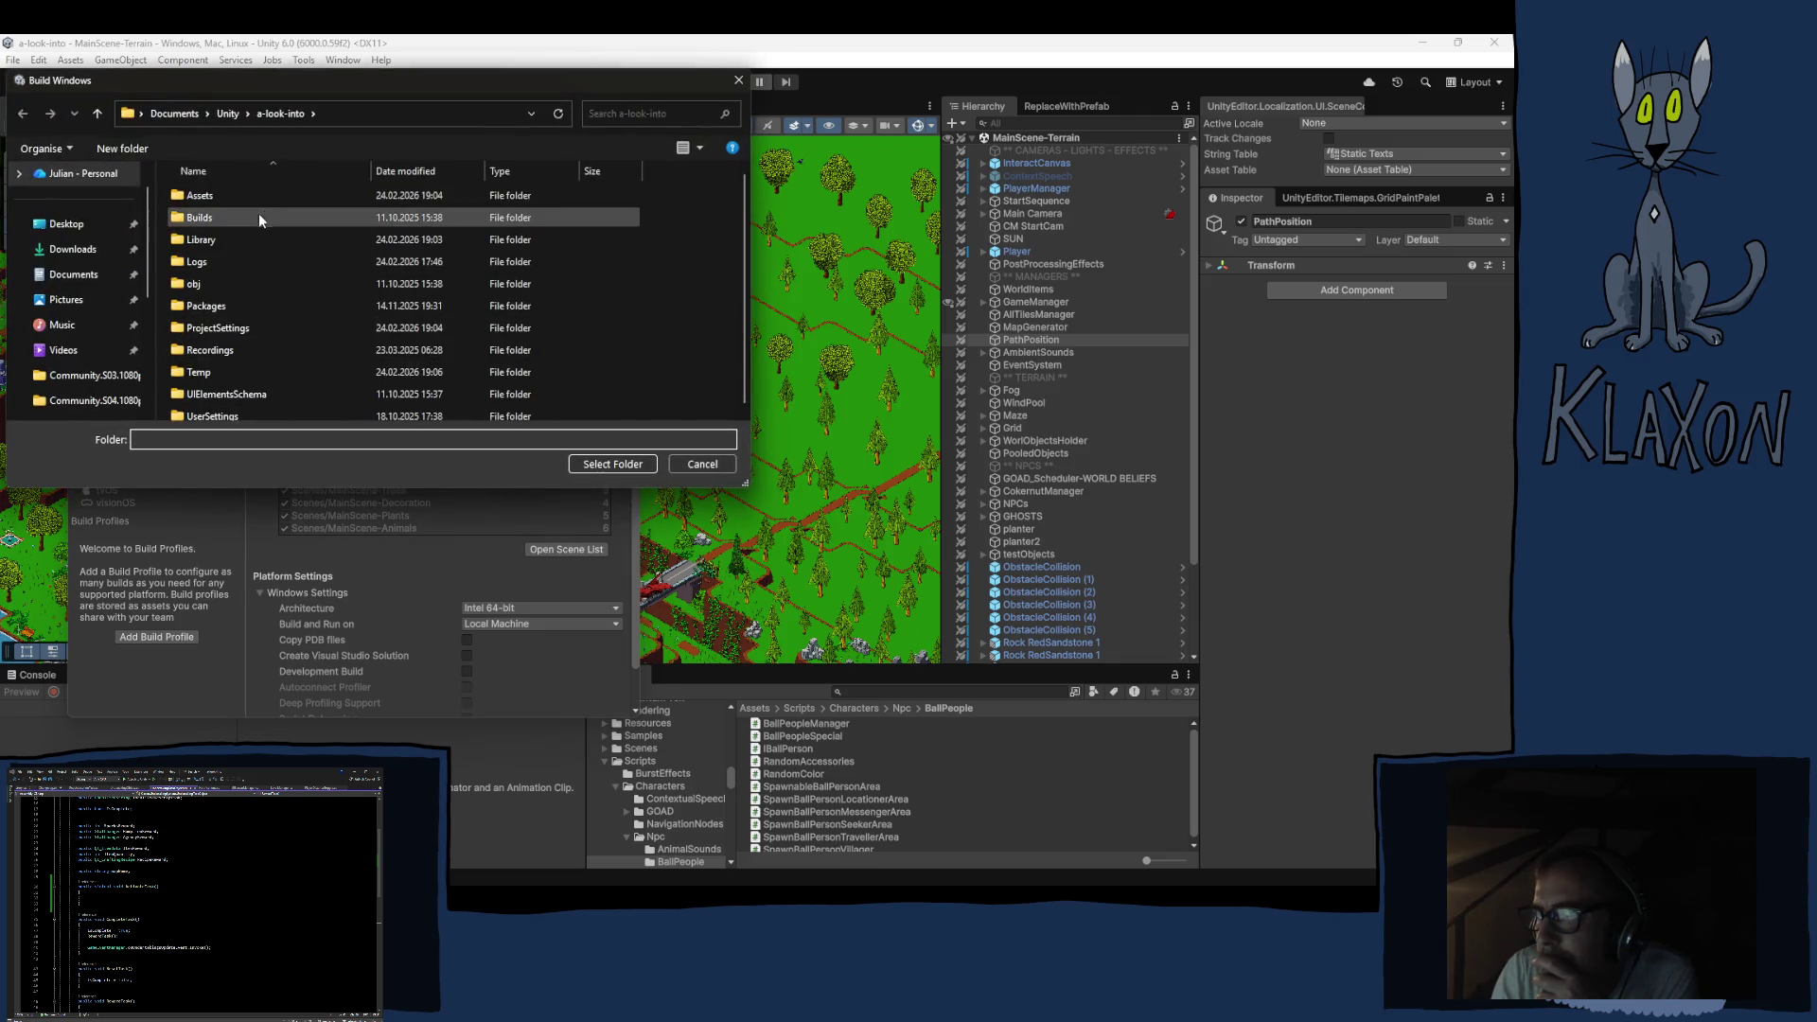
pyautogui.doubleClick(200, 219)
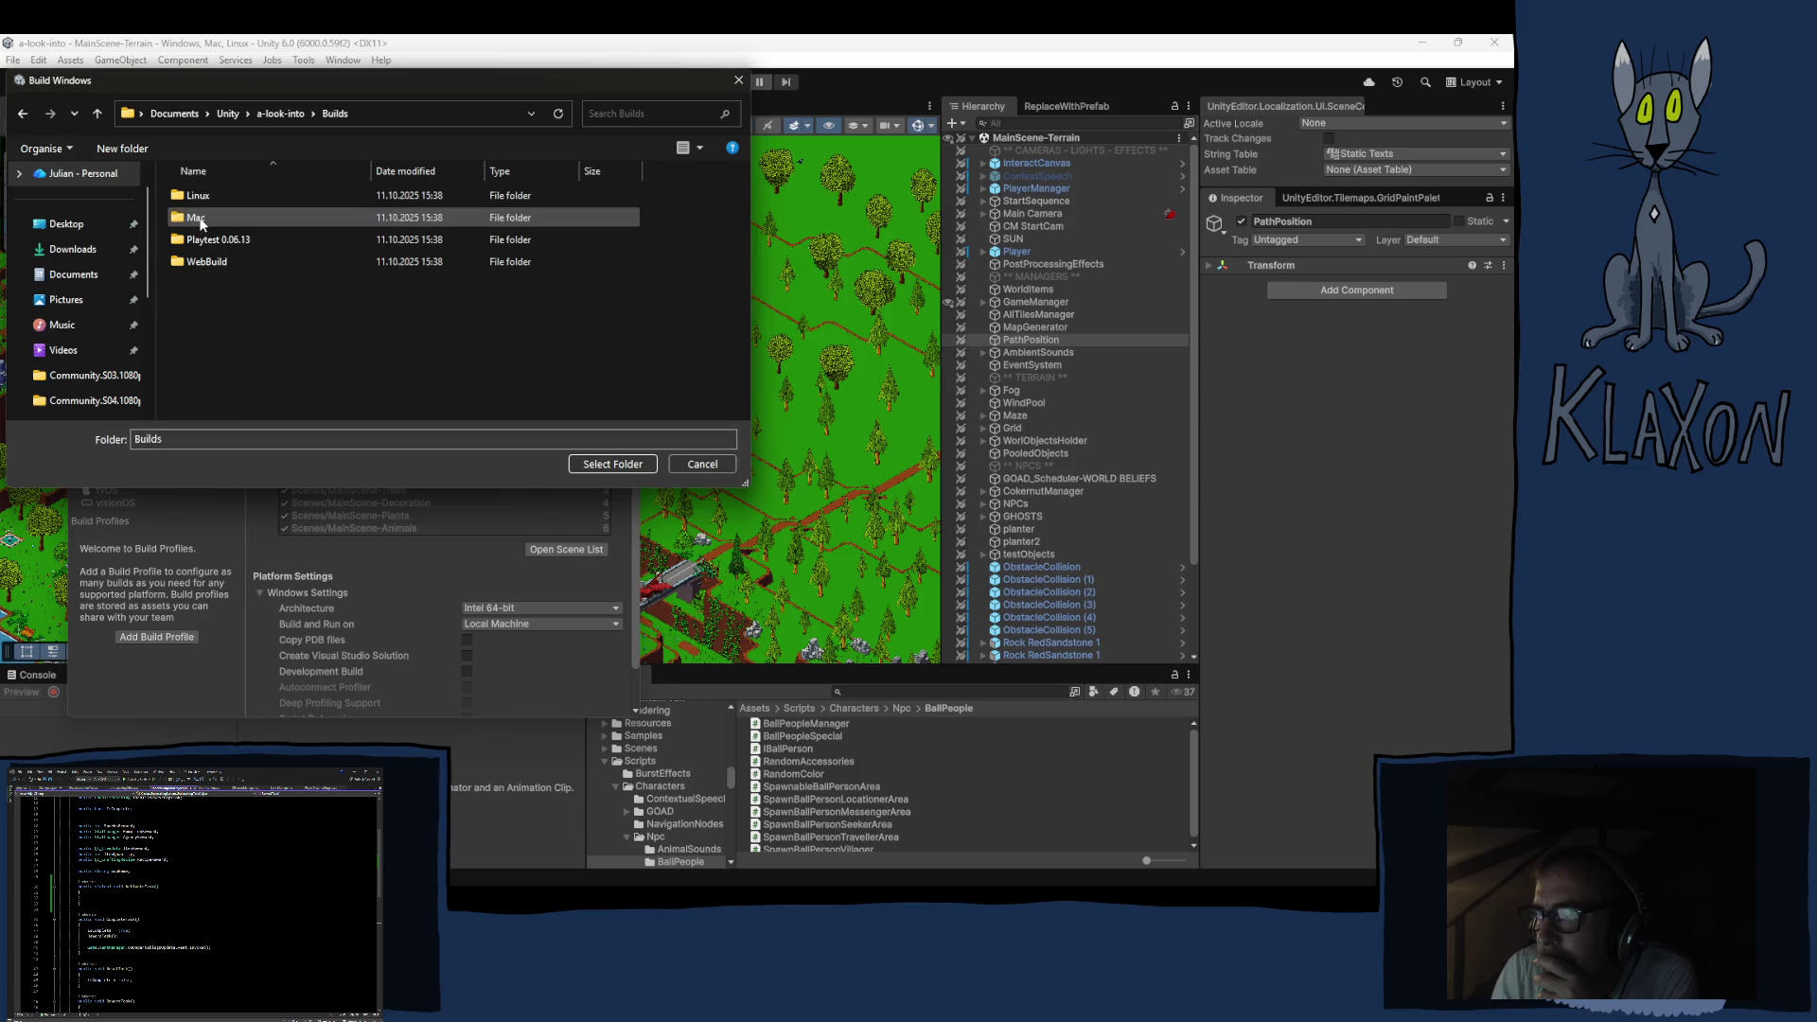
pyautogui.doubleClick(209, 241)
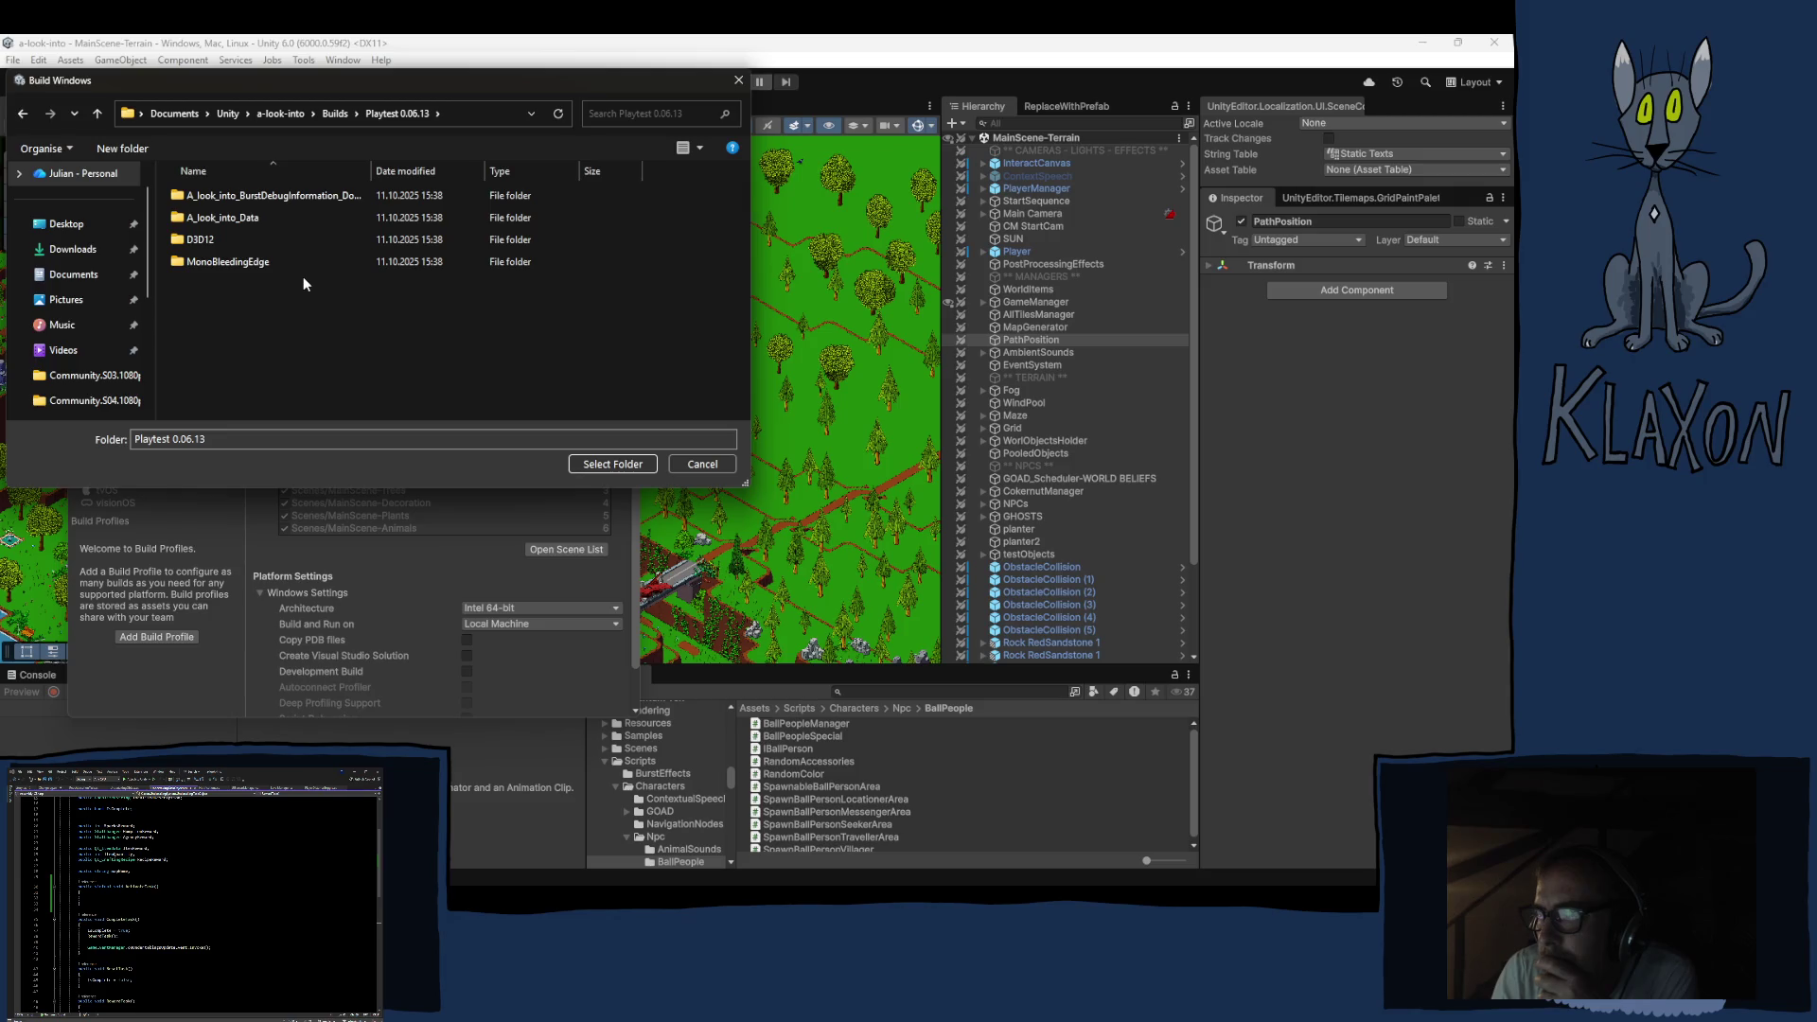
pyautogui.click(605, 463)
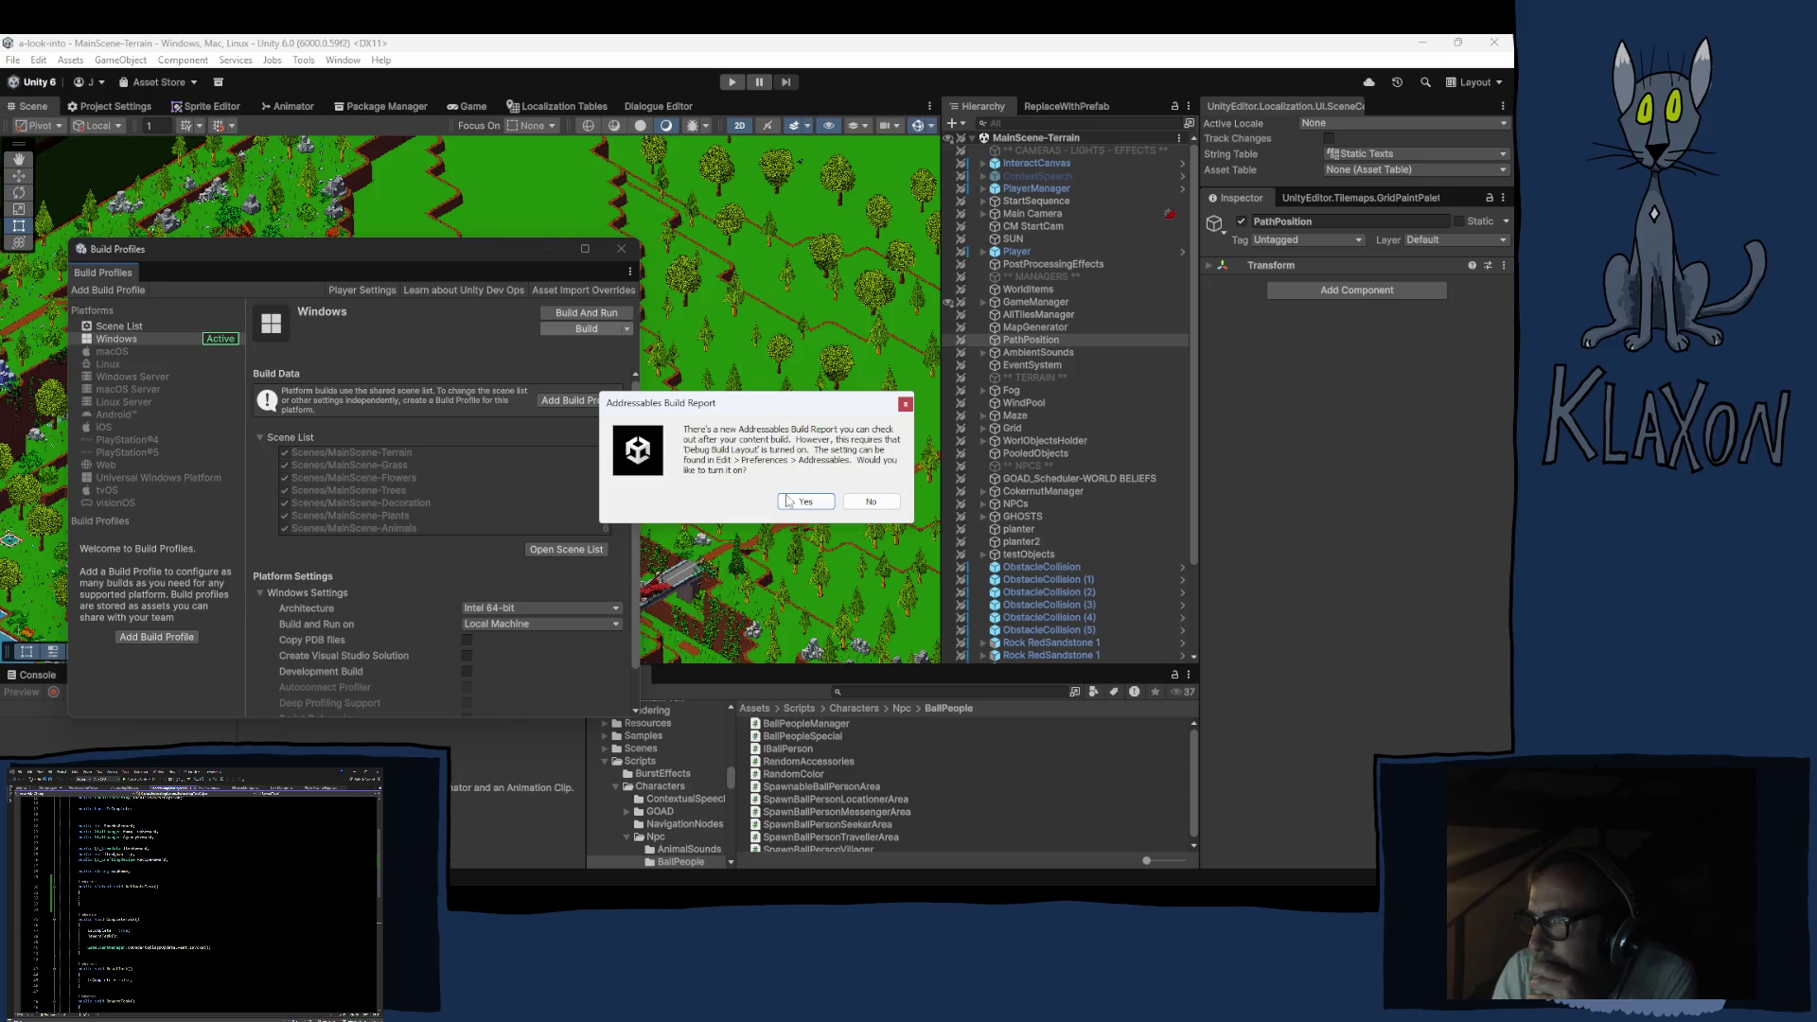
# Decline the Addressables build report so the Windows build continues
pyautogui.click(870, 503)
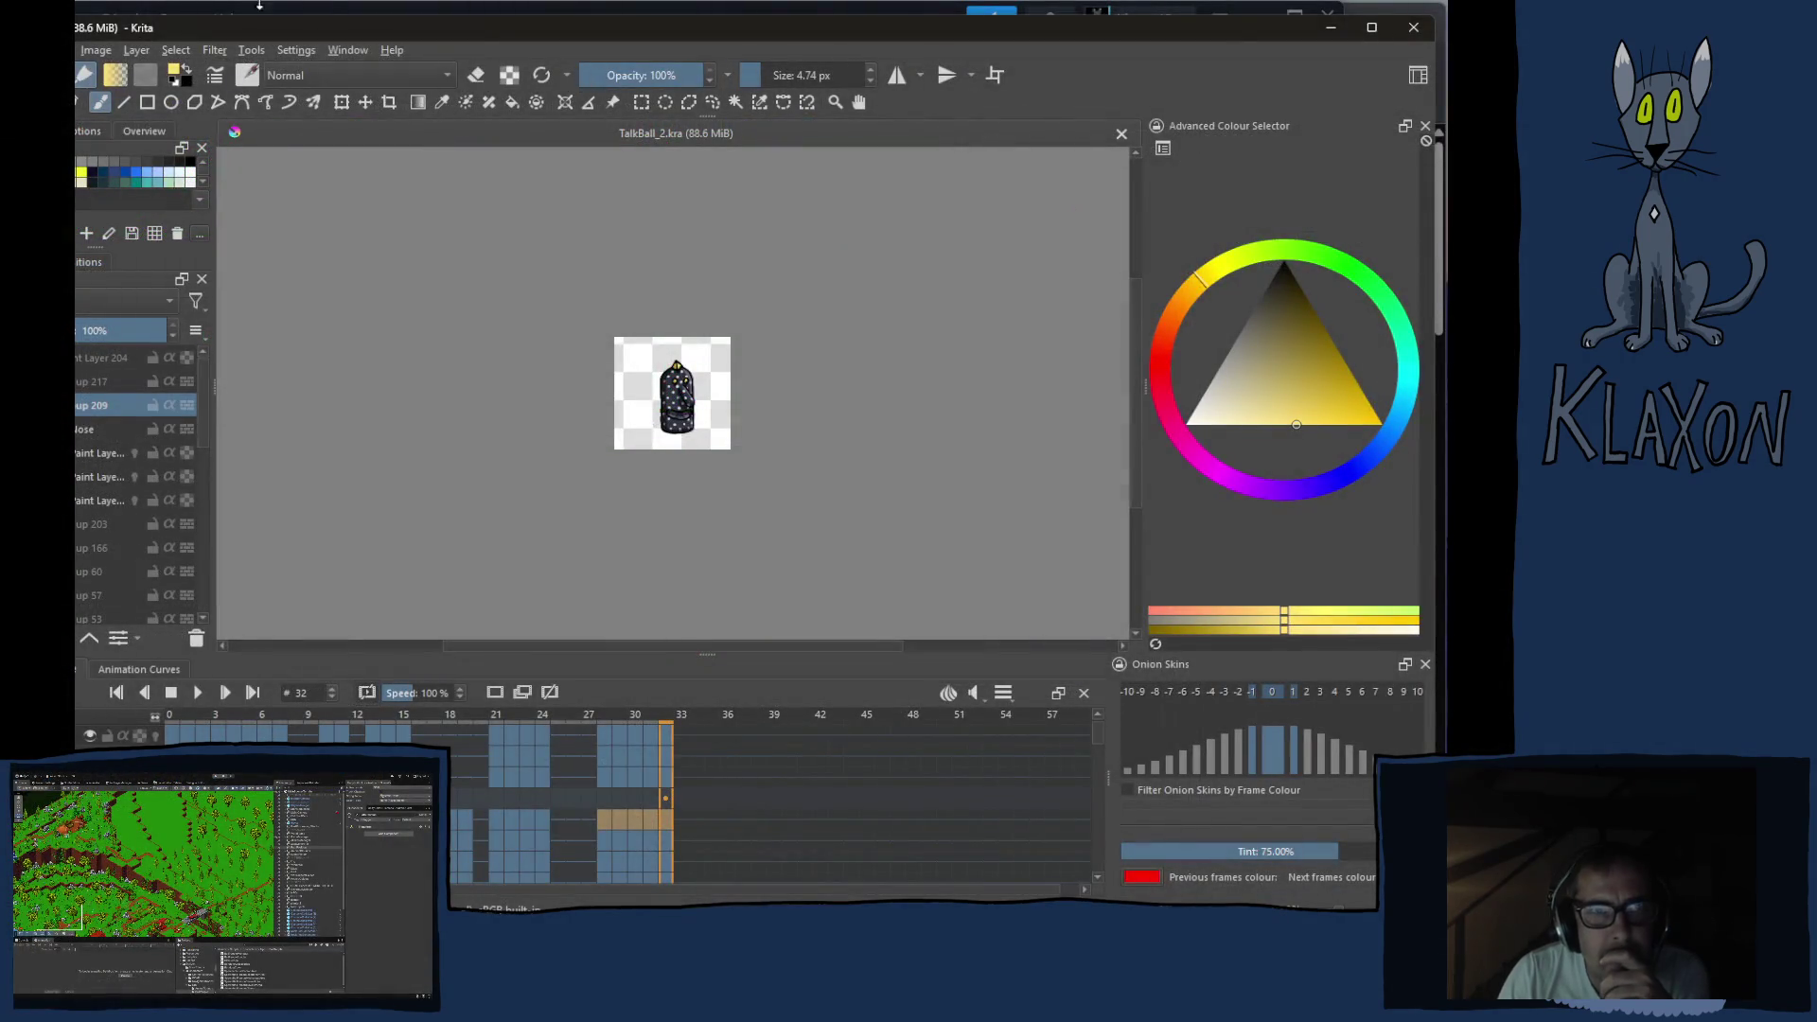
# Close Krita and place the cursor after 'Antenae' in story.txt's Ball People done list
pyautogui.click(1414, 30)
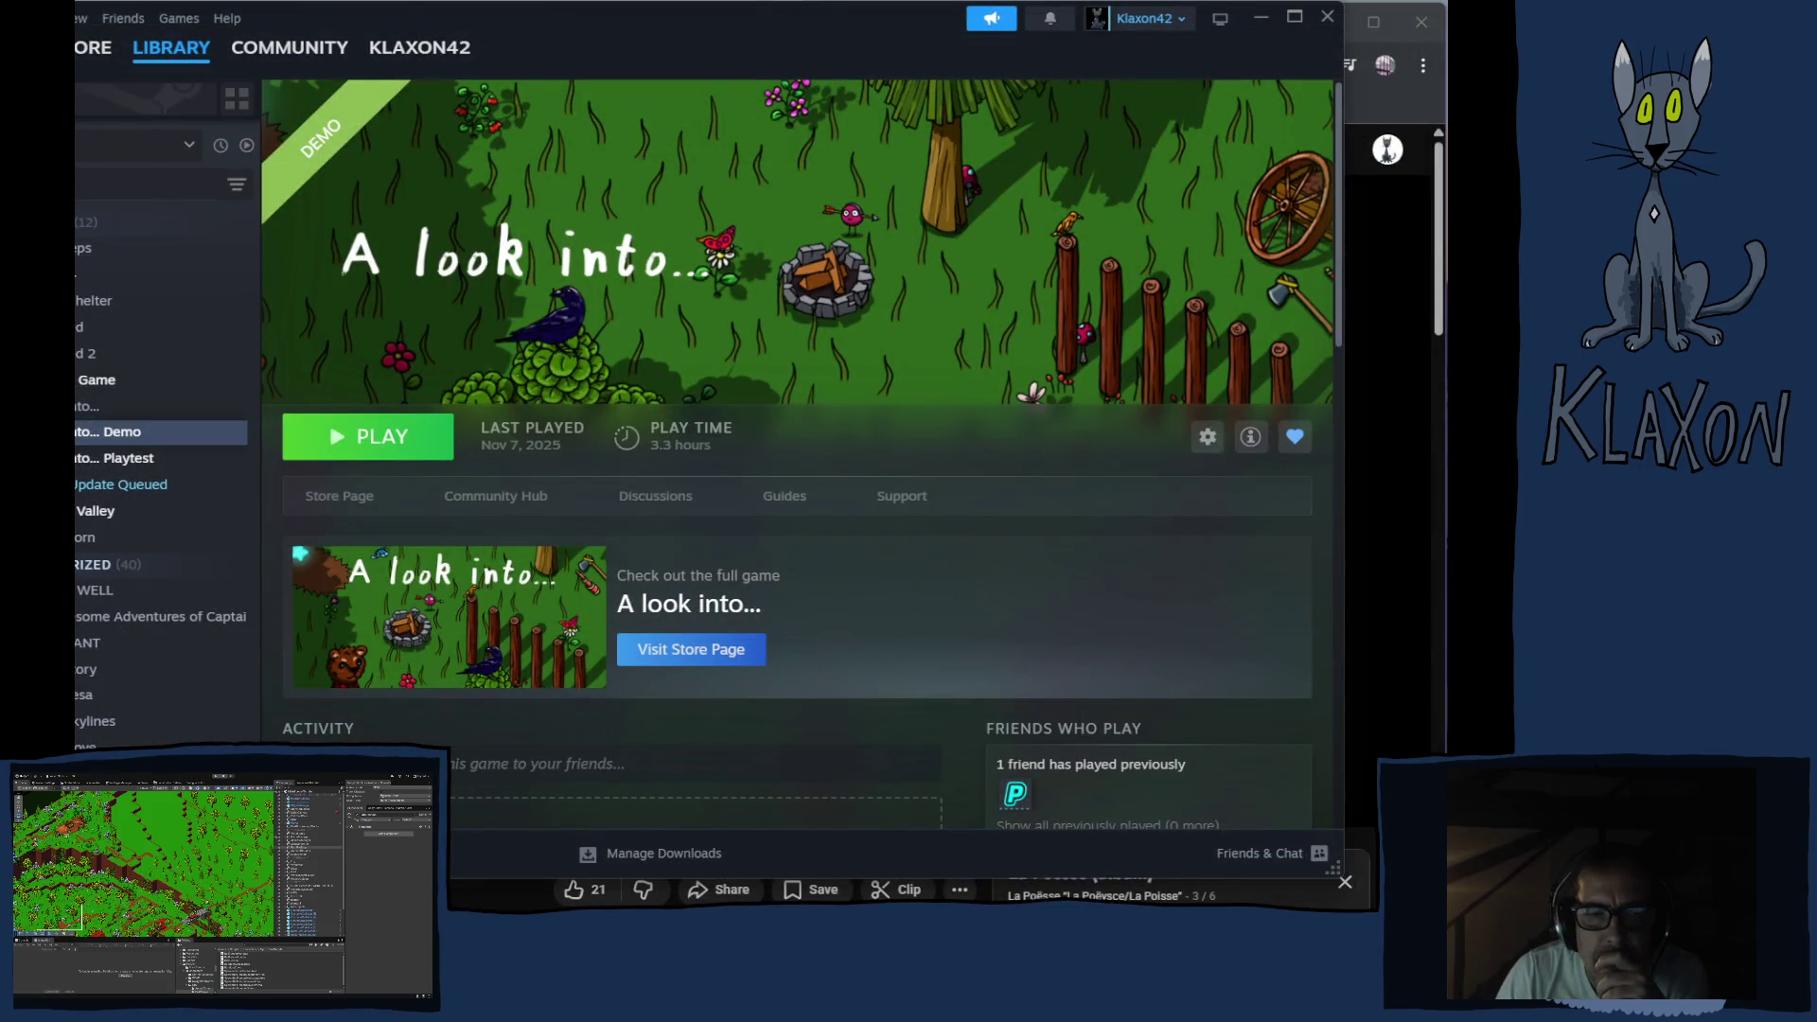
pyautogui.hotkey('alt', 'Tab')
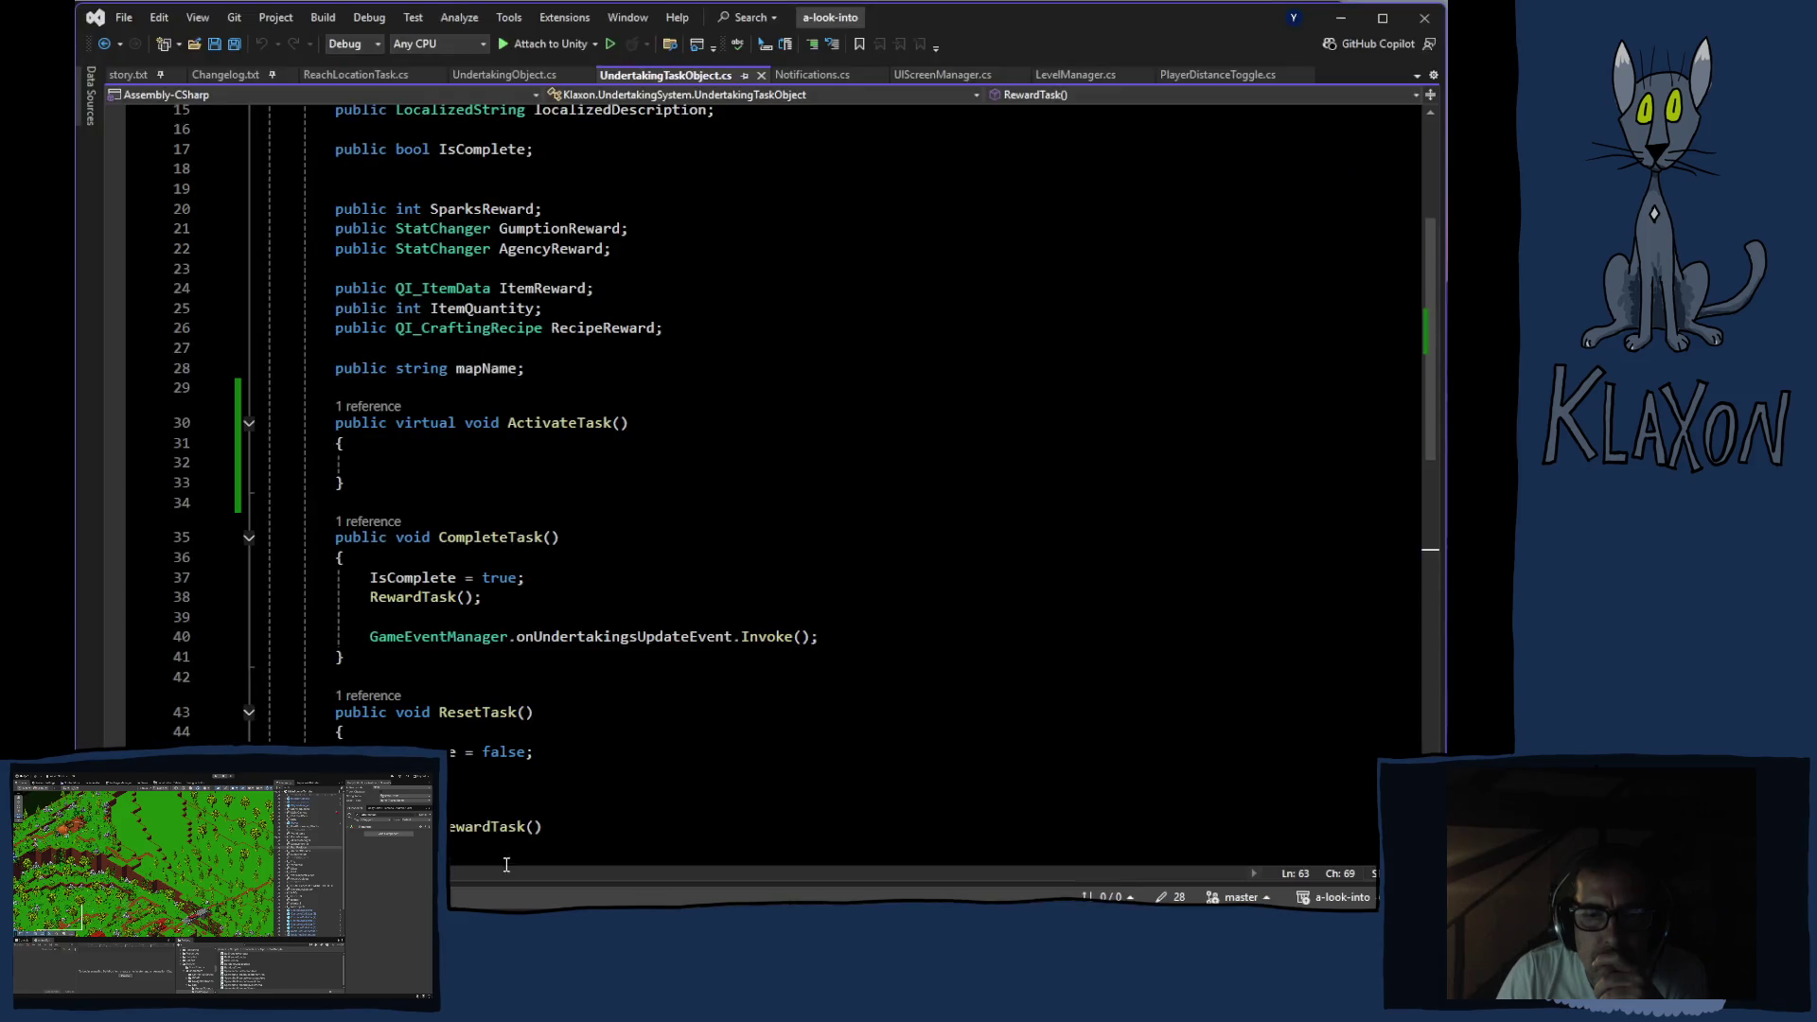
pyautogui.click(169, 76)
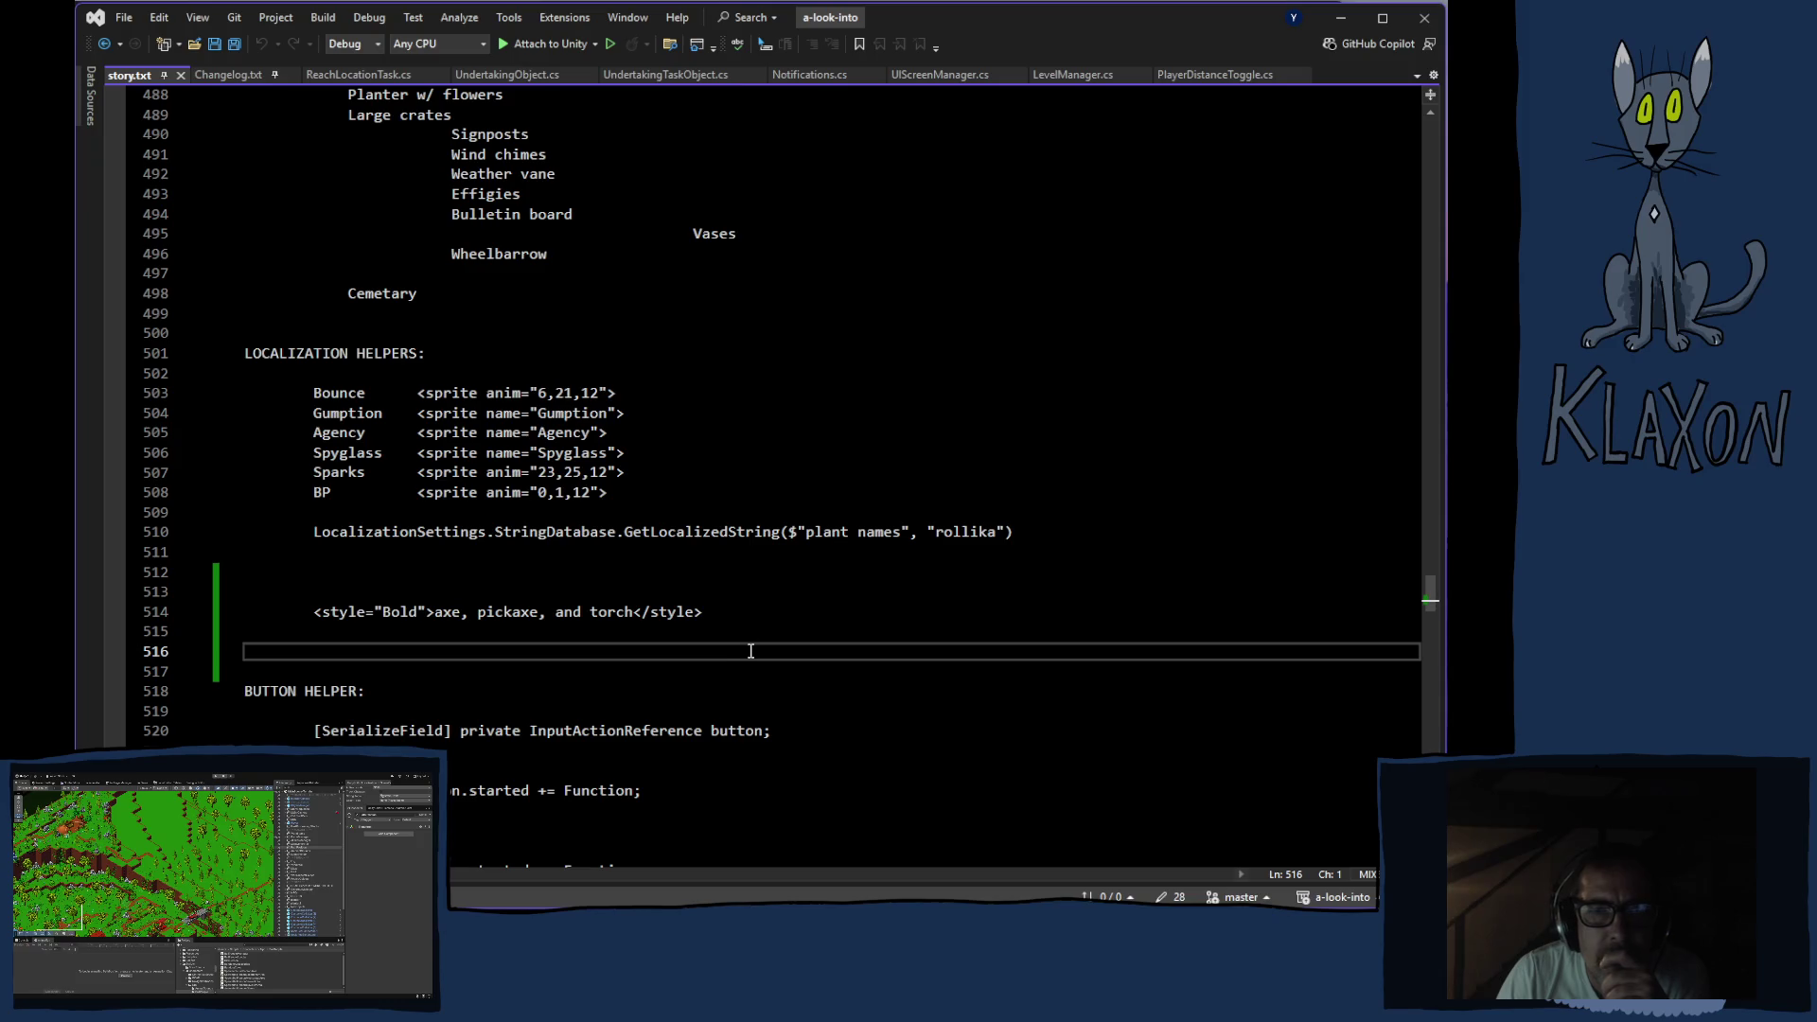
pyautogui.scroll(20, 742, 648)
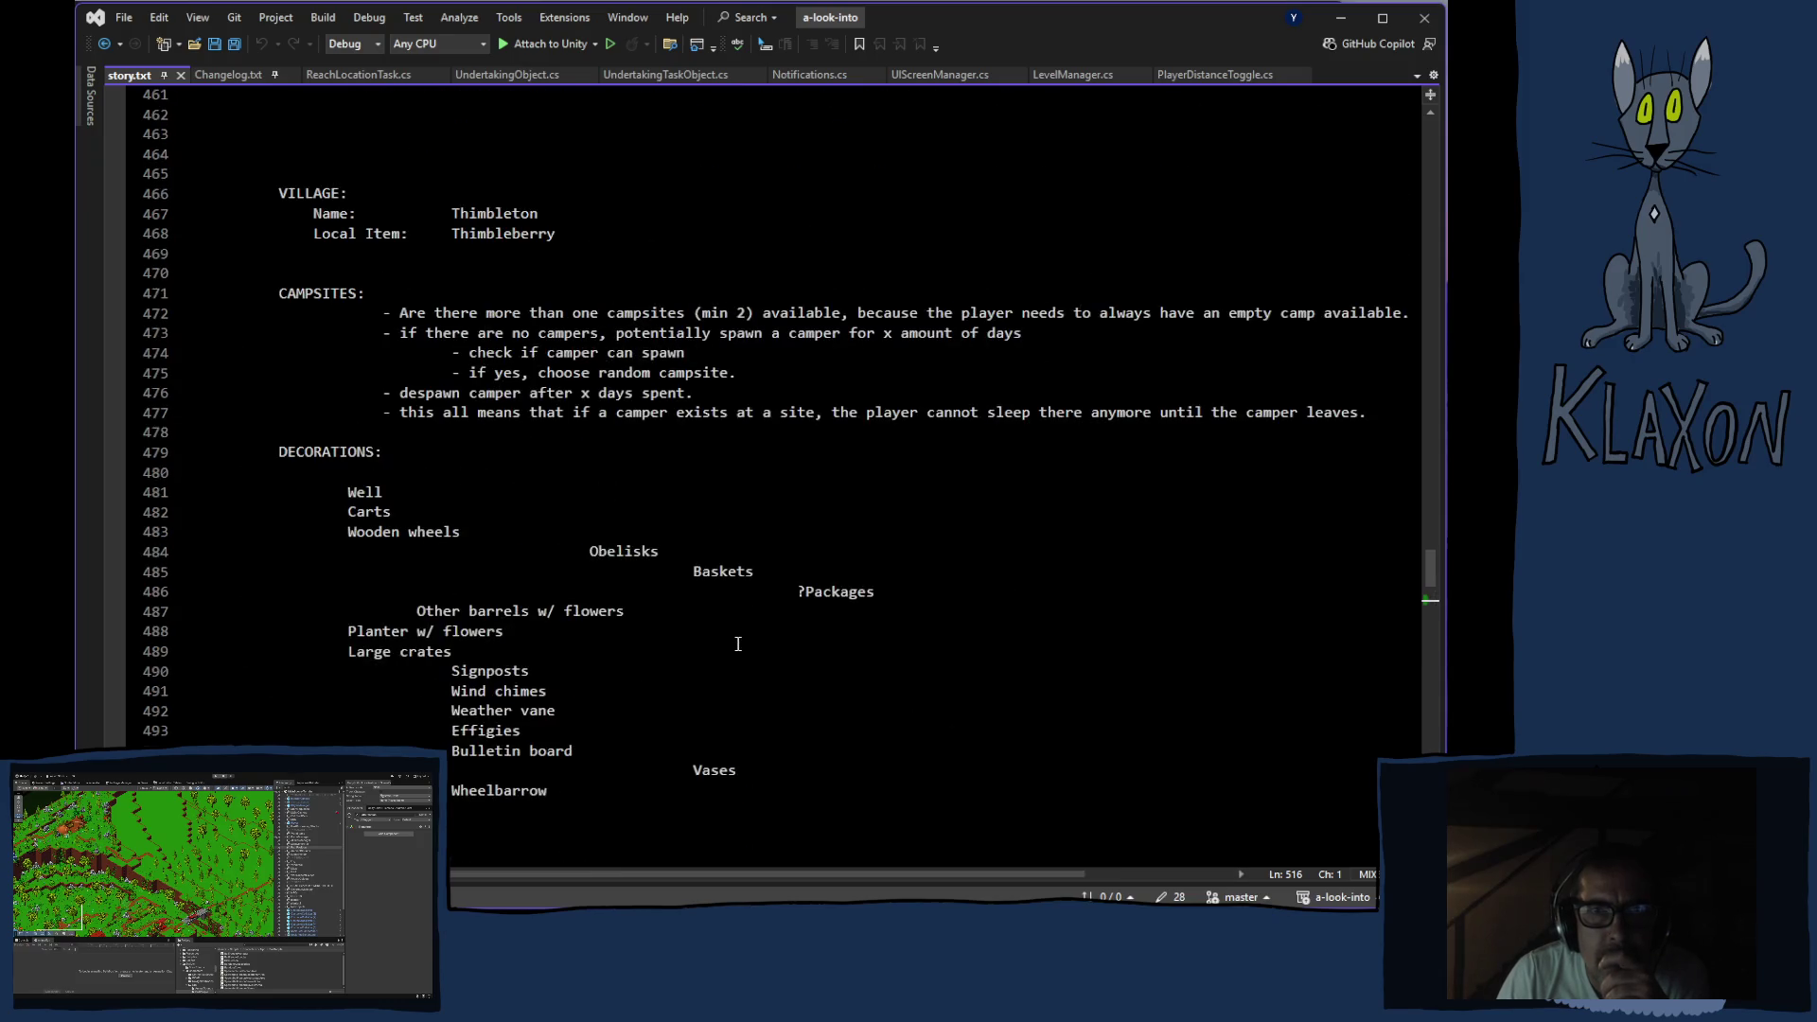
pyautogui.scroll(14, 736, 643)
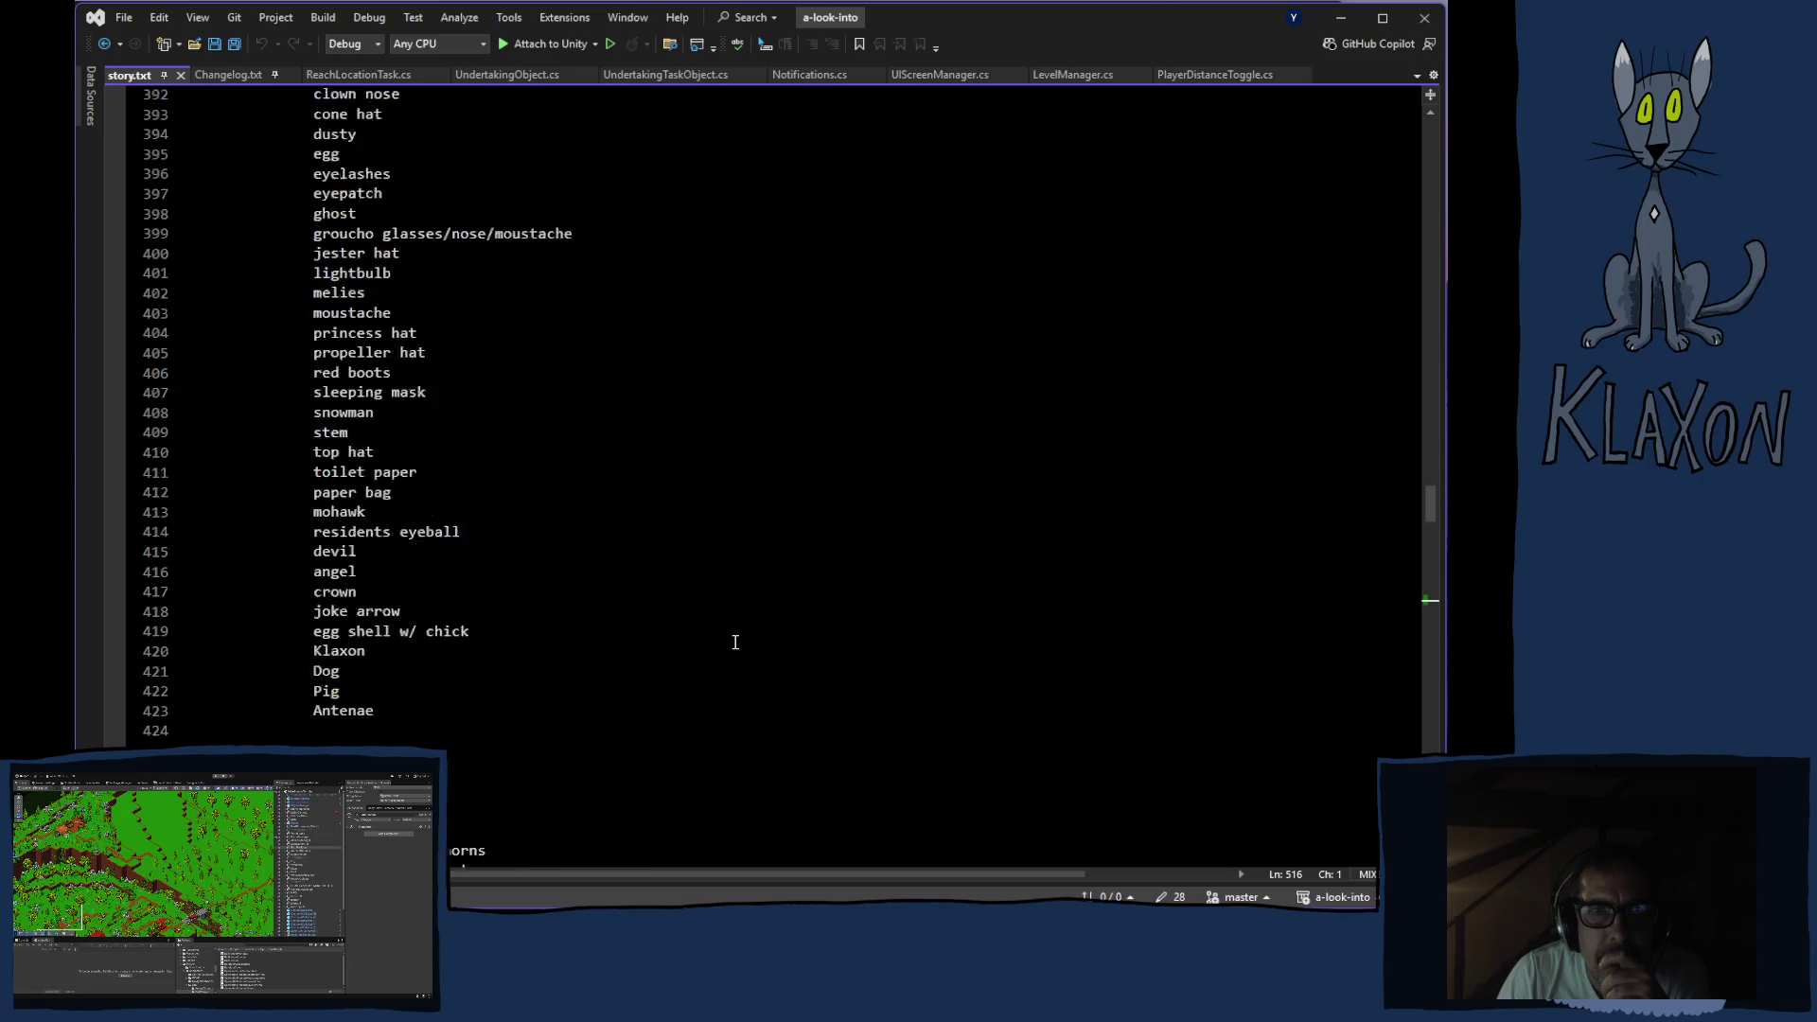
pyautogui.scroll(-10, 734, 643)
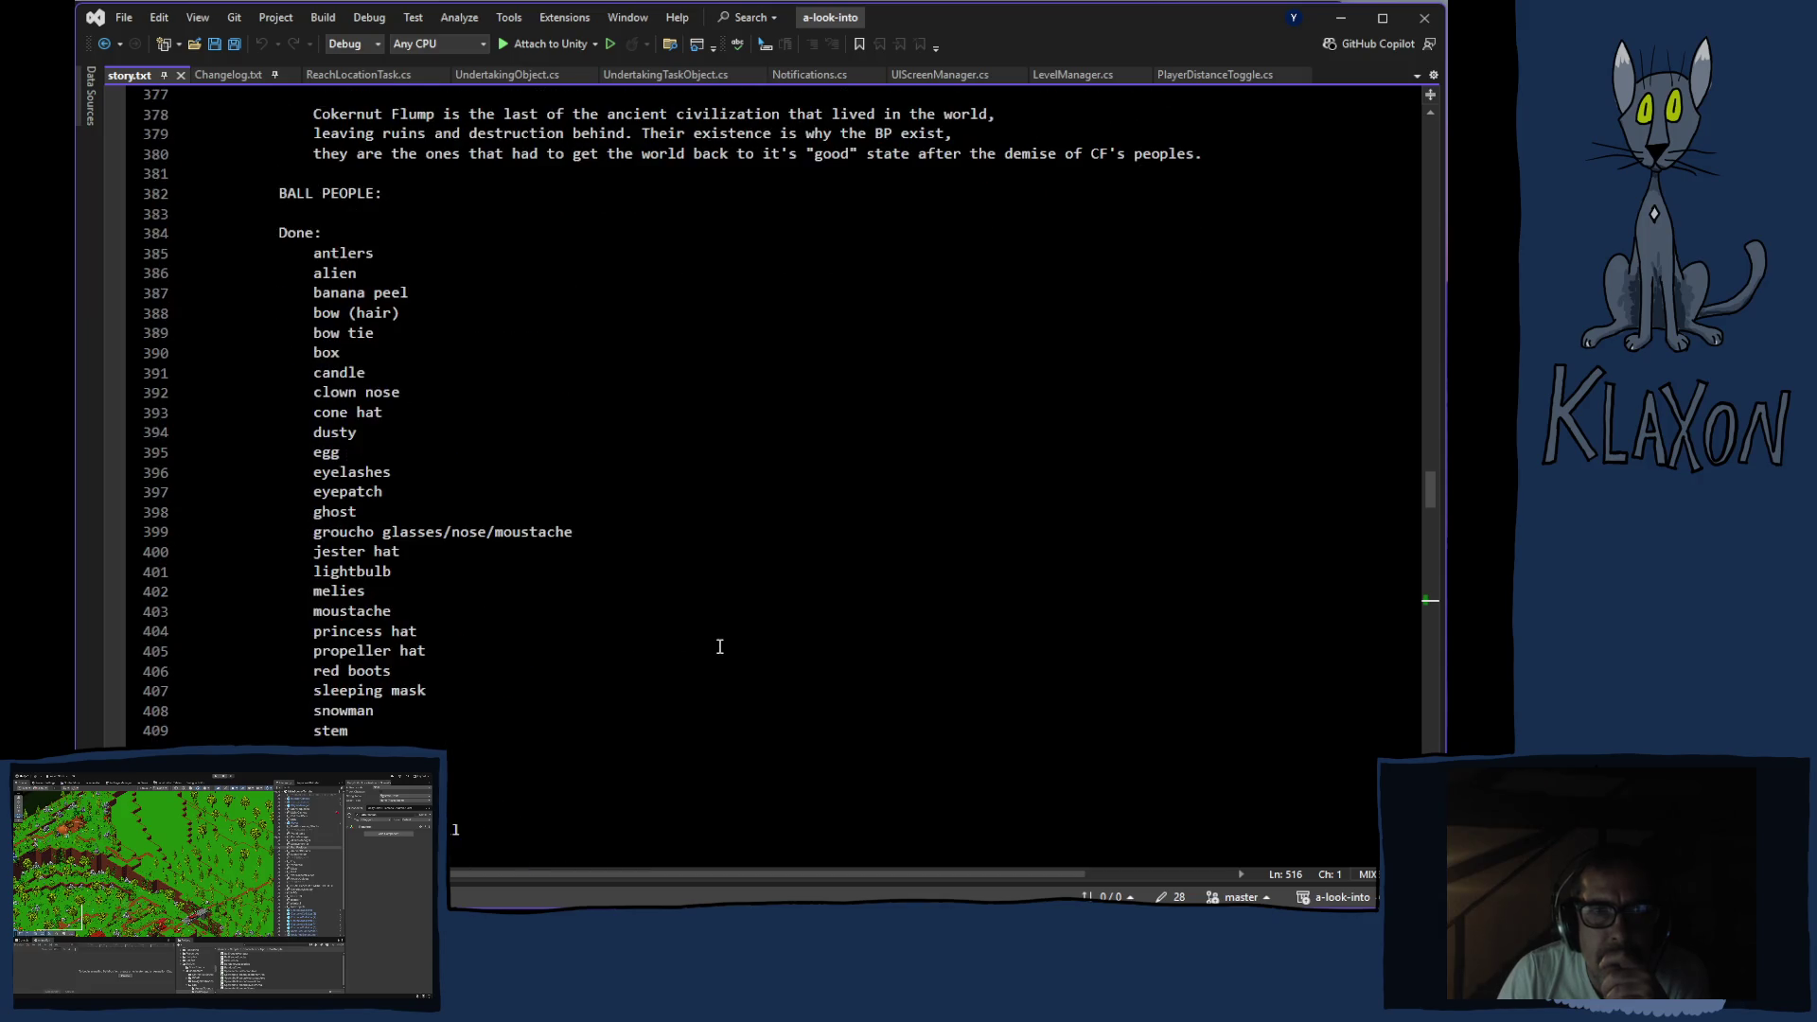
pyautogui.click(418, 538)
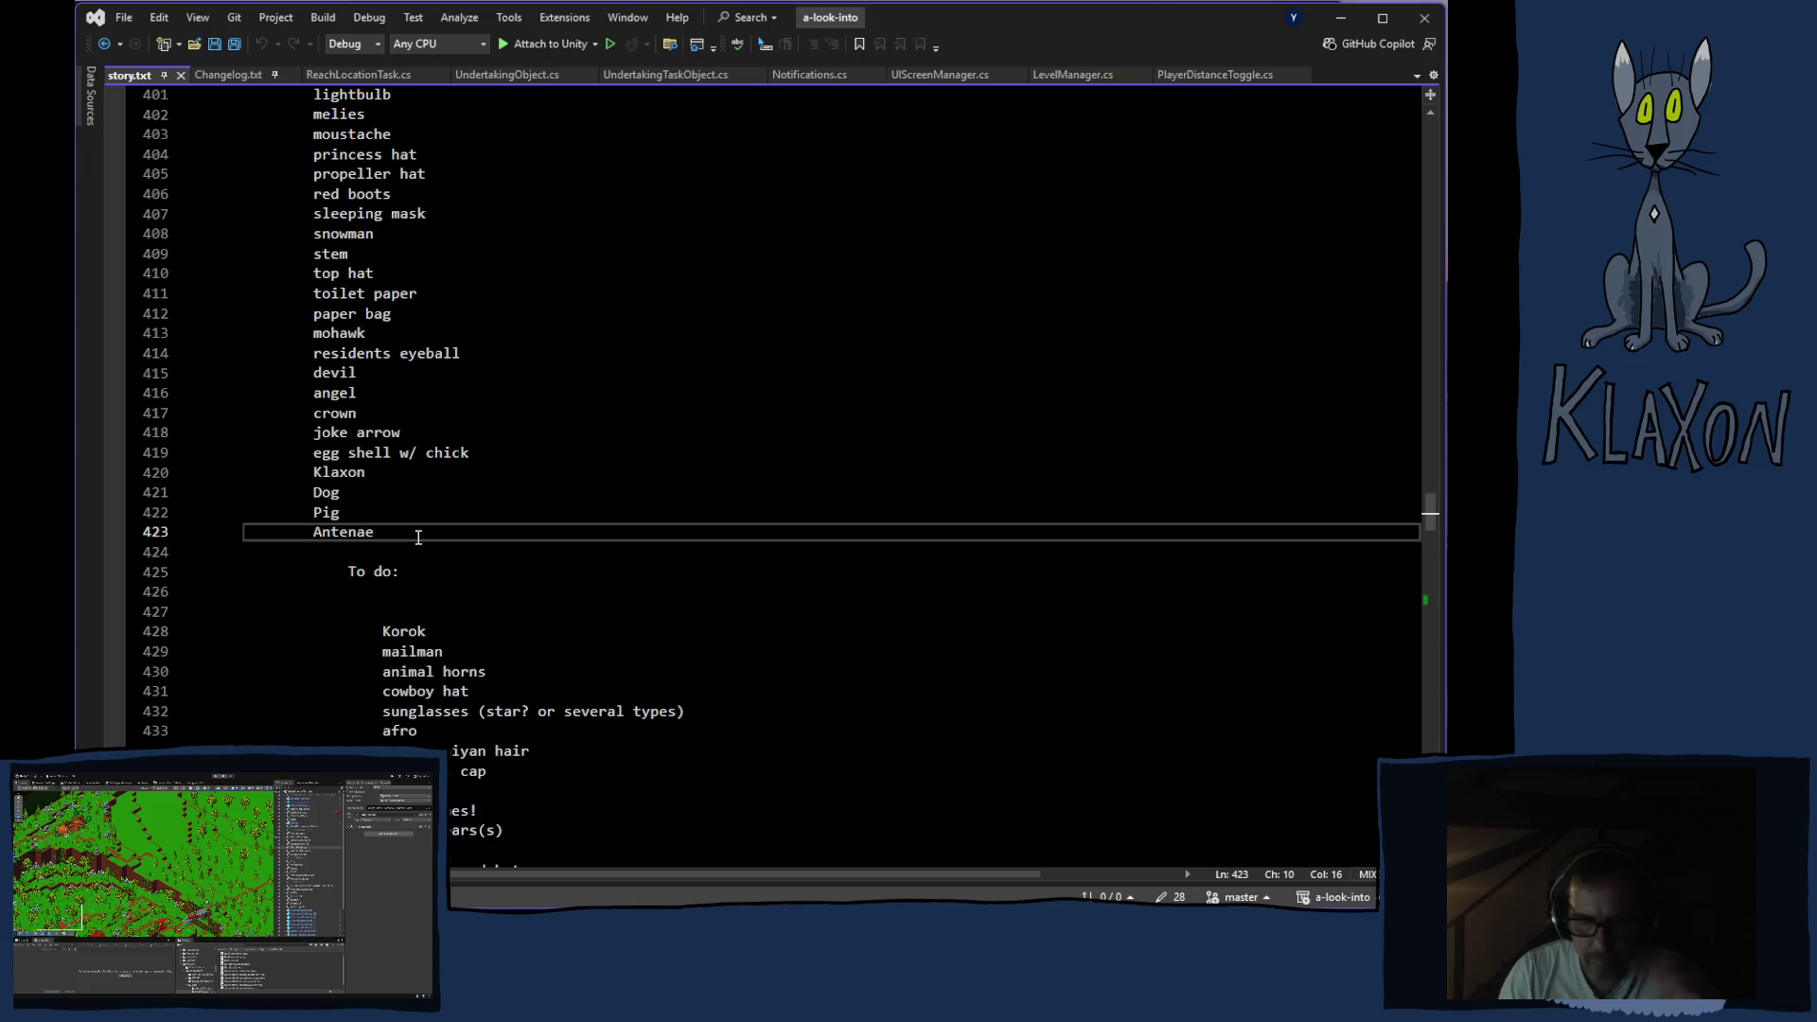
# Add 'Klek' and 'Khn' on new lines below Antenae
pyautogui.press('Return')
pyautogui.write('Klek')
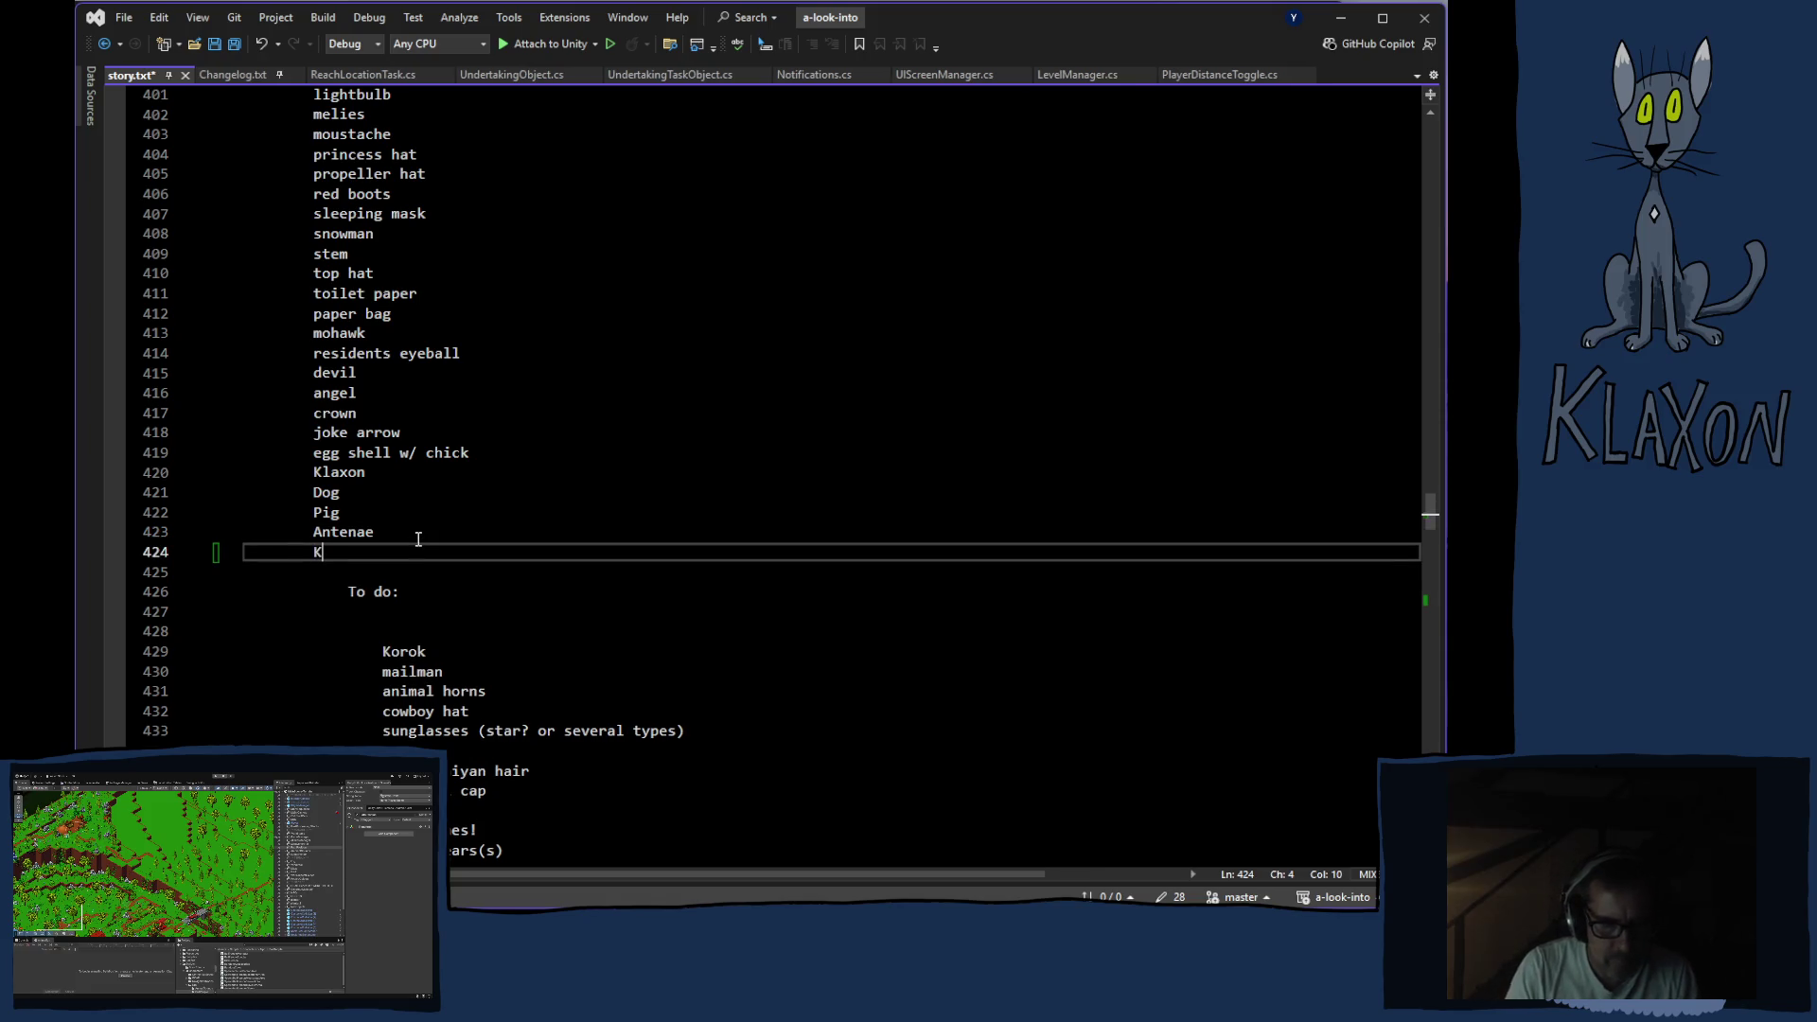
pyautogui.press('Return')
pyautogui.write('Khn')
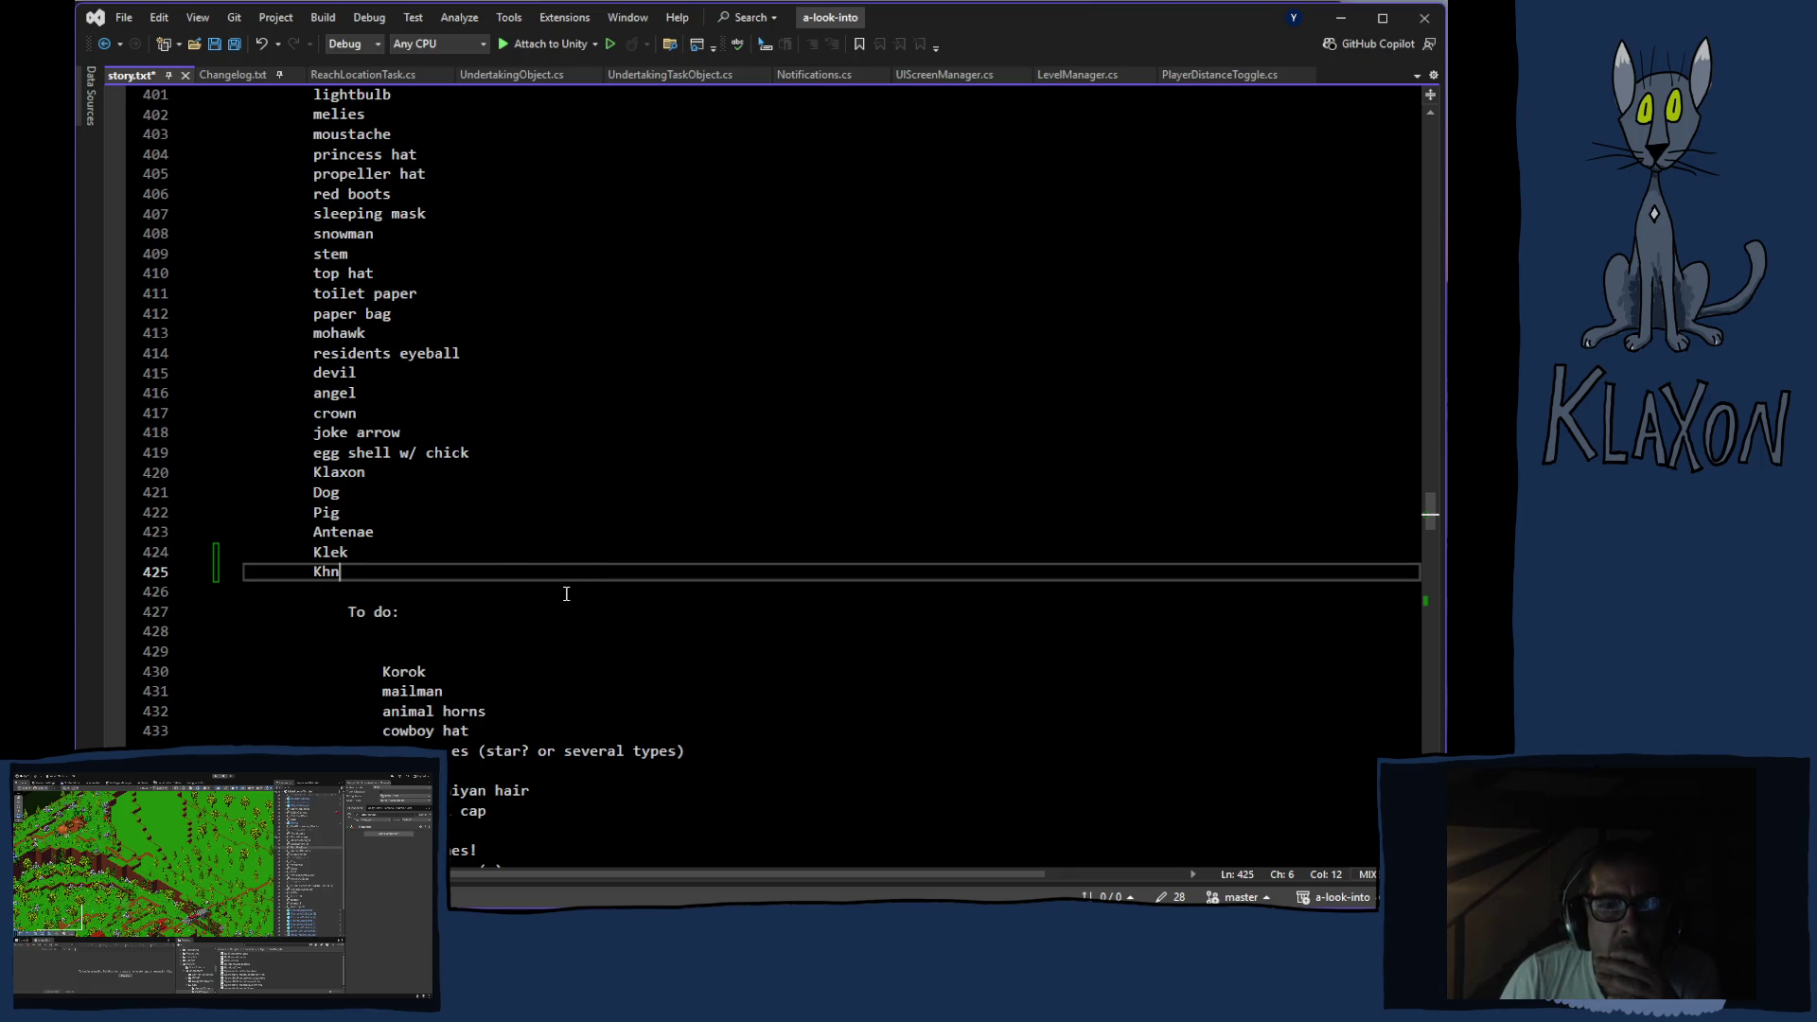
# Select the word Klek, then place the cursor at the end of 'Dog'
pyautogui.scroll(4, 556, 613)
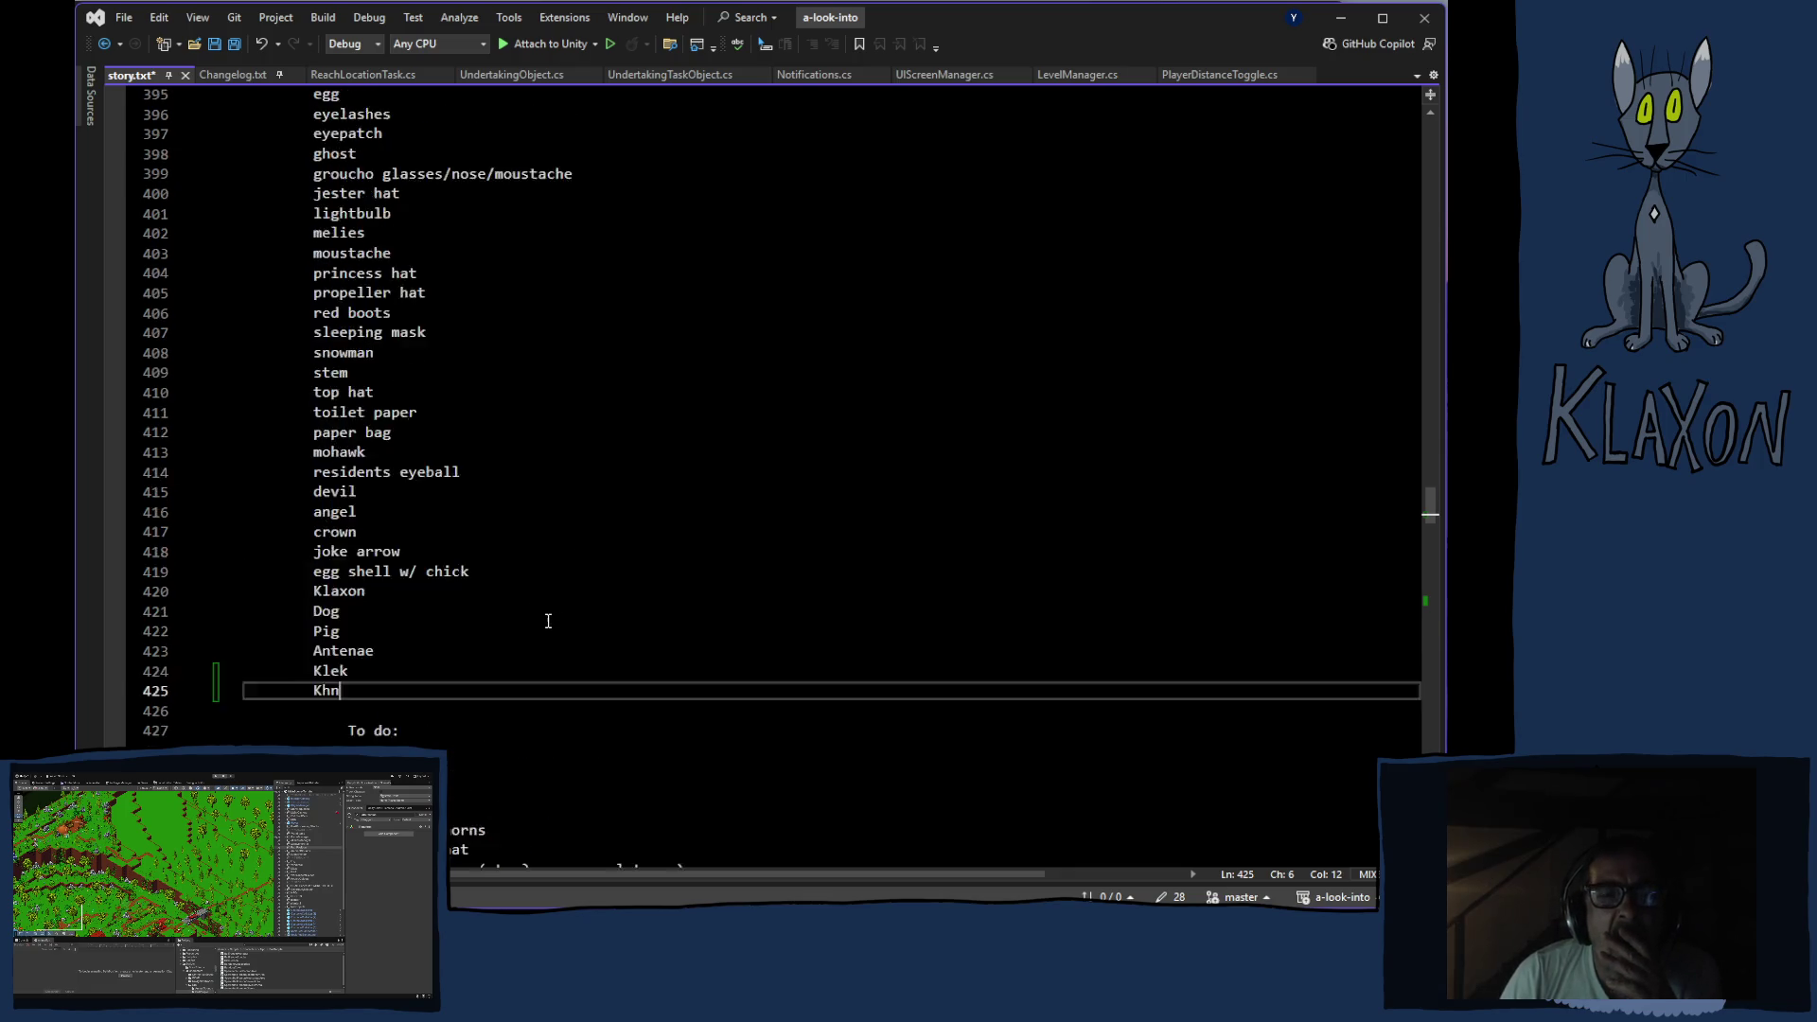
pyautogui.scroll(4, 545, 624)
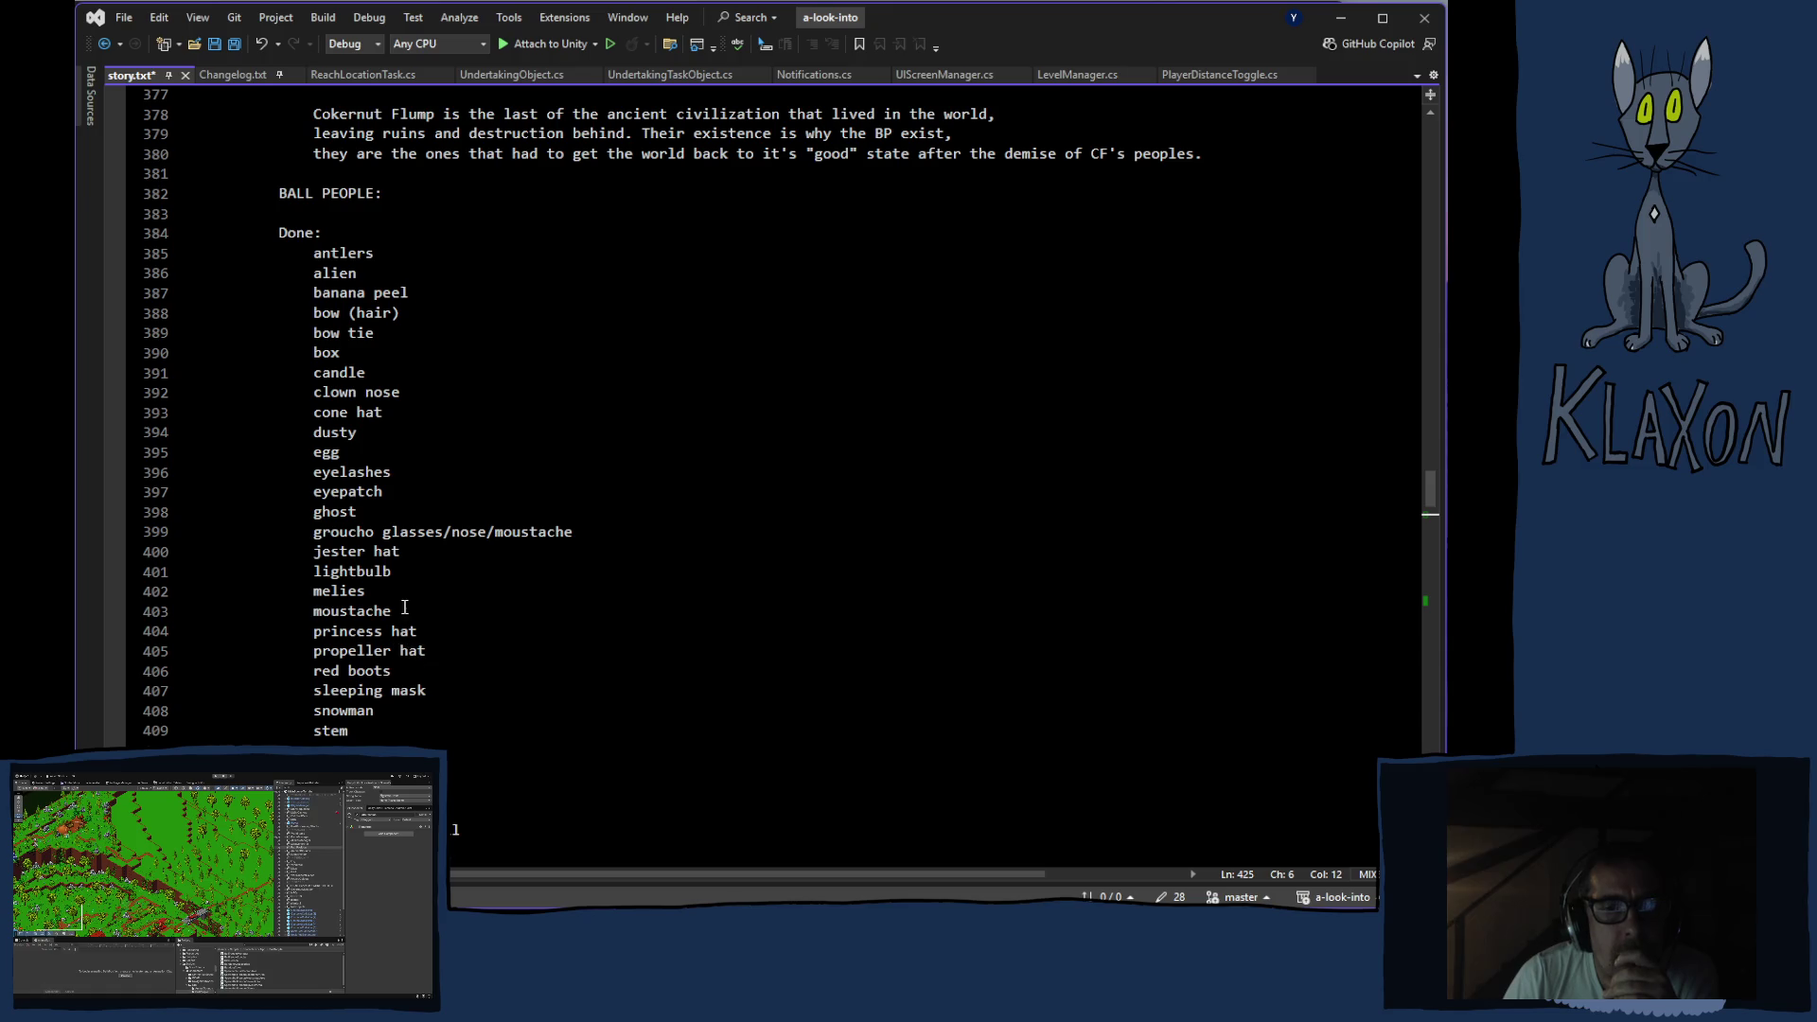
pyautogui.scroll(-5, 369, 564)
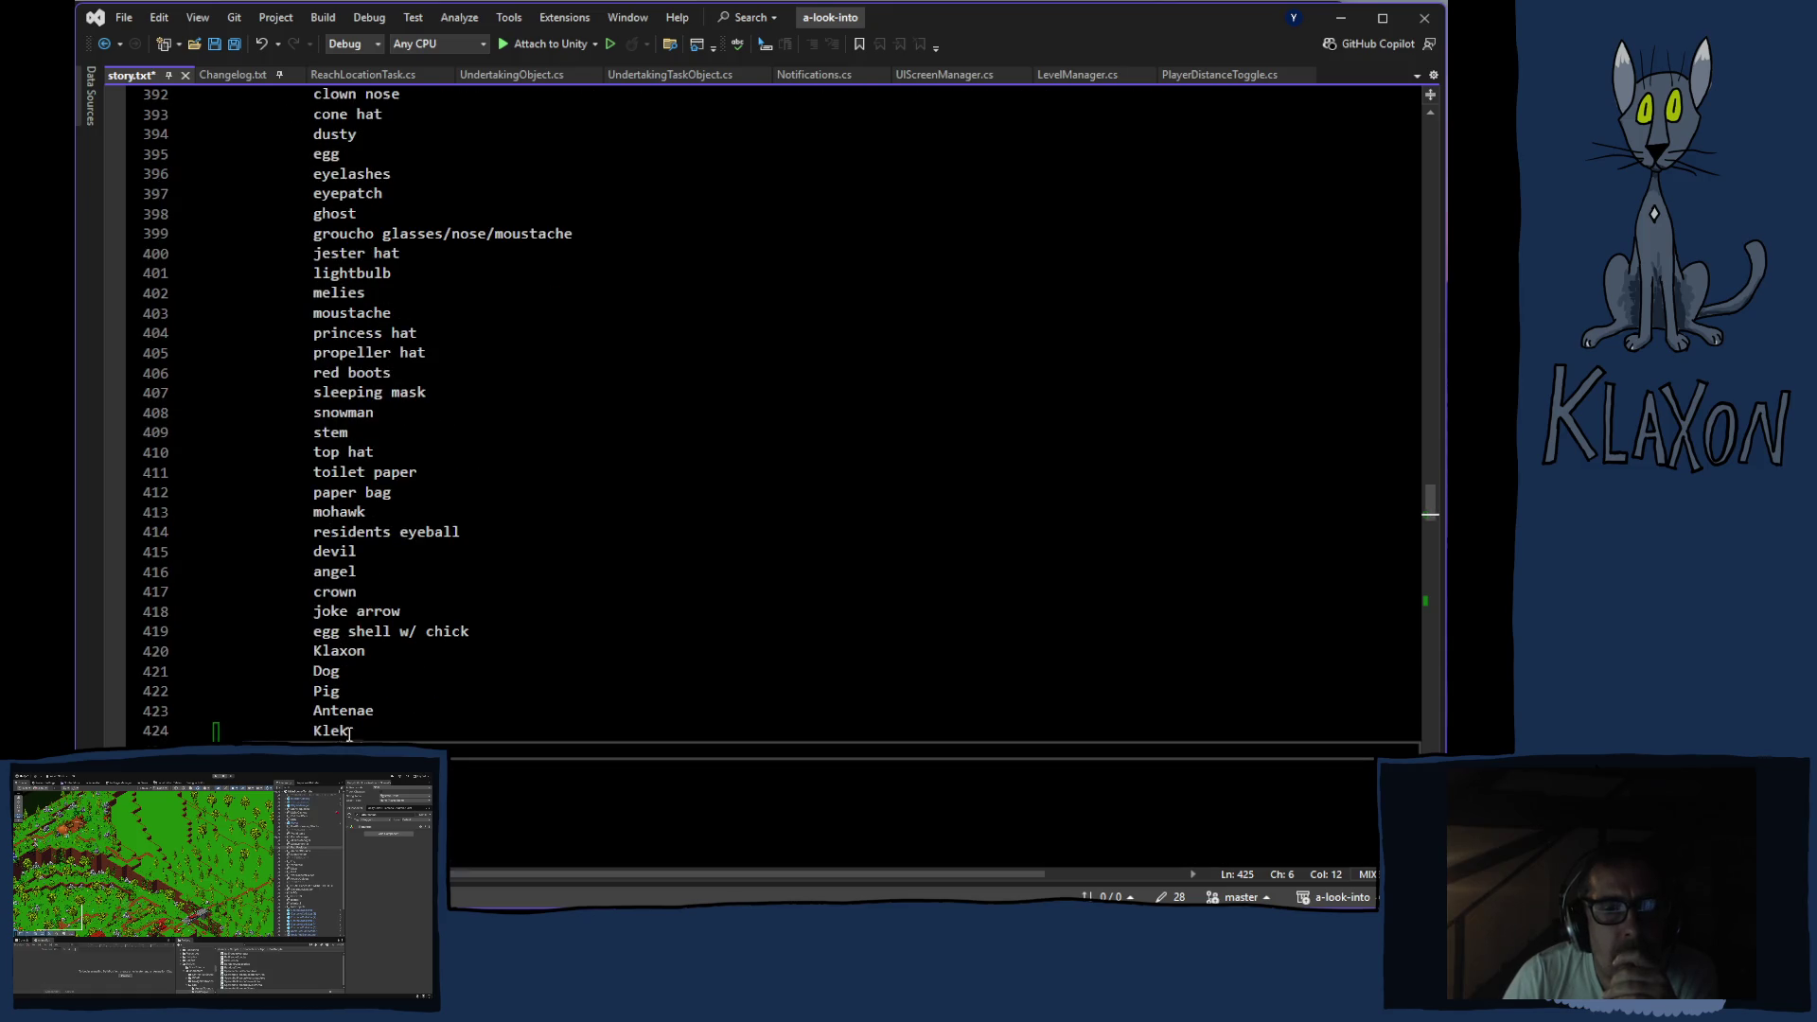
pyautogui.doubleClick(316, 733)
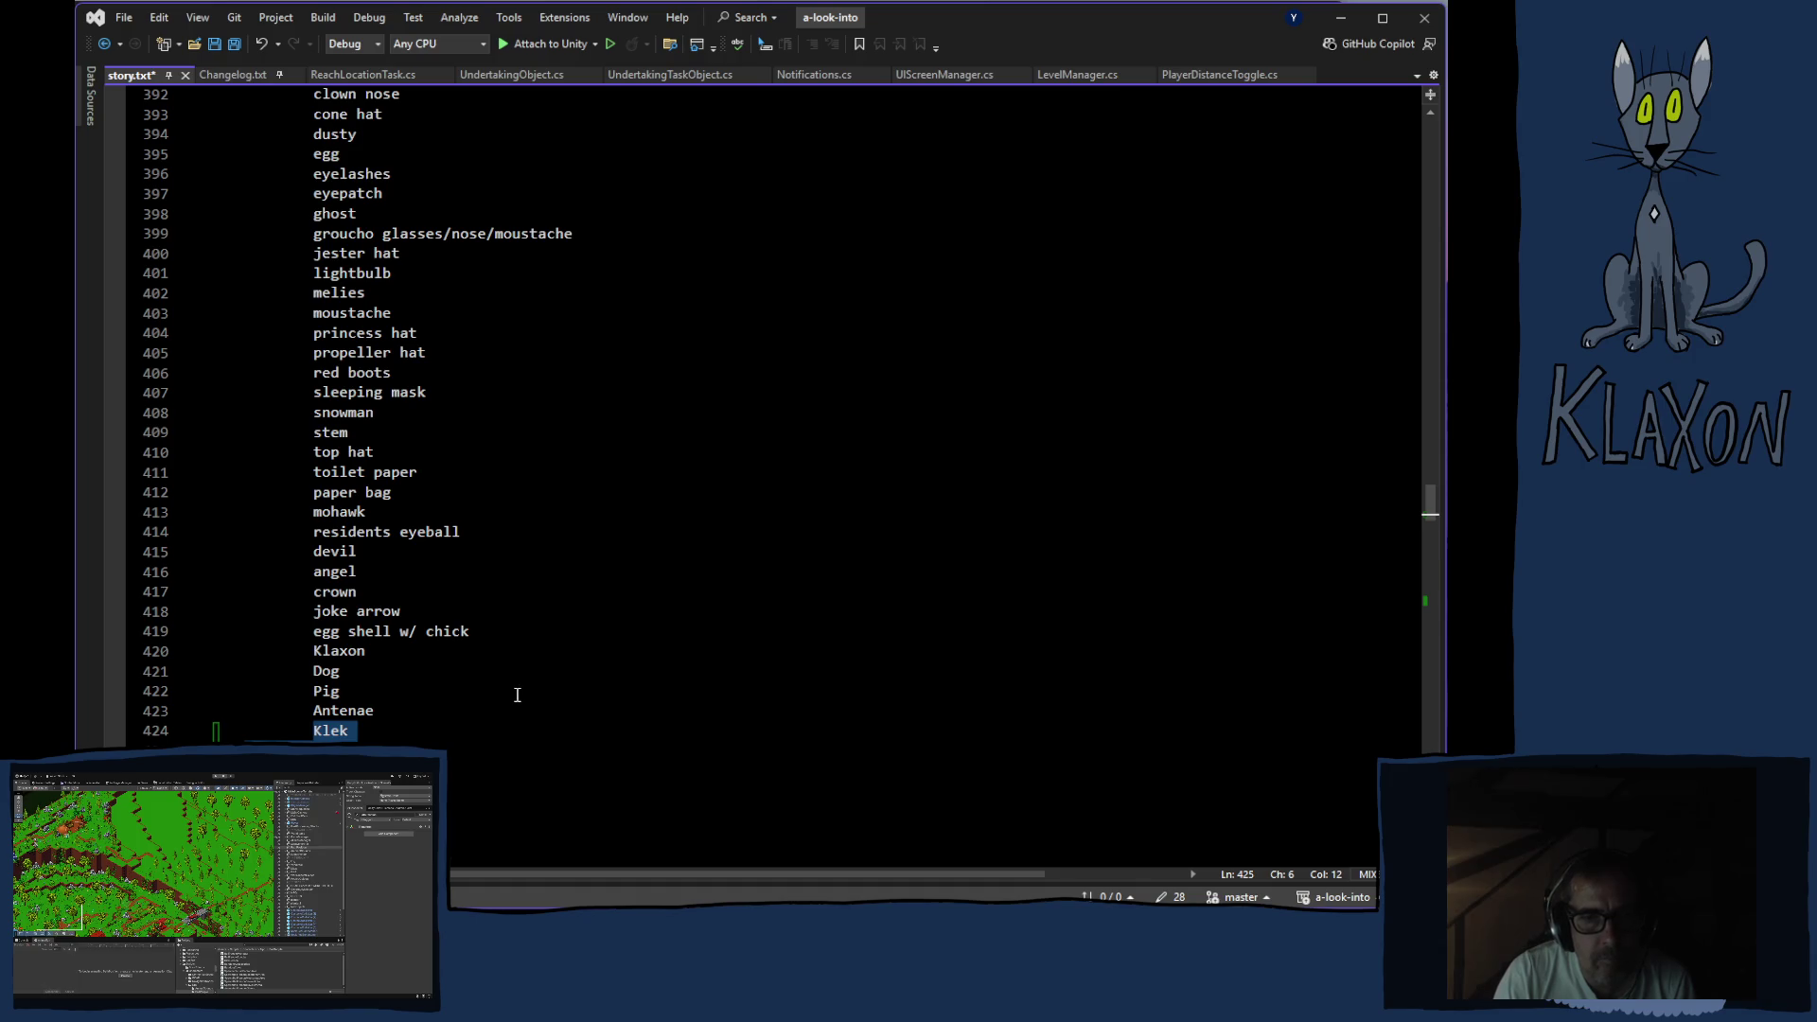
pyautogui.click(616, 669)
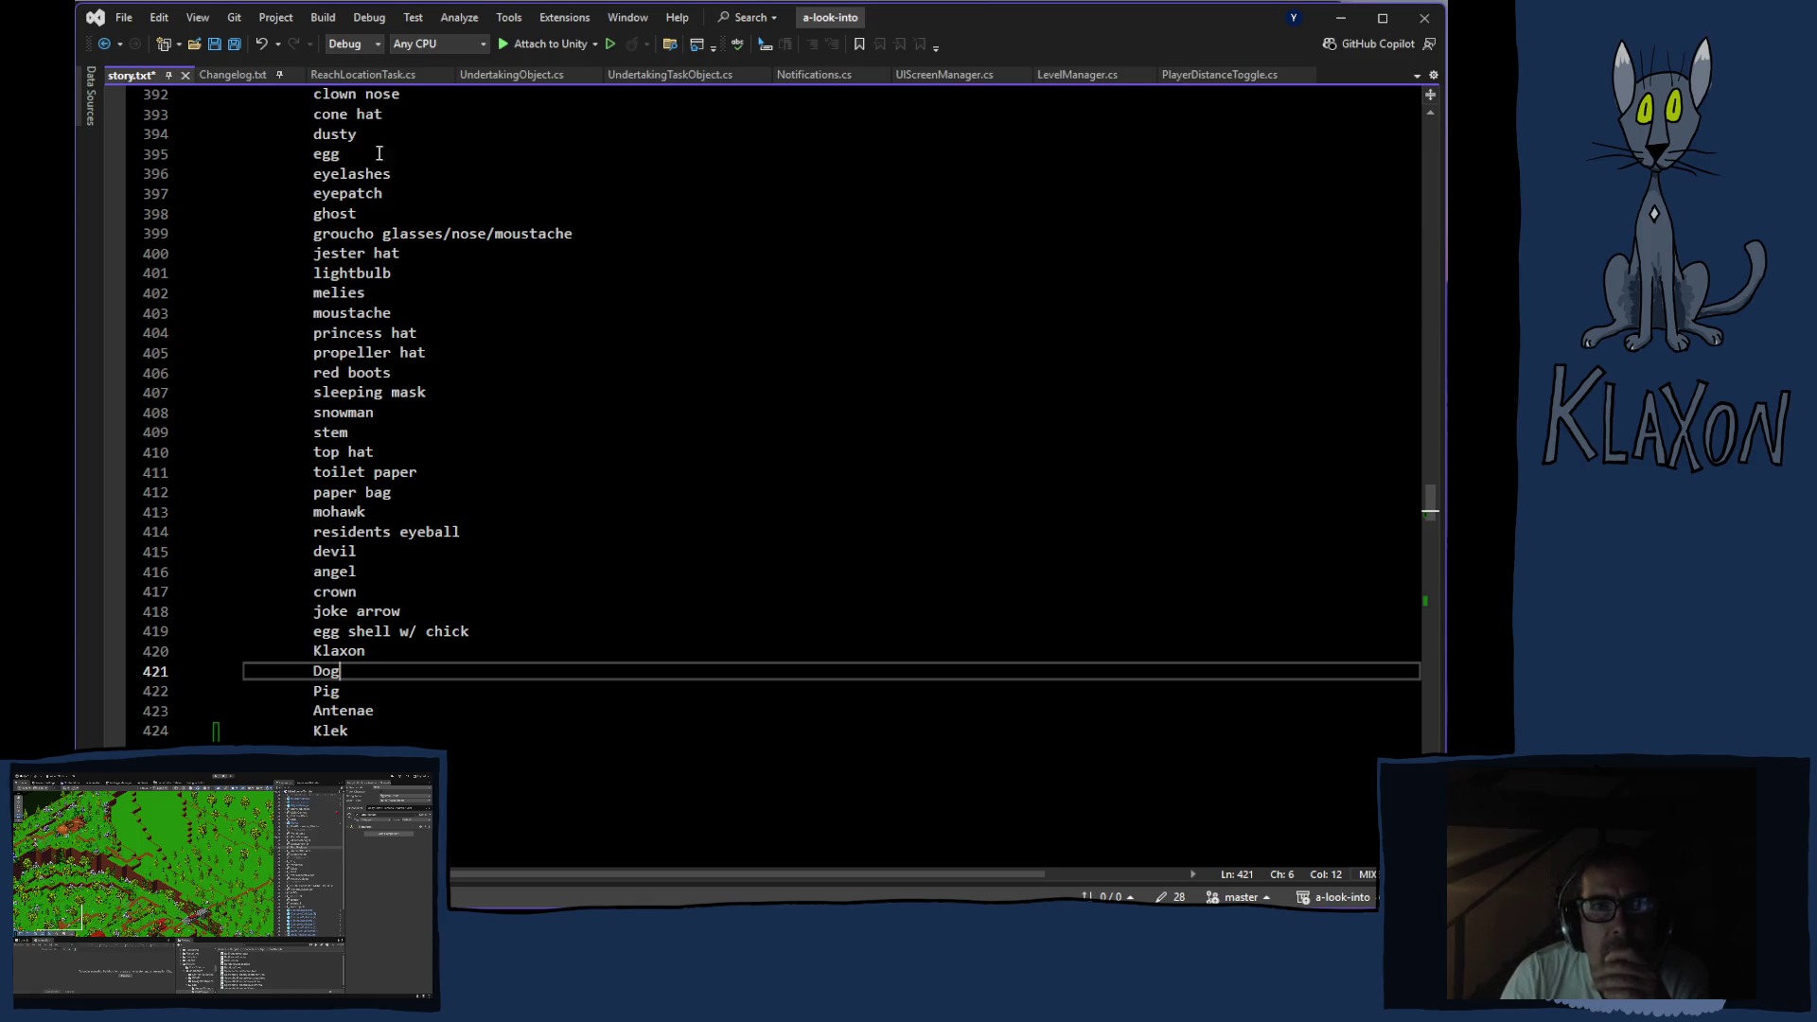
# Scroll through the story.txt notes, settling on the joke and game description lines near 650
pyautogui.scroll(8, 459, 438)
pyautogui.scroll(8, 459, 438)
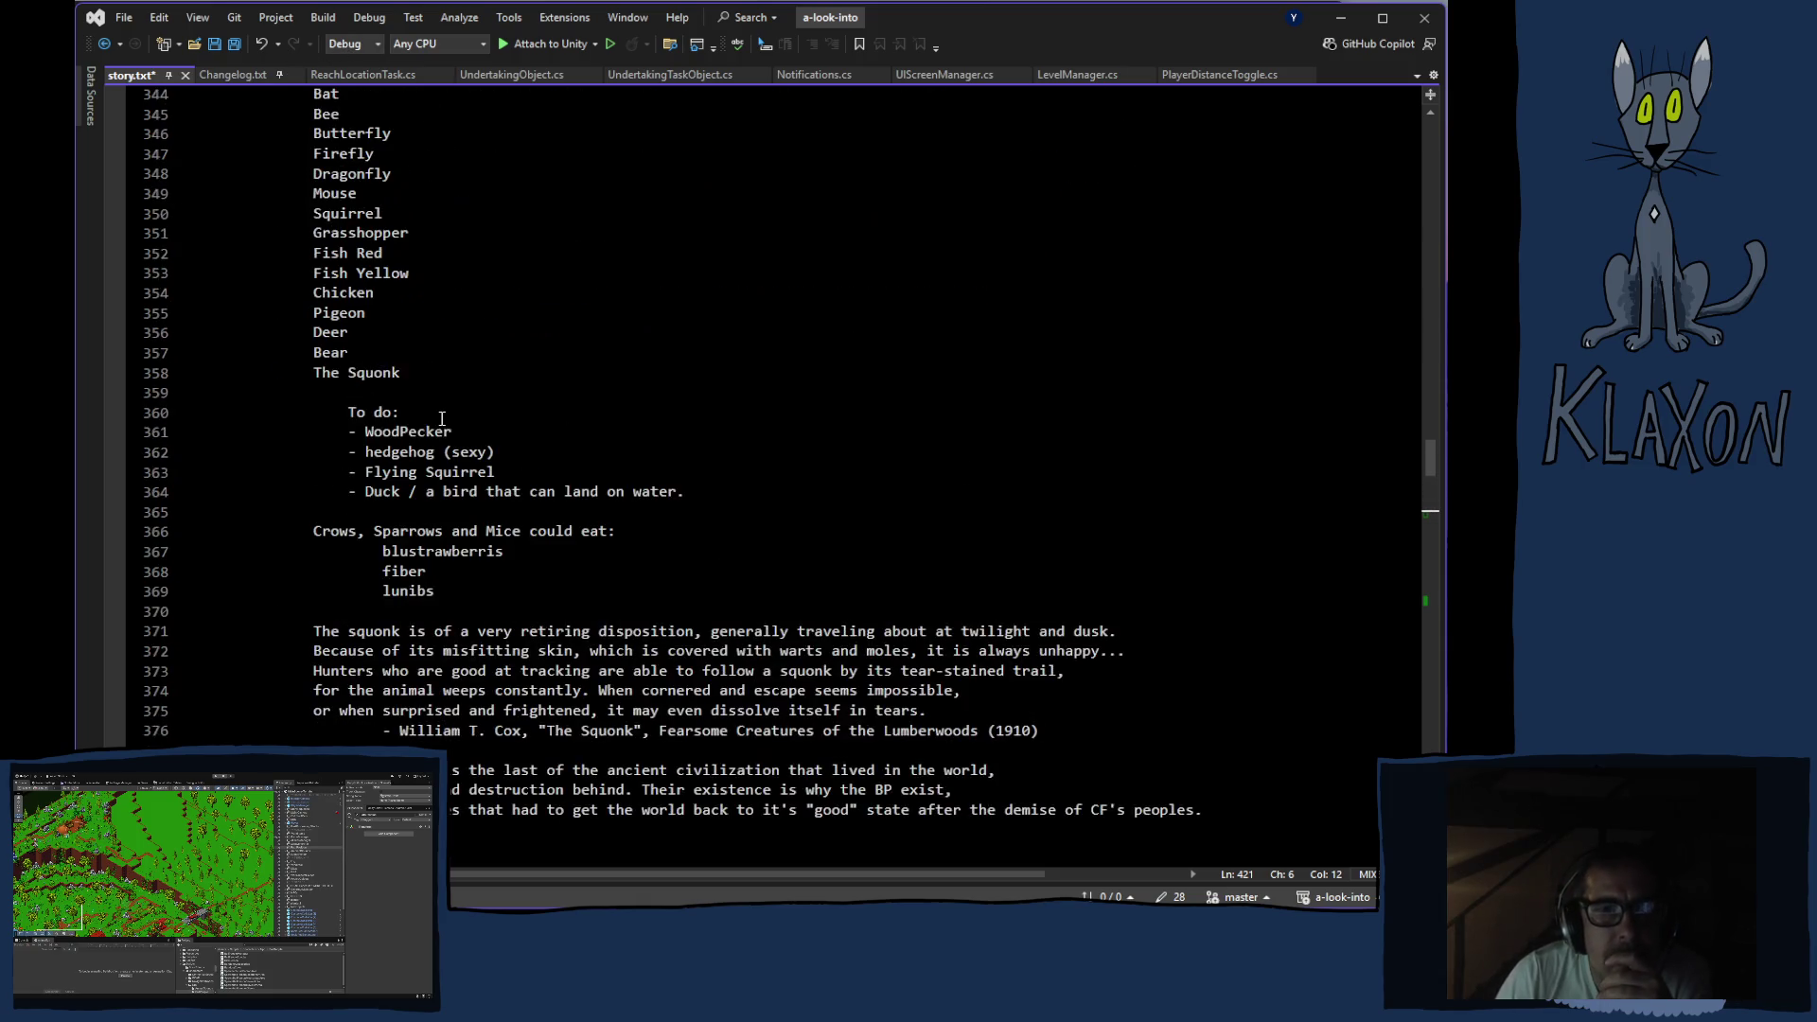
pyautogui.scroll(8, 436, 421)
pyautogui.scroll(20, 432, 417)
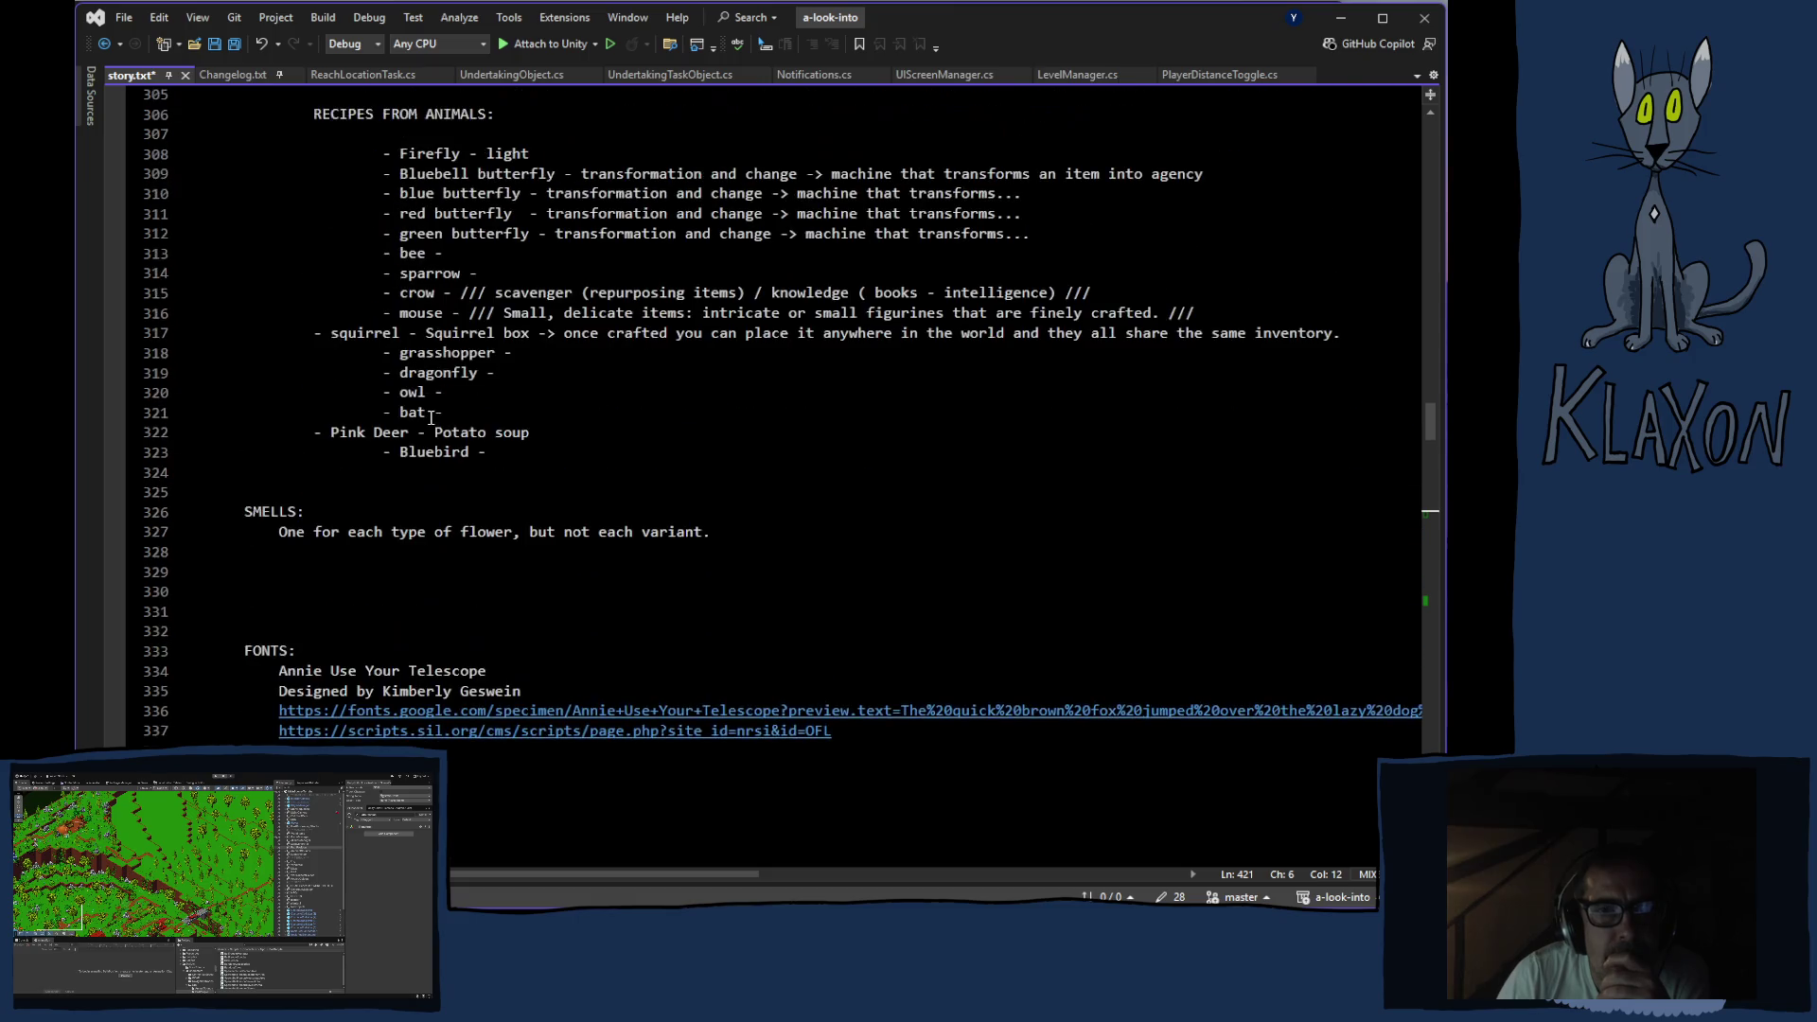
pyautogui.scroll(16, 430, 419)
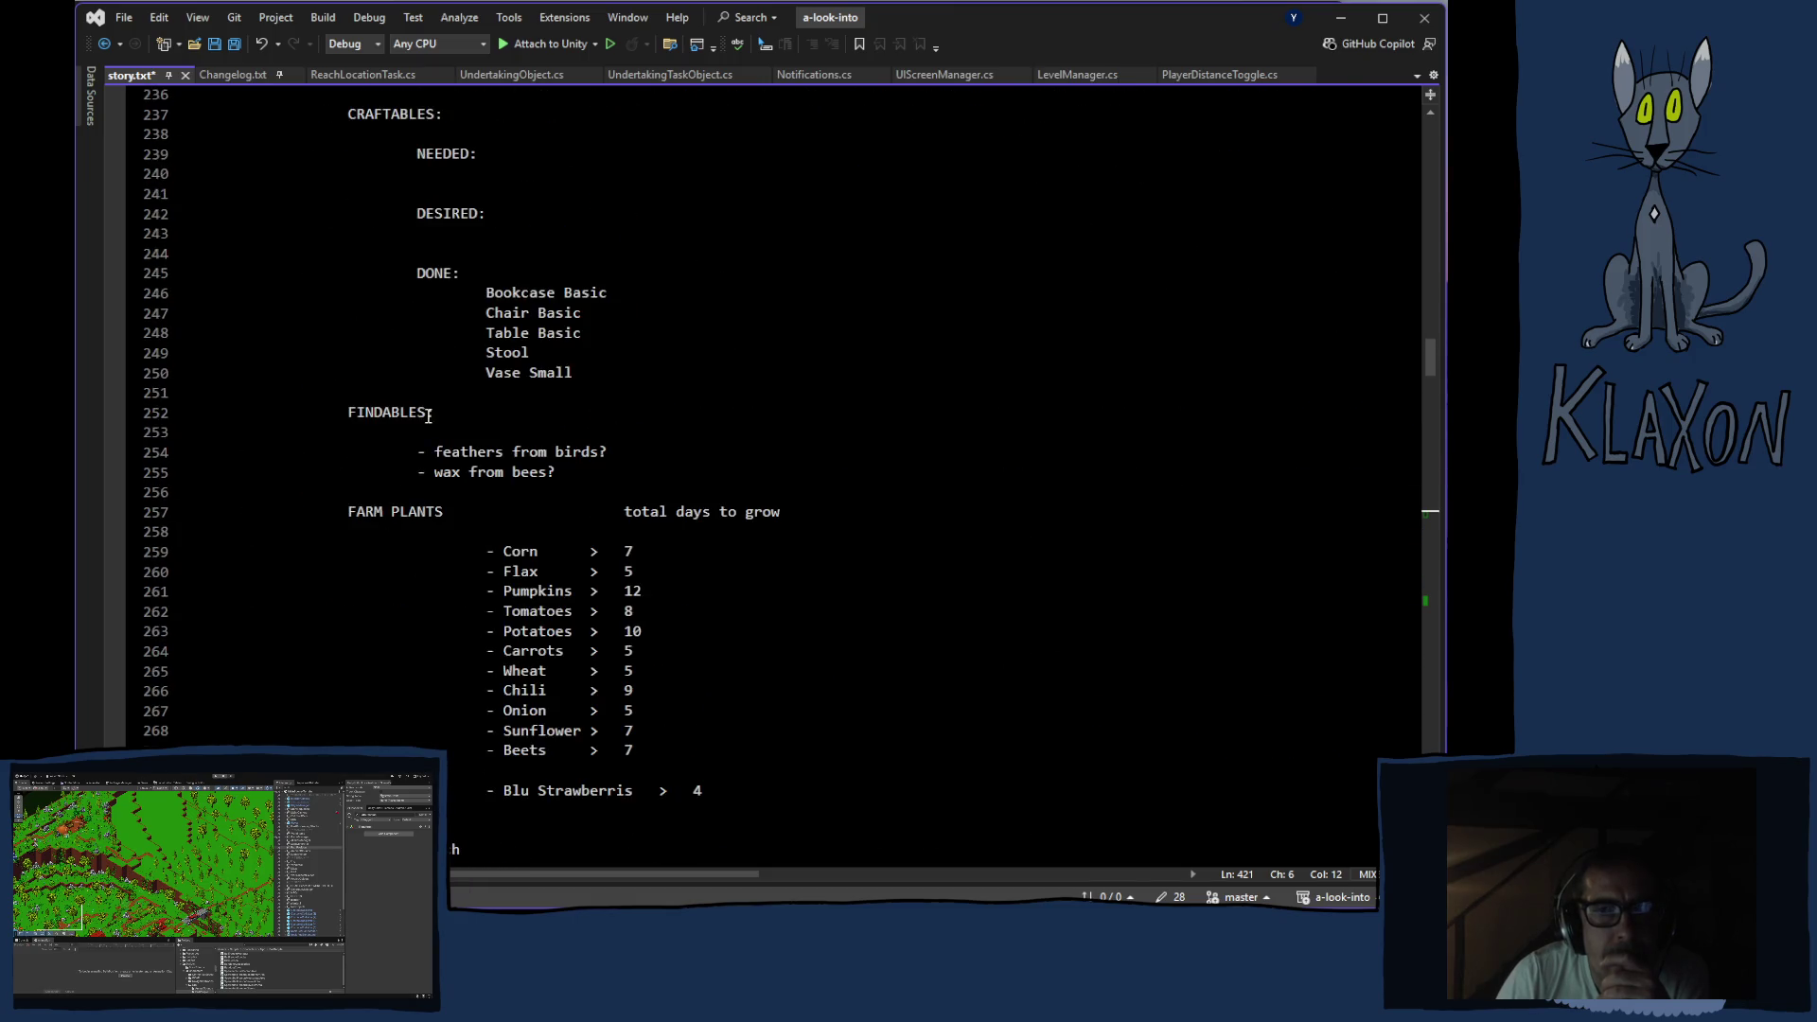
pyautogui.scroll(-20, 445, 415)
pyautogui.scroll(-20, 450, 414)
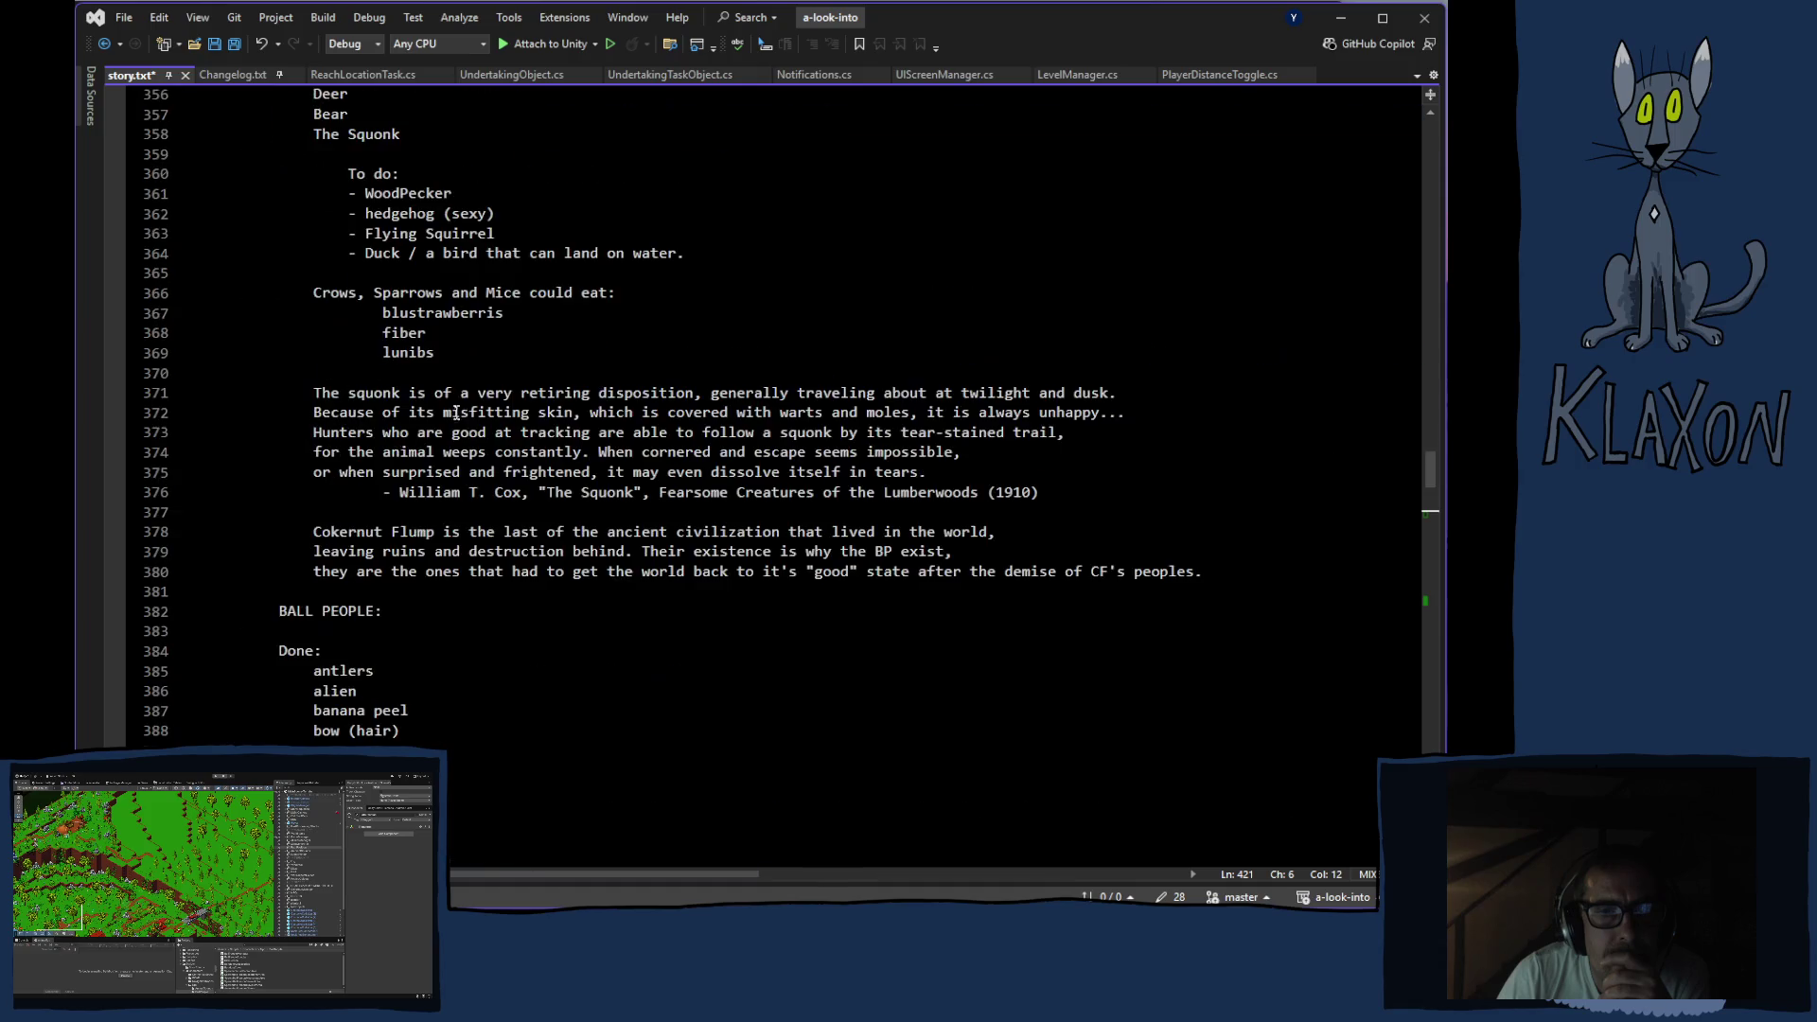
pyautogui.scroll(-9, 451, 405)
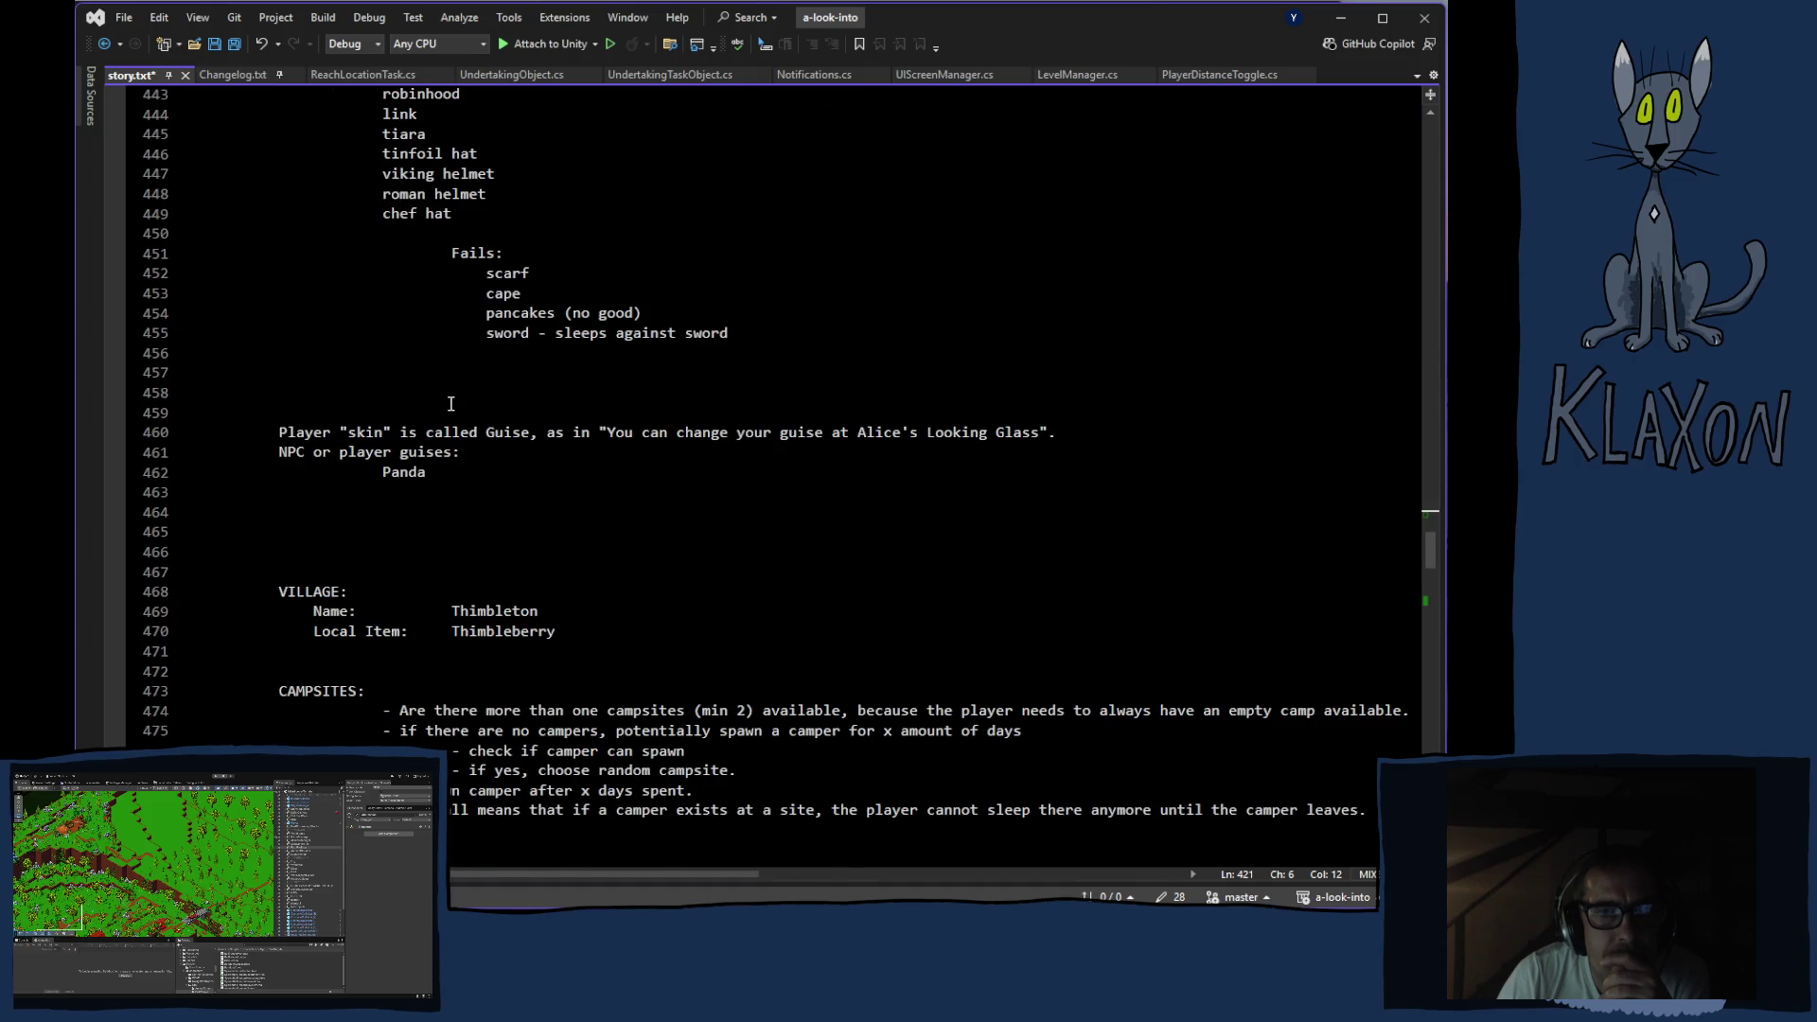
pyautogui.scroll(-13, 449, 404)
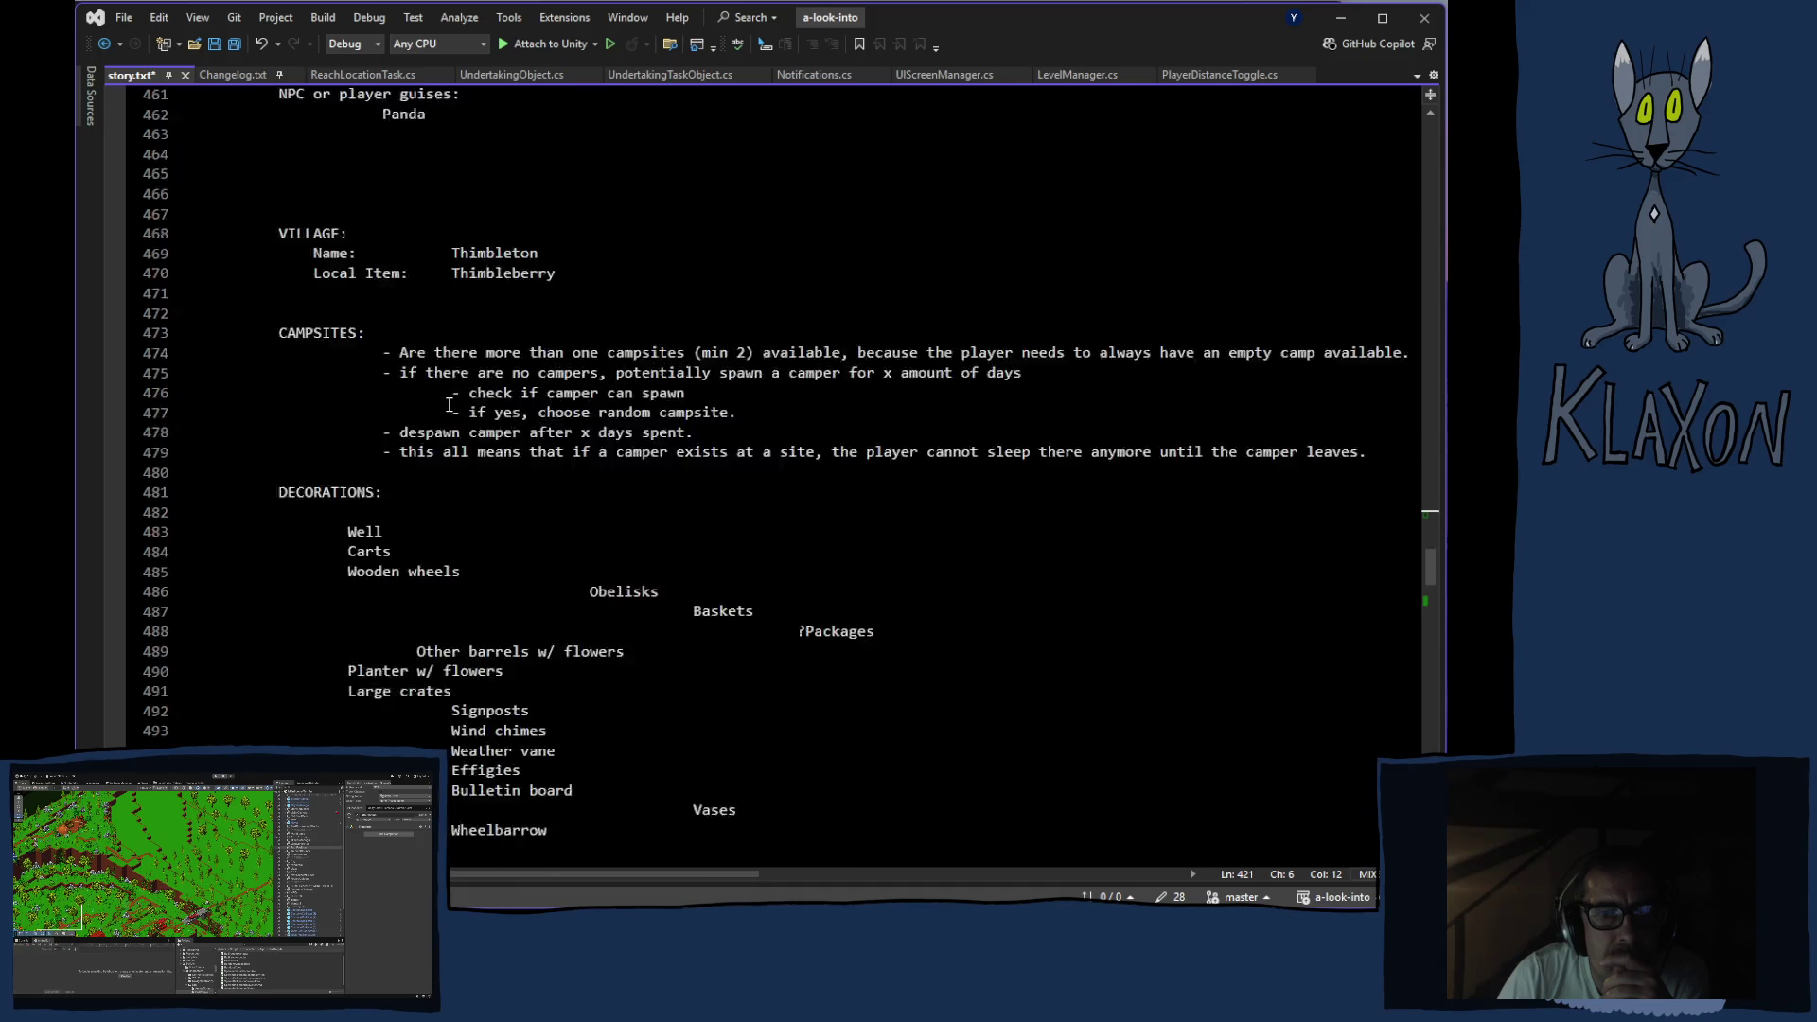
pyautogui.scroll(-20, 448, 405)
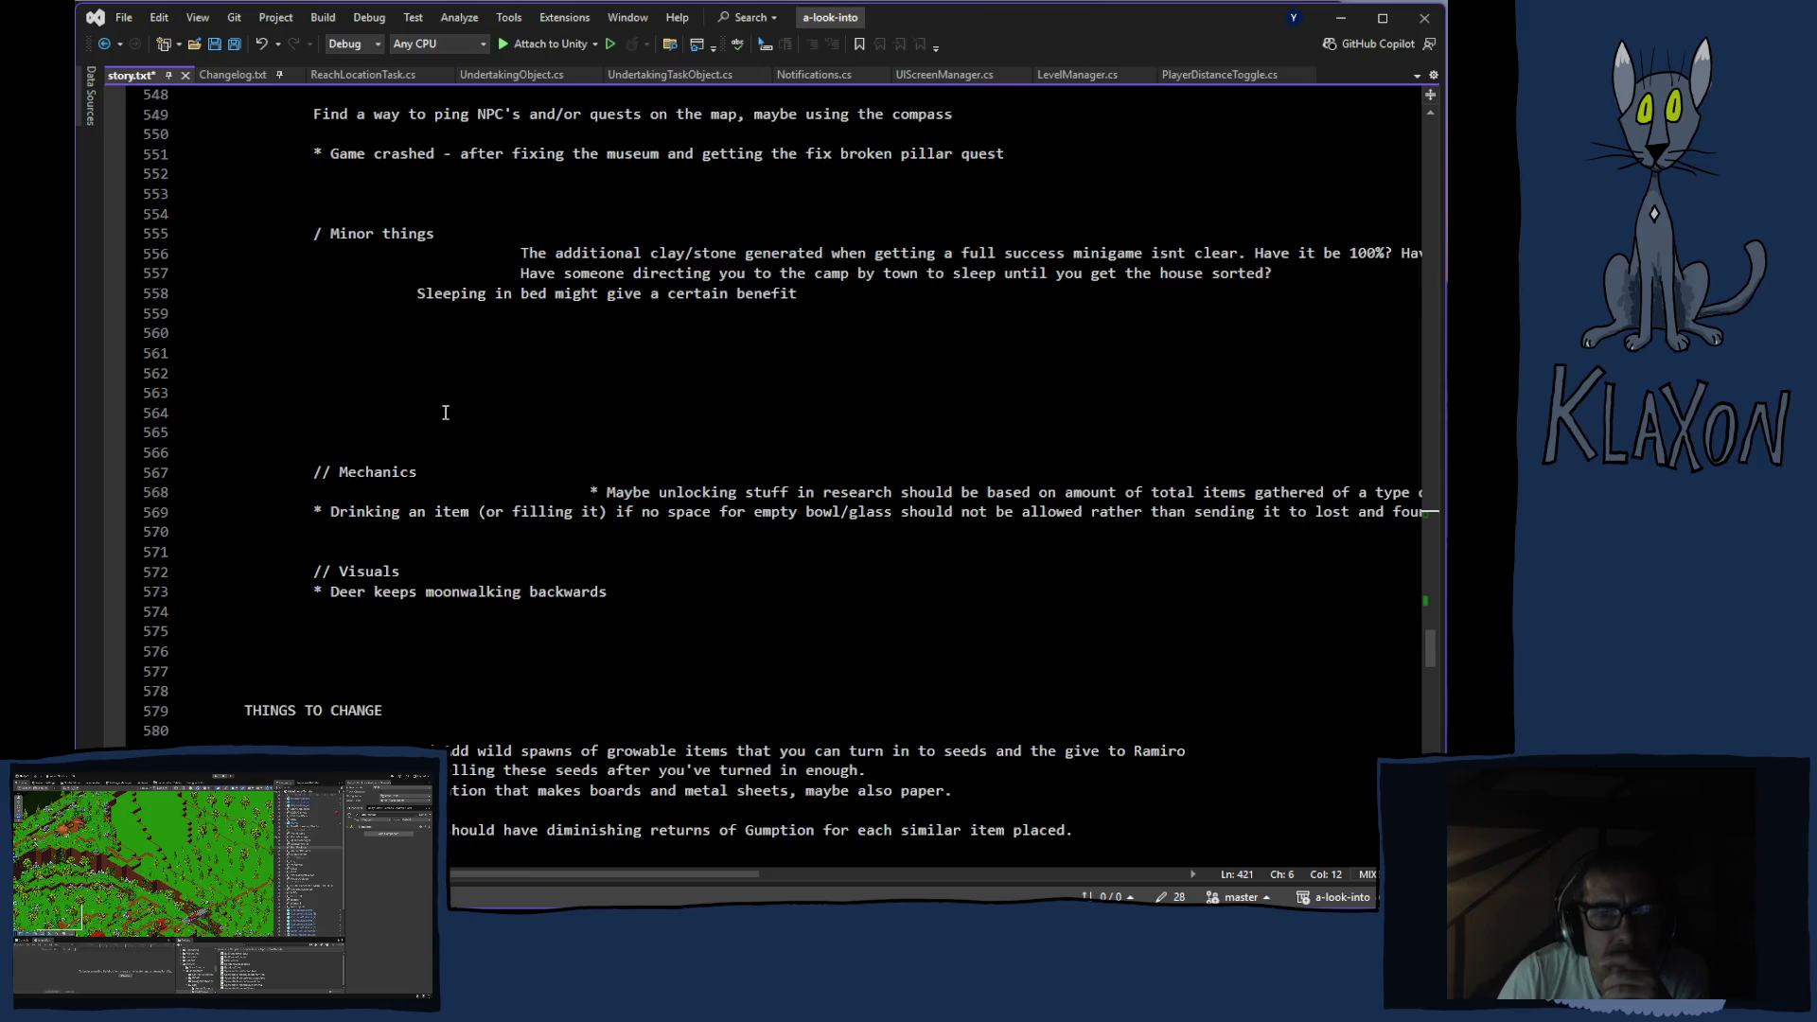
pyautogui.scroll(20, 445, 405)
pyautogui.scroll(20, 463, 419)
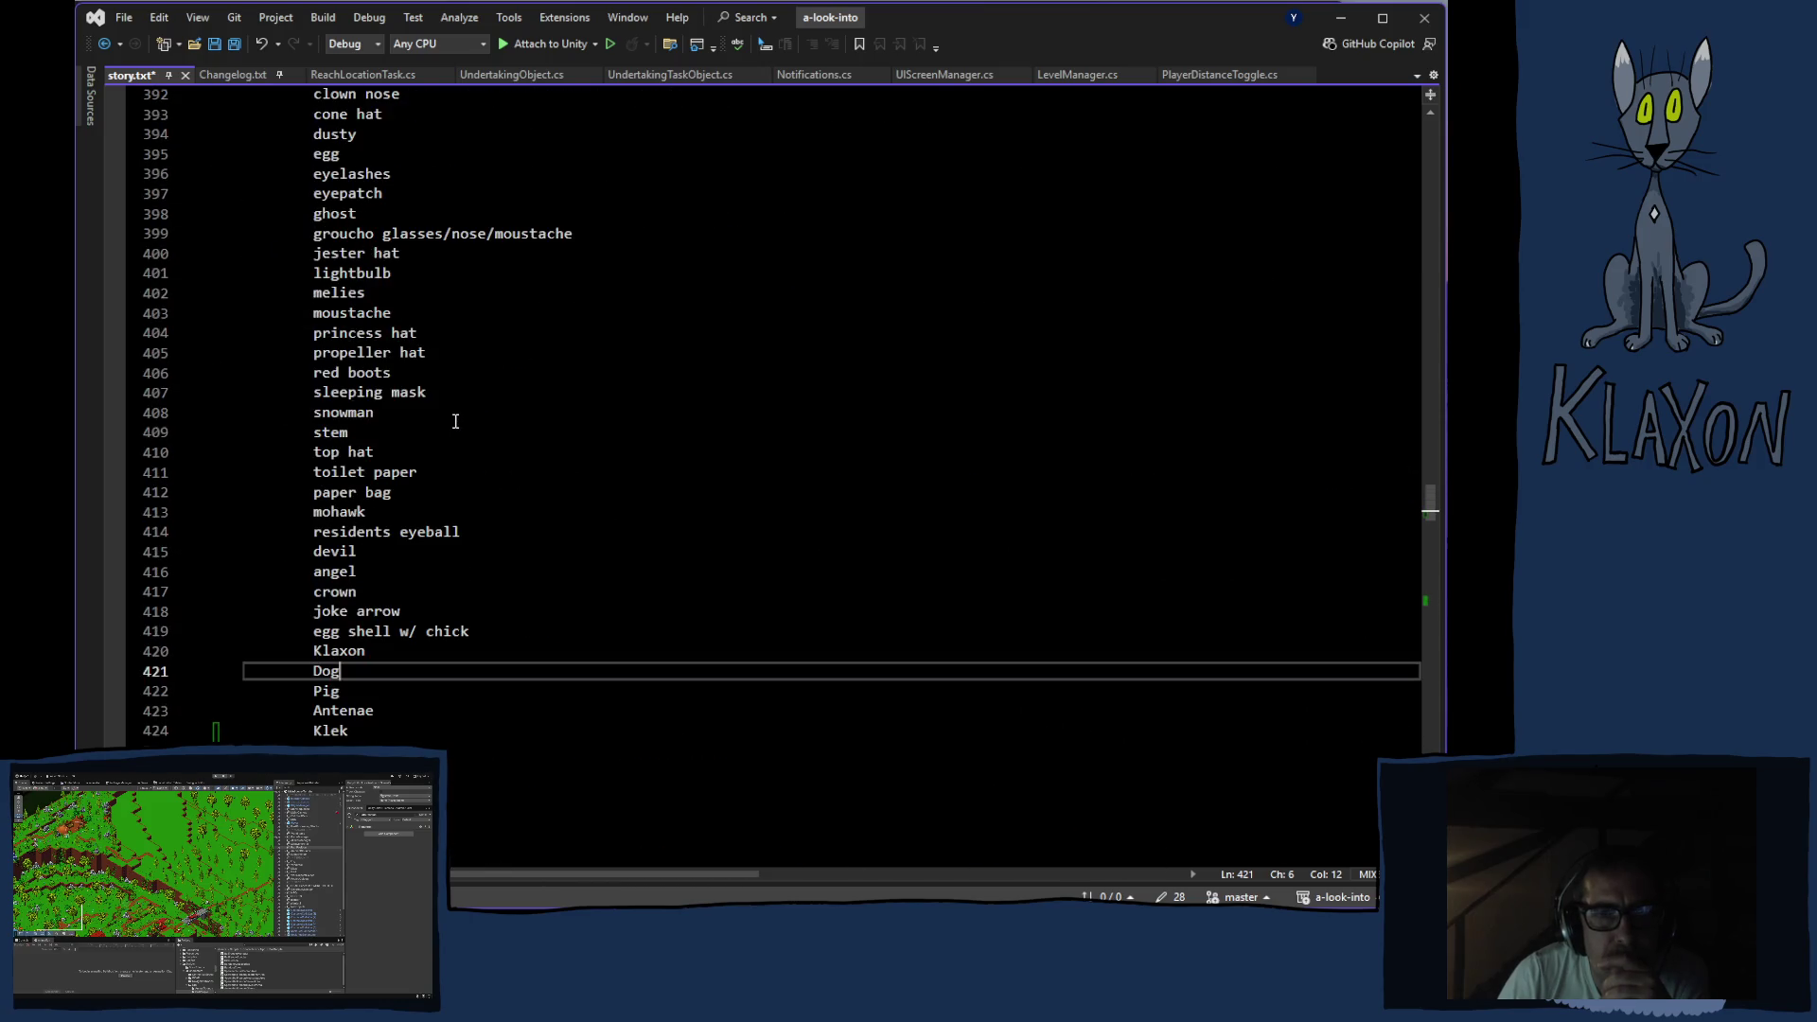
pyautogui.scroll(20, 451, 417)
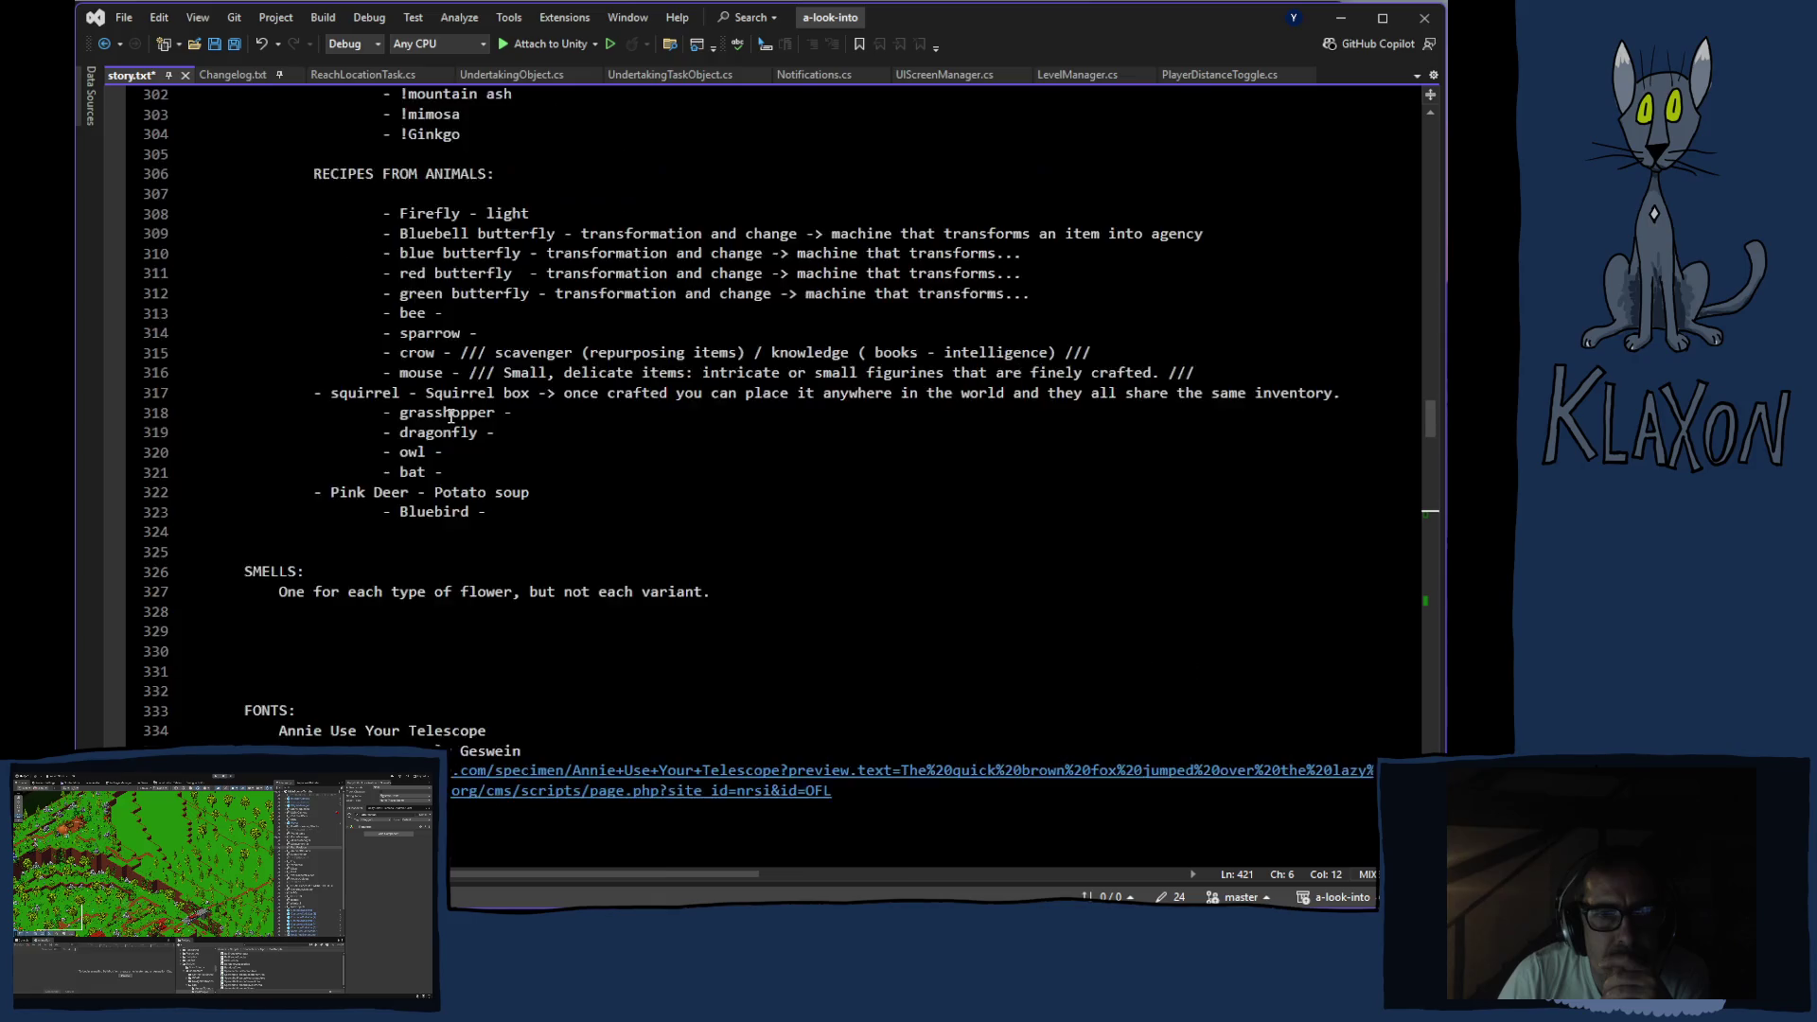
pyautogui.scroll(18, 450, 417)
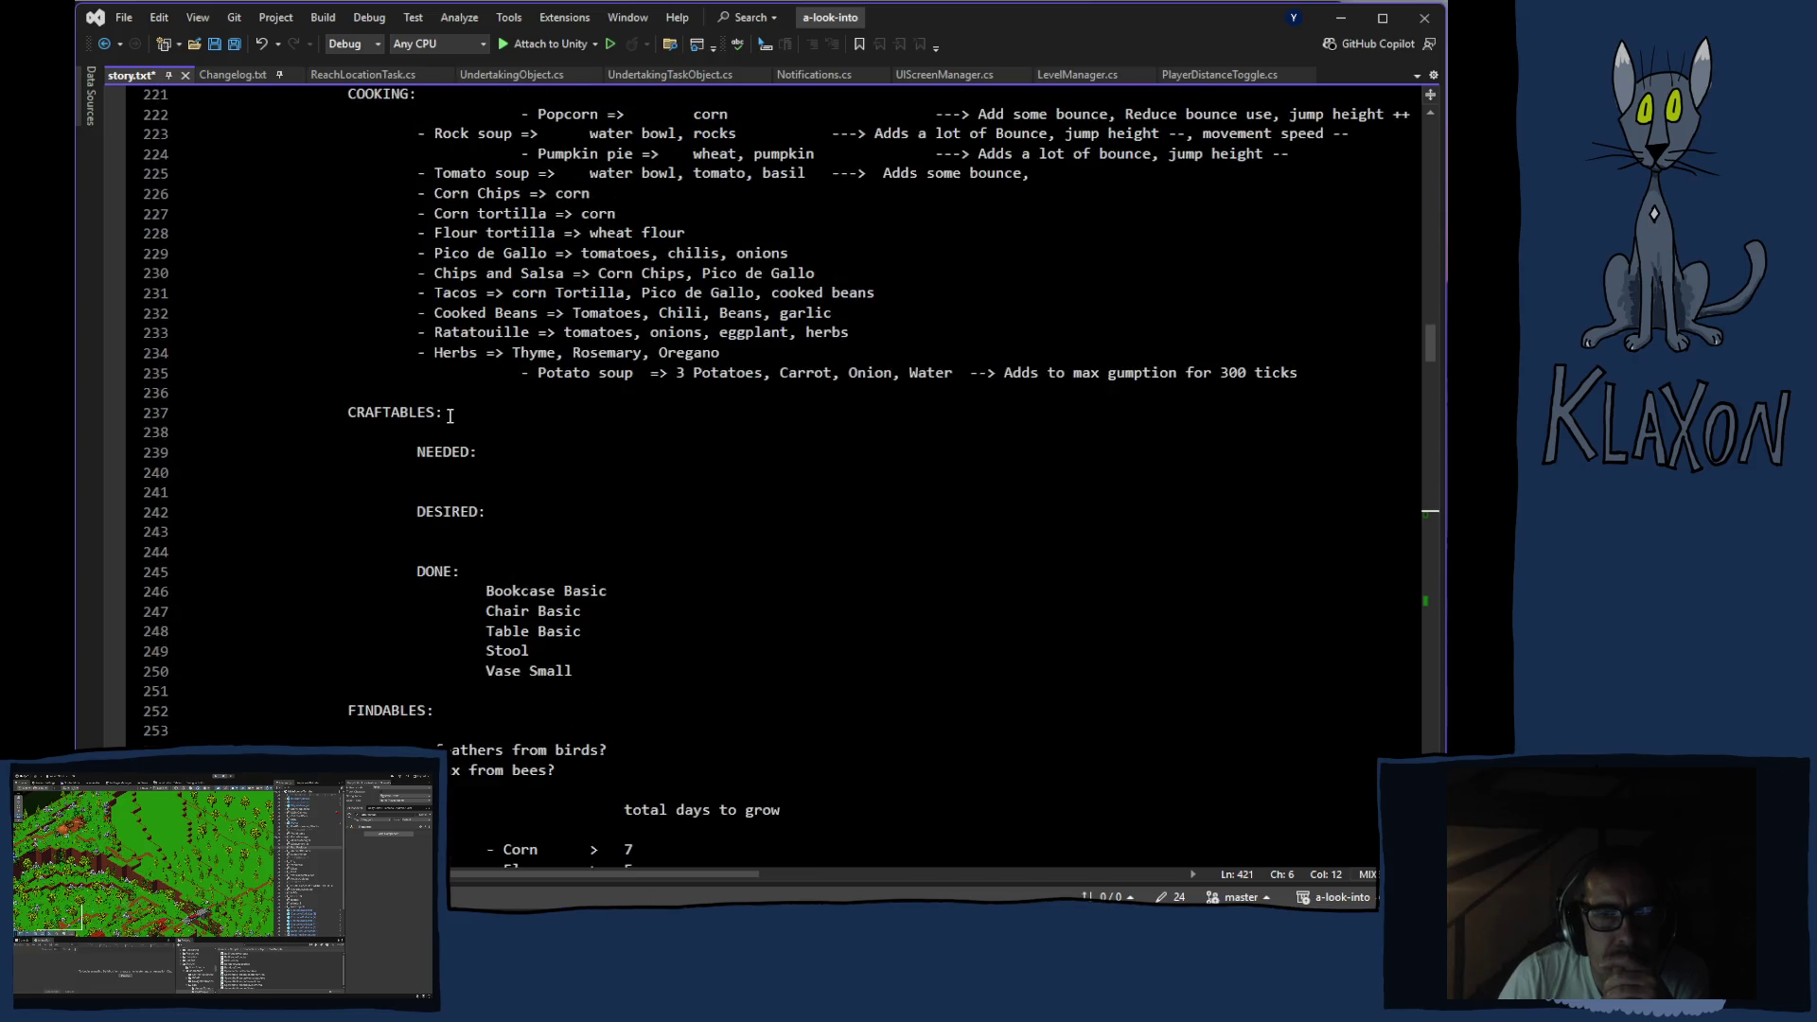
pyautogui.scroll(14, 448, 410)
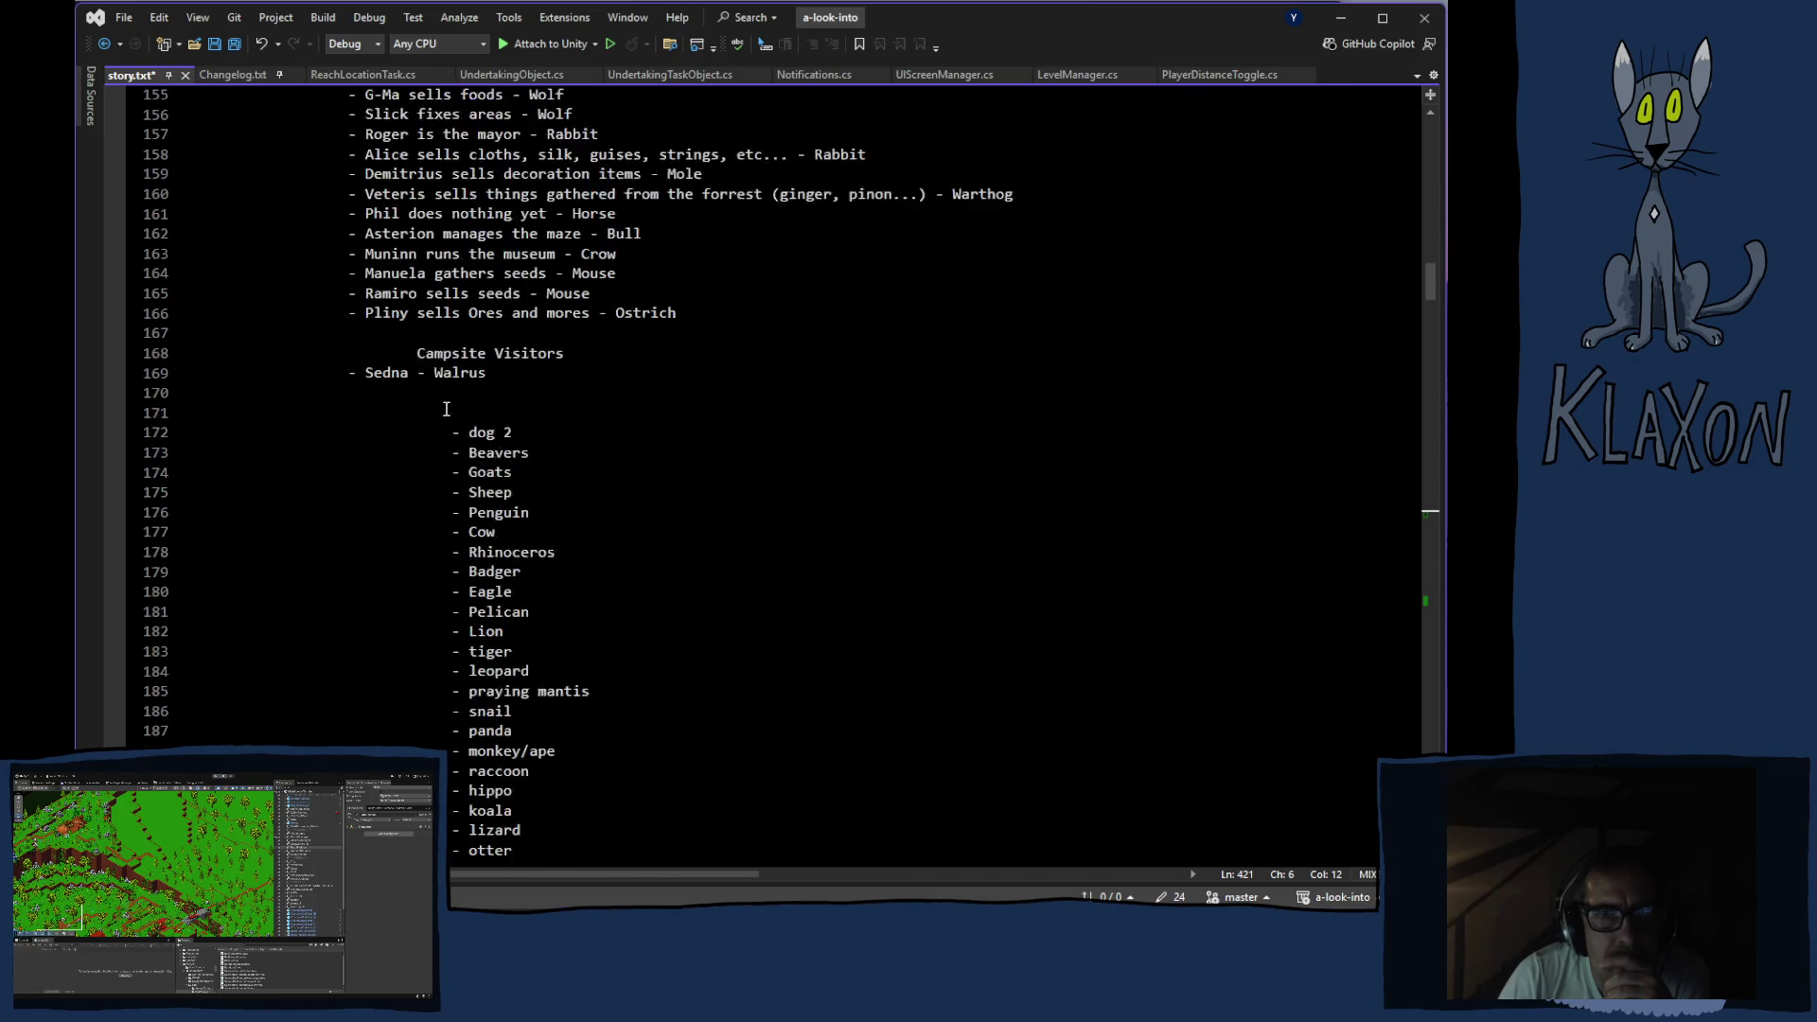
pyautogui.scroll(1, 446, 408)
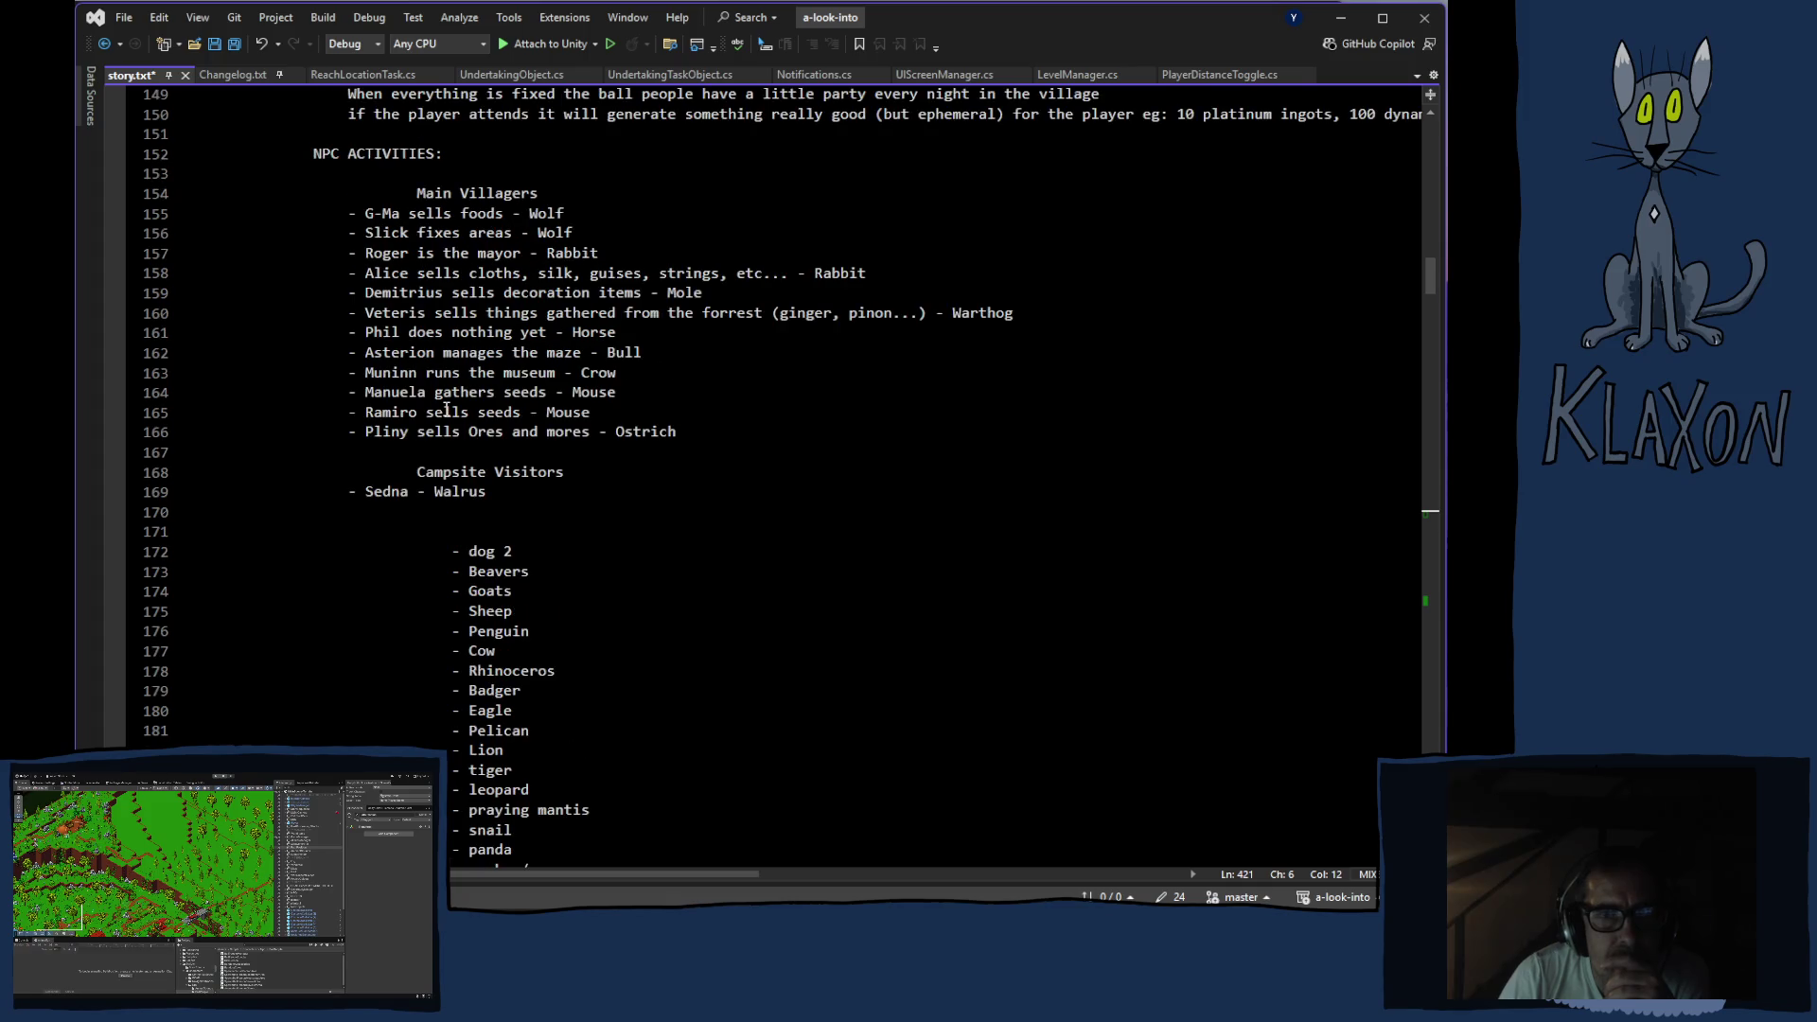
pyautogui.scroll(1, 447, 409)
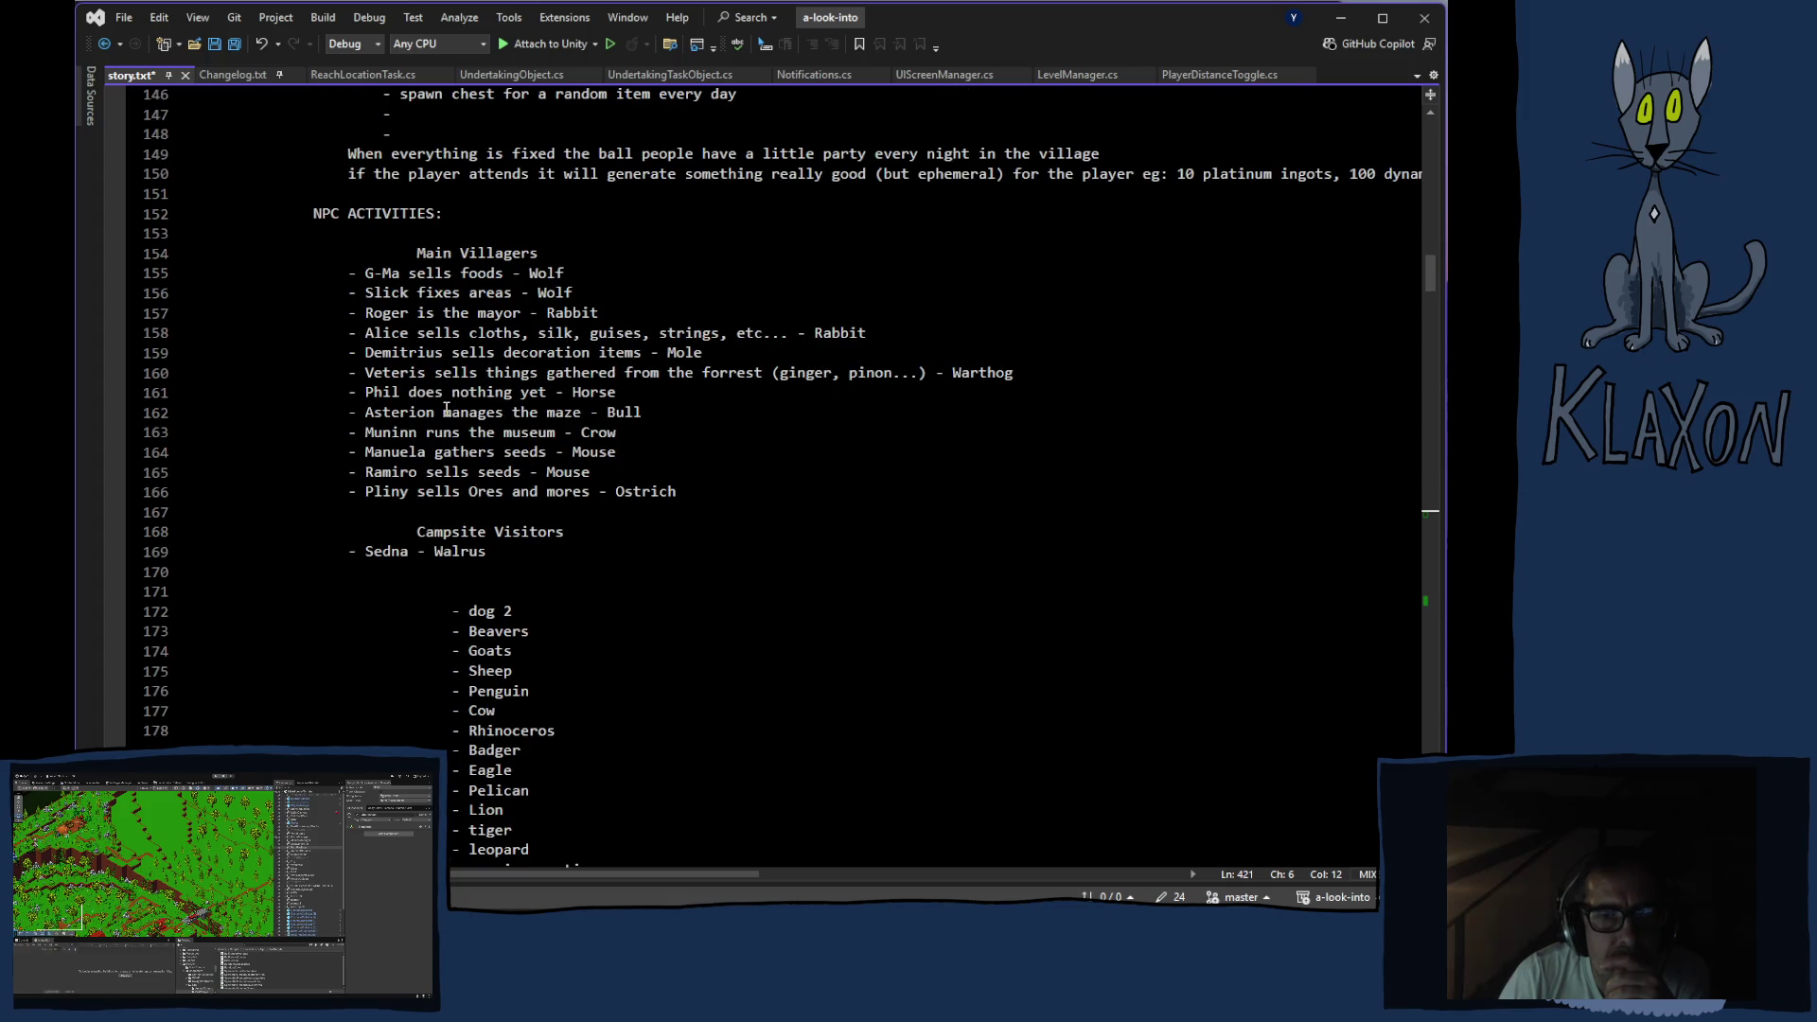
pyautogui.scroll(14, 447, 409)
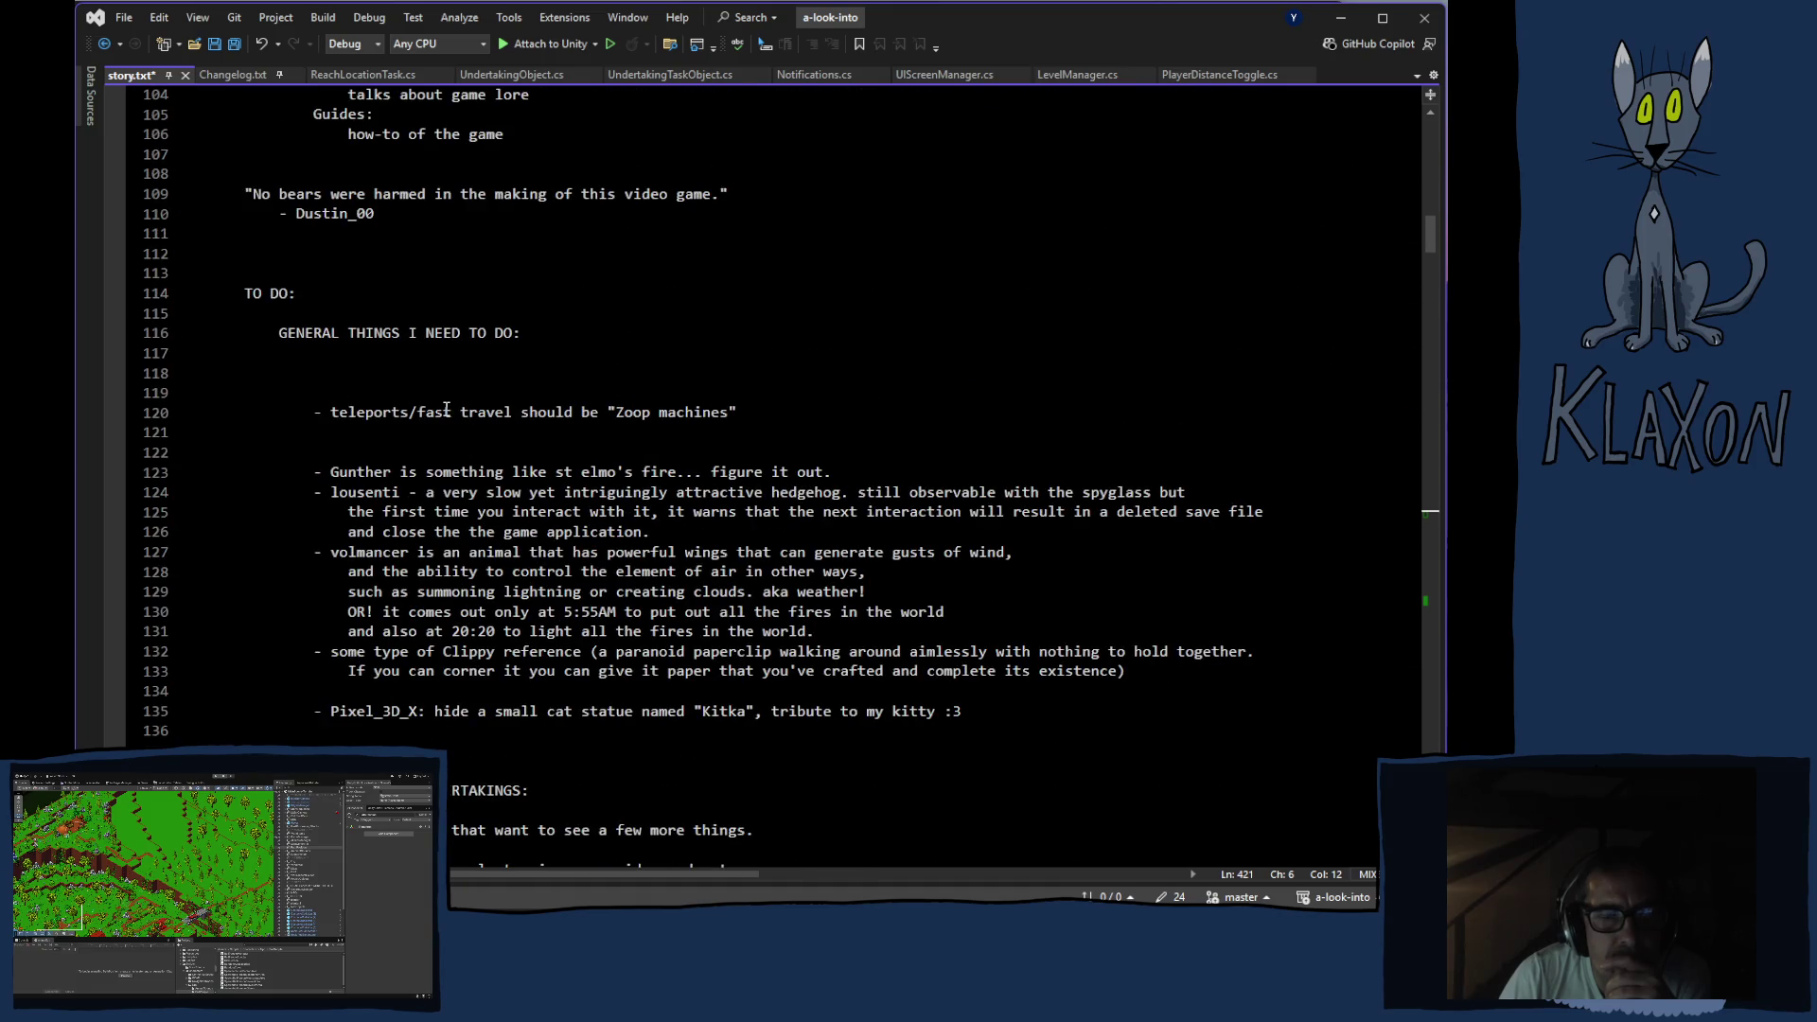
pyautogui.scroll(9, 443, 410)
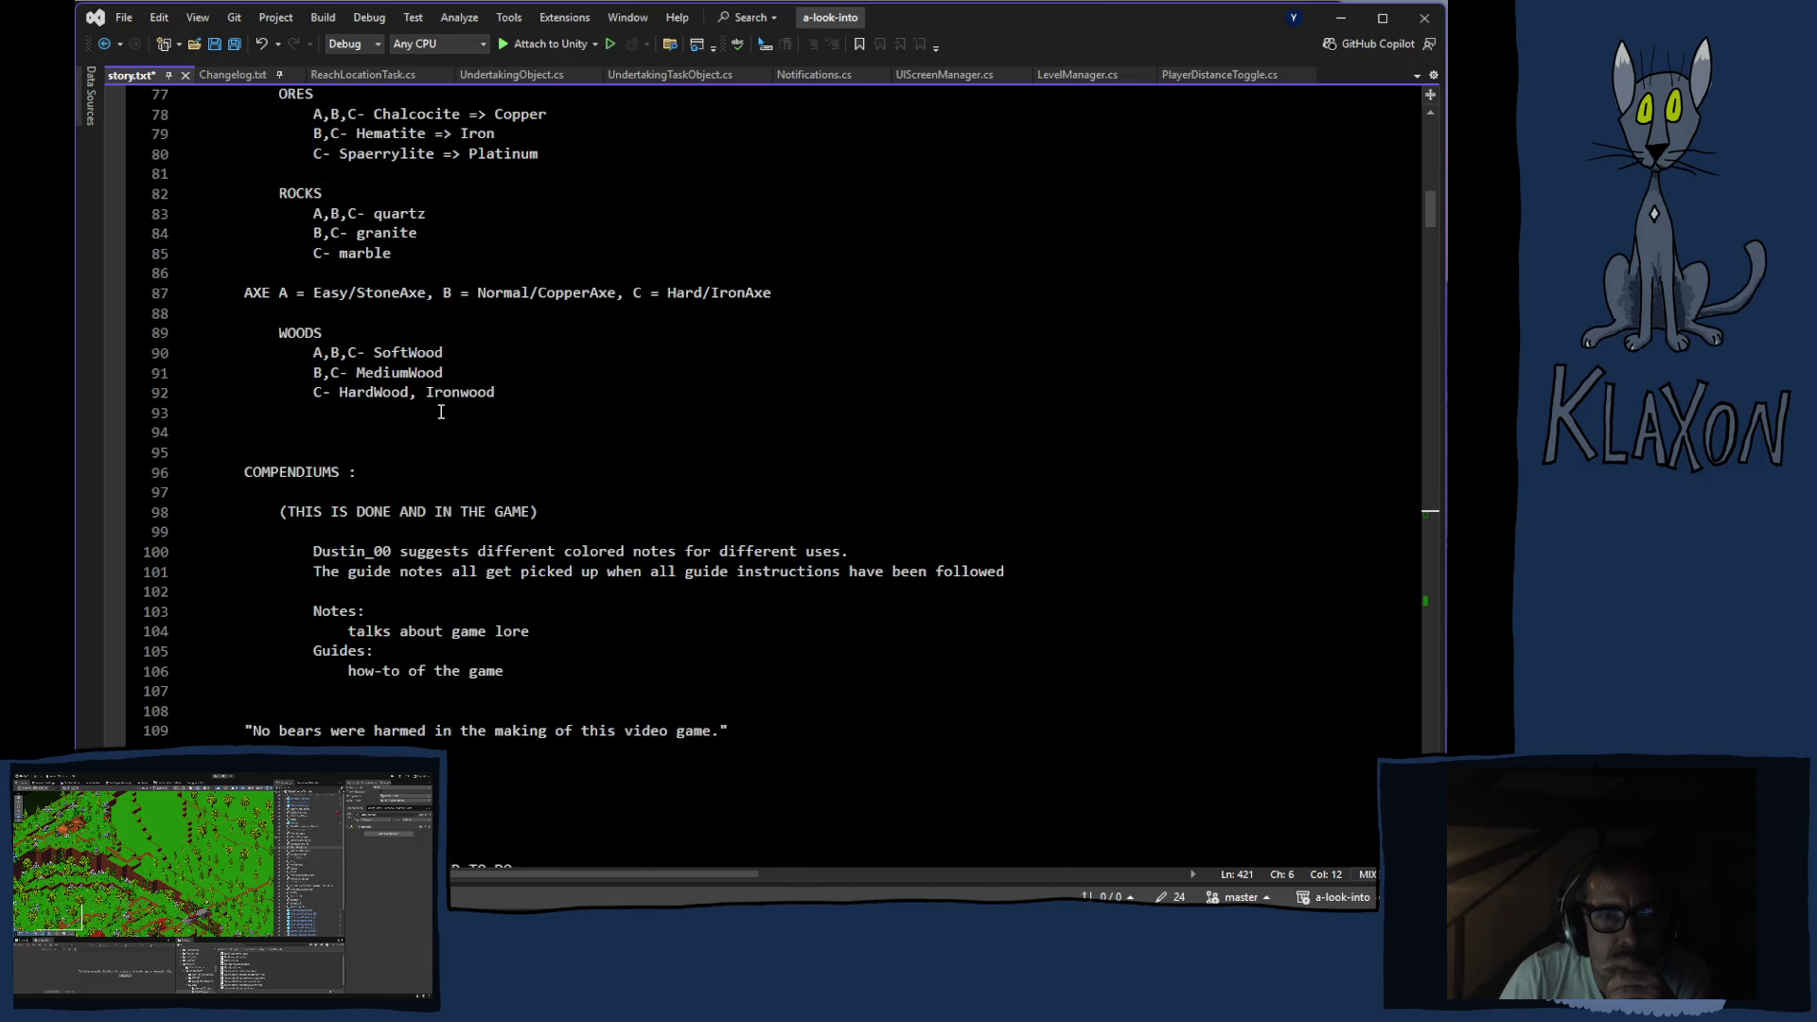
pyautogui.scroll(-18, 441, 412)
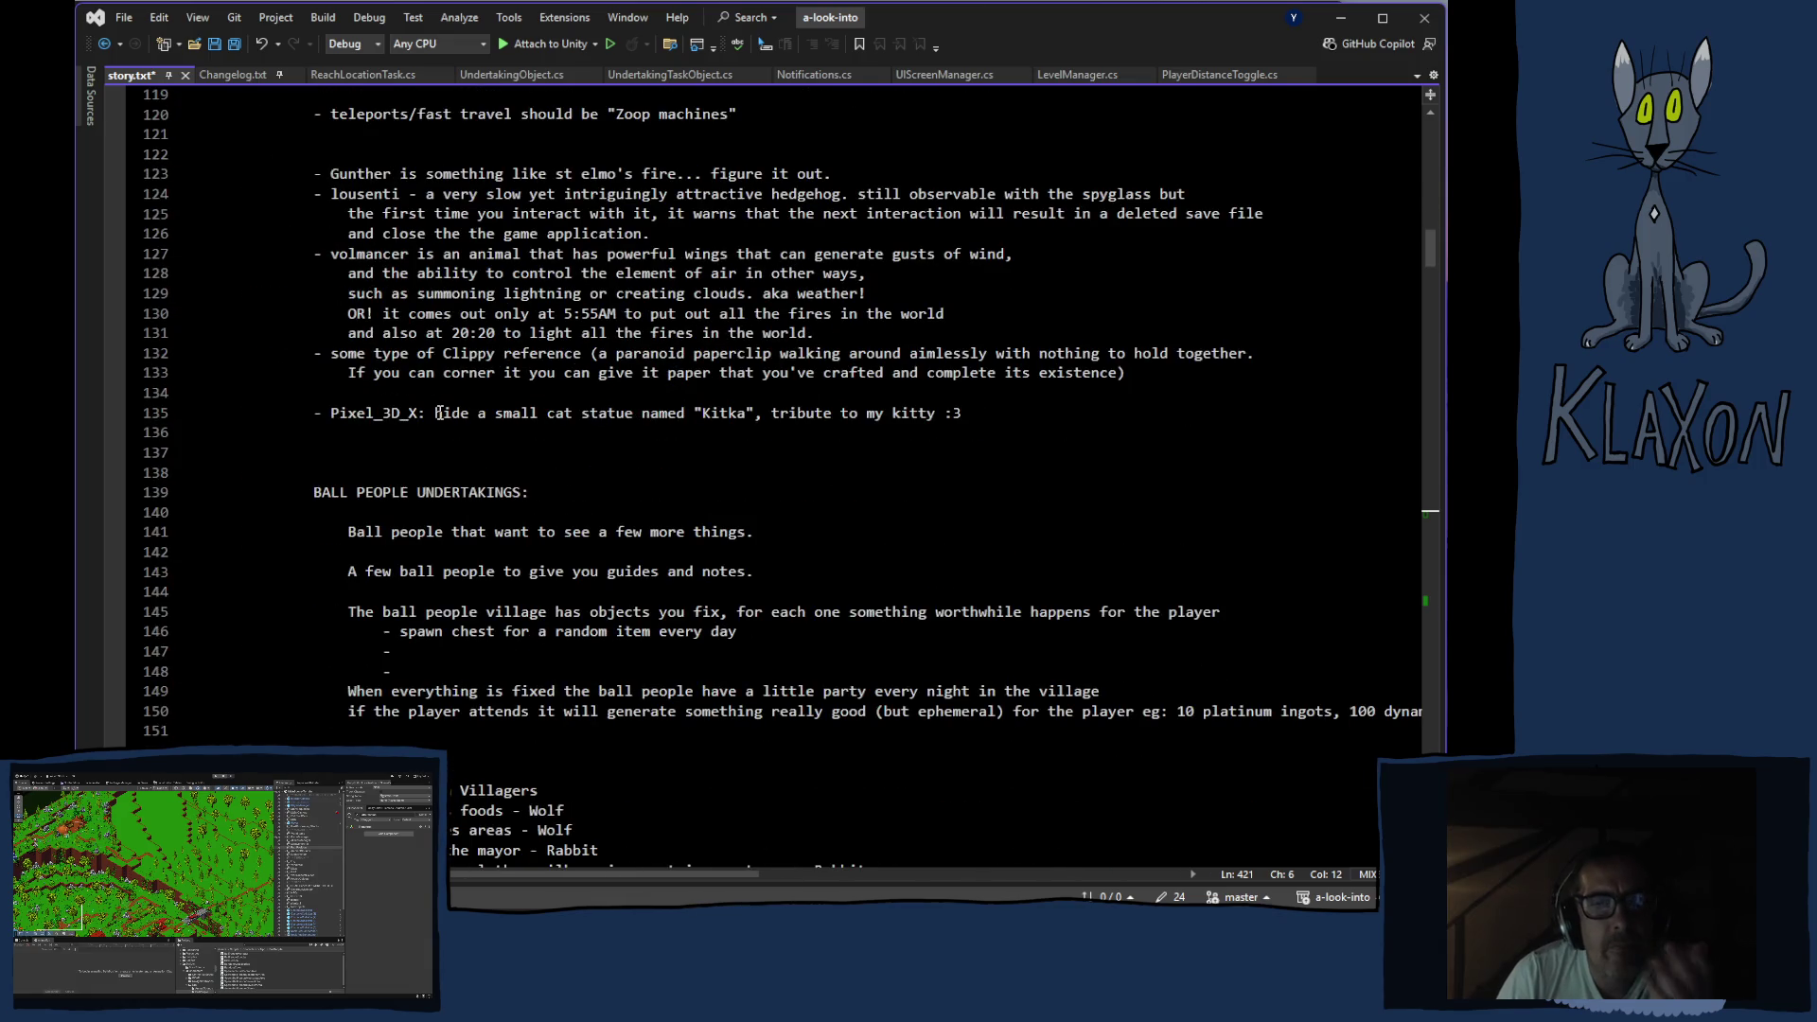
pyautogui.scroll(-20, 438, 413)
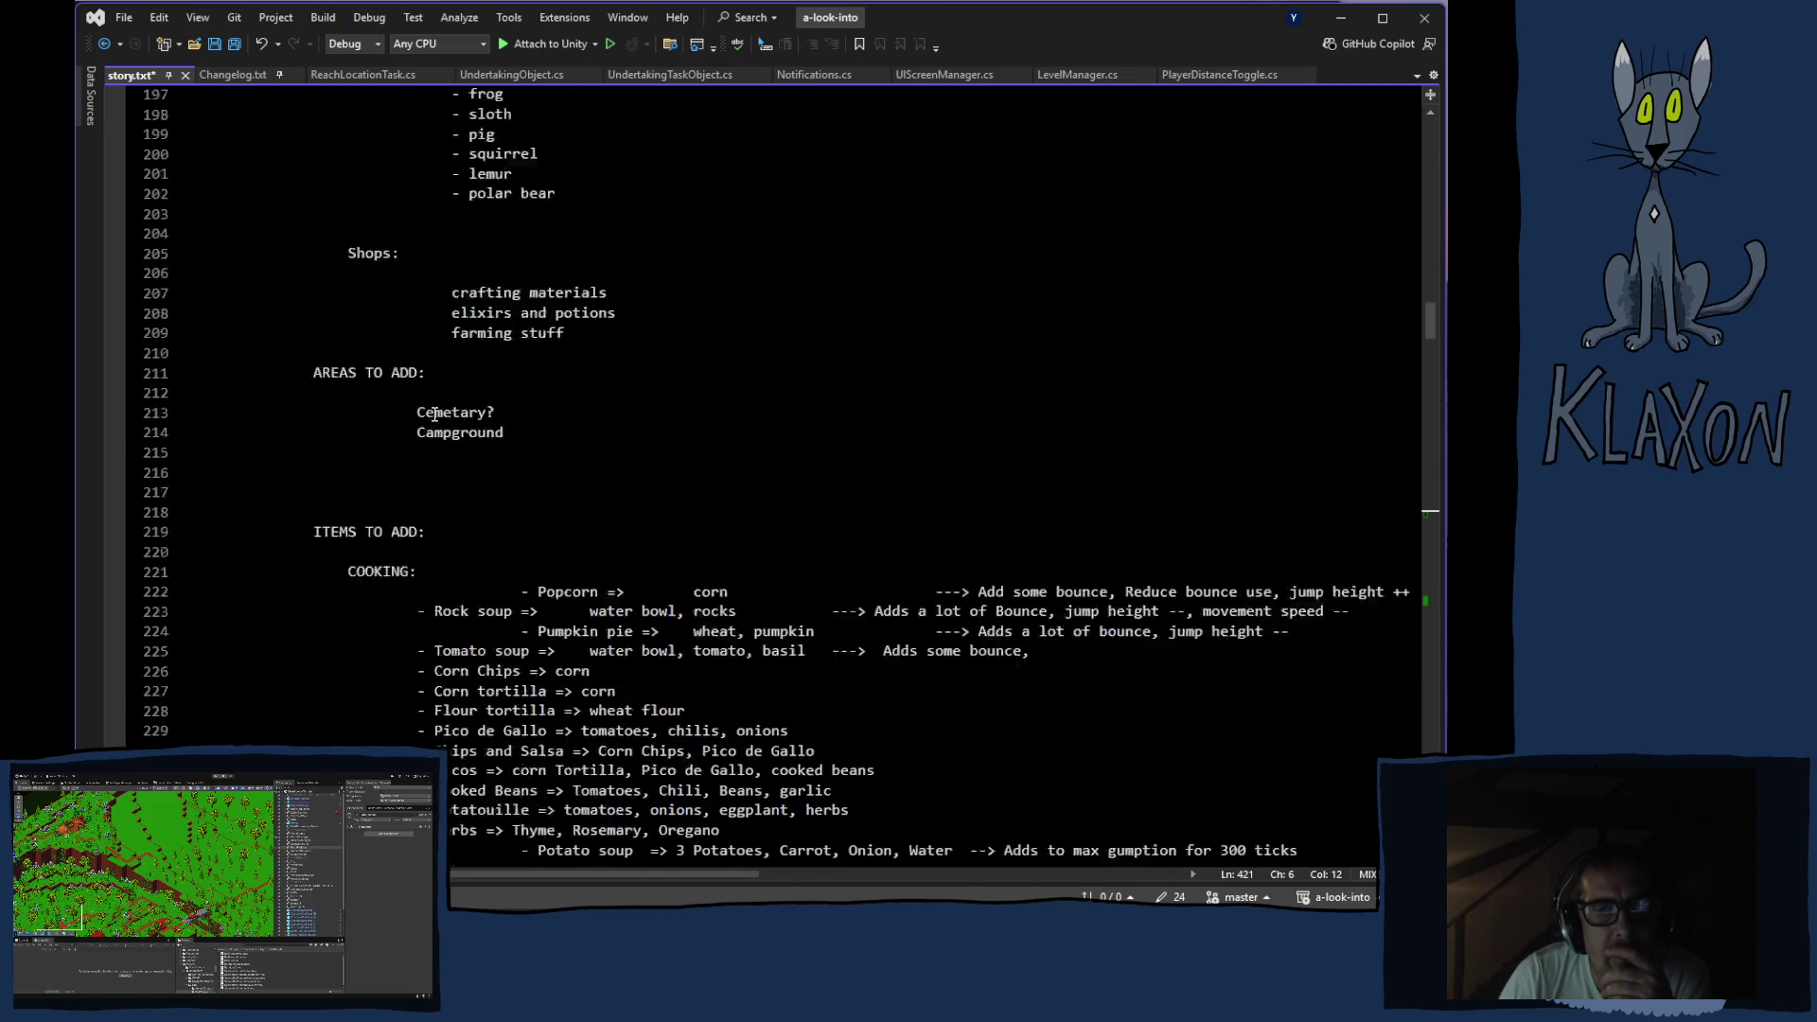
pyautogui.scroll(-10, 434, 413)
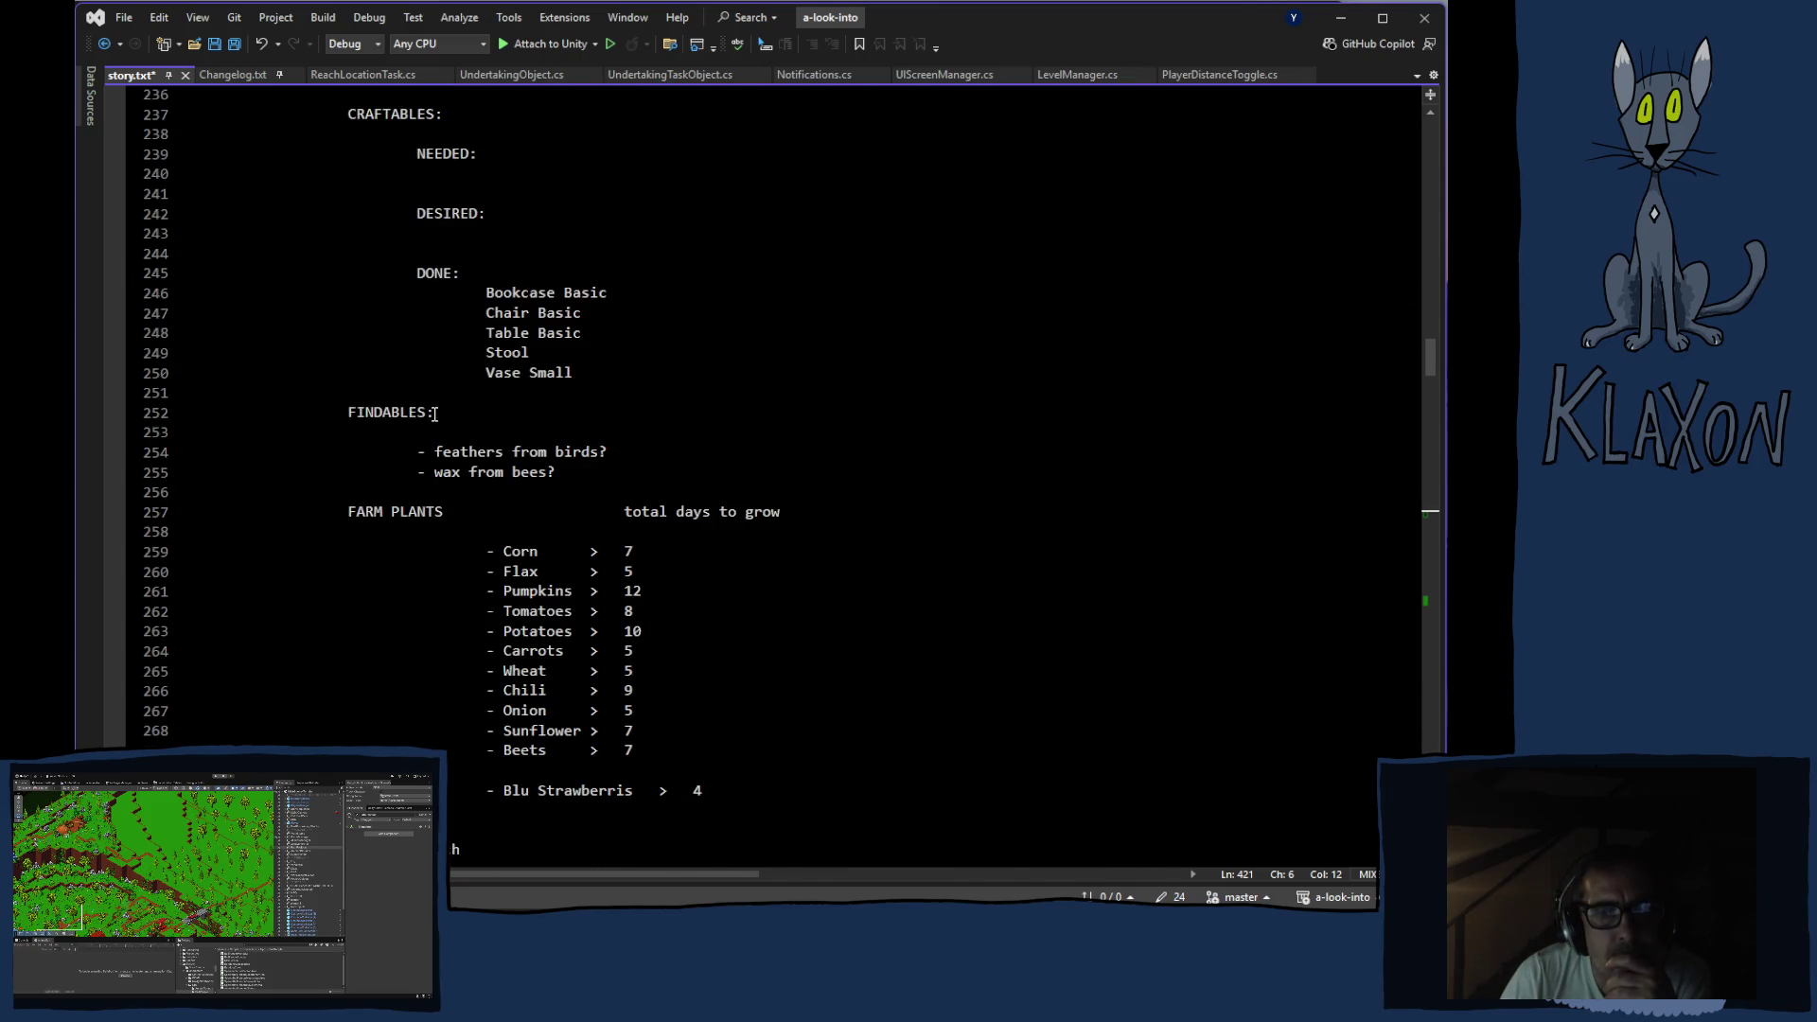
pyautogui.scroll(-8, 434, 413)
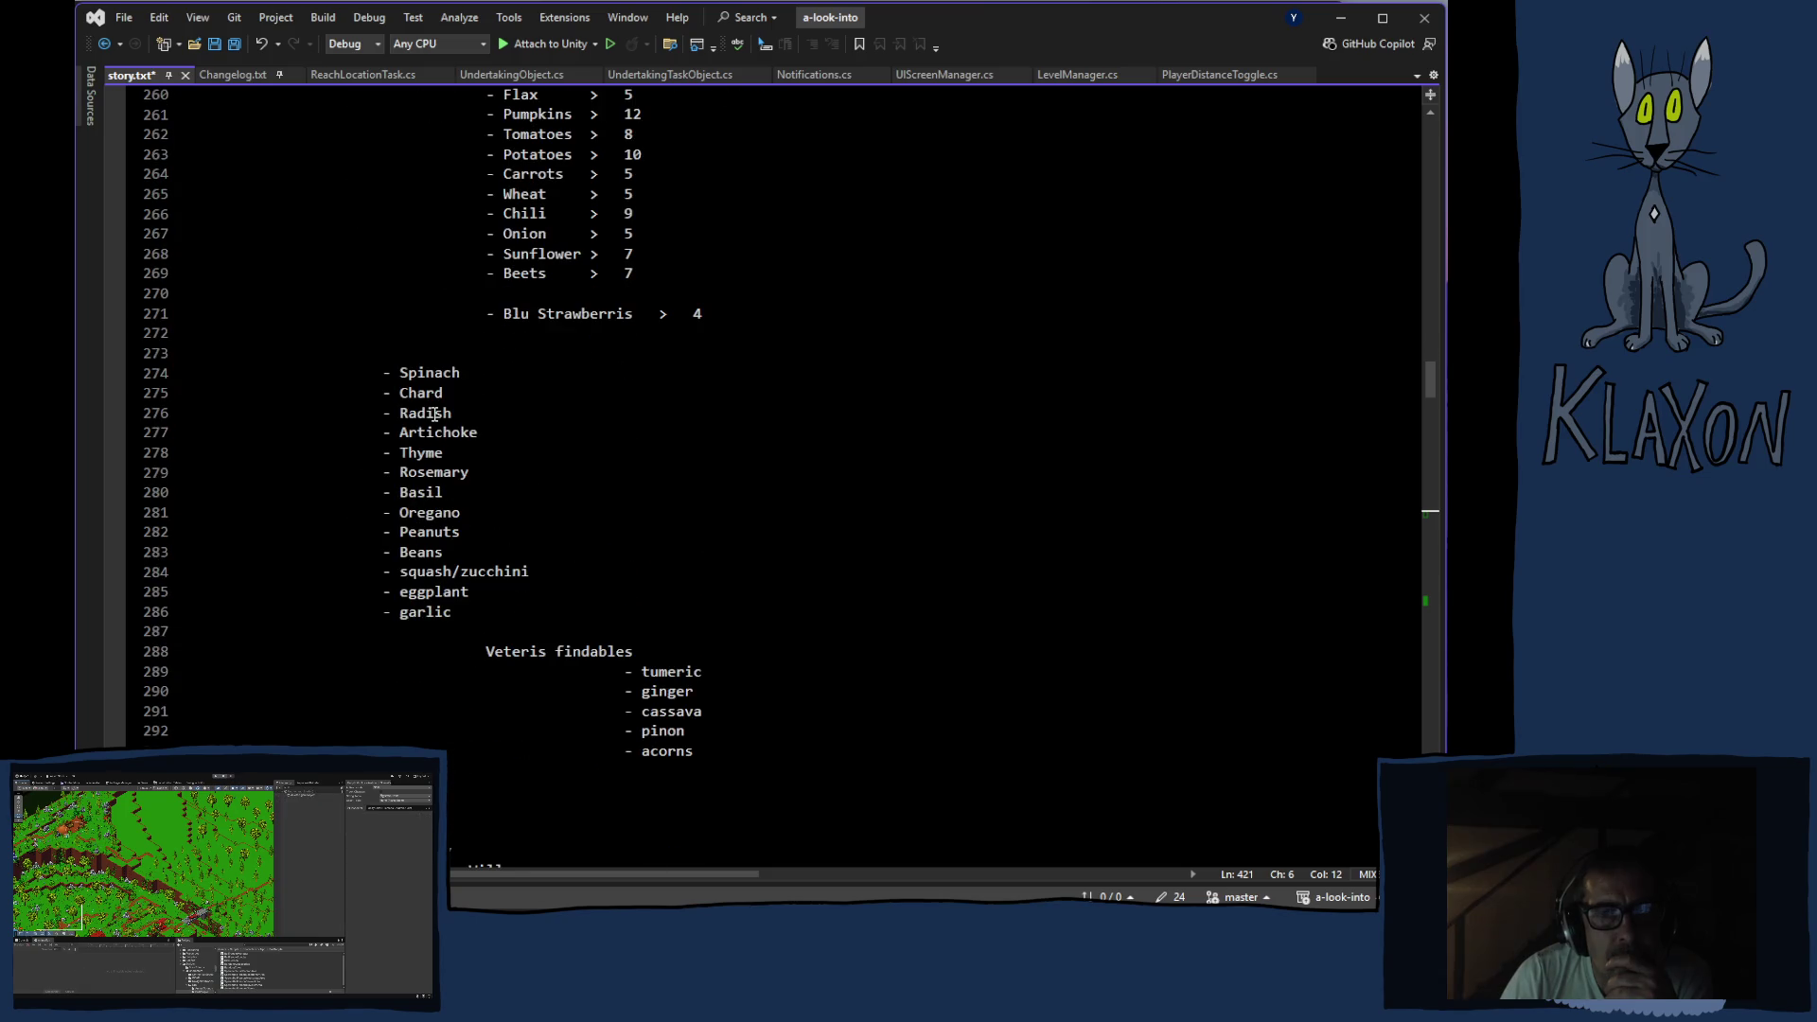
pyautogui.scroll(-8, 434, 414)
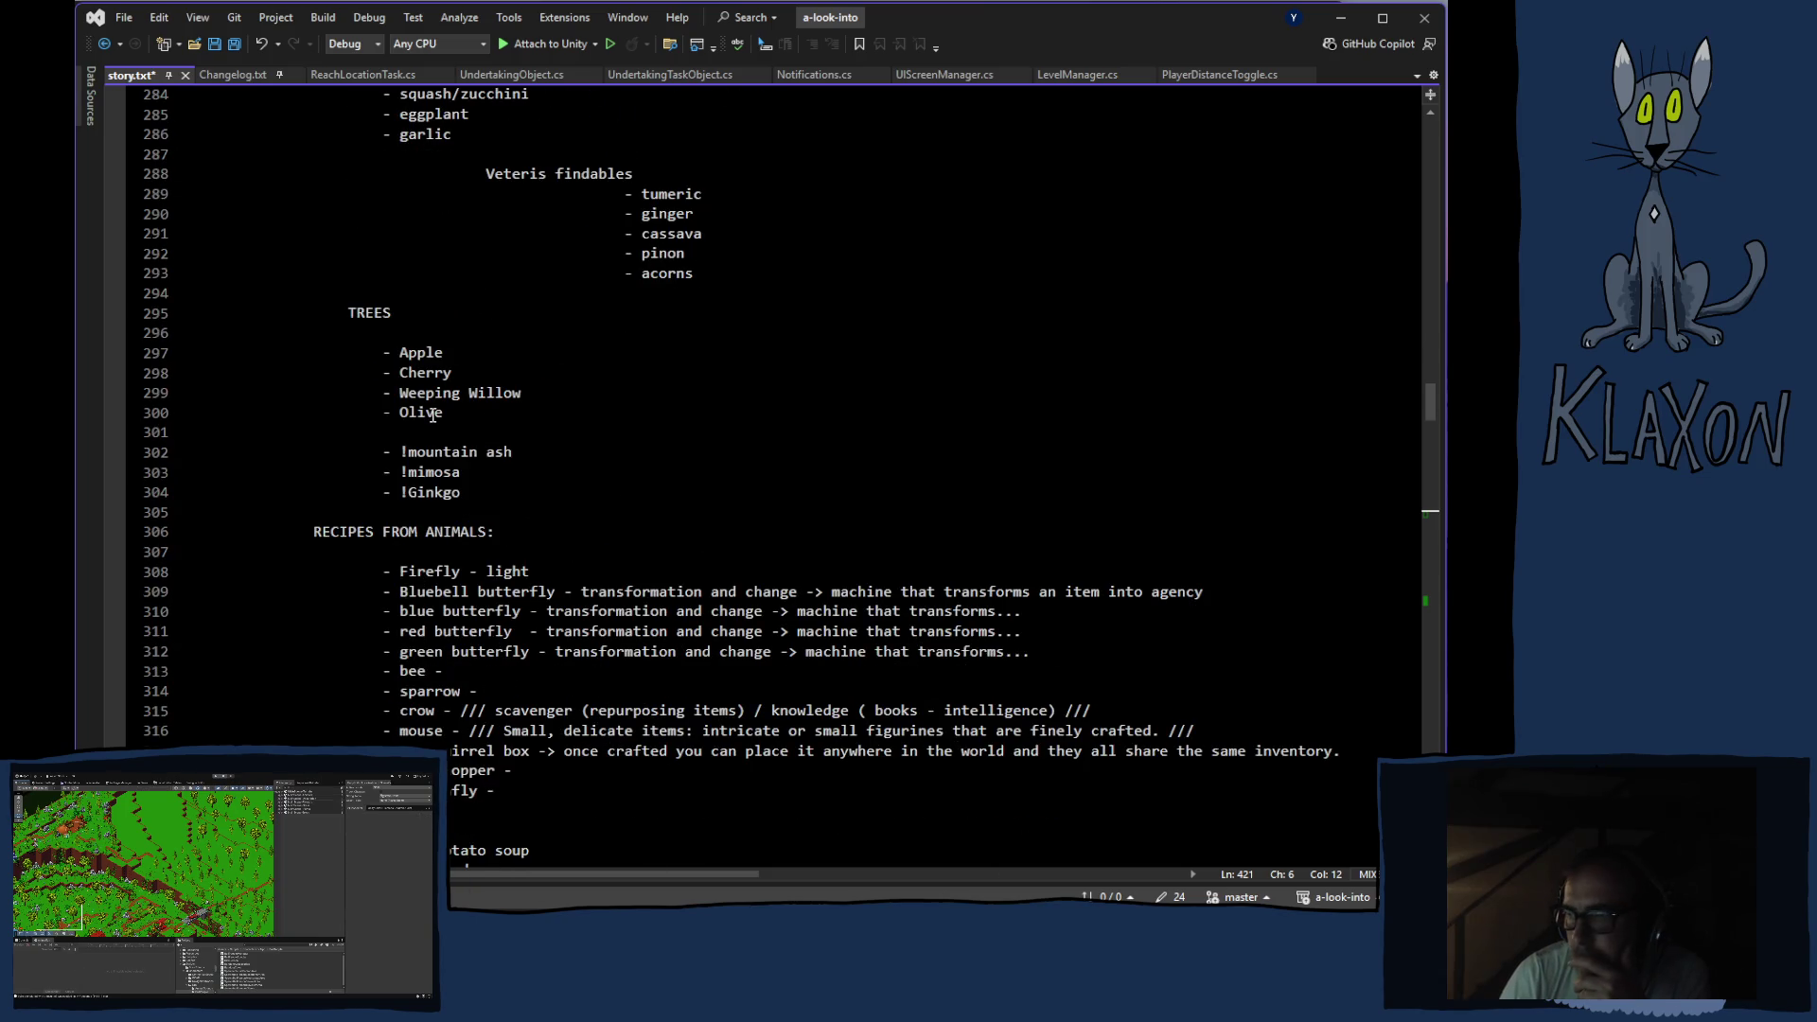
pyautogui.scroll(-2, 432, 416)
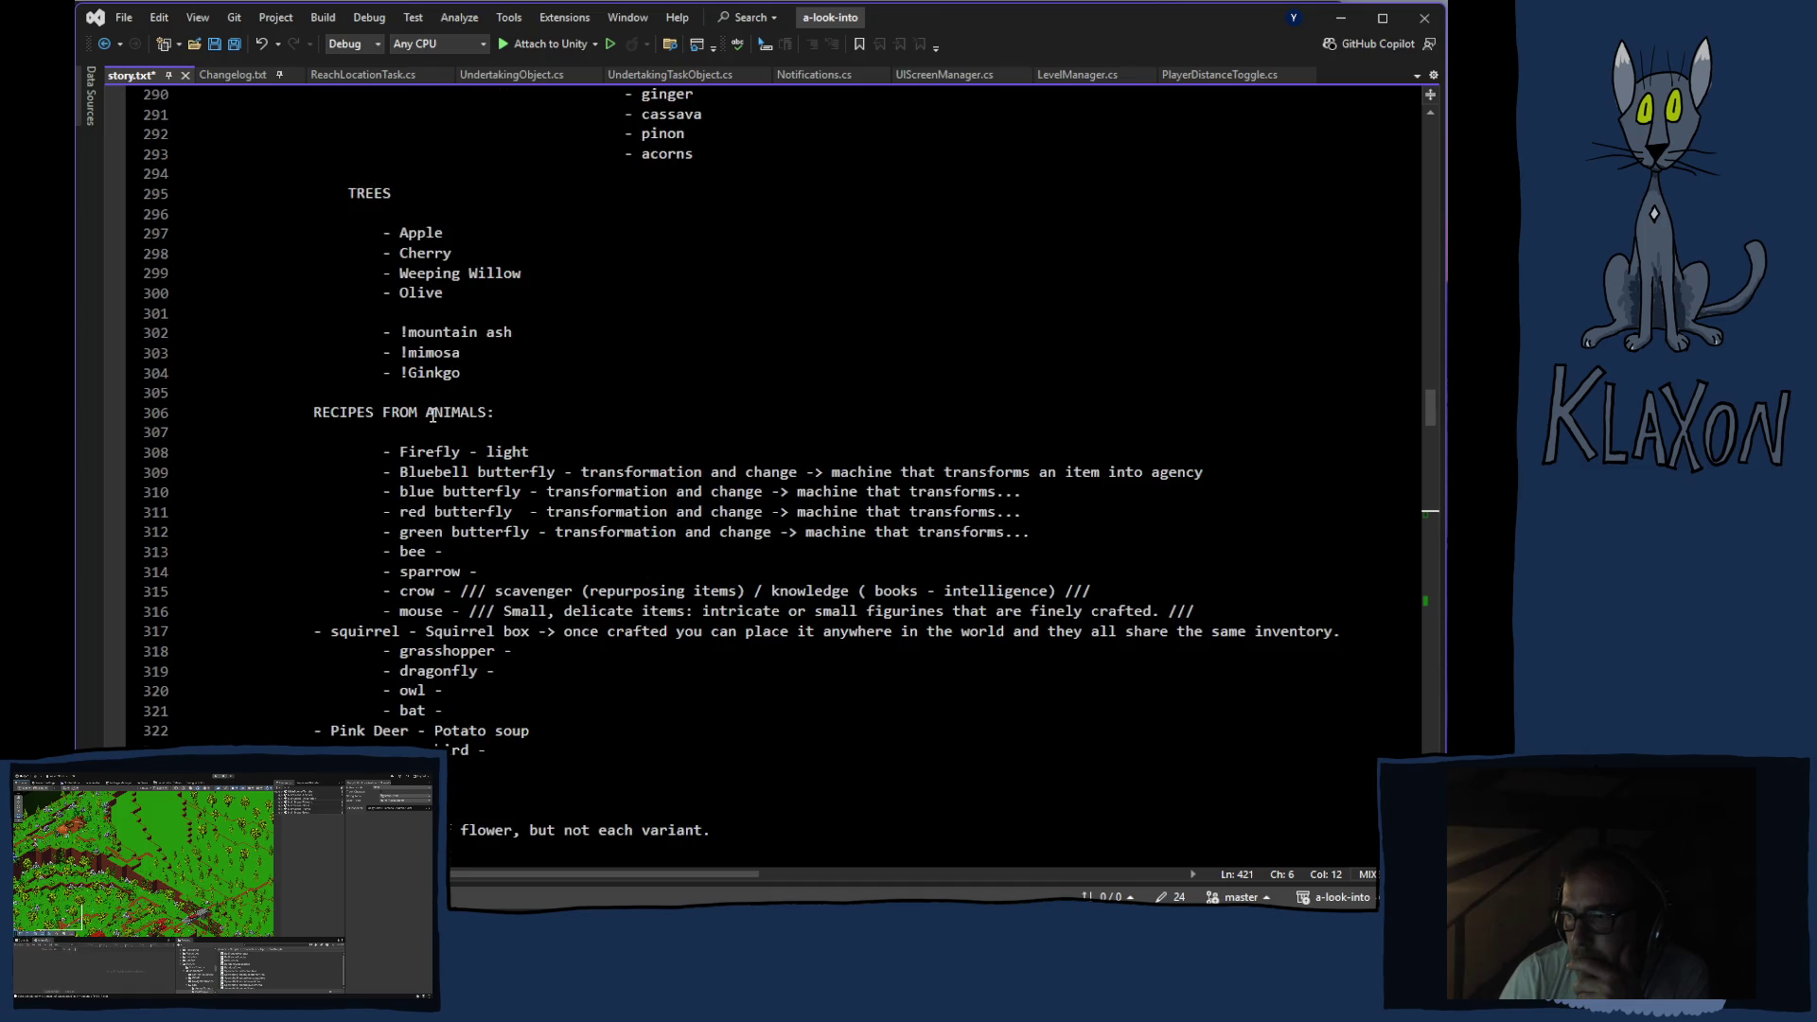
pyautogui.scroll(-11, 432, 416)
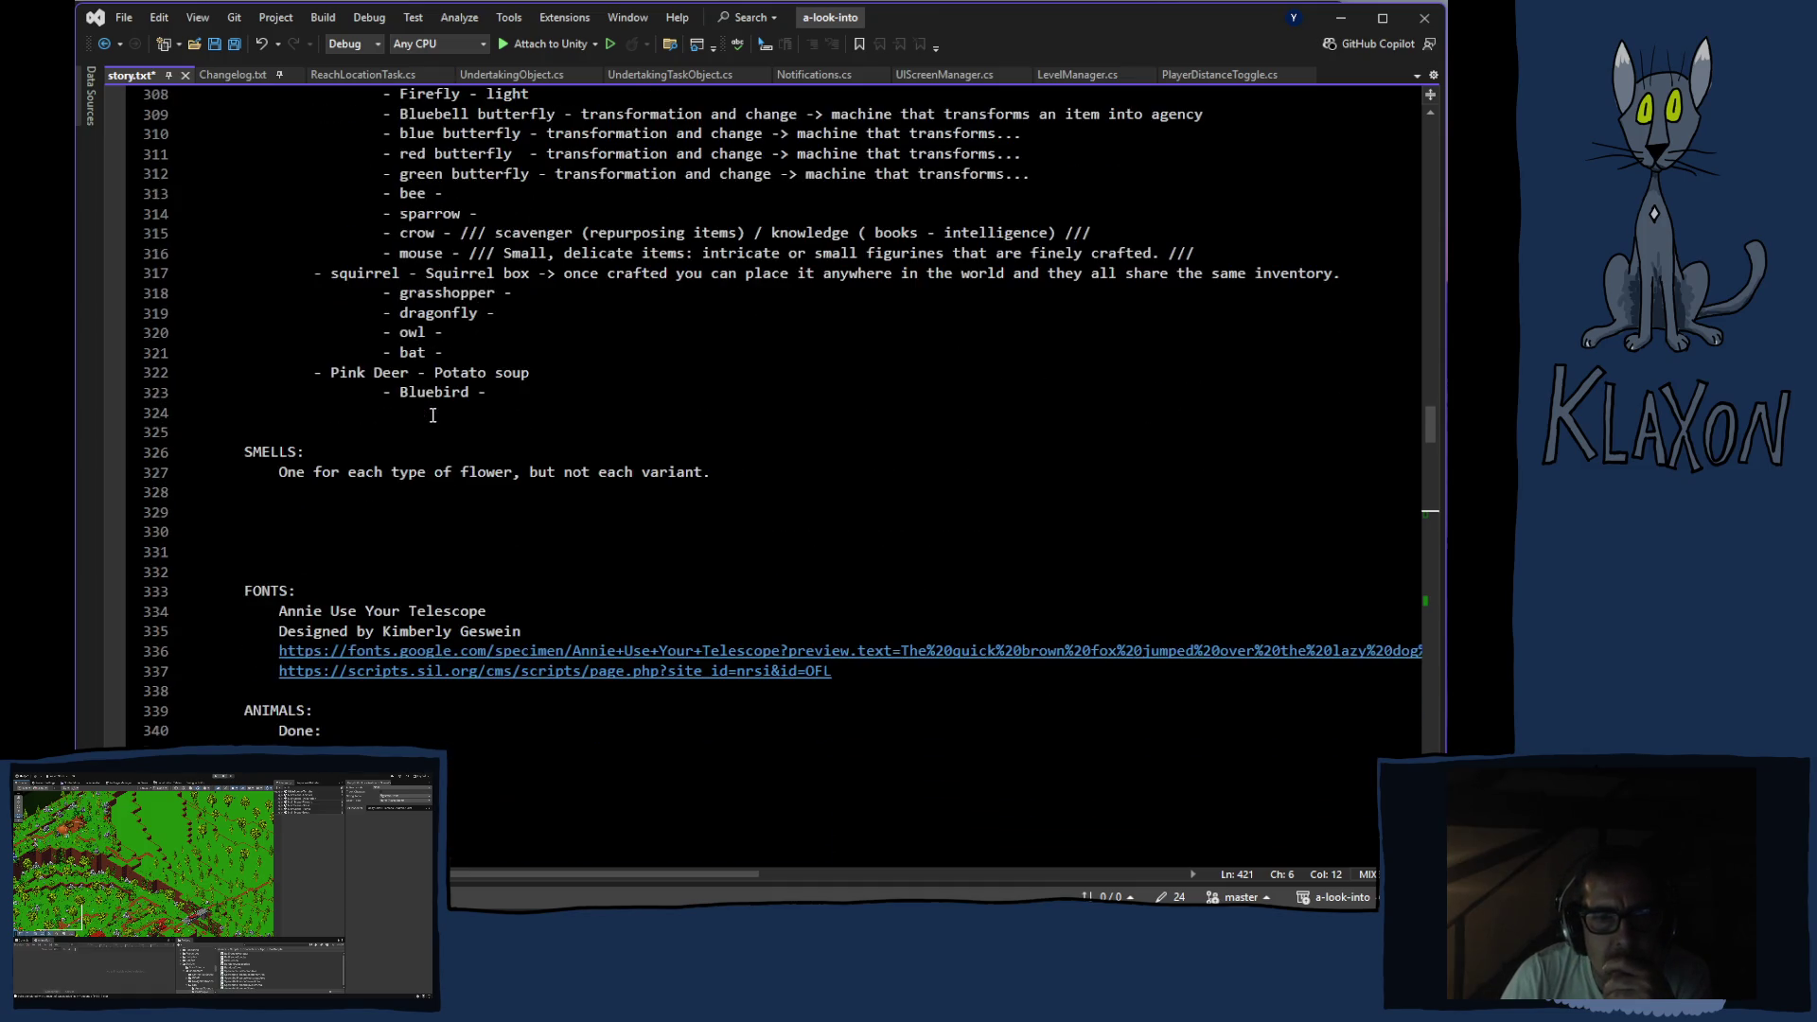
pyautogui.scroll(-6, 432, 416)
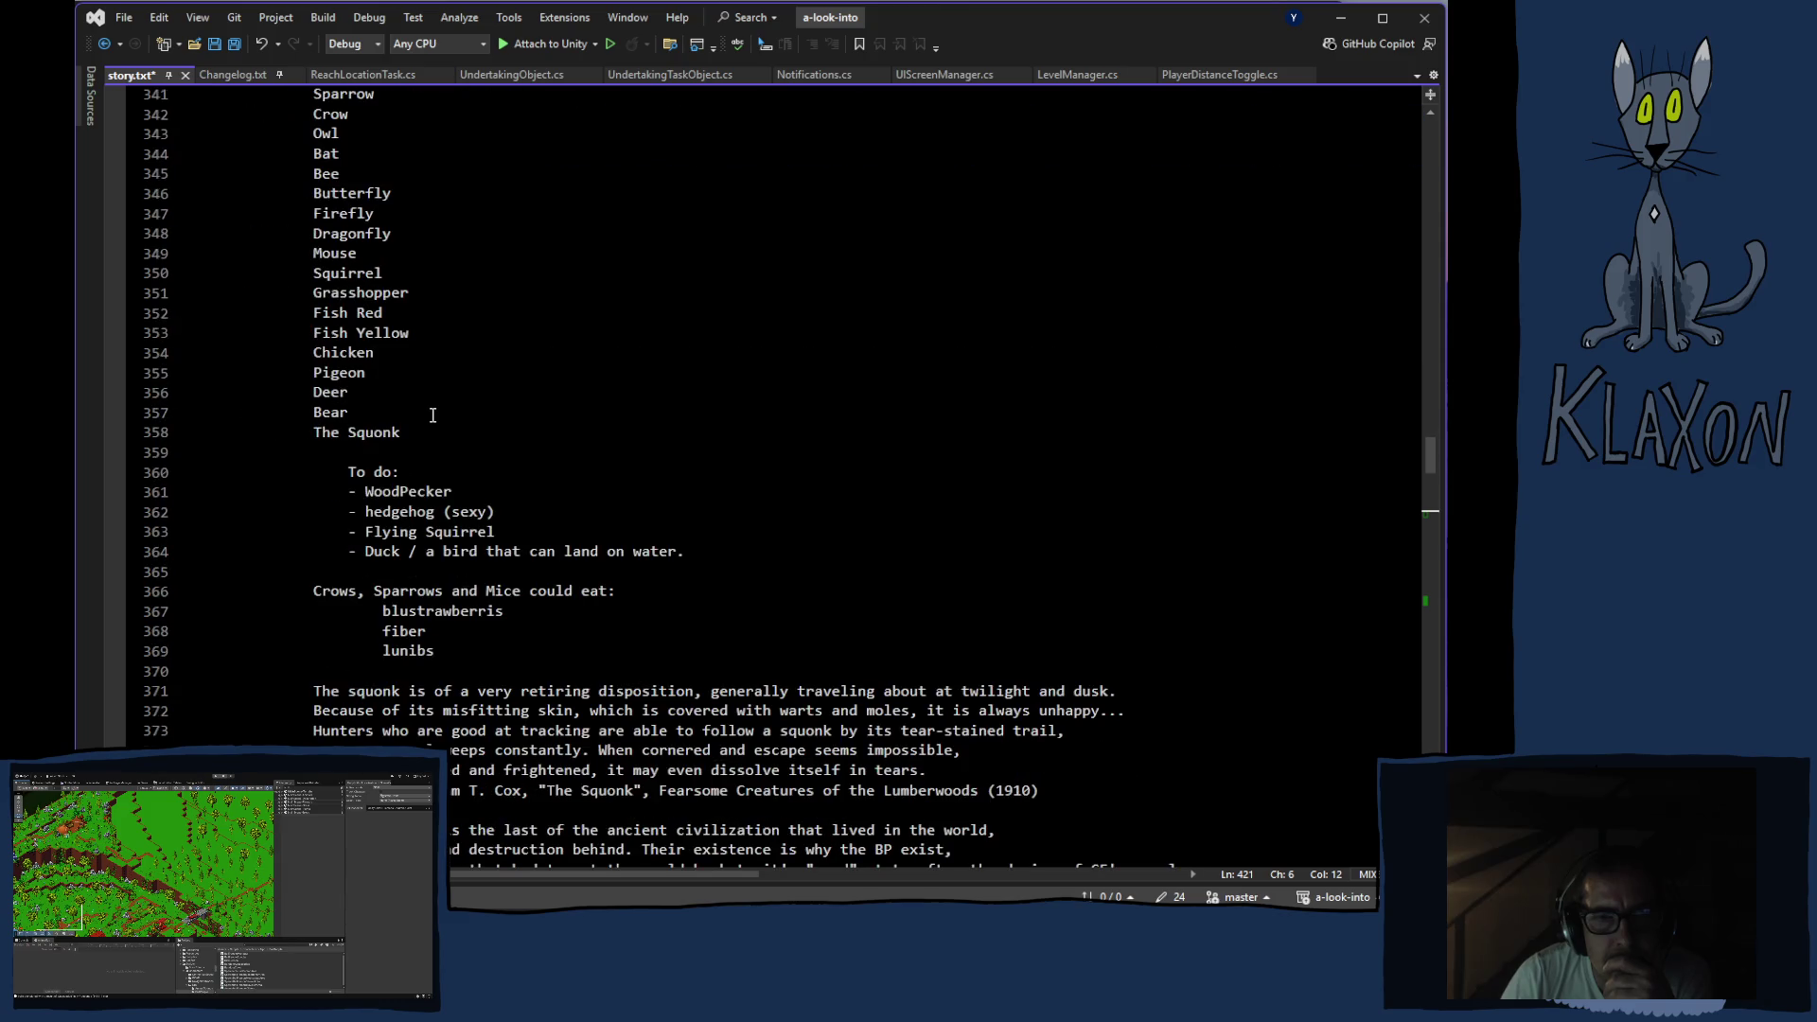
pyautogui.scroll(-7, 433, 417)
pyautogui.scroll(-20, 433, 416)
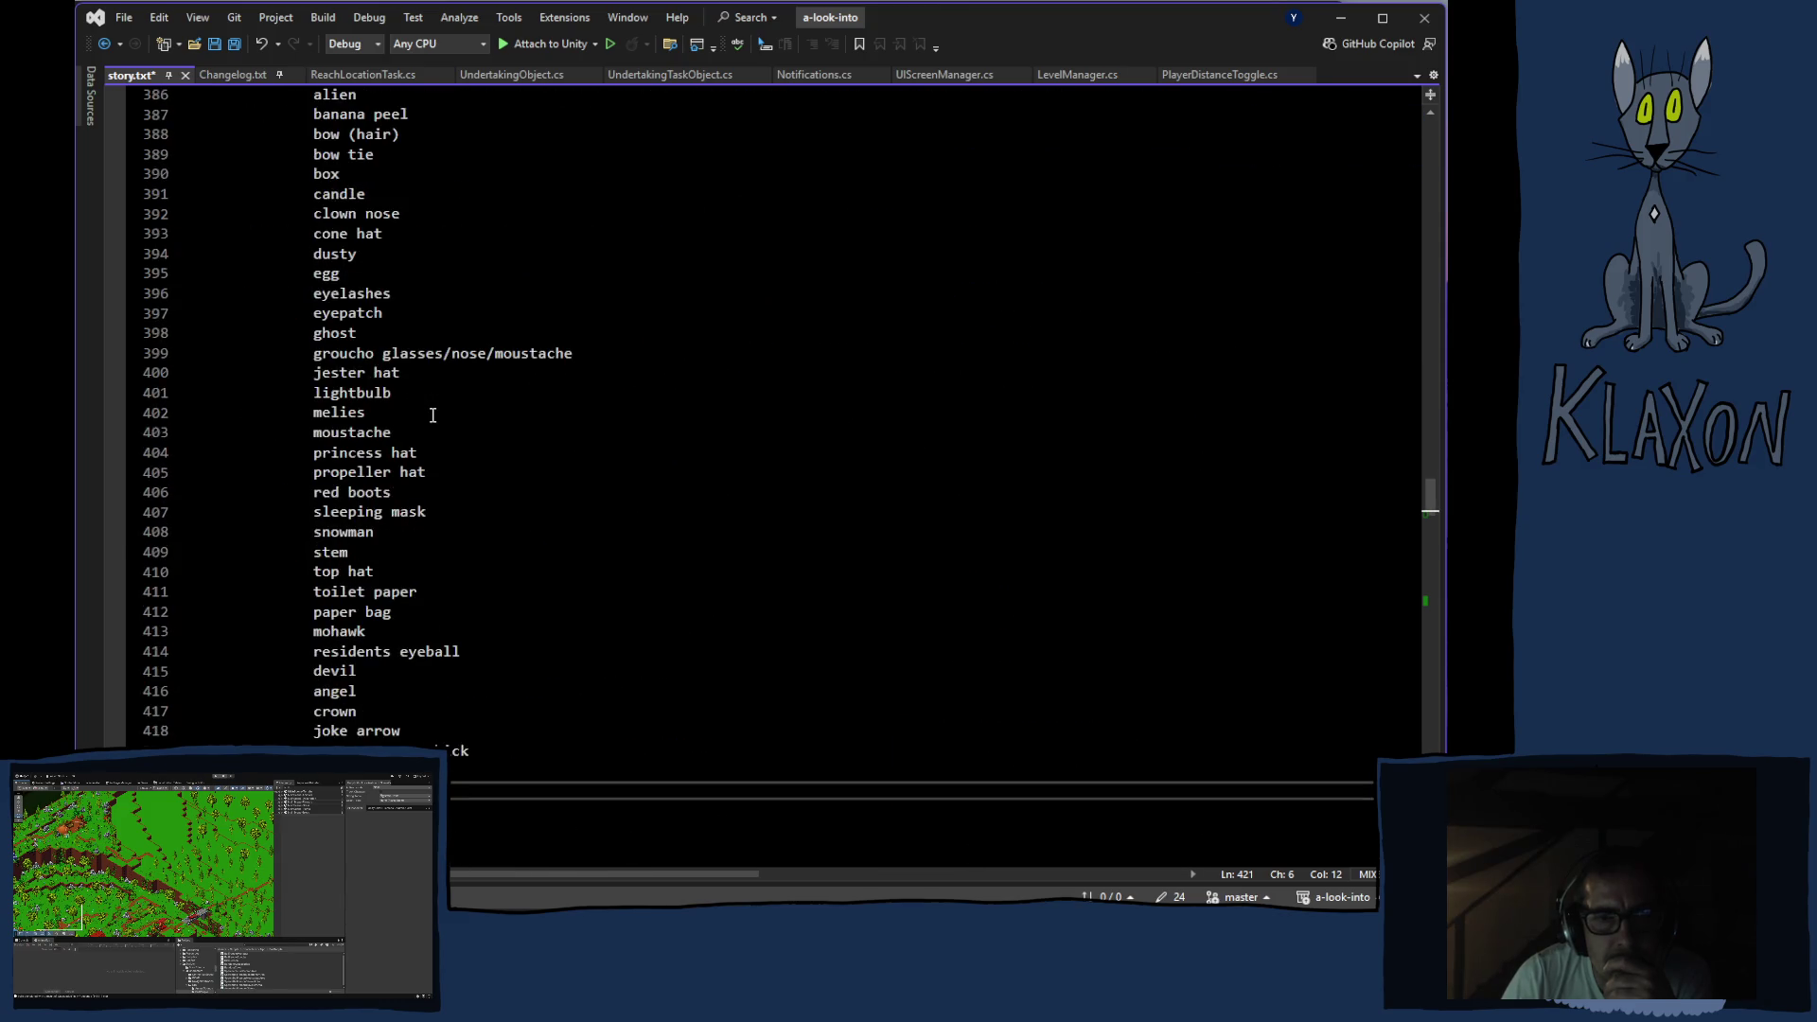
pyautogui.scroll(-7, 433, 415)
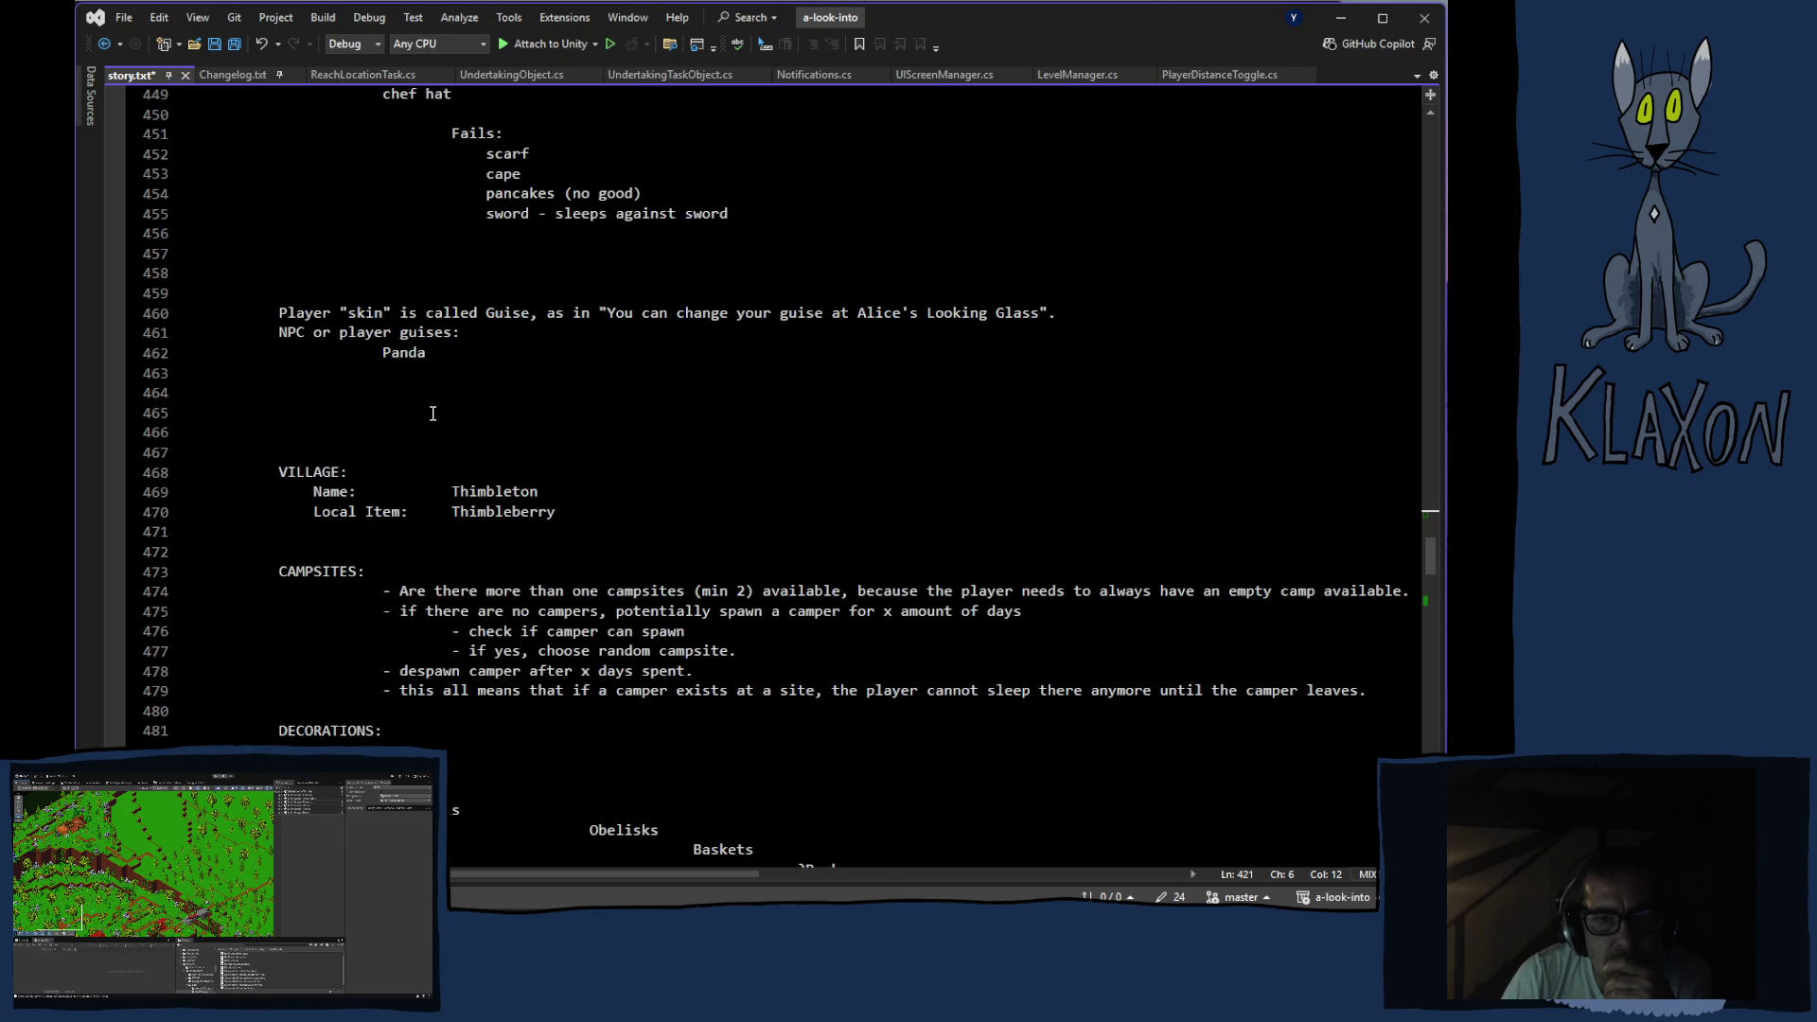
pyautogui.scroll(-8, 432, 413)
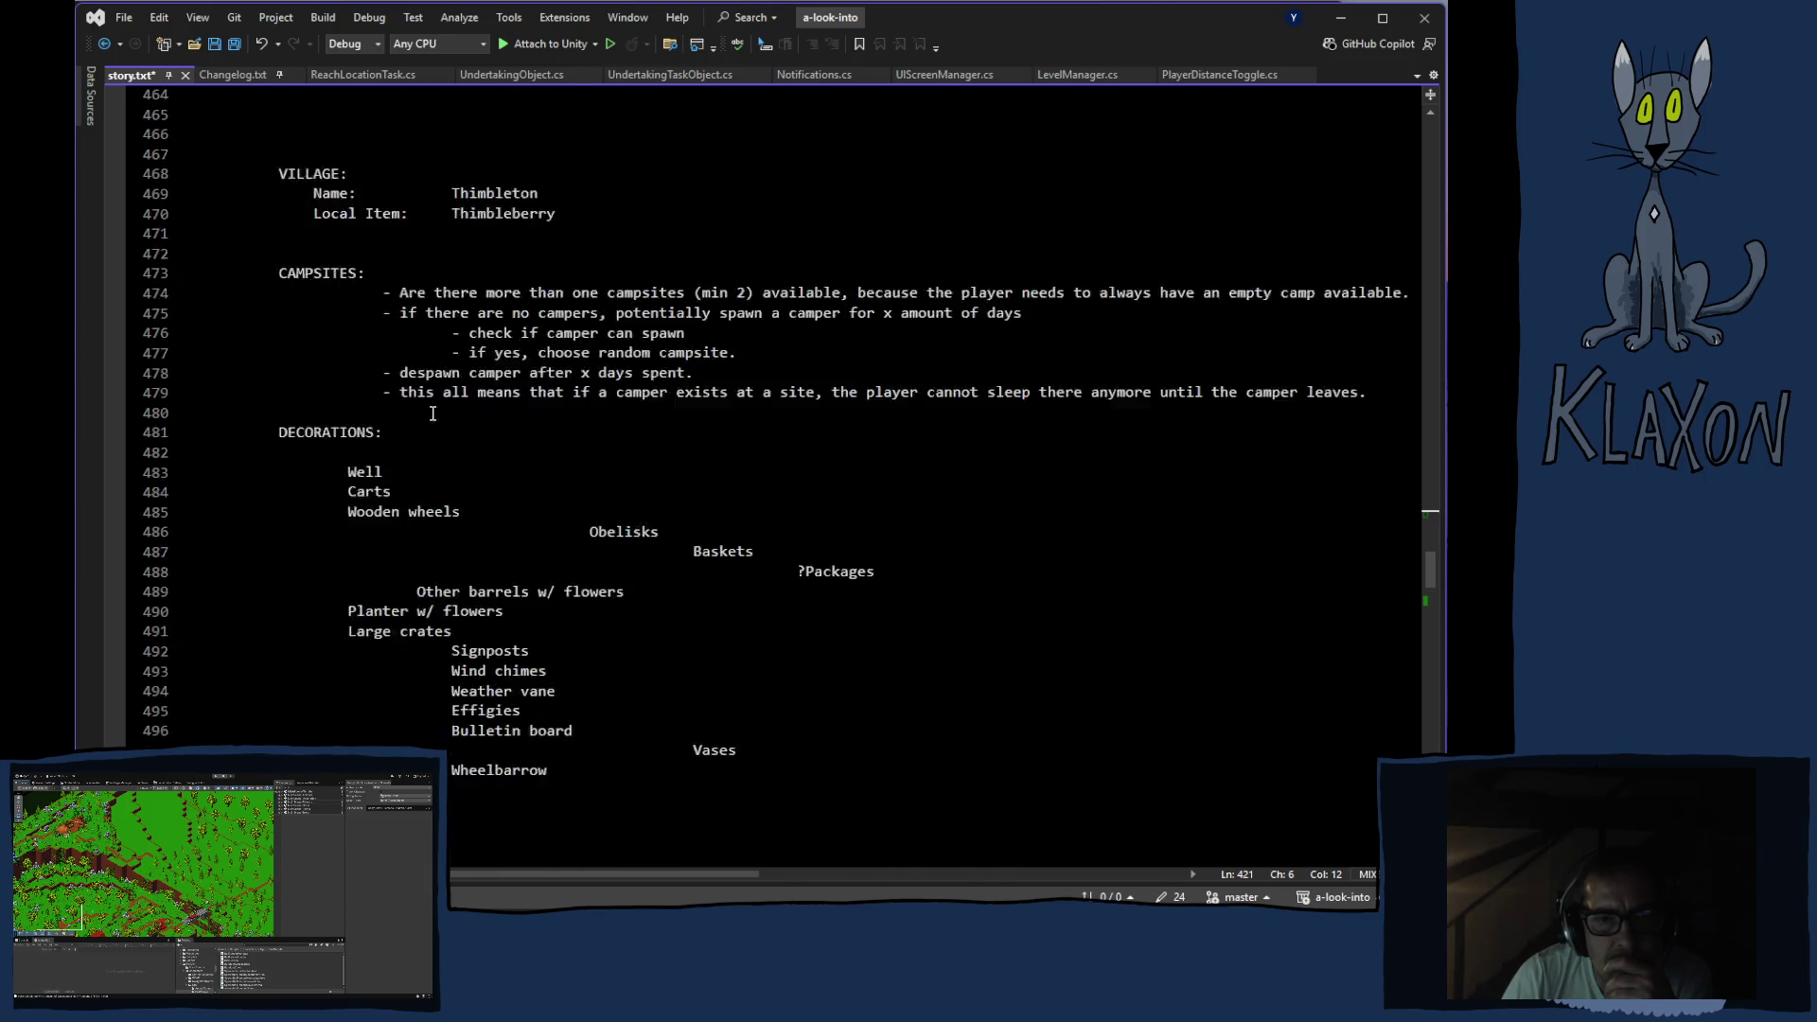
pyautogui.scroll(-14, 432, 413)
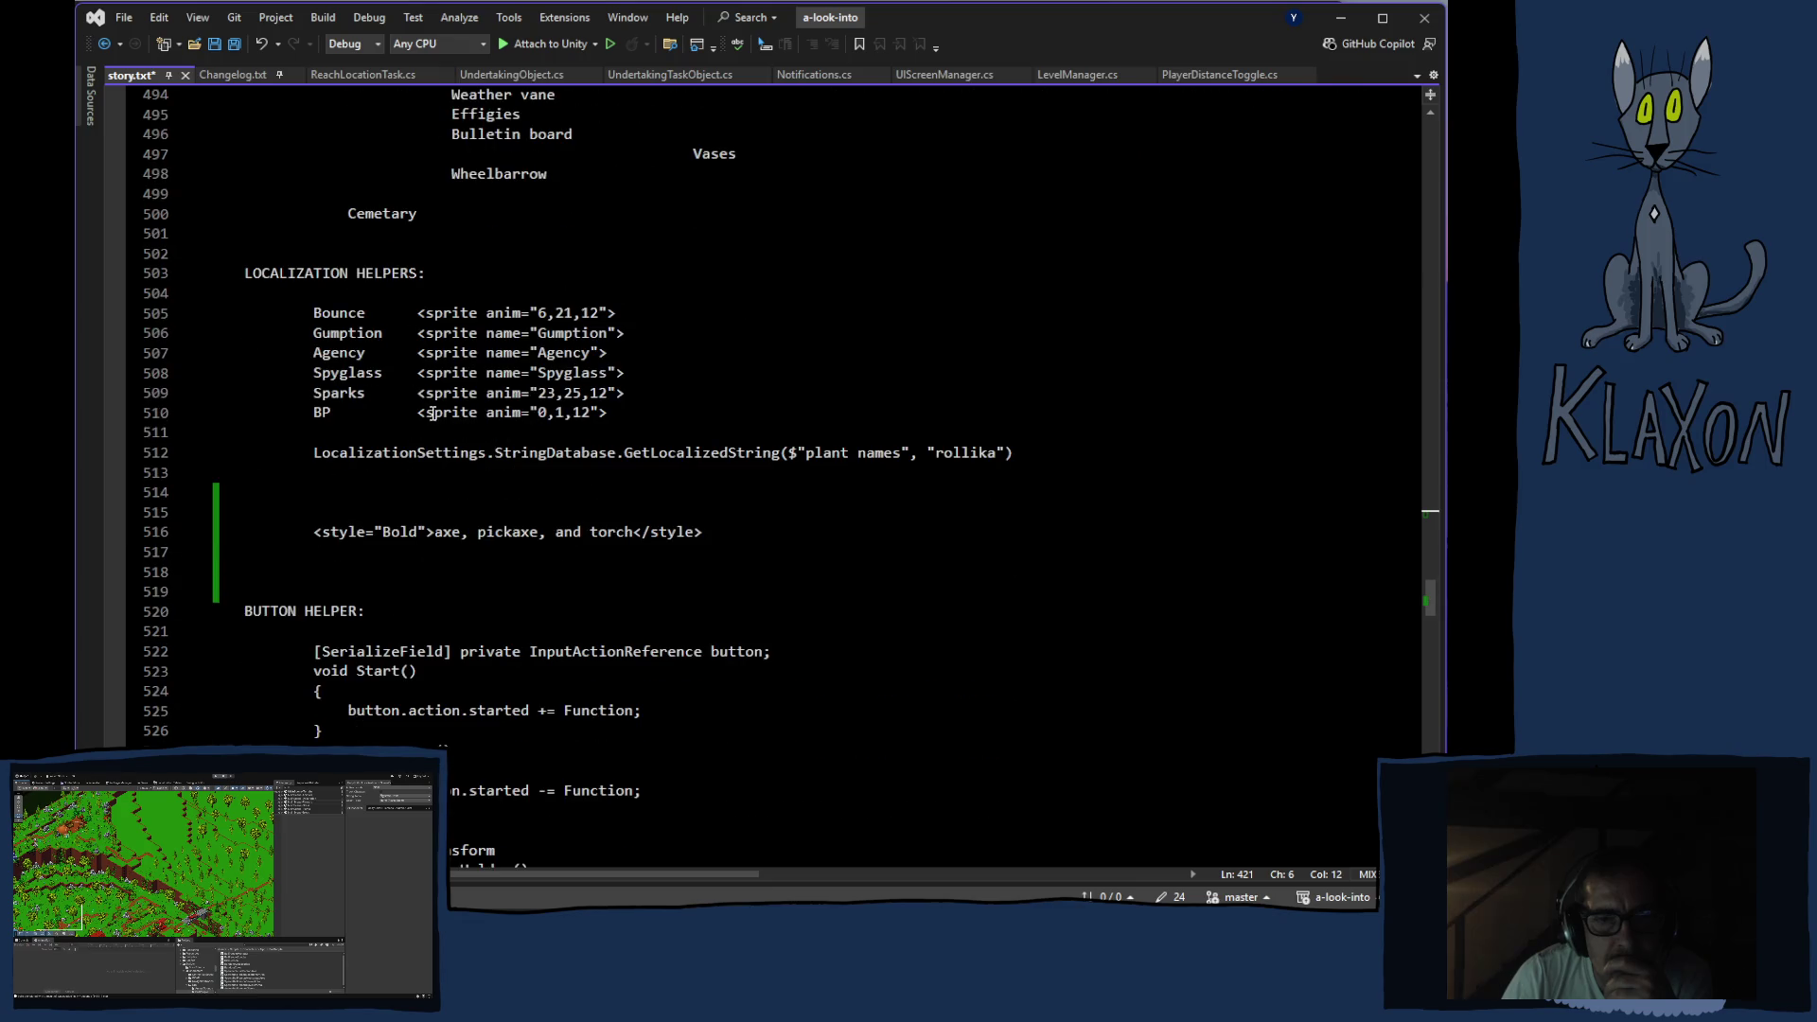
pyautogui.scroll(-17, 432, 413)
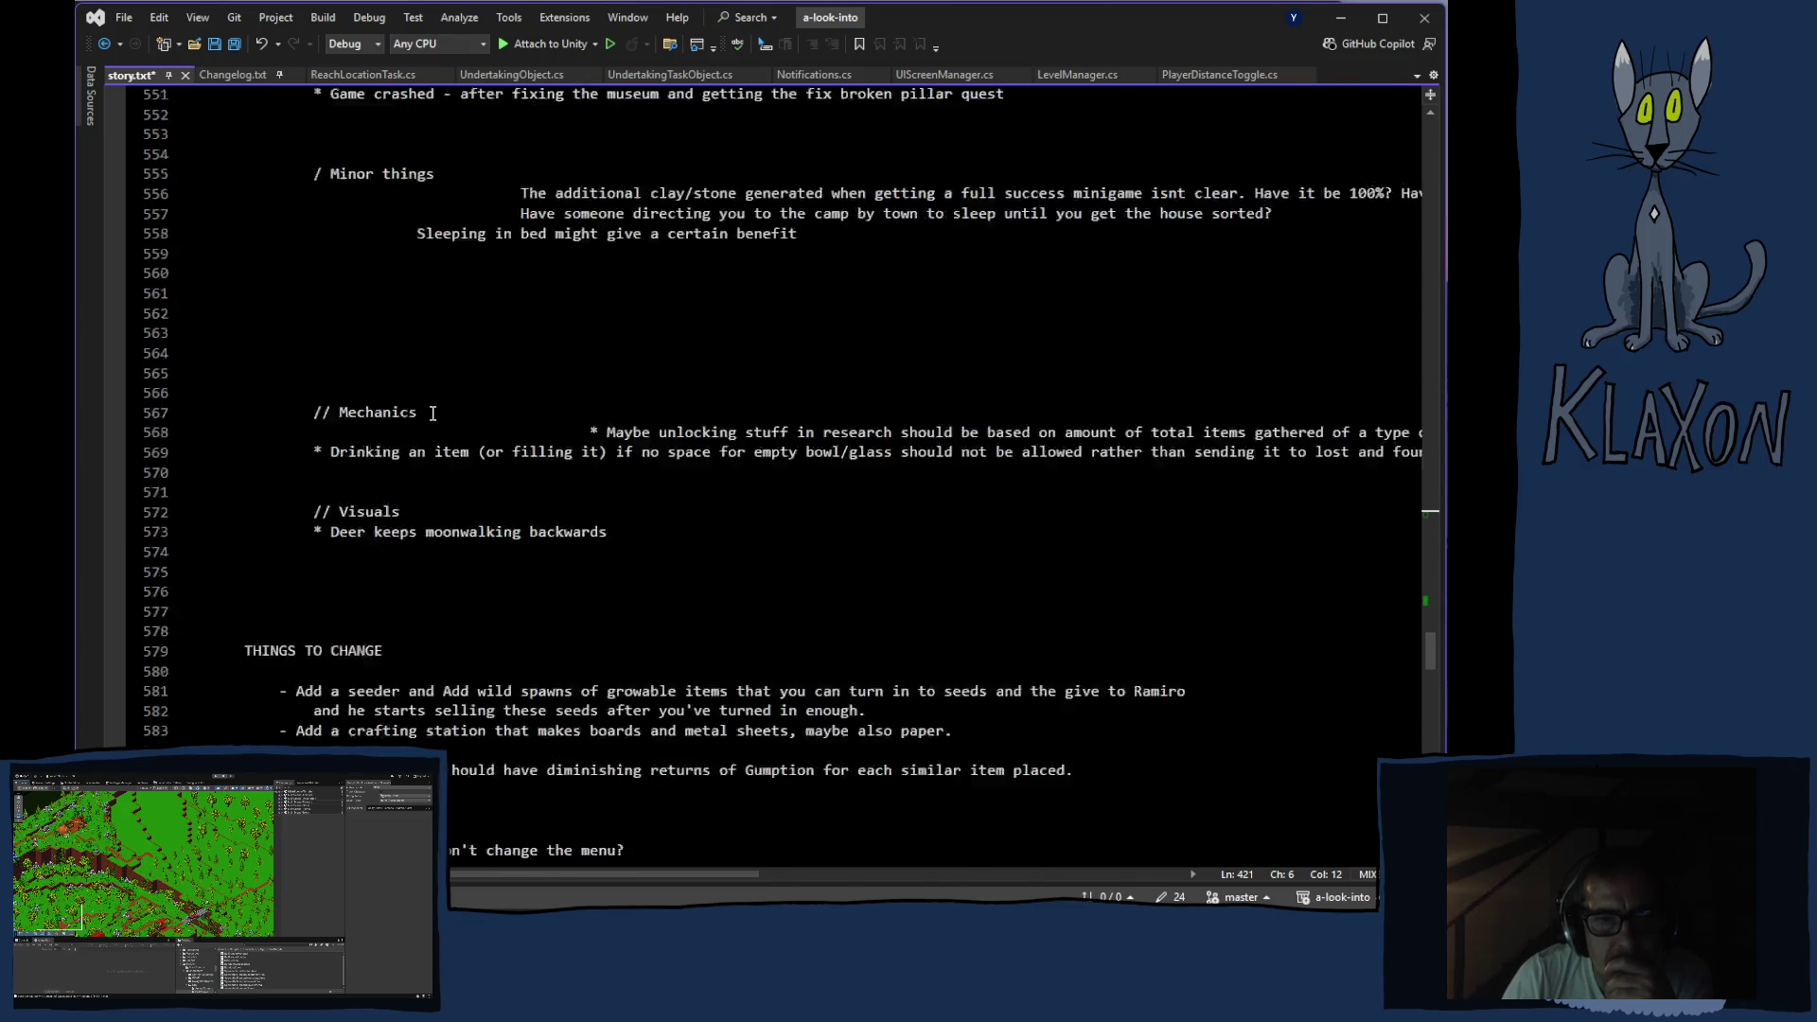
pyautogui.scroll(-16, 432, 413)
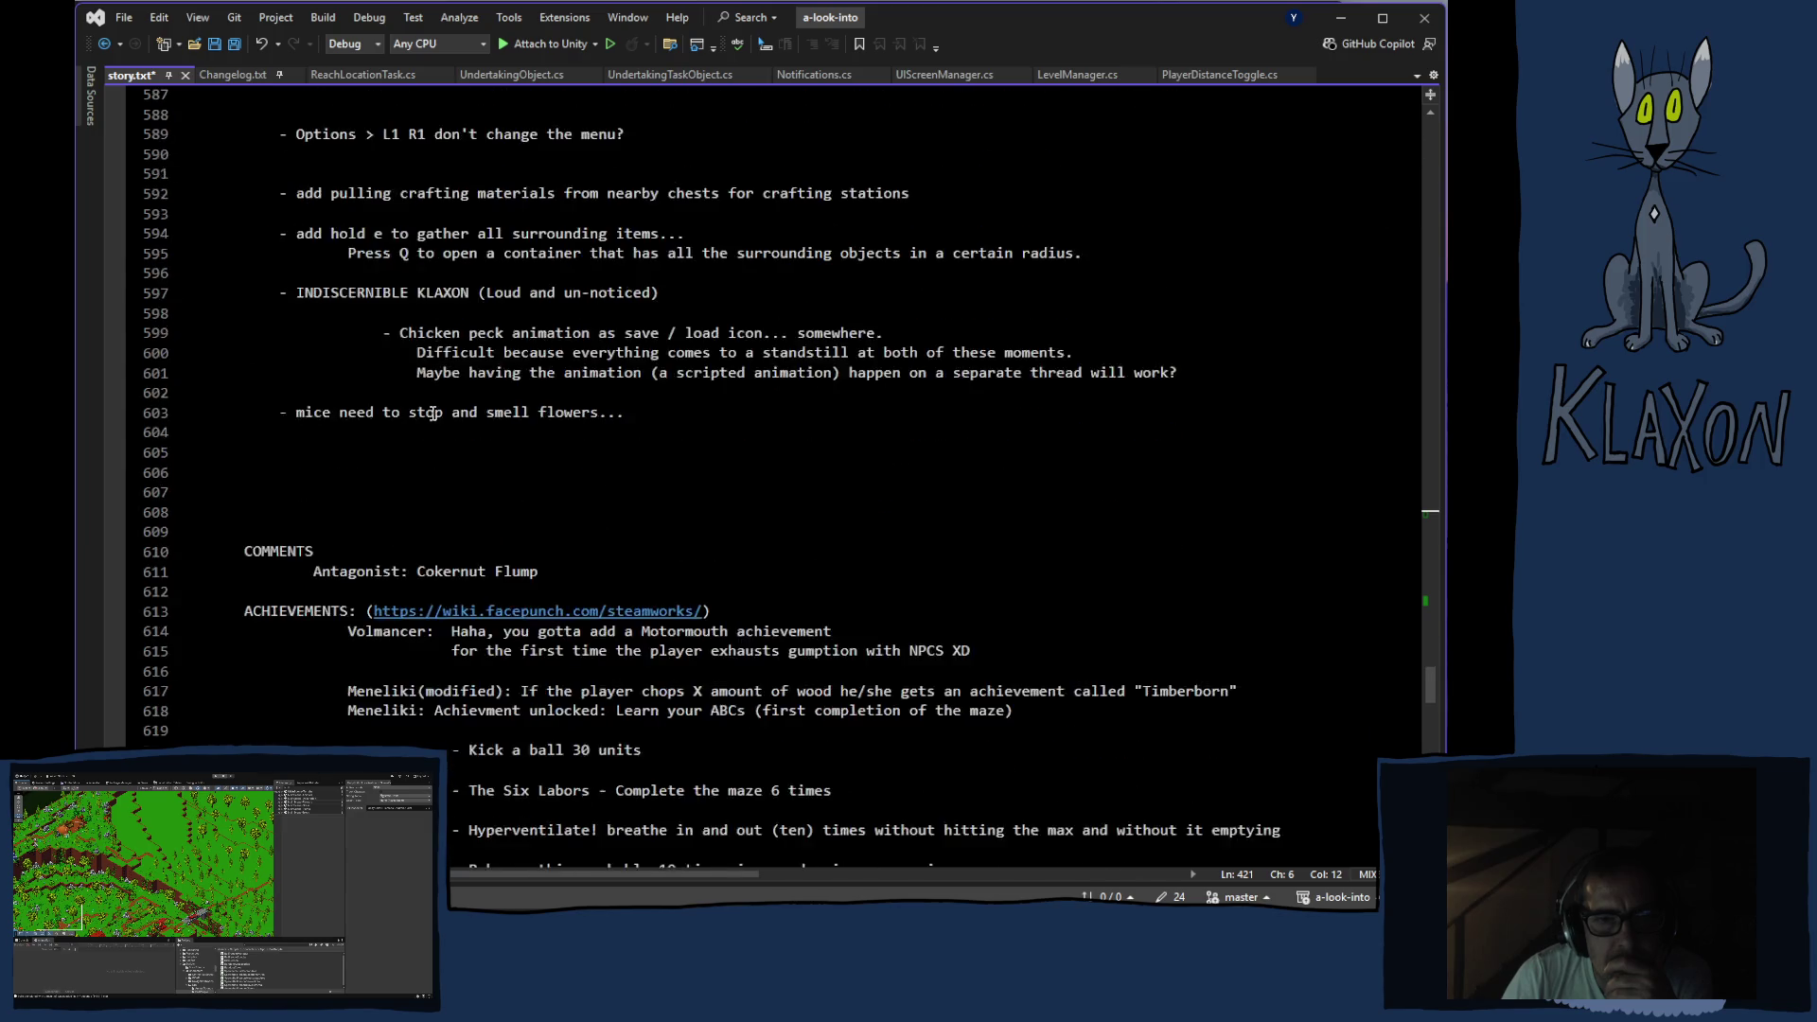
pyautogui.scroll(-15, 433, 413)
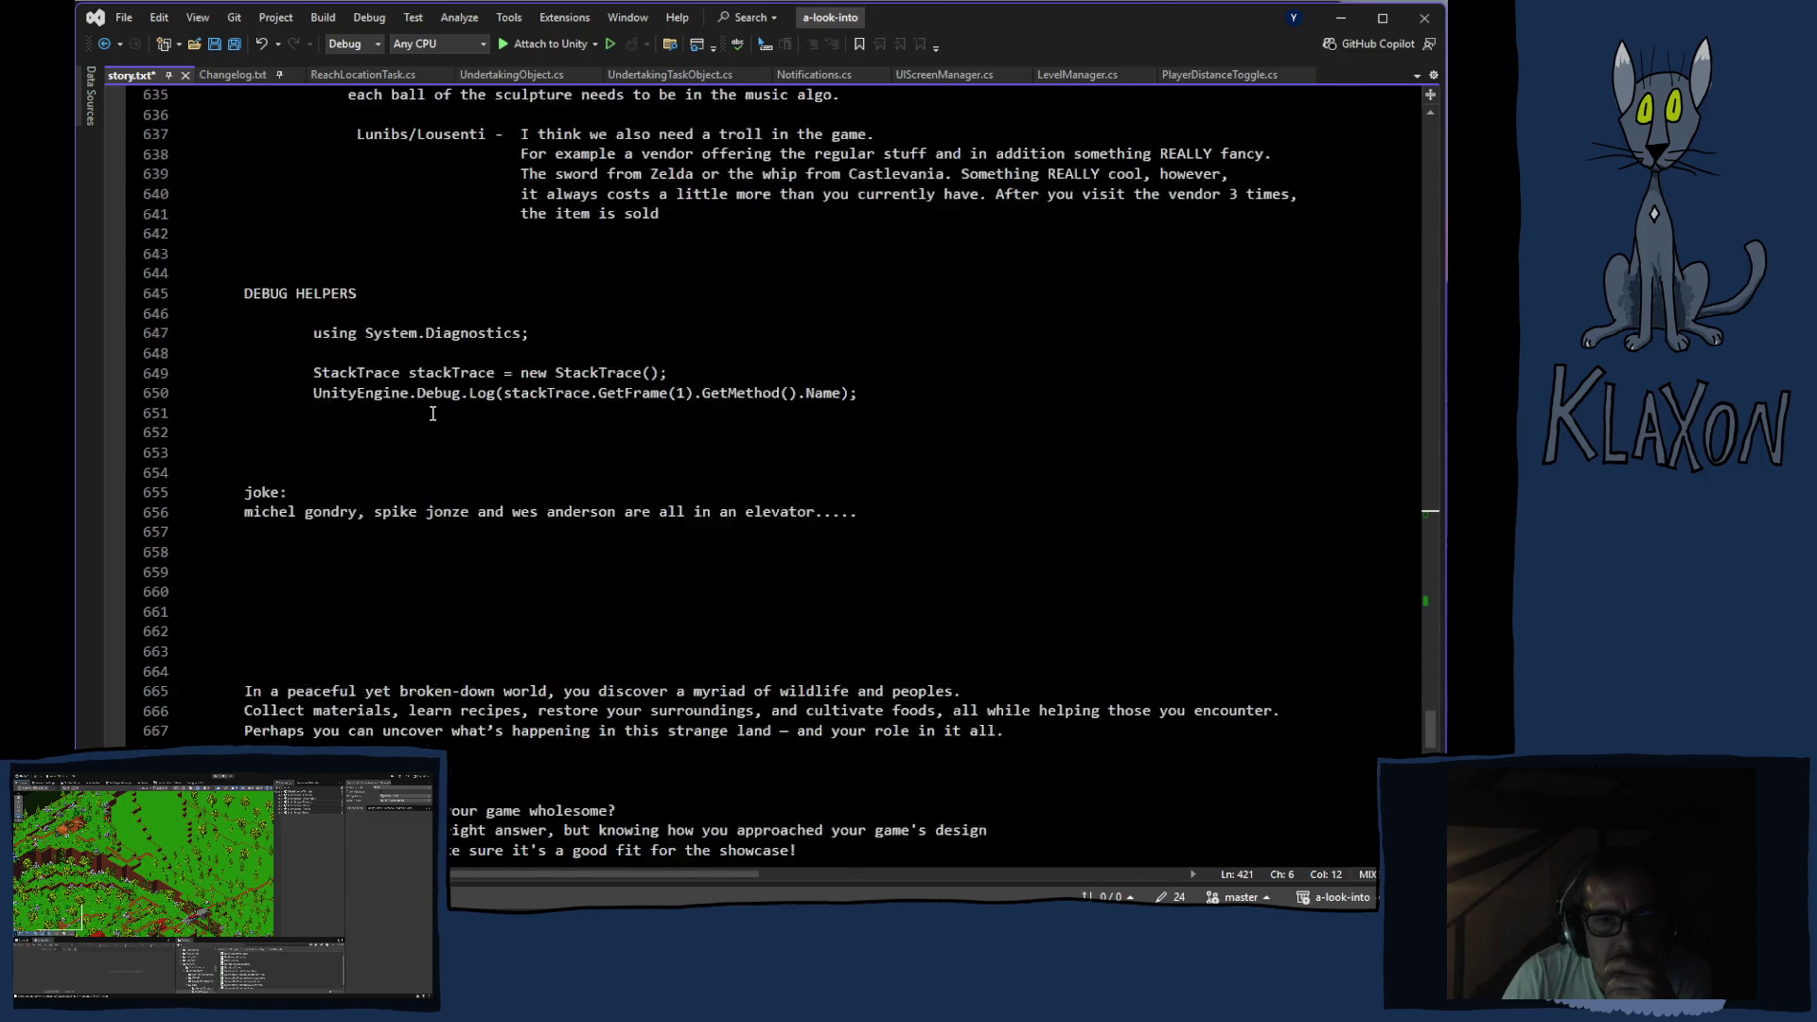
pyautogui.scroll(-17, 433, 413)
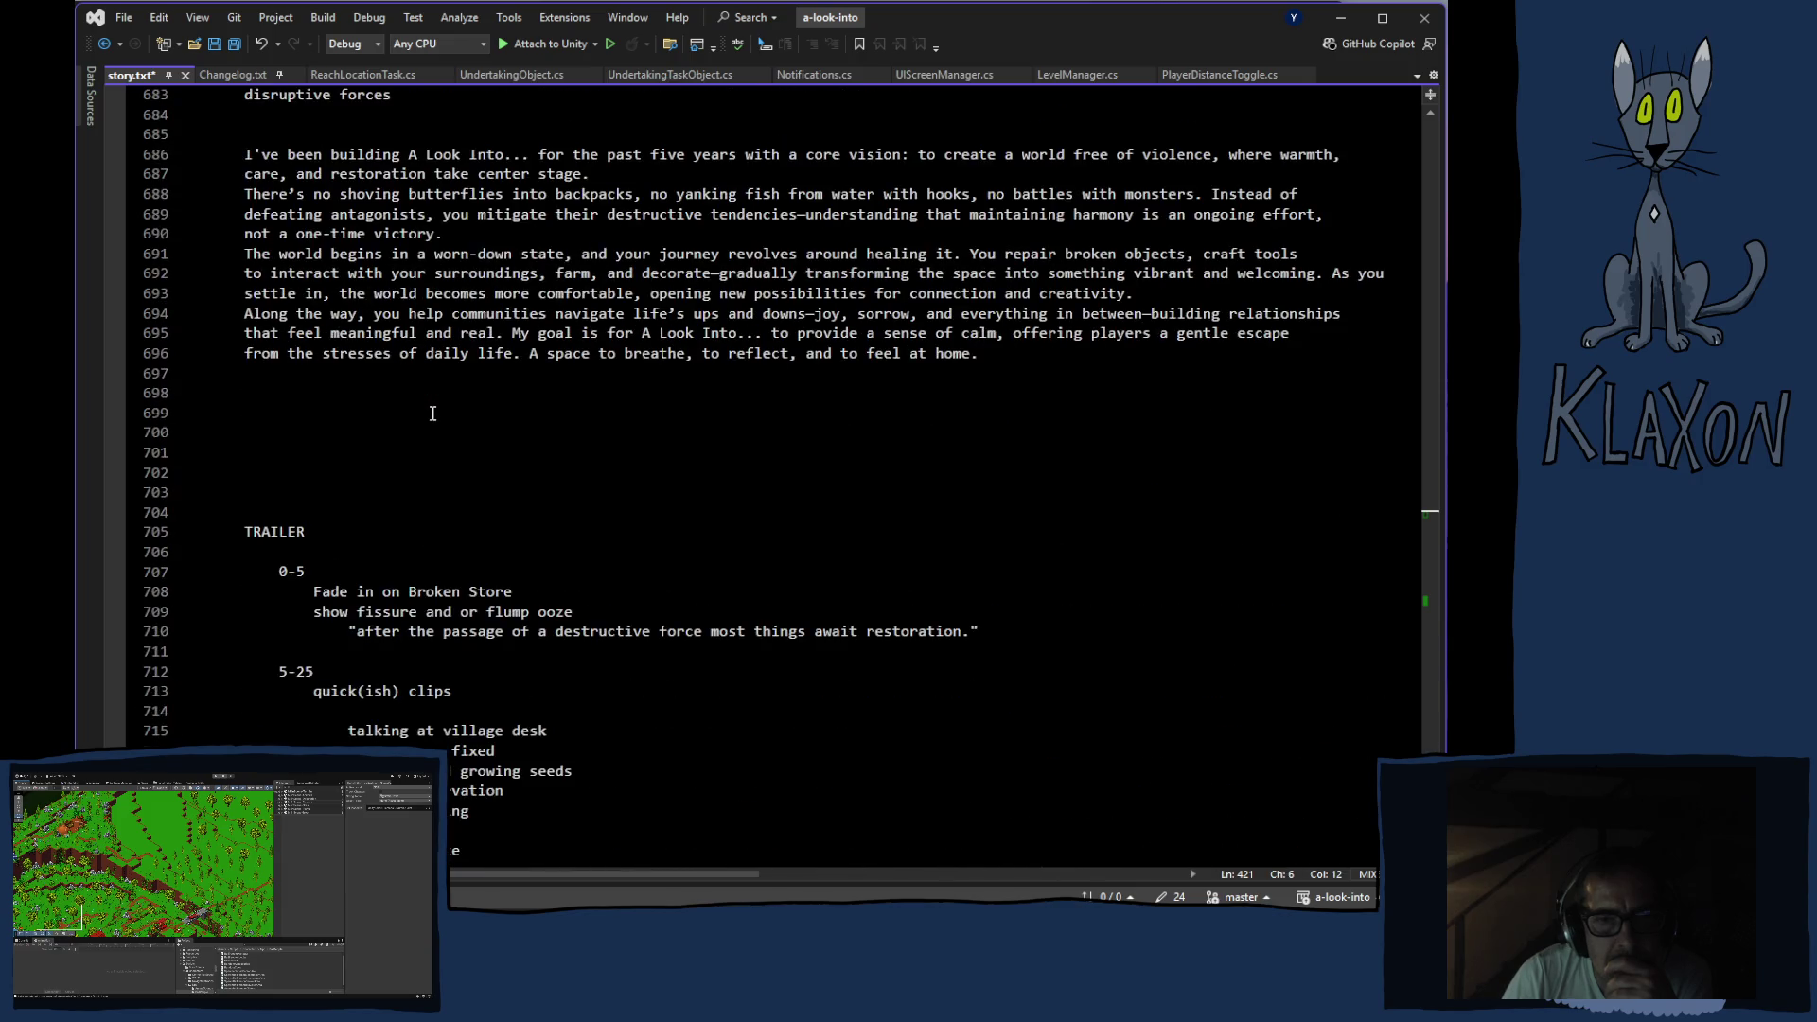
pyautogui.scroll(20, 432, 413)
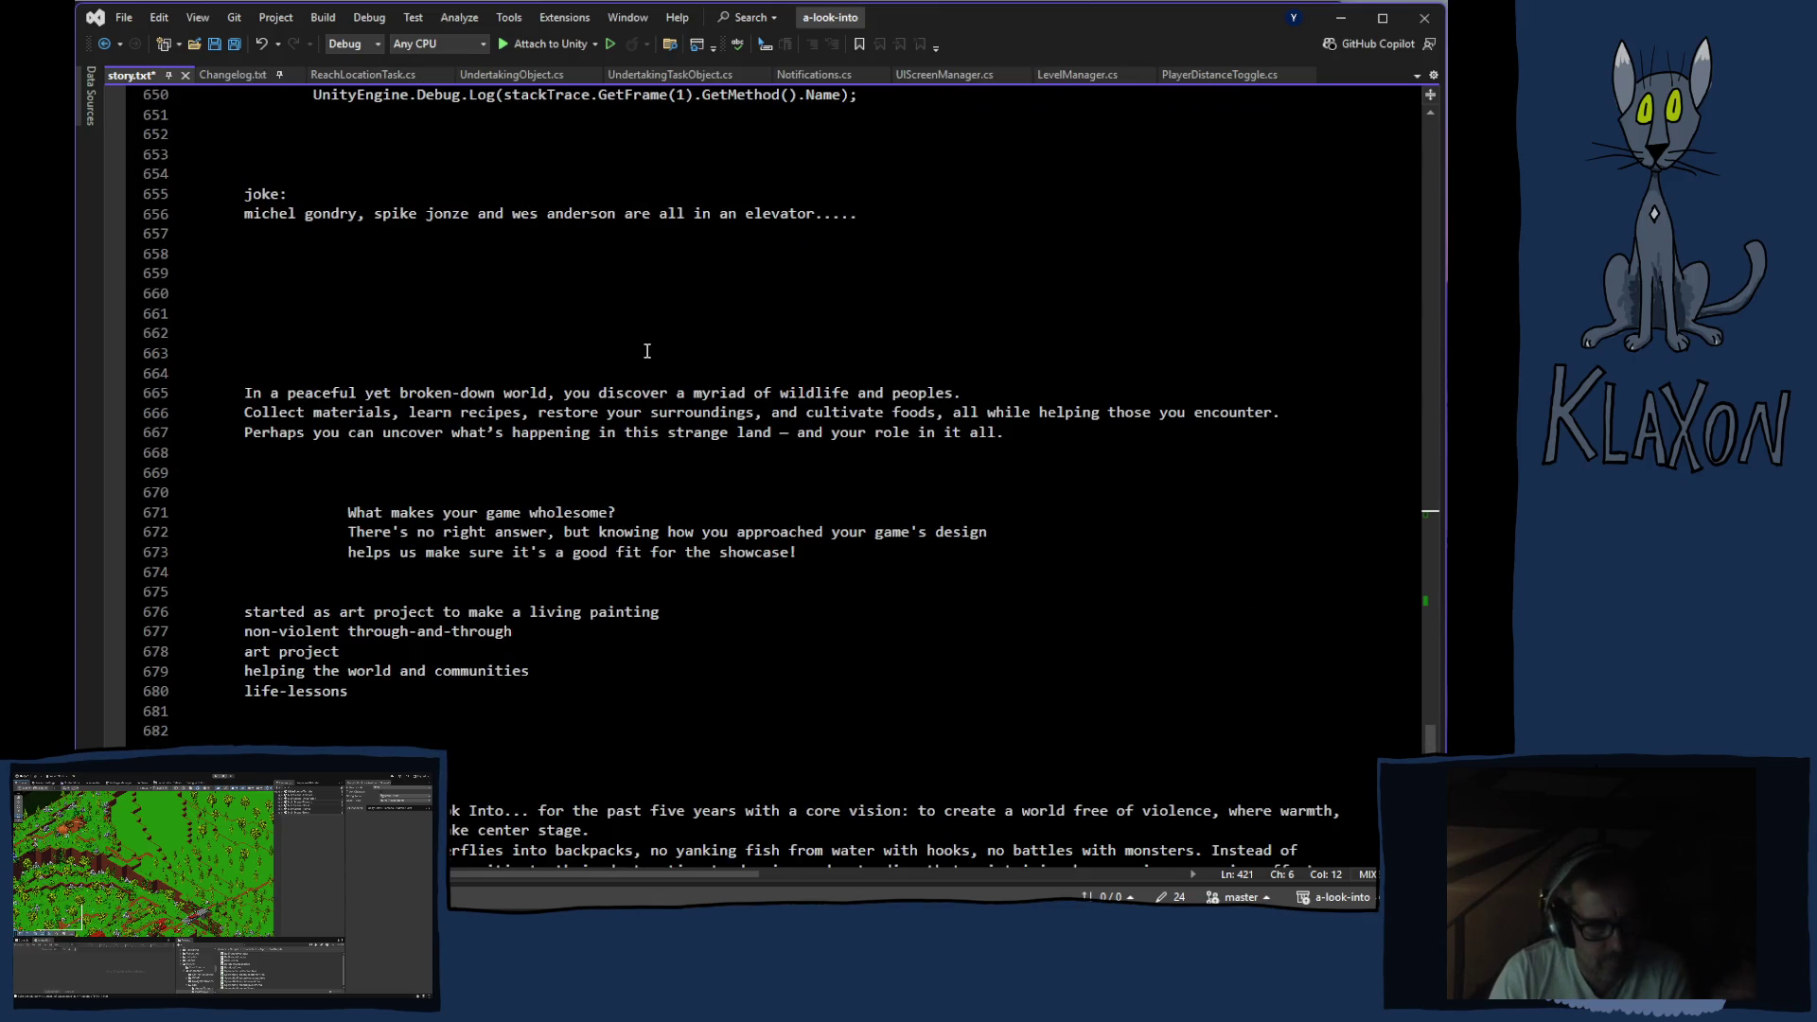
# Search story.txt for 'fog' to reach the MAP REVEALS fog names
pyautogui.hotkey('ctrl', 'f')
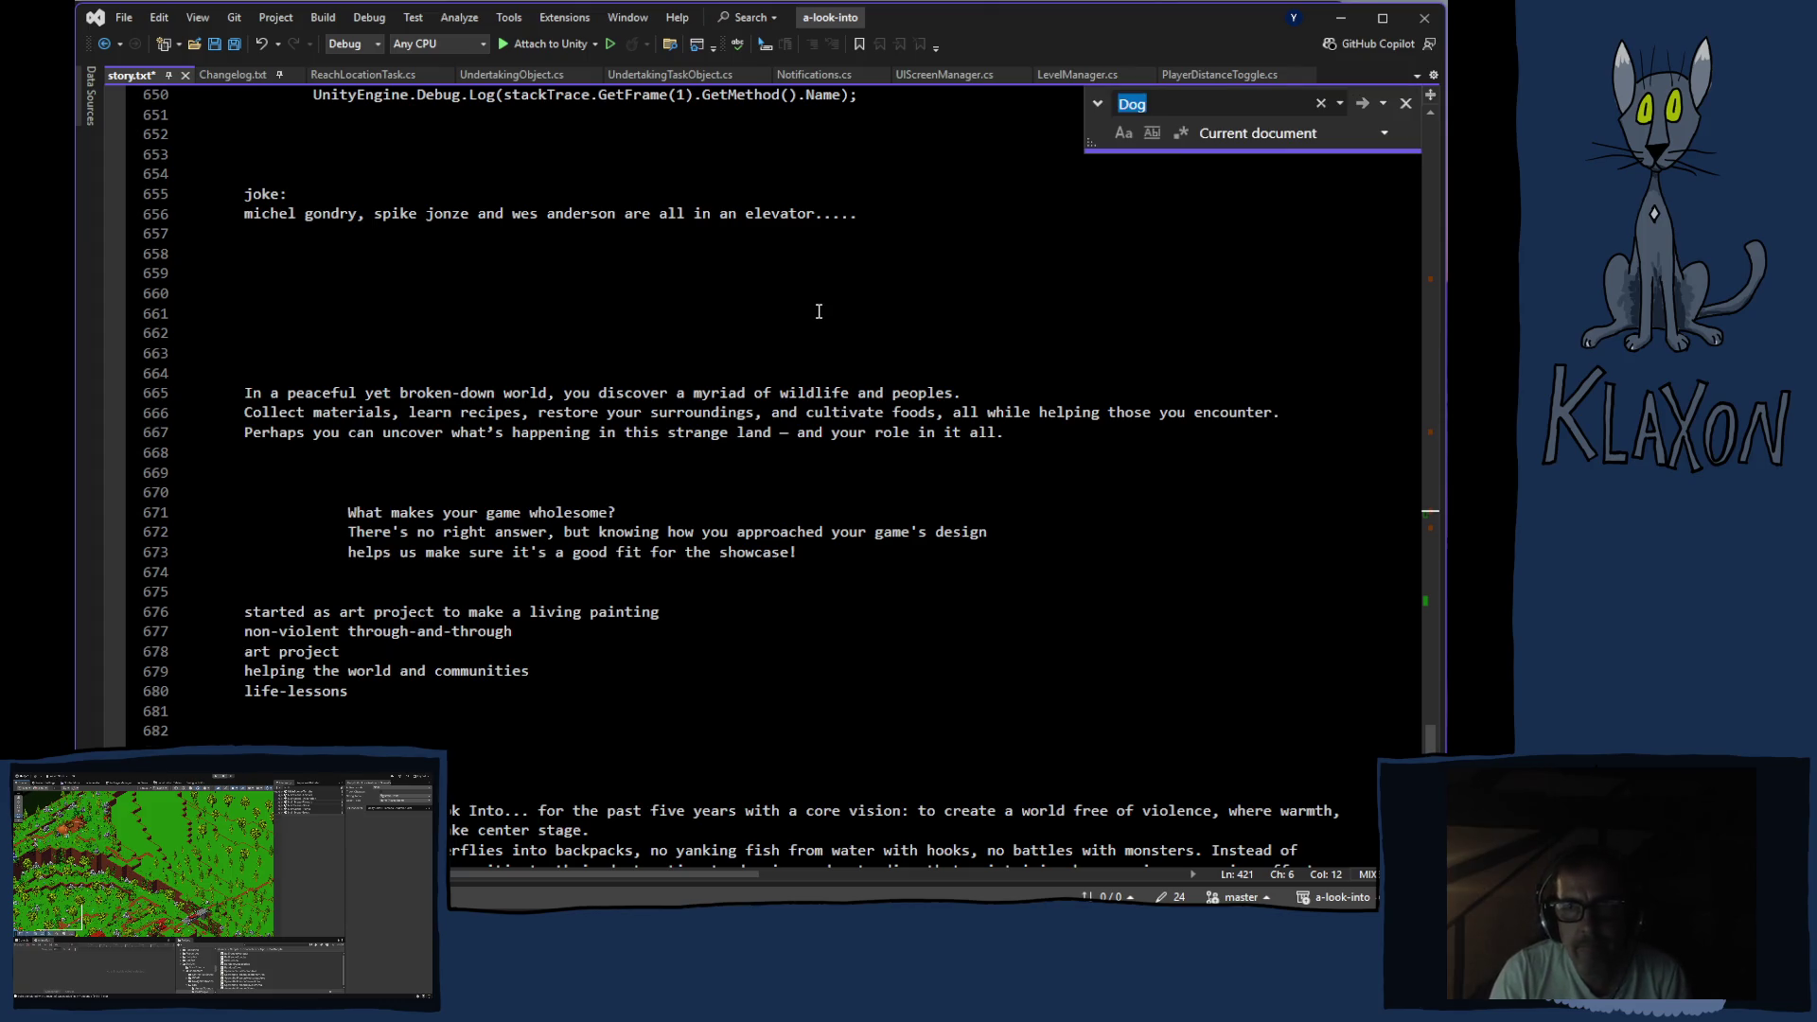
pyautogui.write('fog')
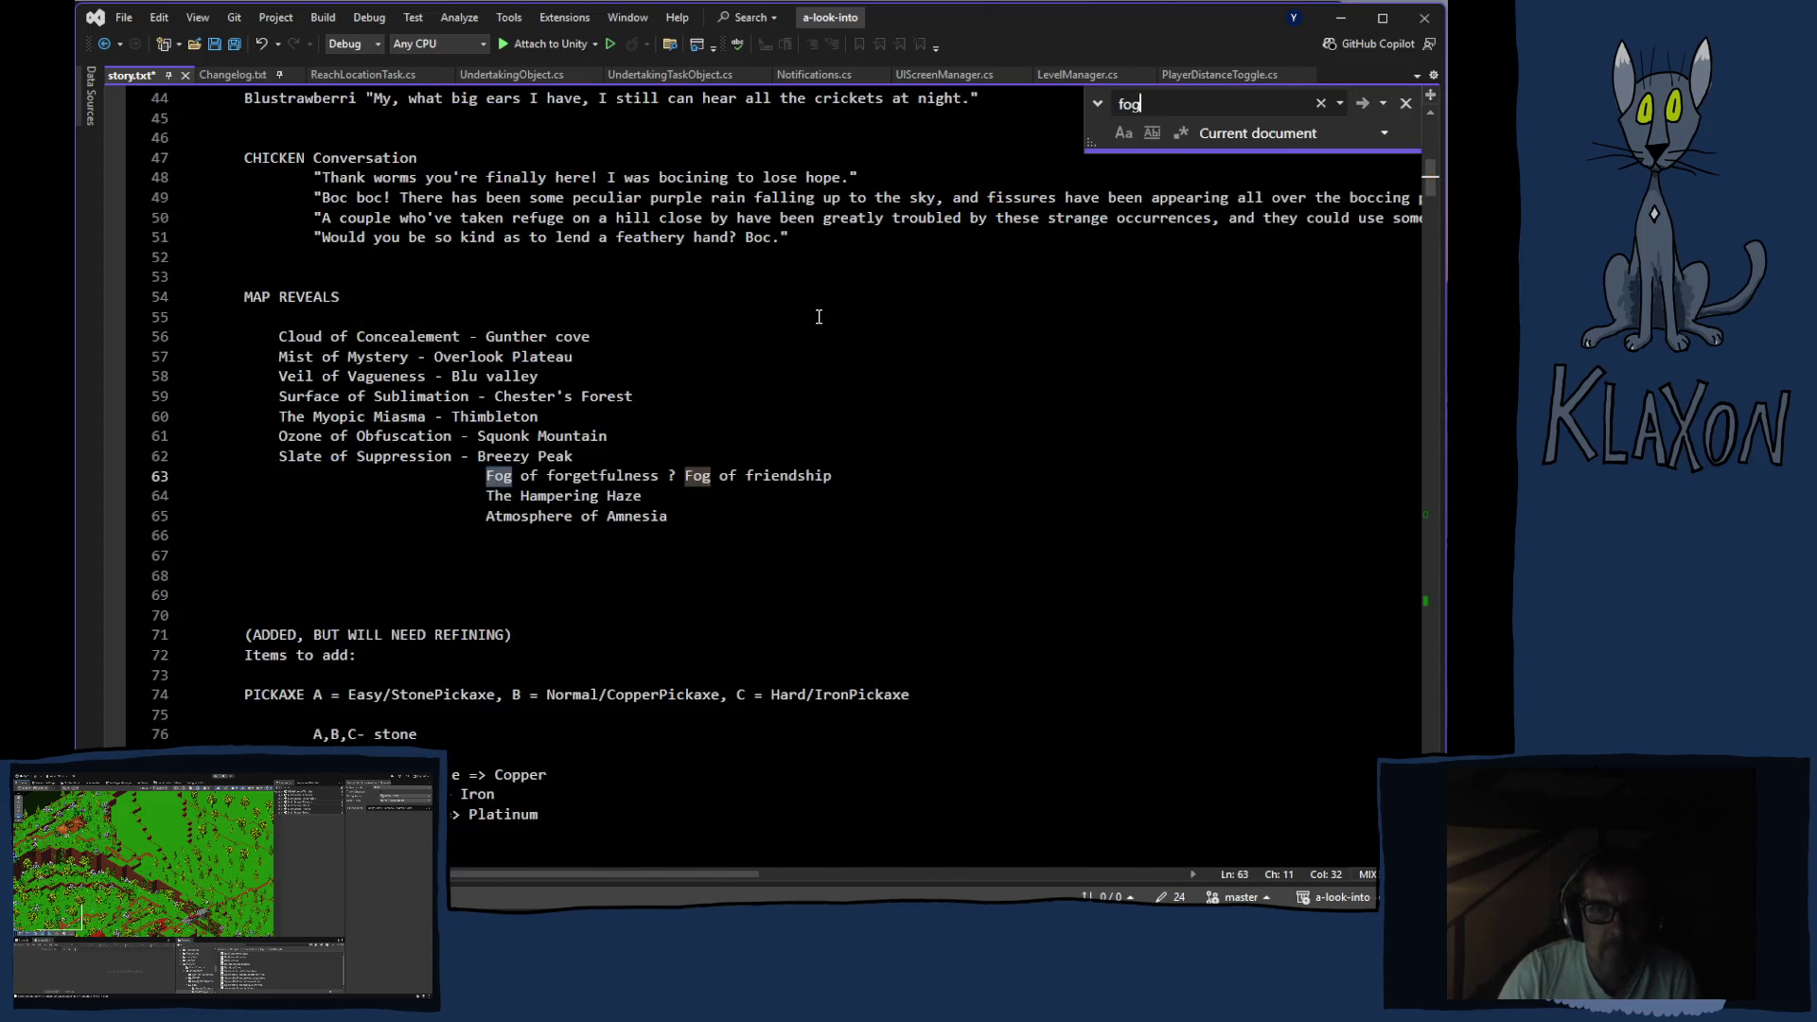
pyautogui.click(410, 536)
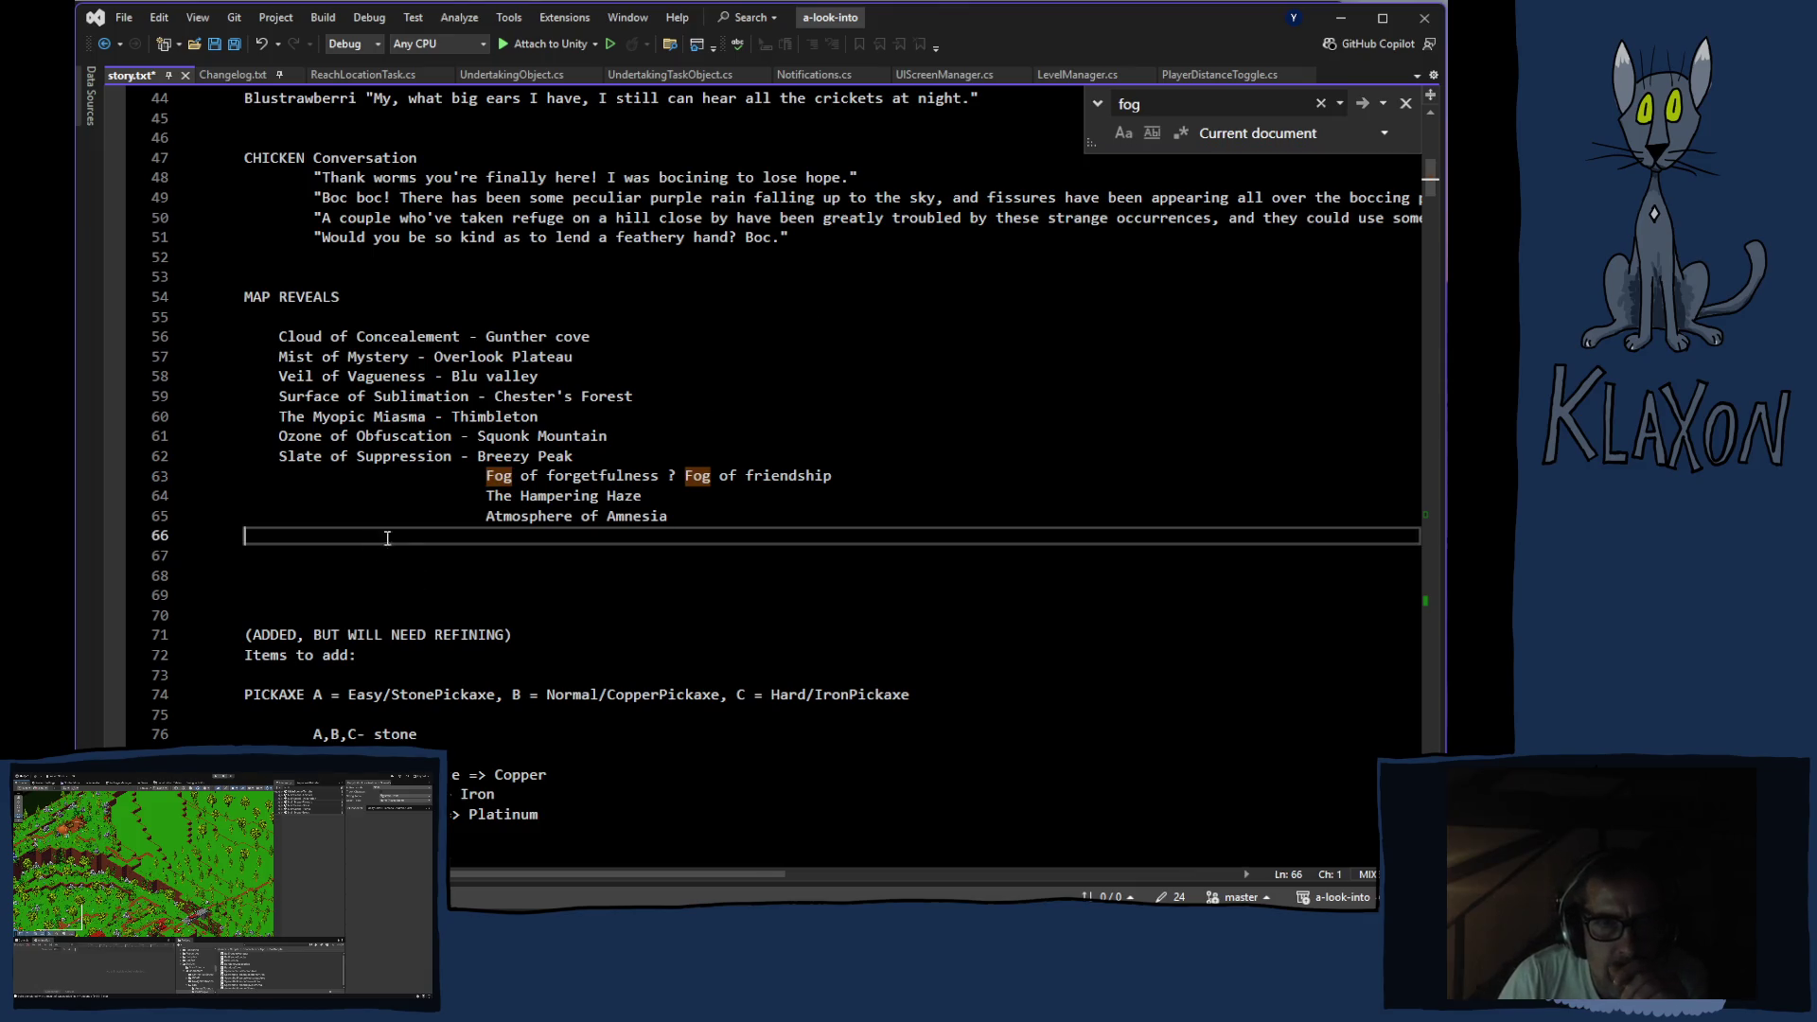
pyautogui.click(1403, 103)
# Start an indented line under 'Atmosphere of Amnesia' and type 'Nebula'
pyautogui.click(488, 557)
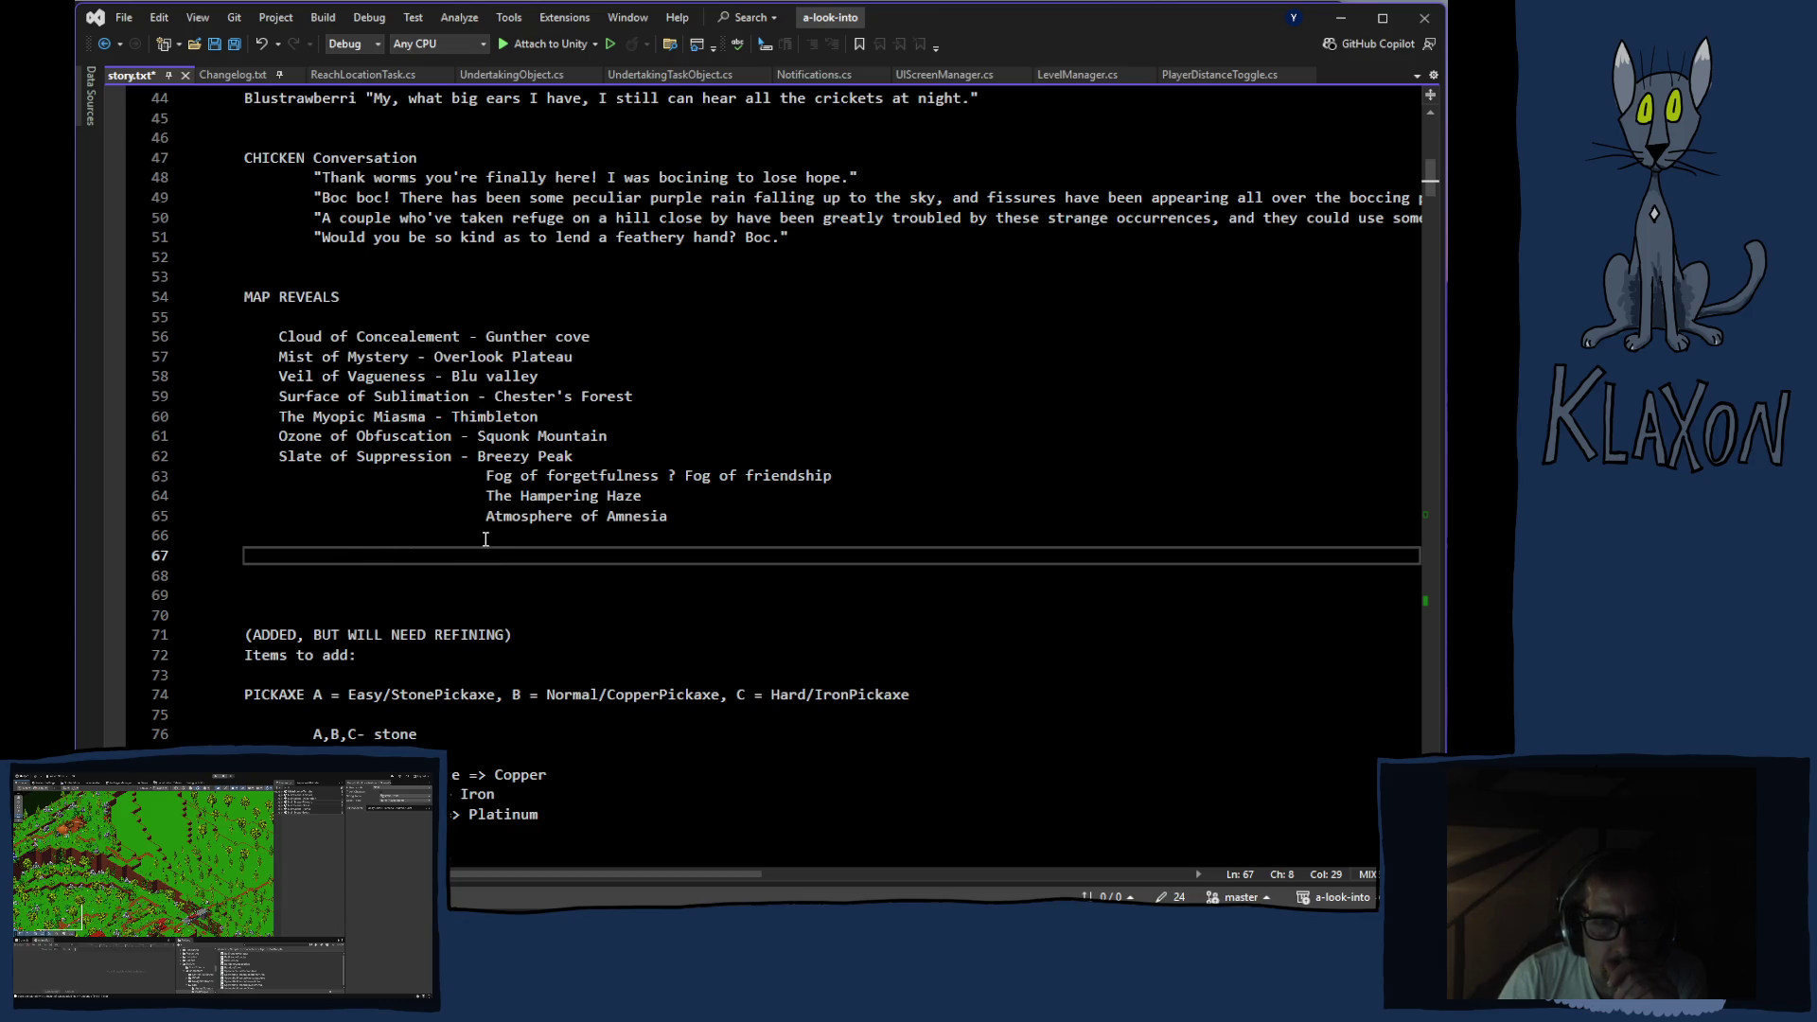
pyautogui.click(548, 534)
pyautogui.press('Tab')
pyautogui.press('Tab')
pyautogui.press('Tab')
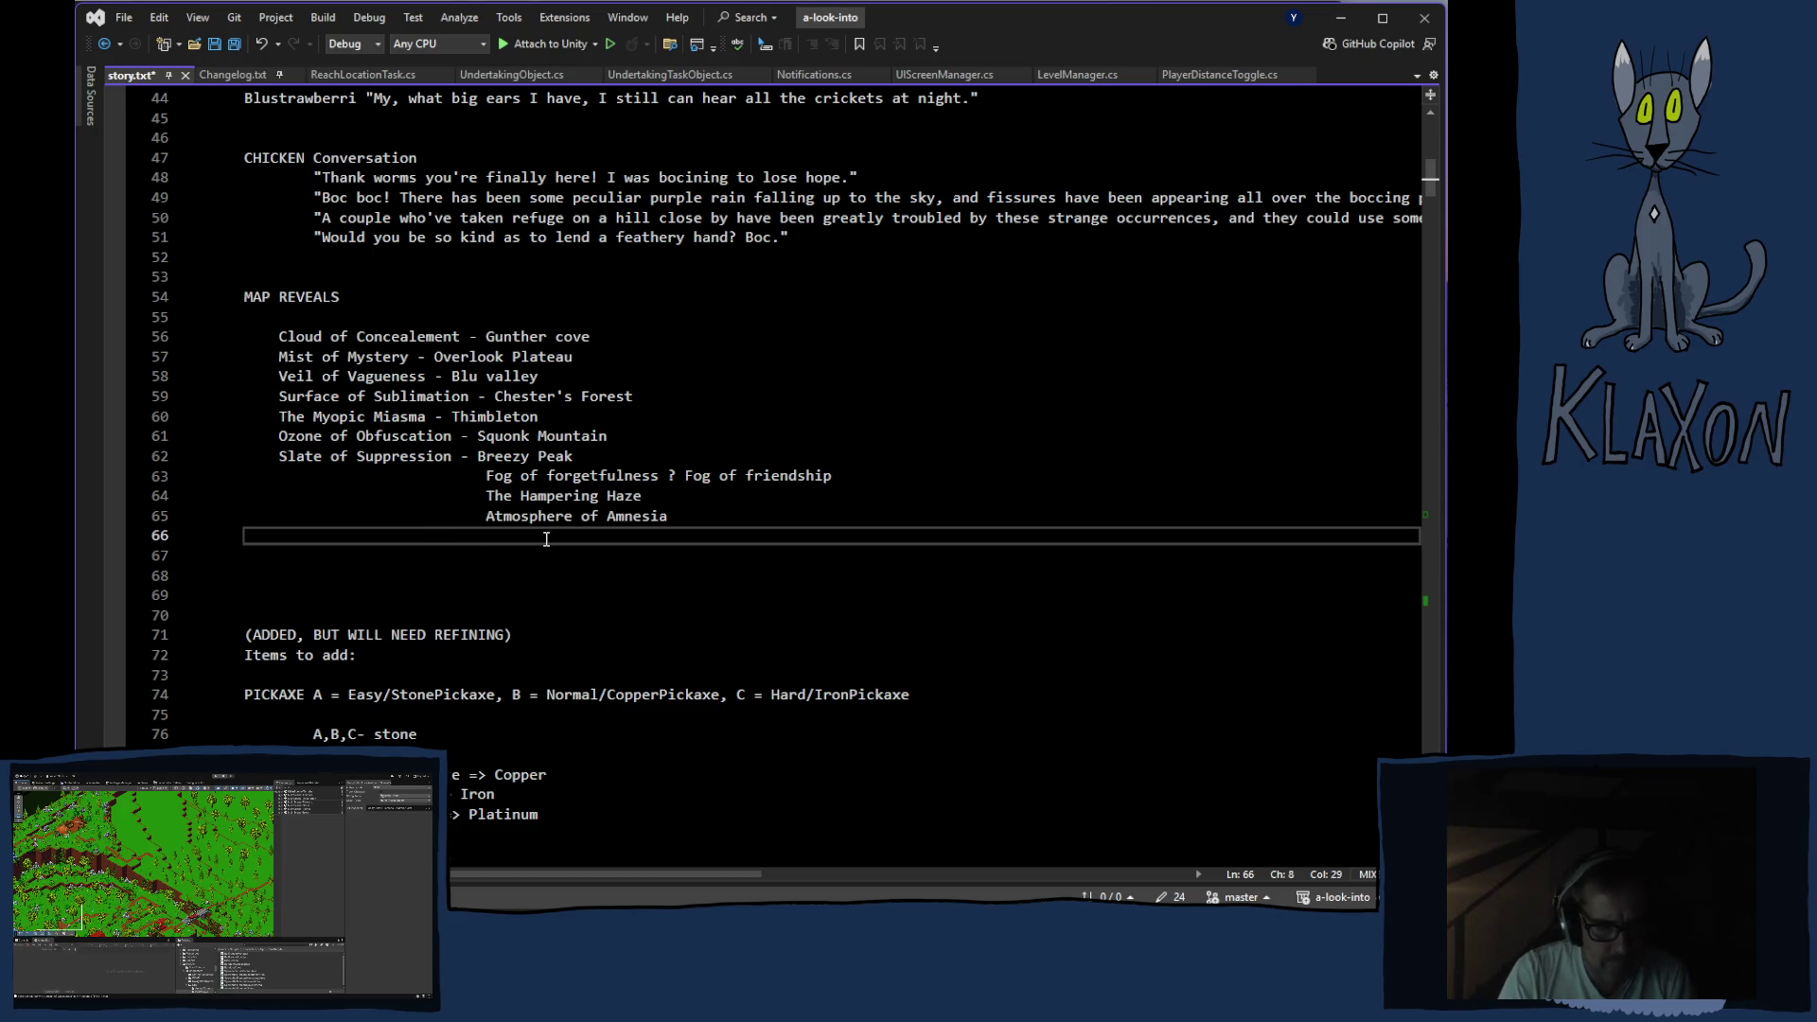
pyautogui.write('Ne')
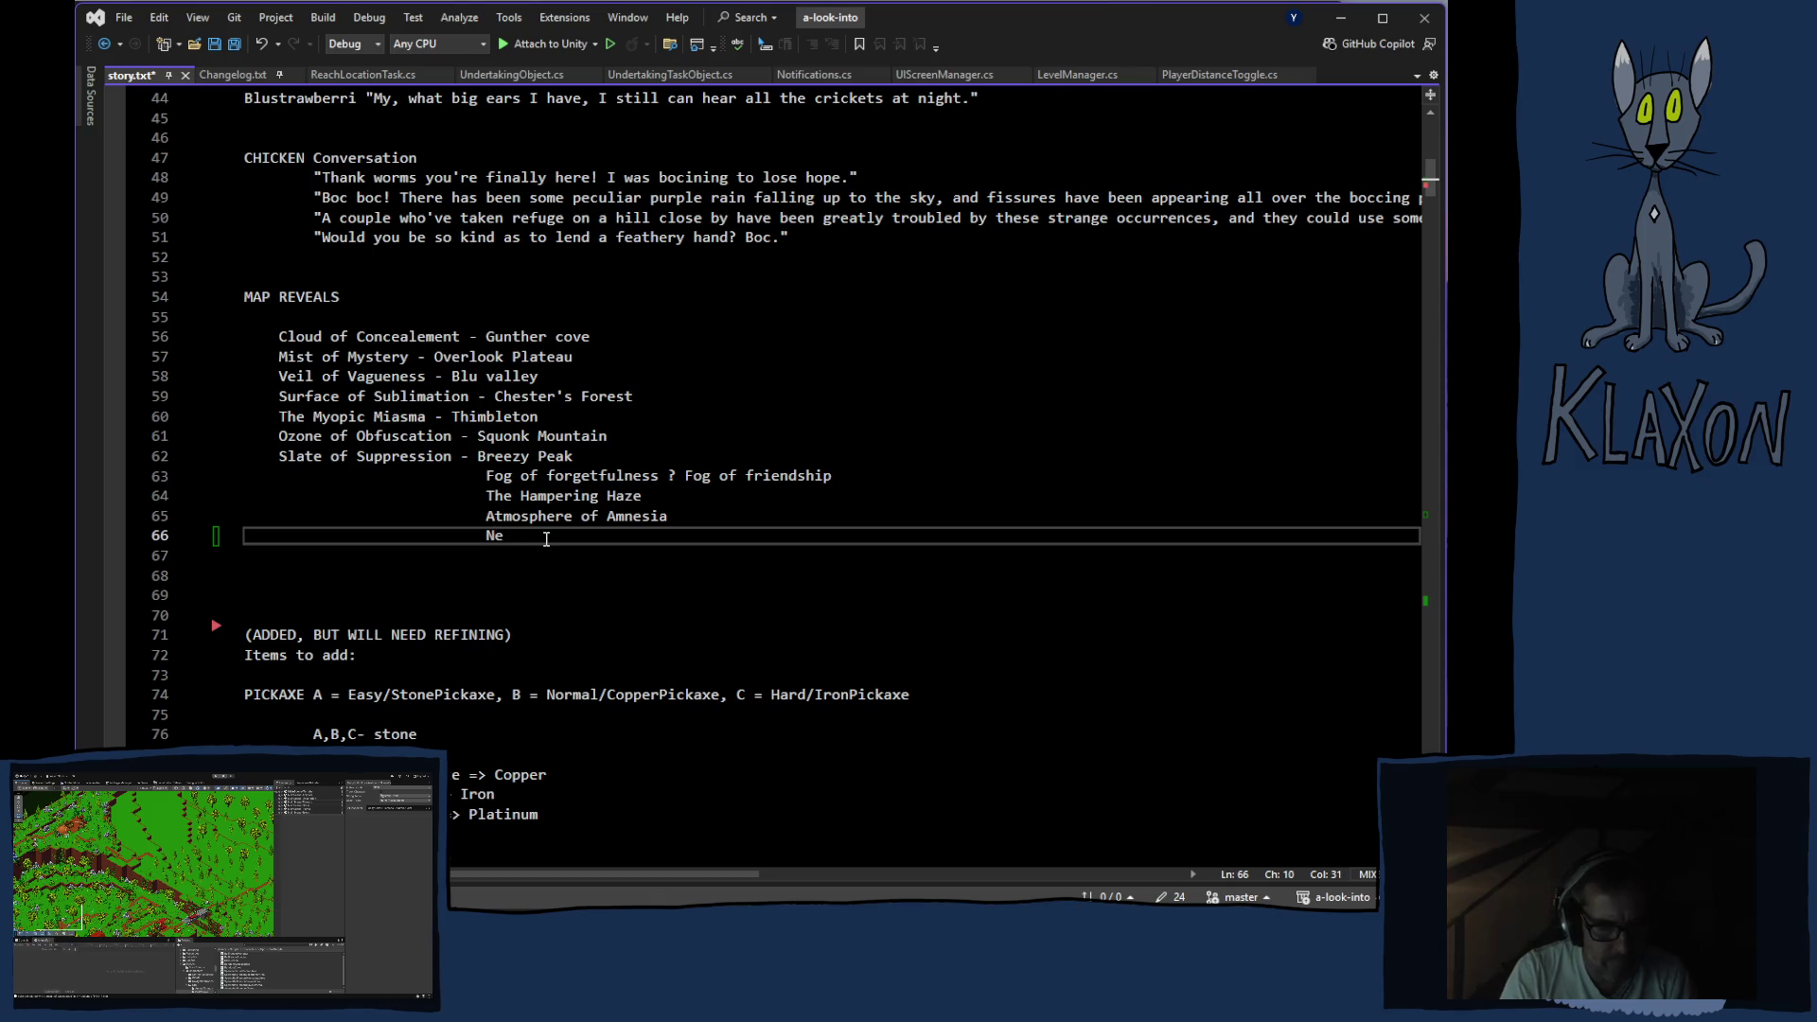
pyautogui.write('bula')
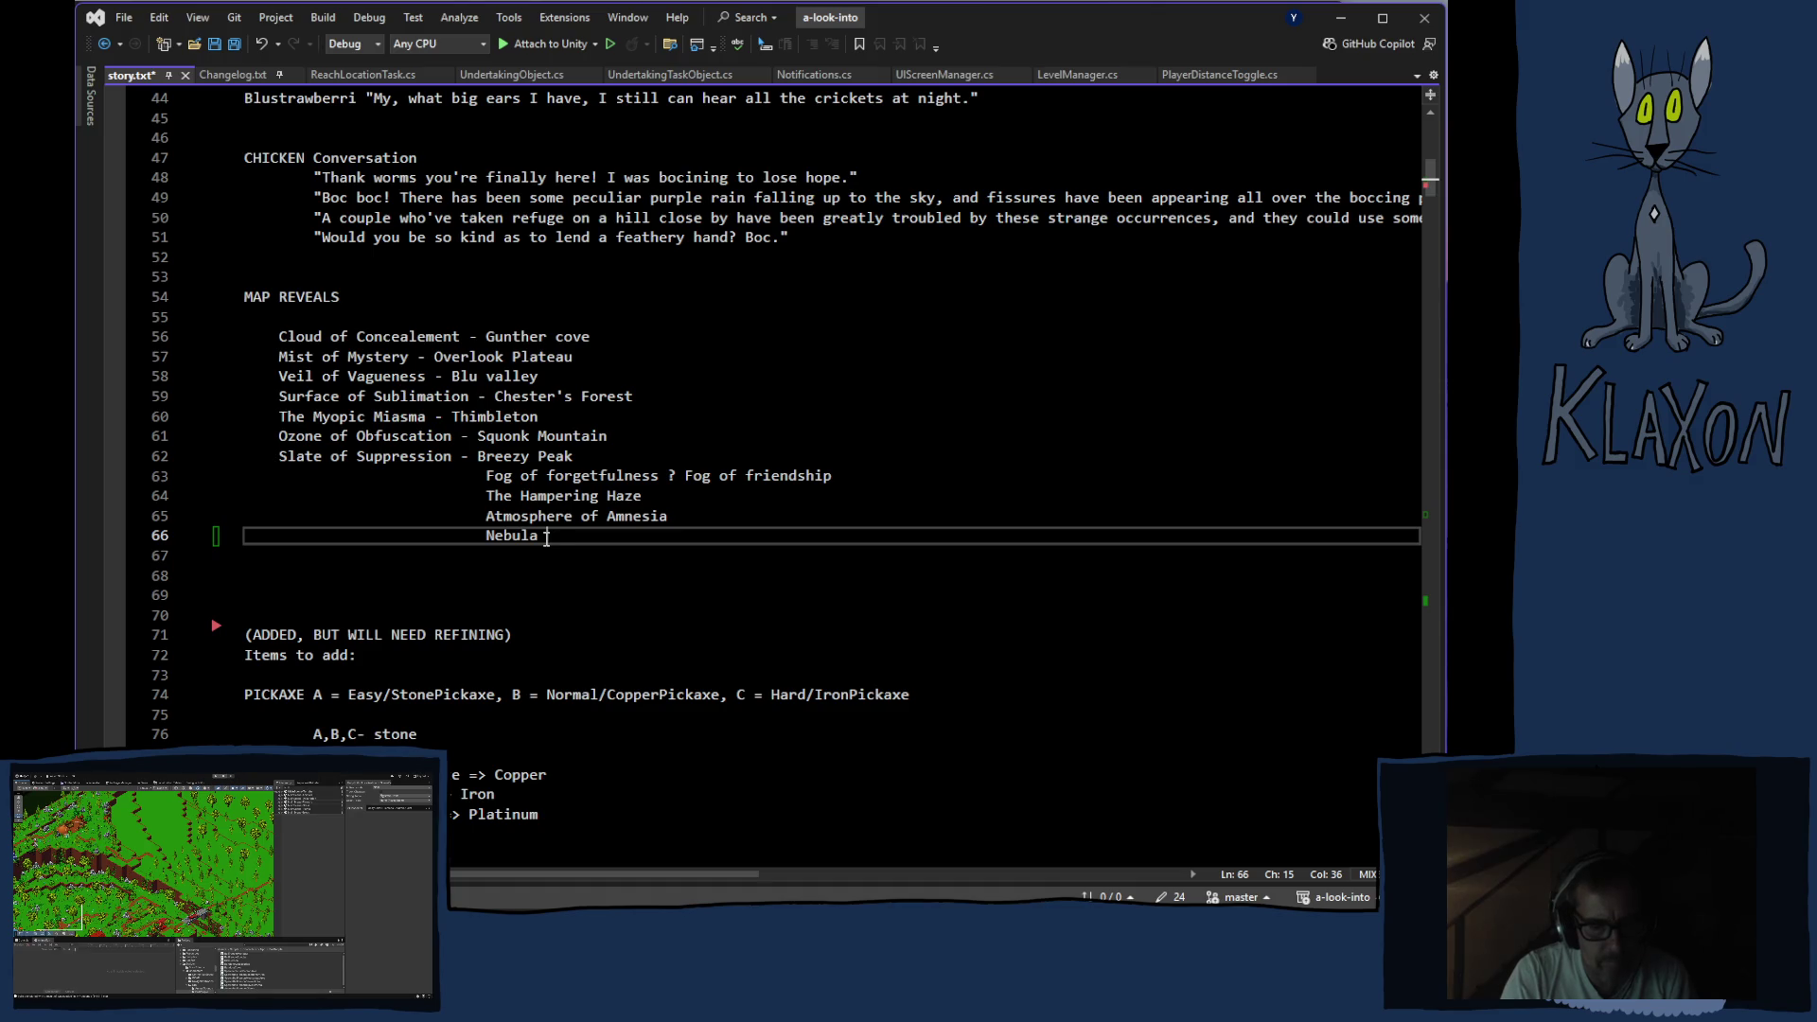
# Complete the entry as 'Nebula ...' and open the right-click menu on line 66
pyautogui.write('...')
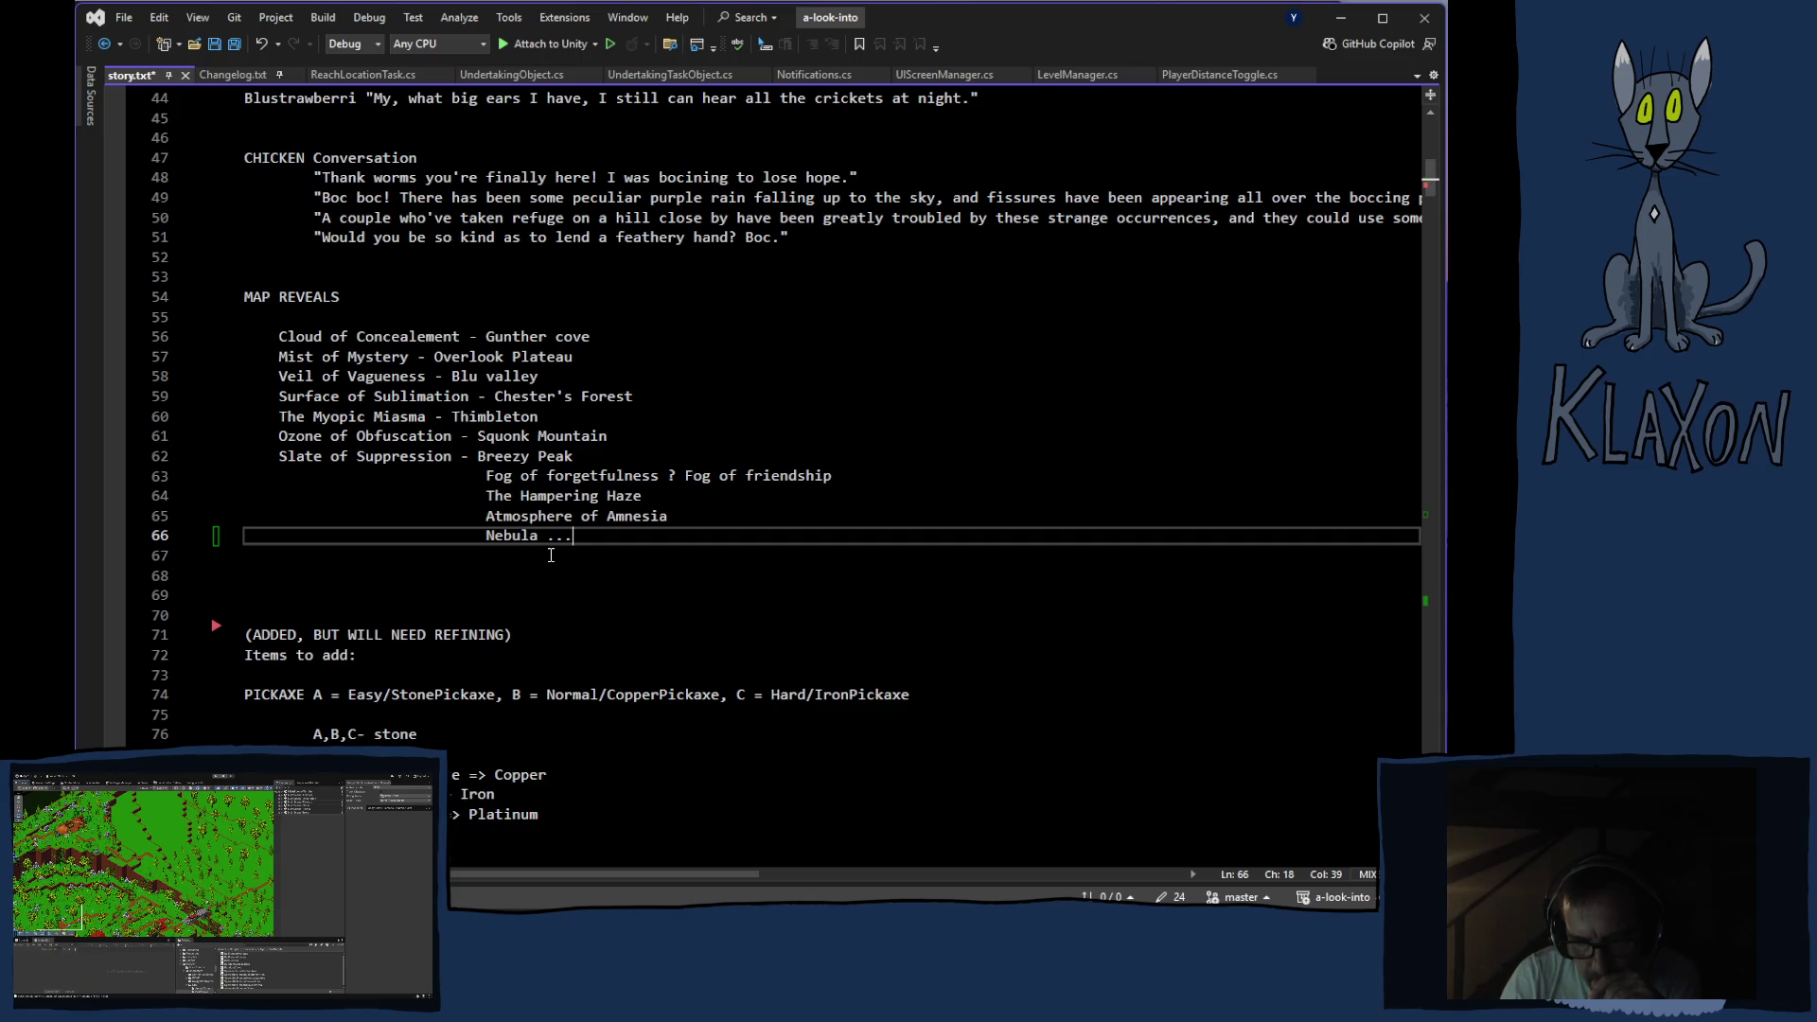
pyautogui.press('Down')
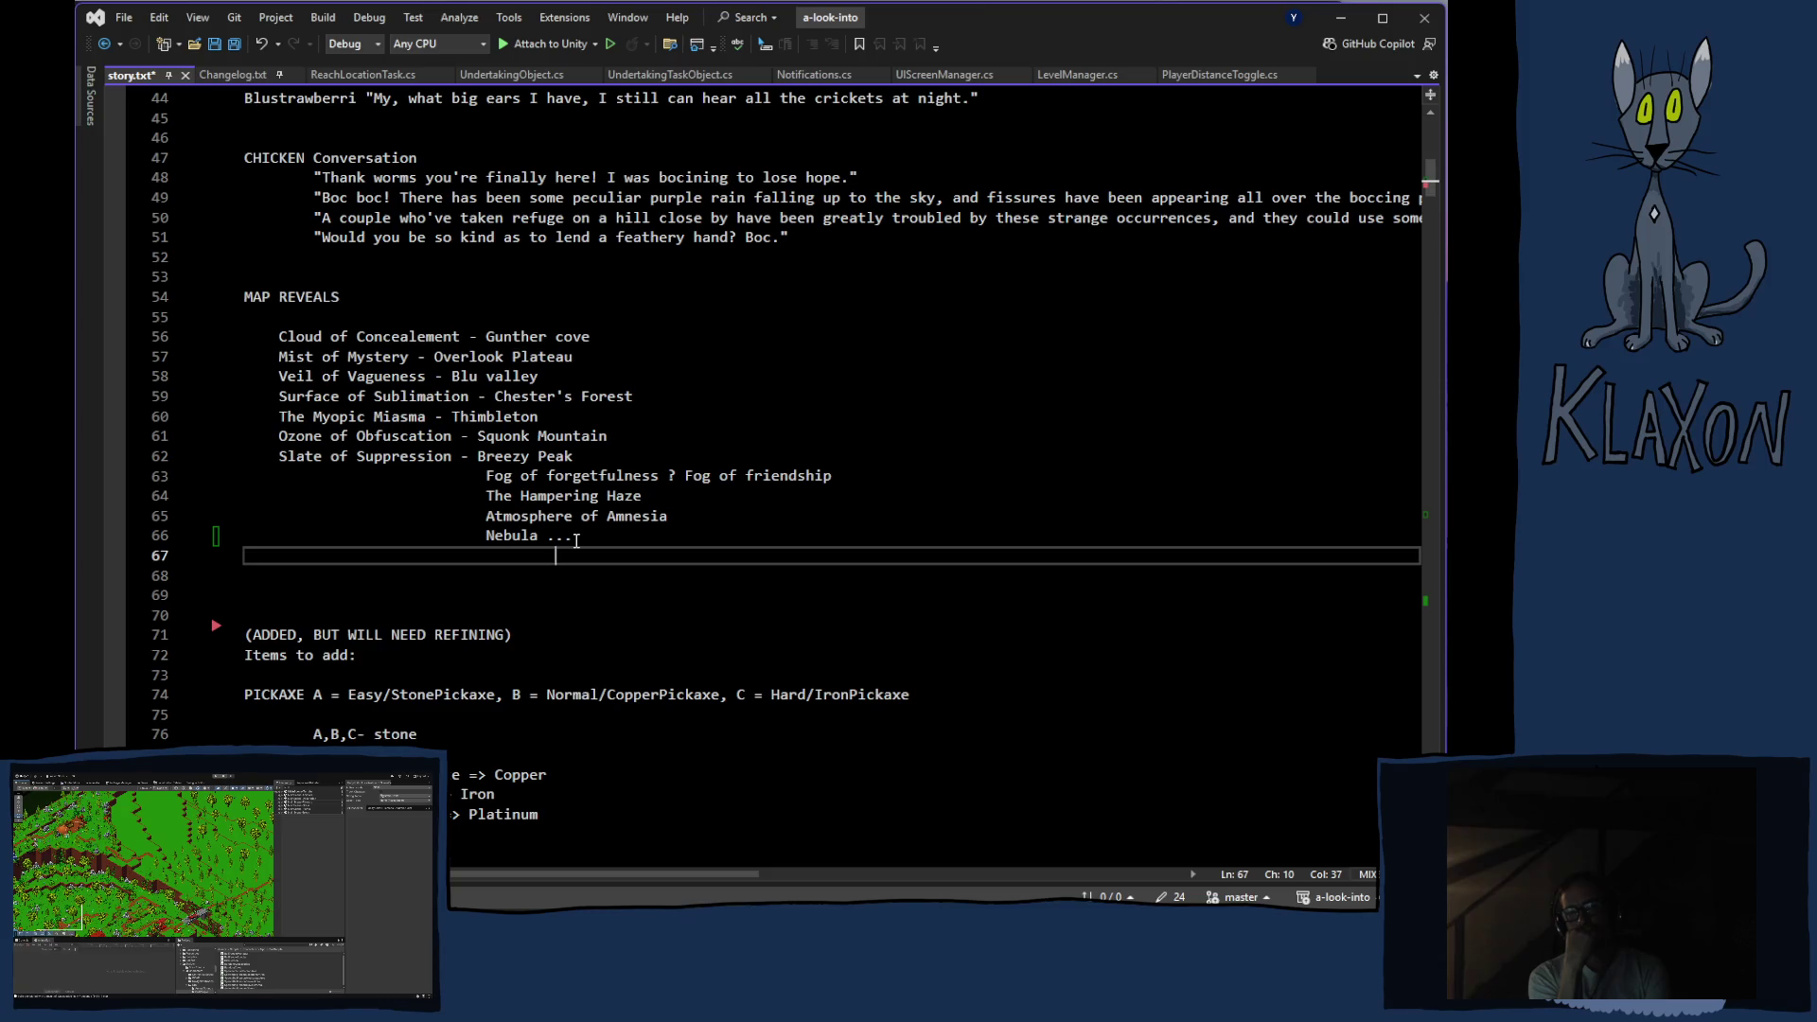
pyautogui.rightClick(564, 535)
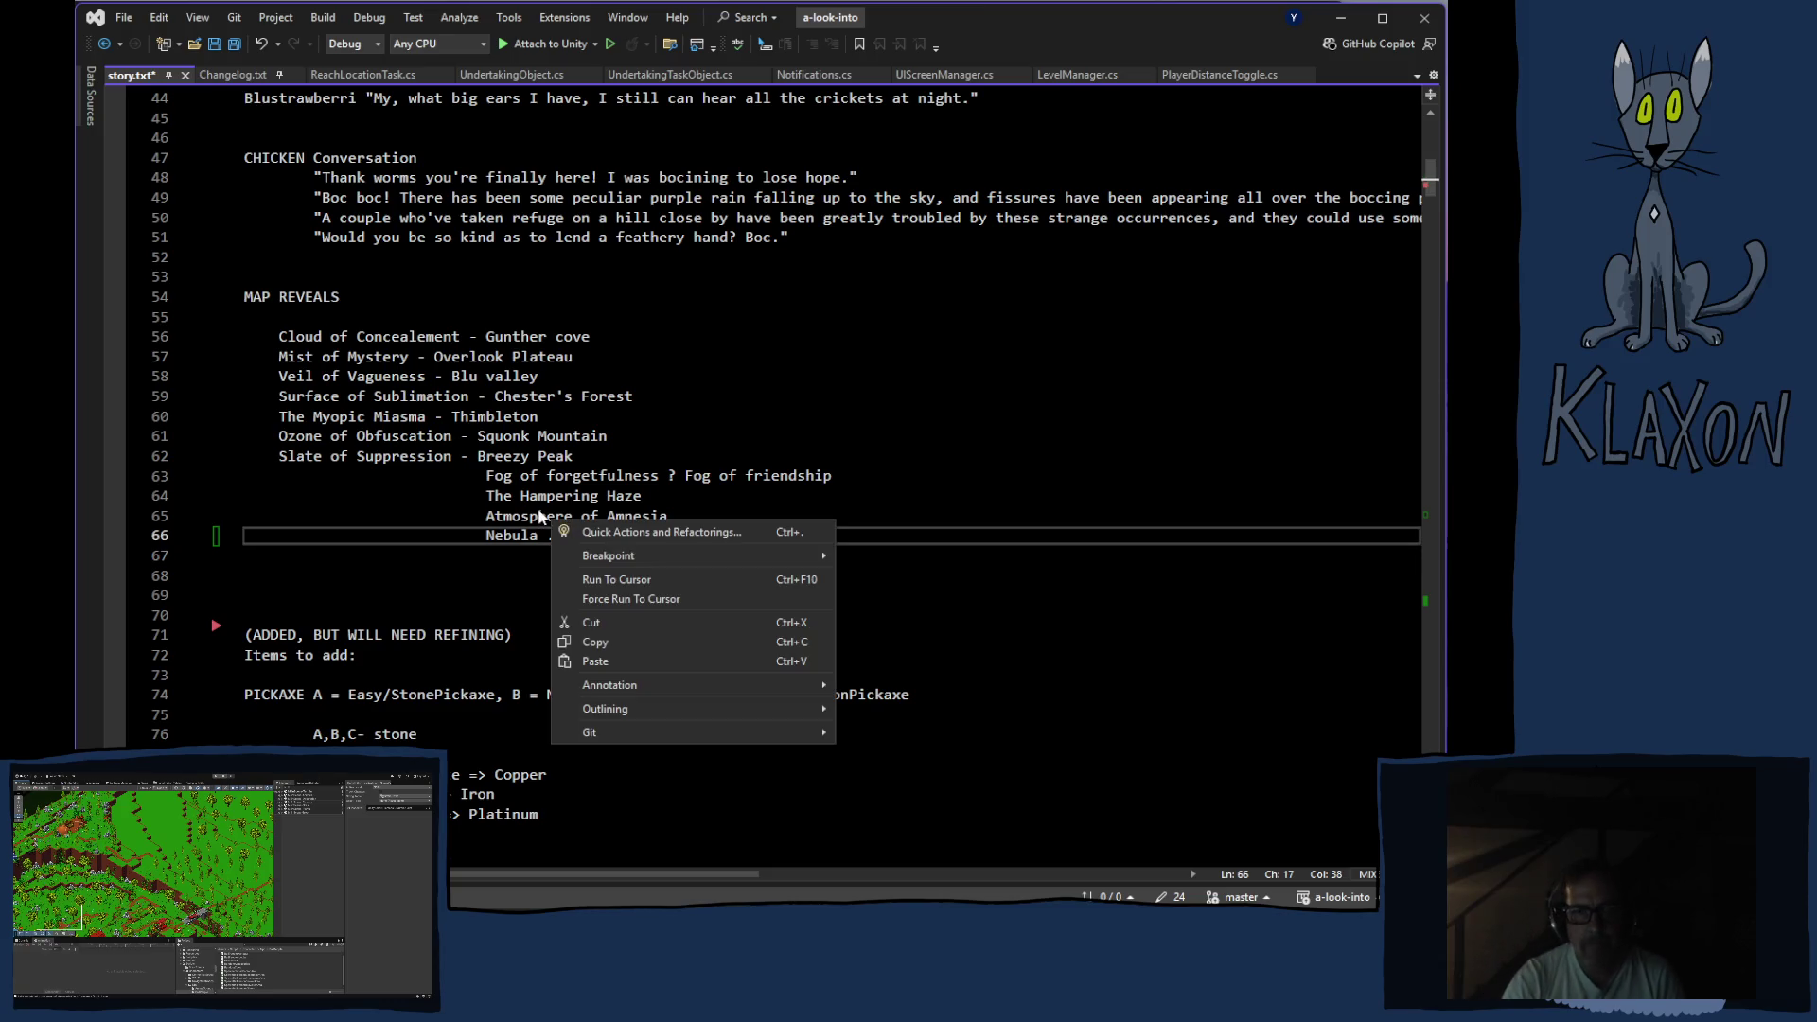
# Change line 66's map reveal to 'Nefarious Nebula' and delete its trailing ' ...'
pyautogui.click(490, 535)
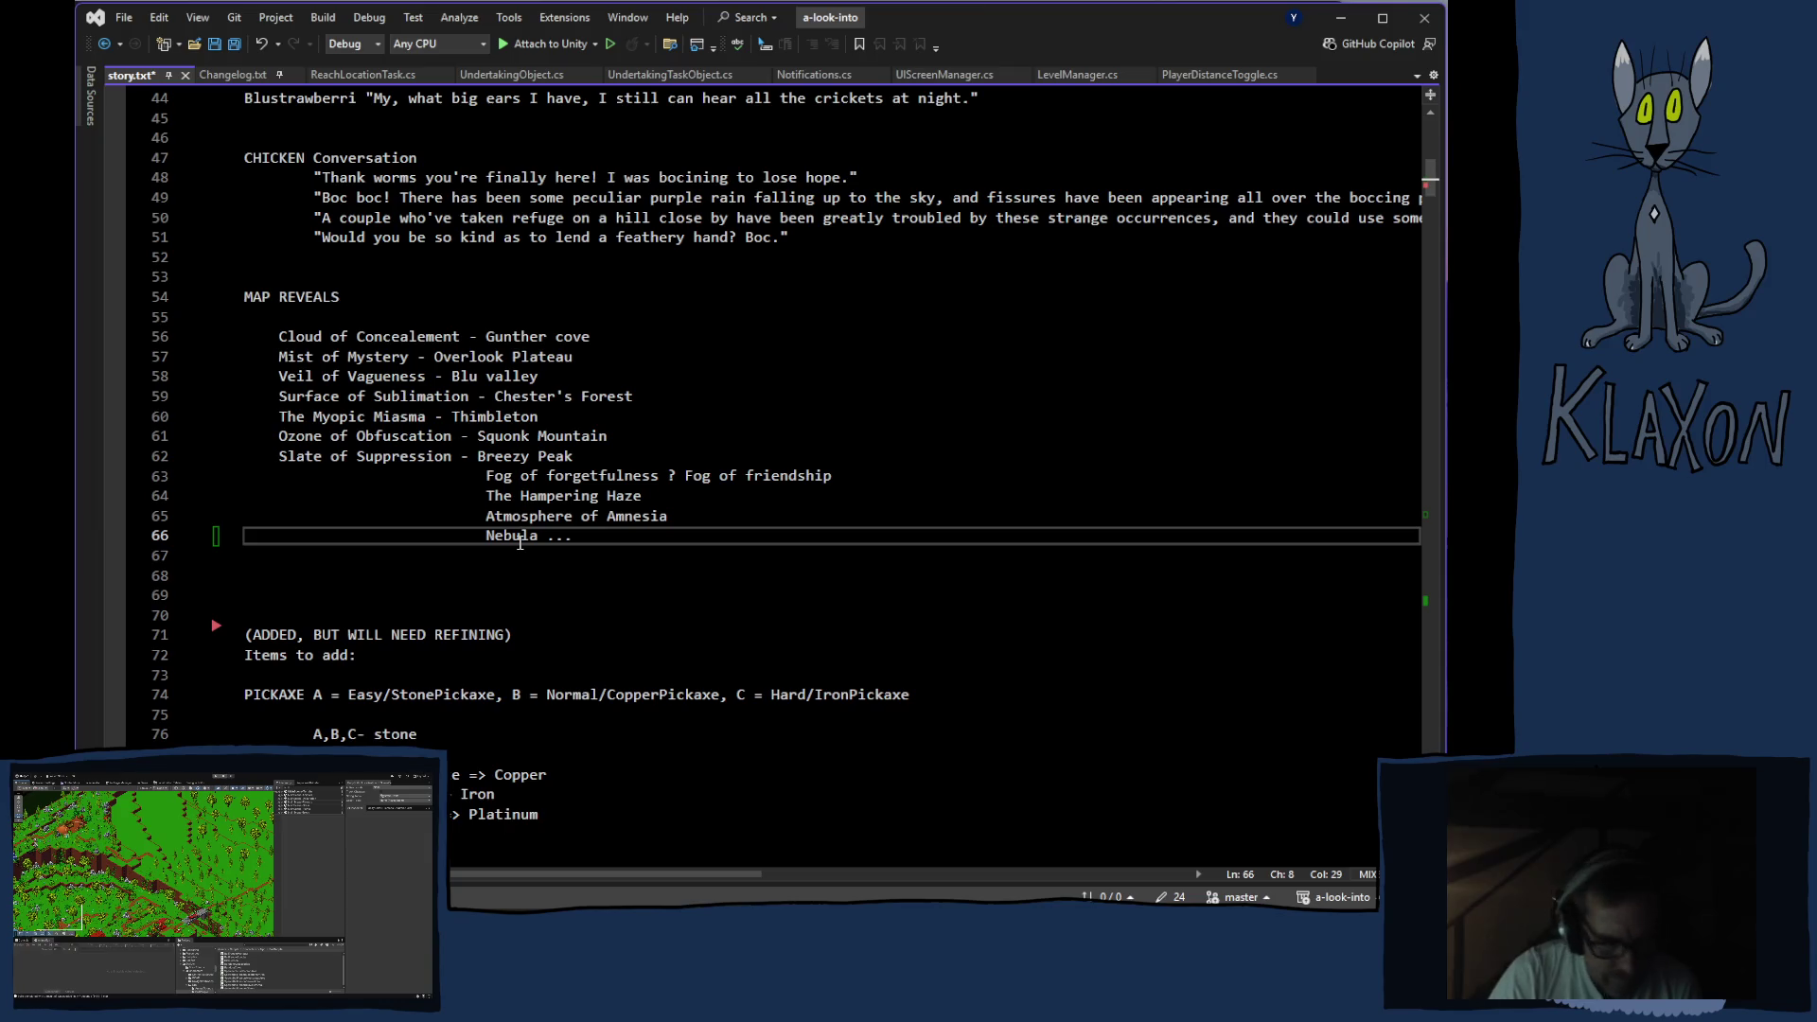
pyautogui.write('Nefari')
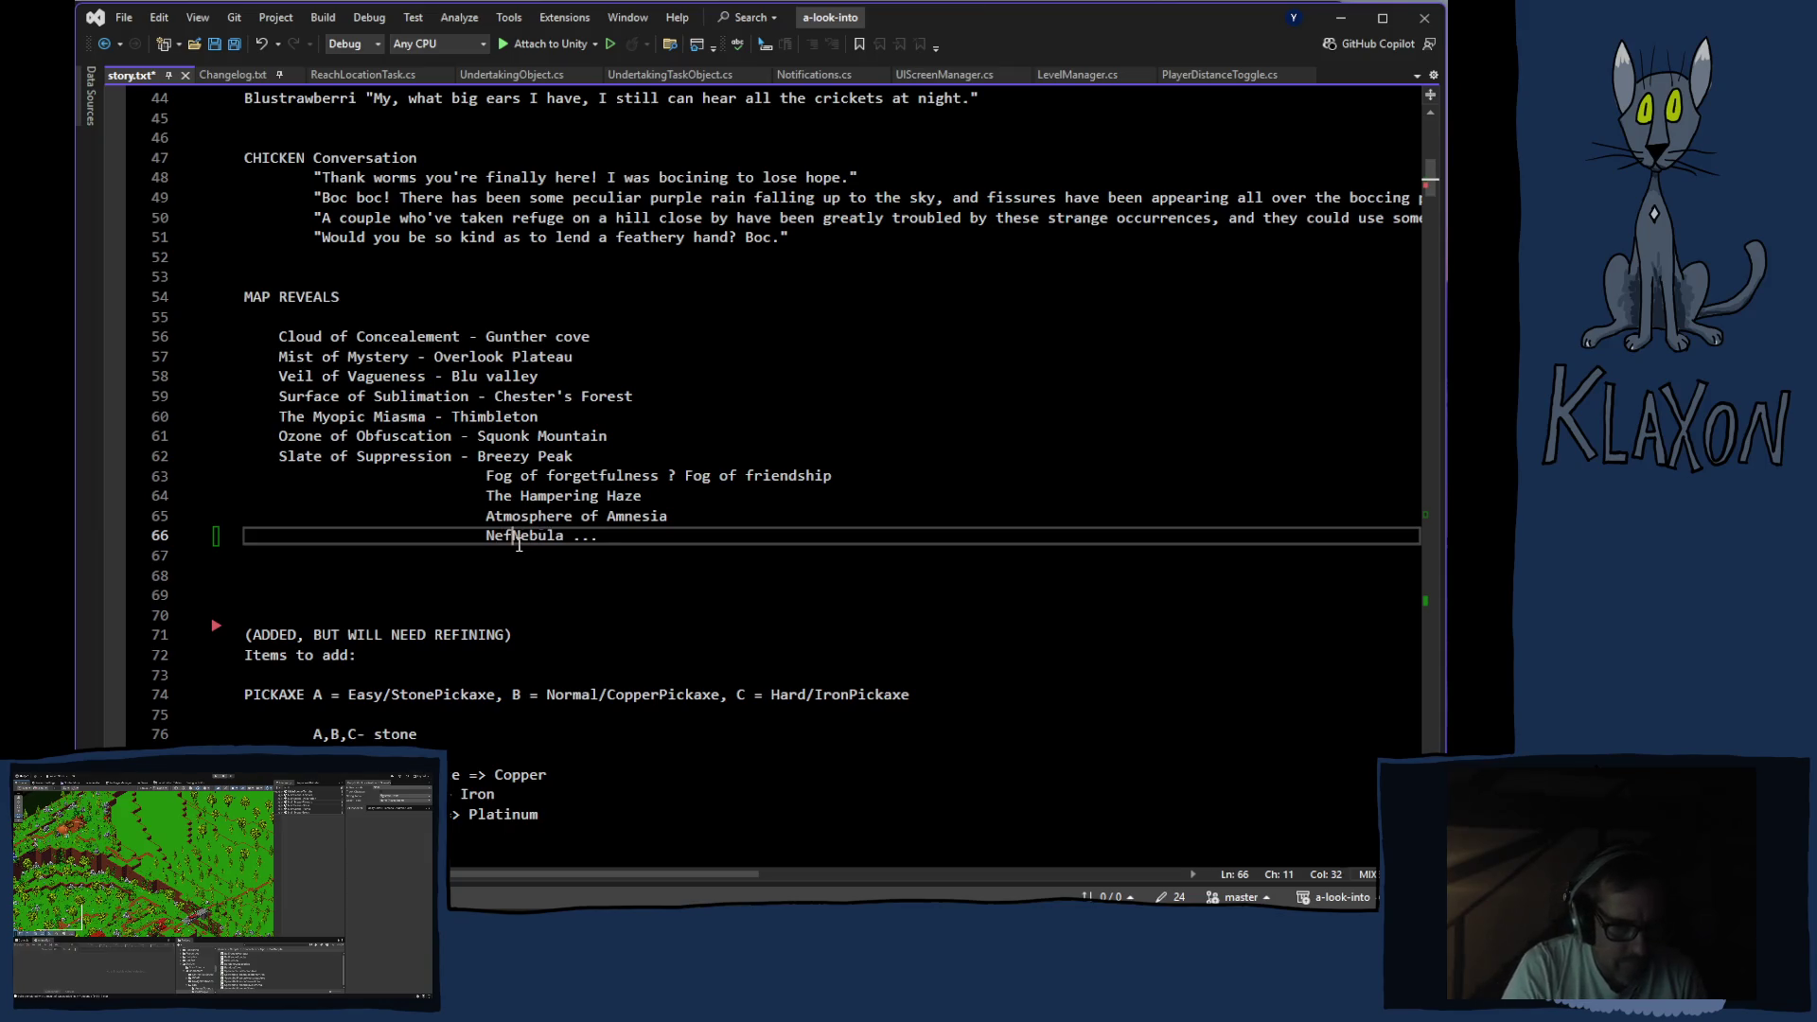
pyautogui.write('ous')
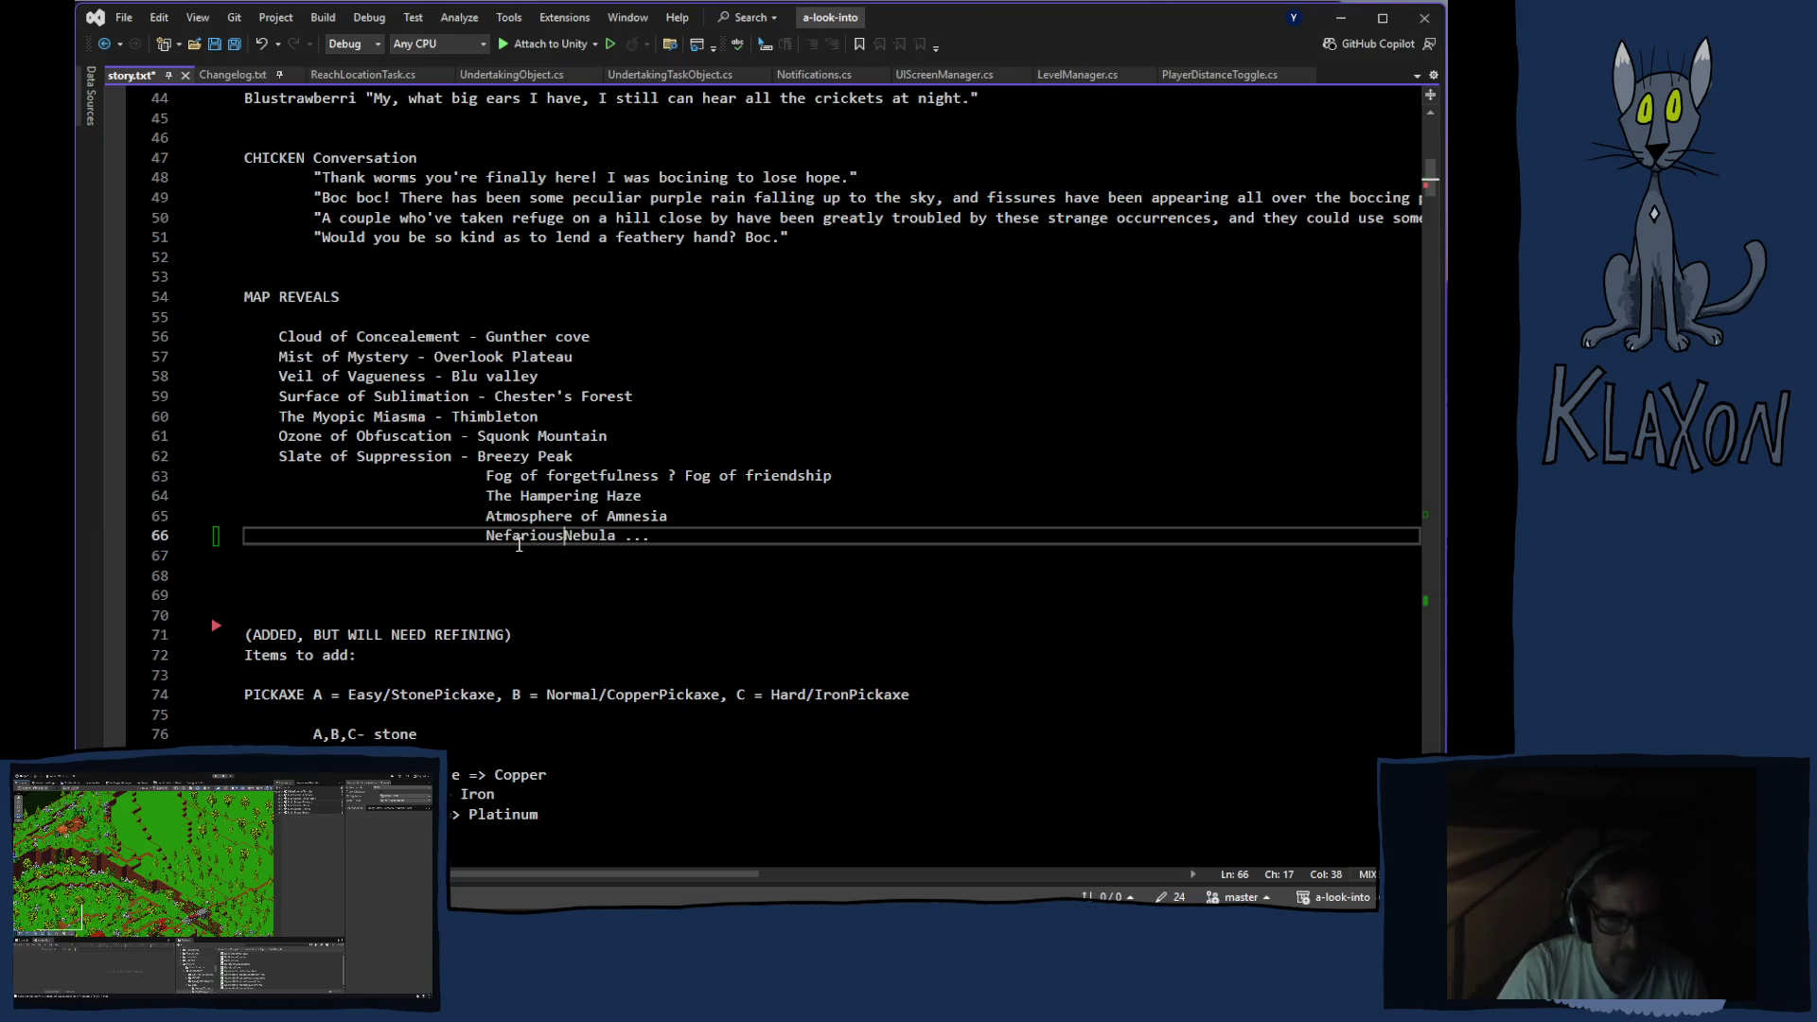
pyautogui.click(668, 540)
pyautogui.press('BackSpace')
pyautogui.press('BackSpace')
pyautogui.press('BackSpace')
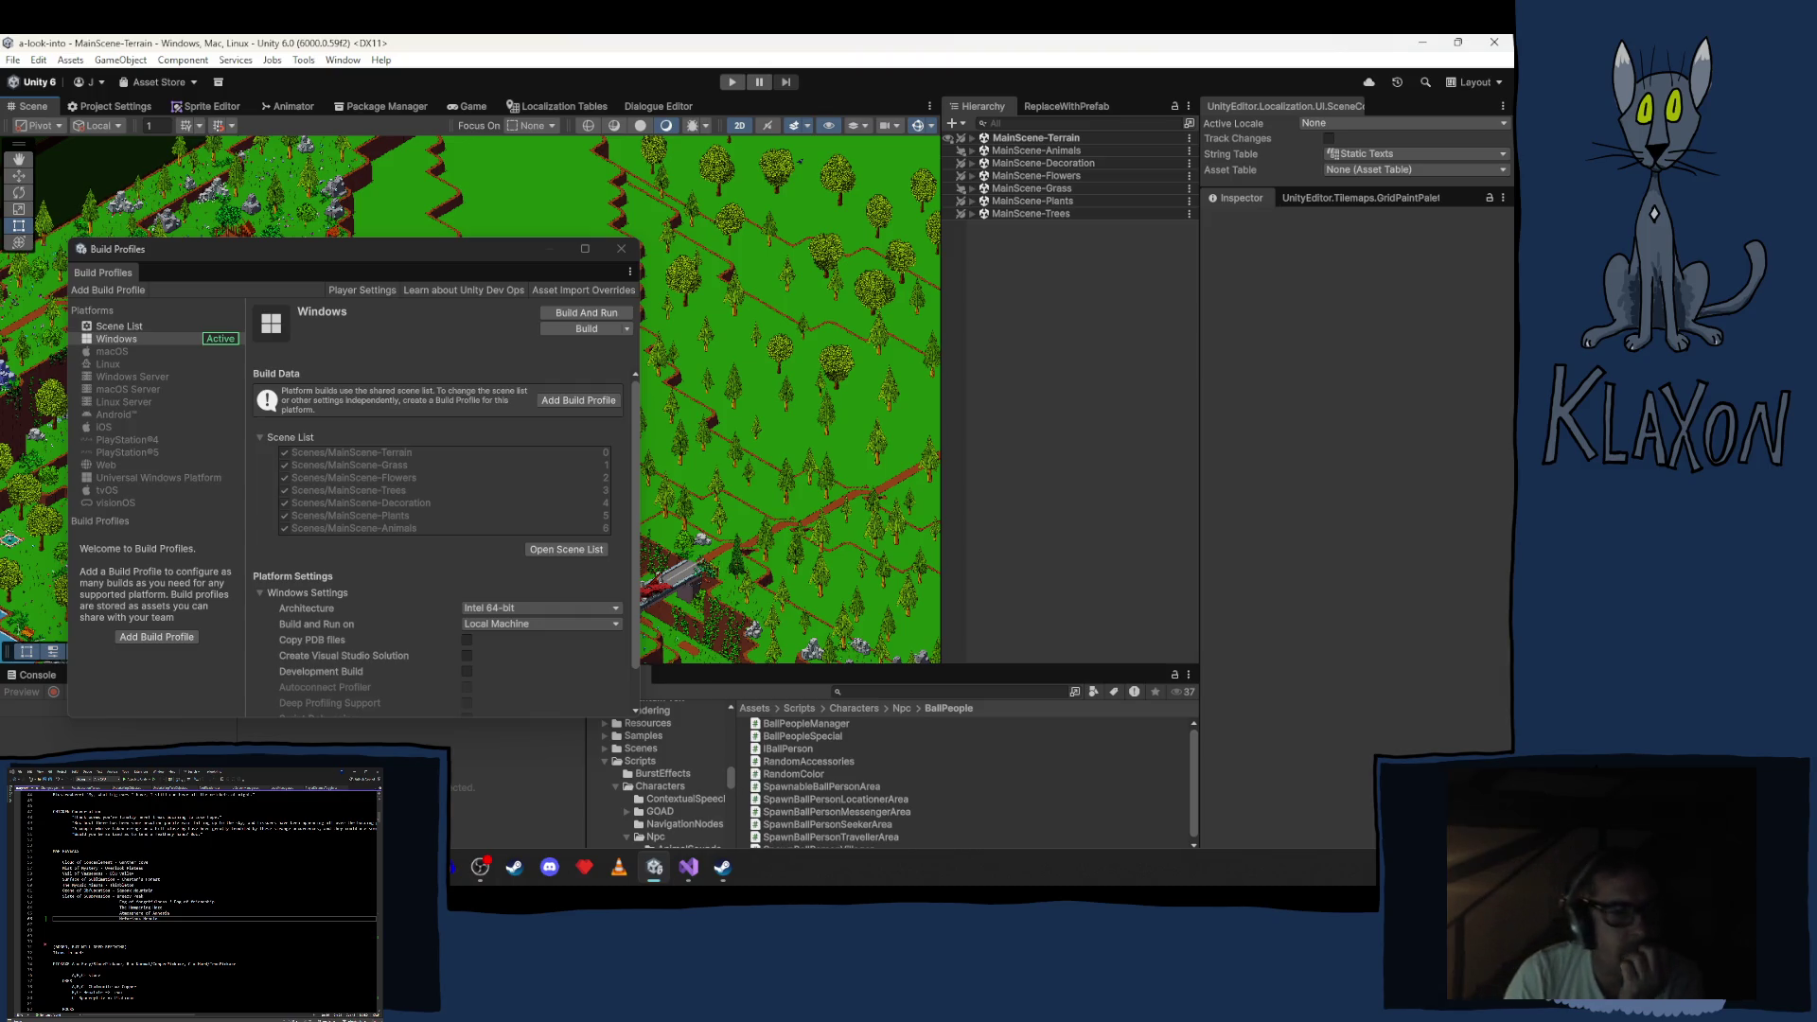
# Return from the Unity Editor to story.txt in Visual Studio
pyautogui.hotkey('alt', 'Tab')
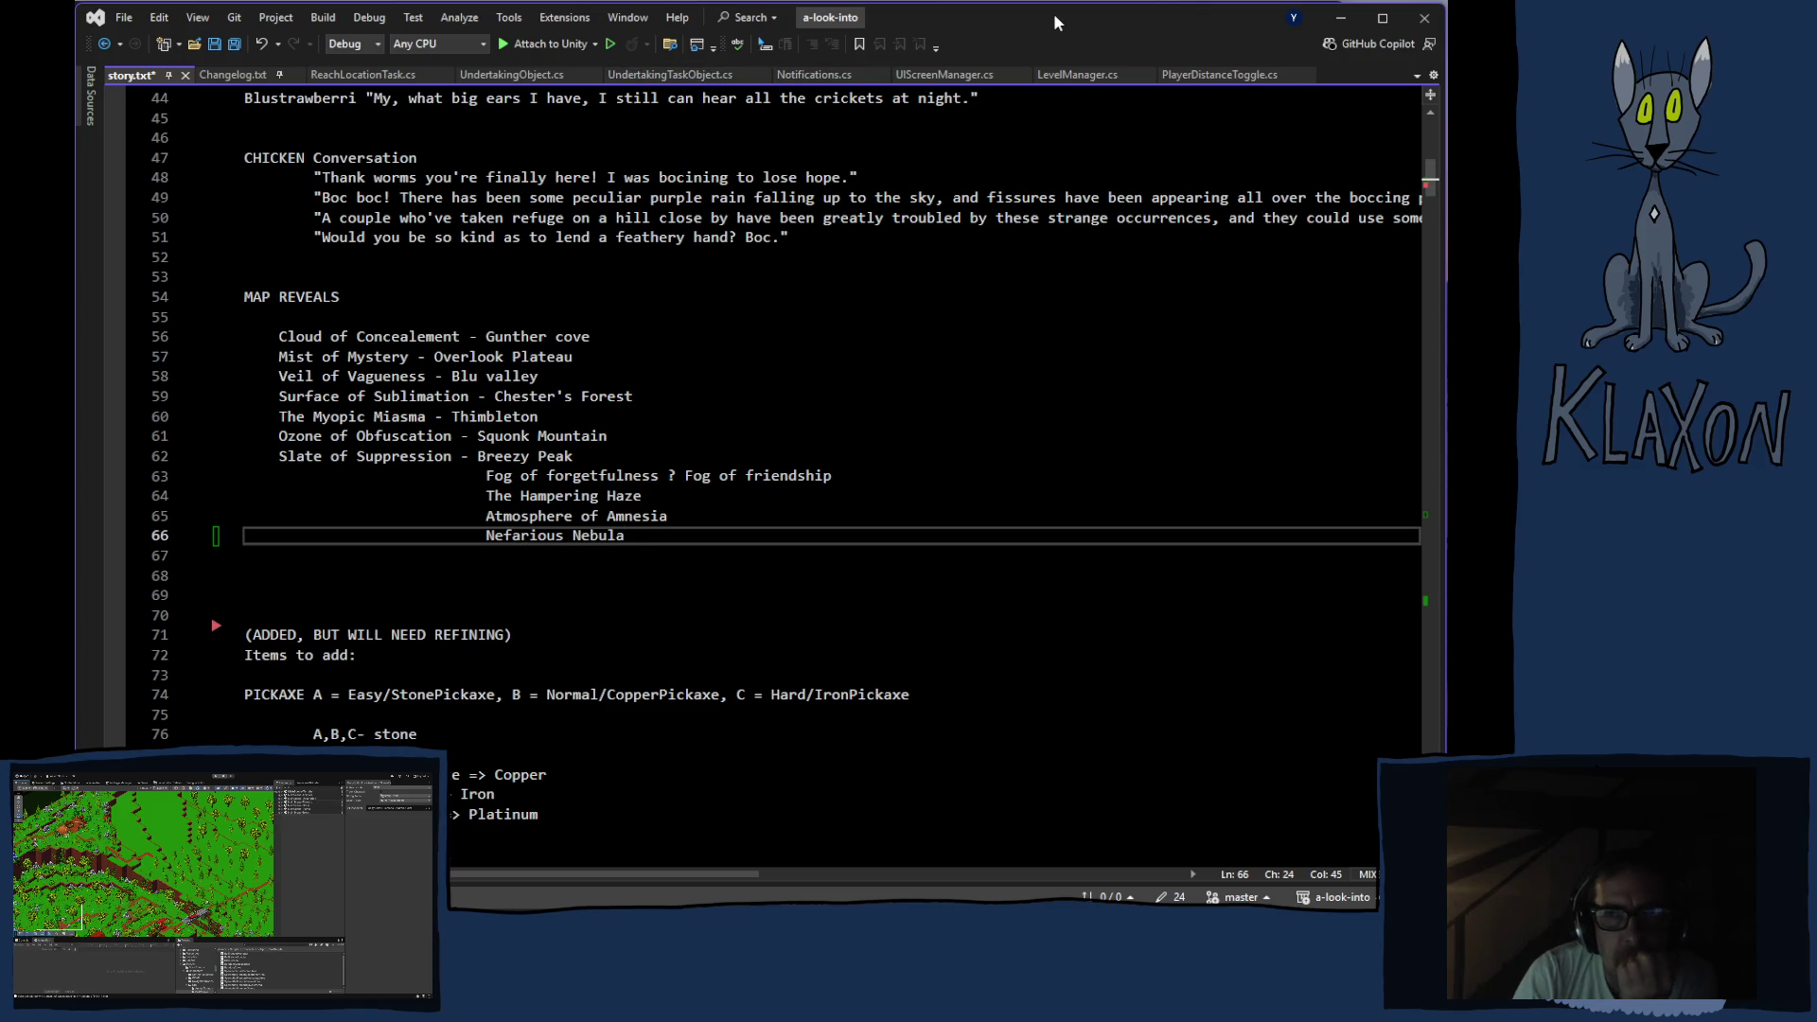
# Save story.txt and switch to the Steam page for the A look into... Demo
pyautogui.hotkey('ctrl', 's')
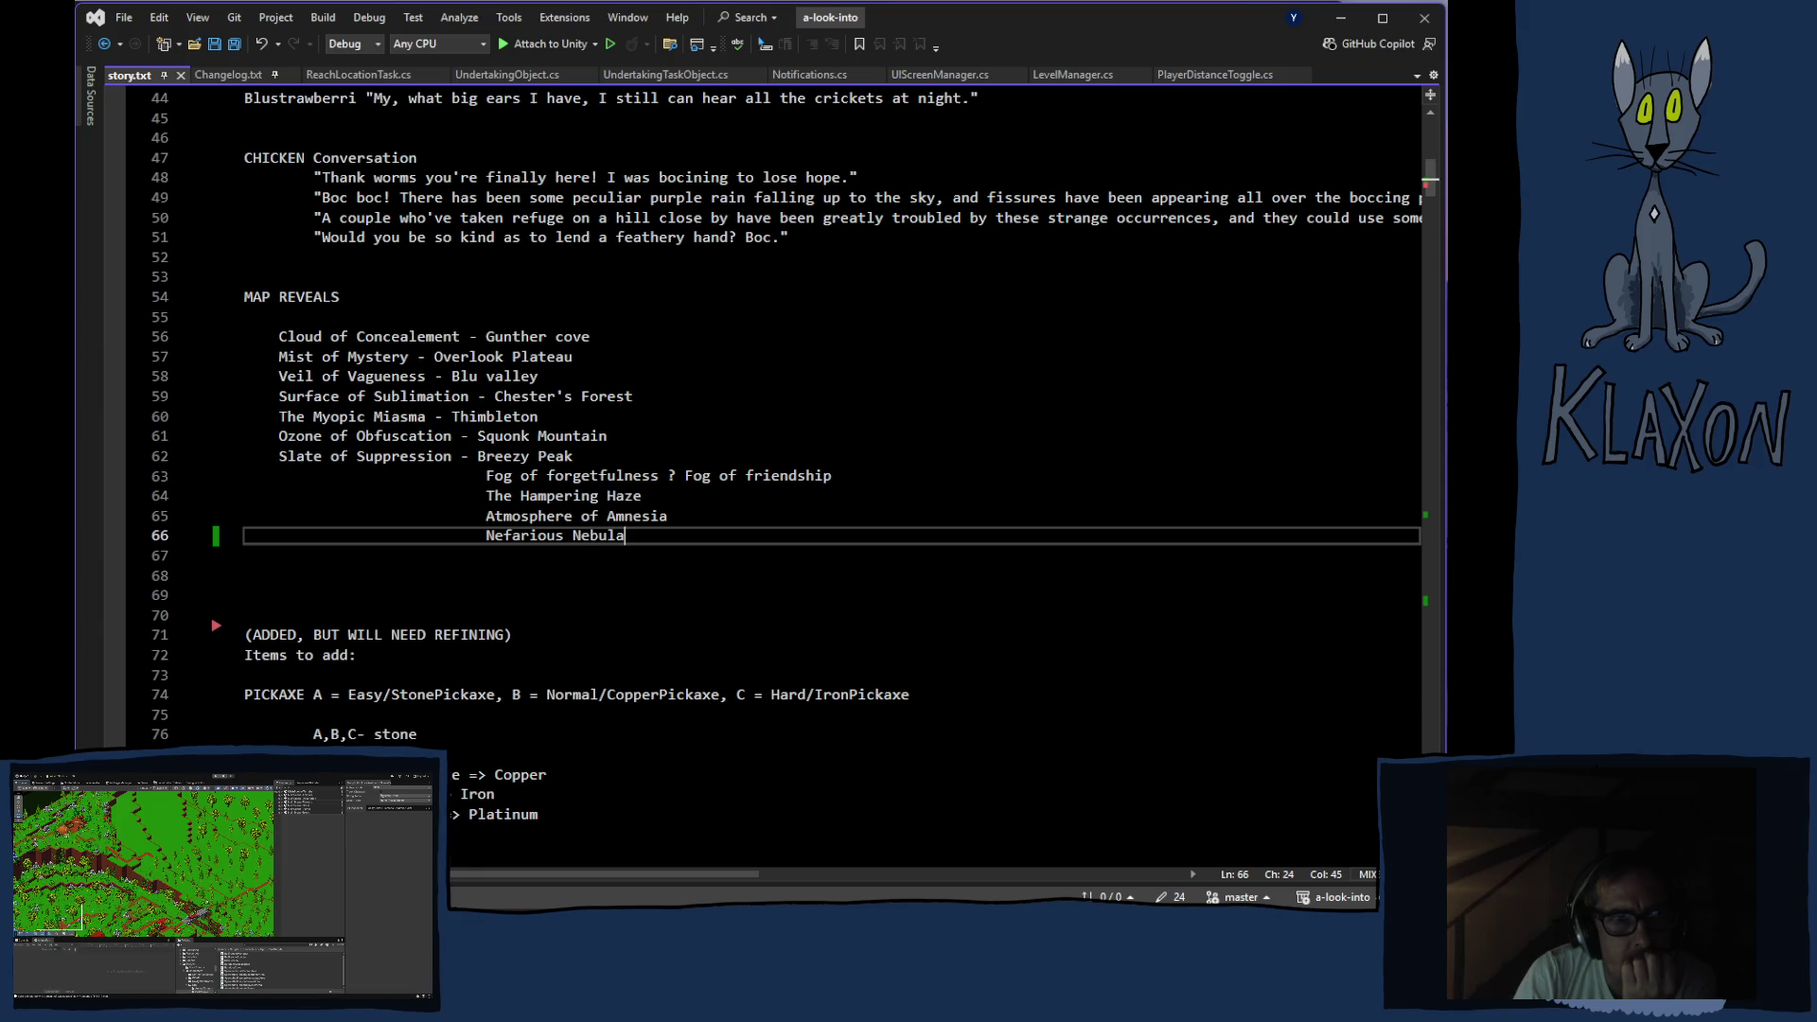
pyautogui.hotkey('alt', 'Tab')
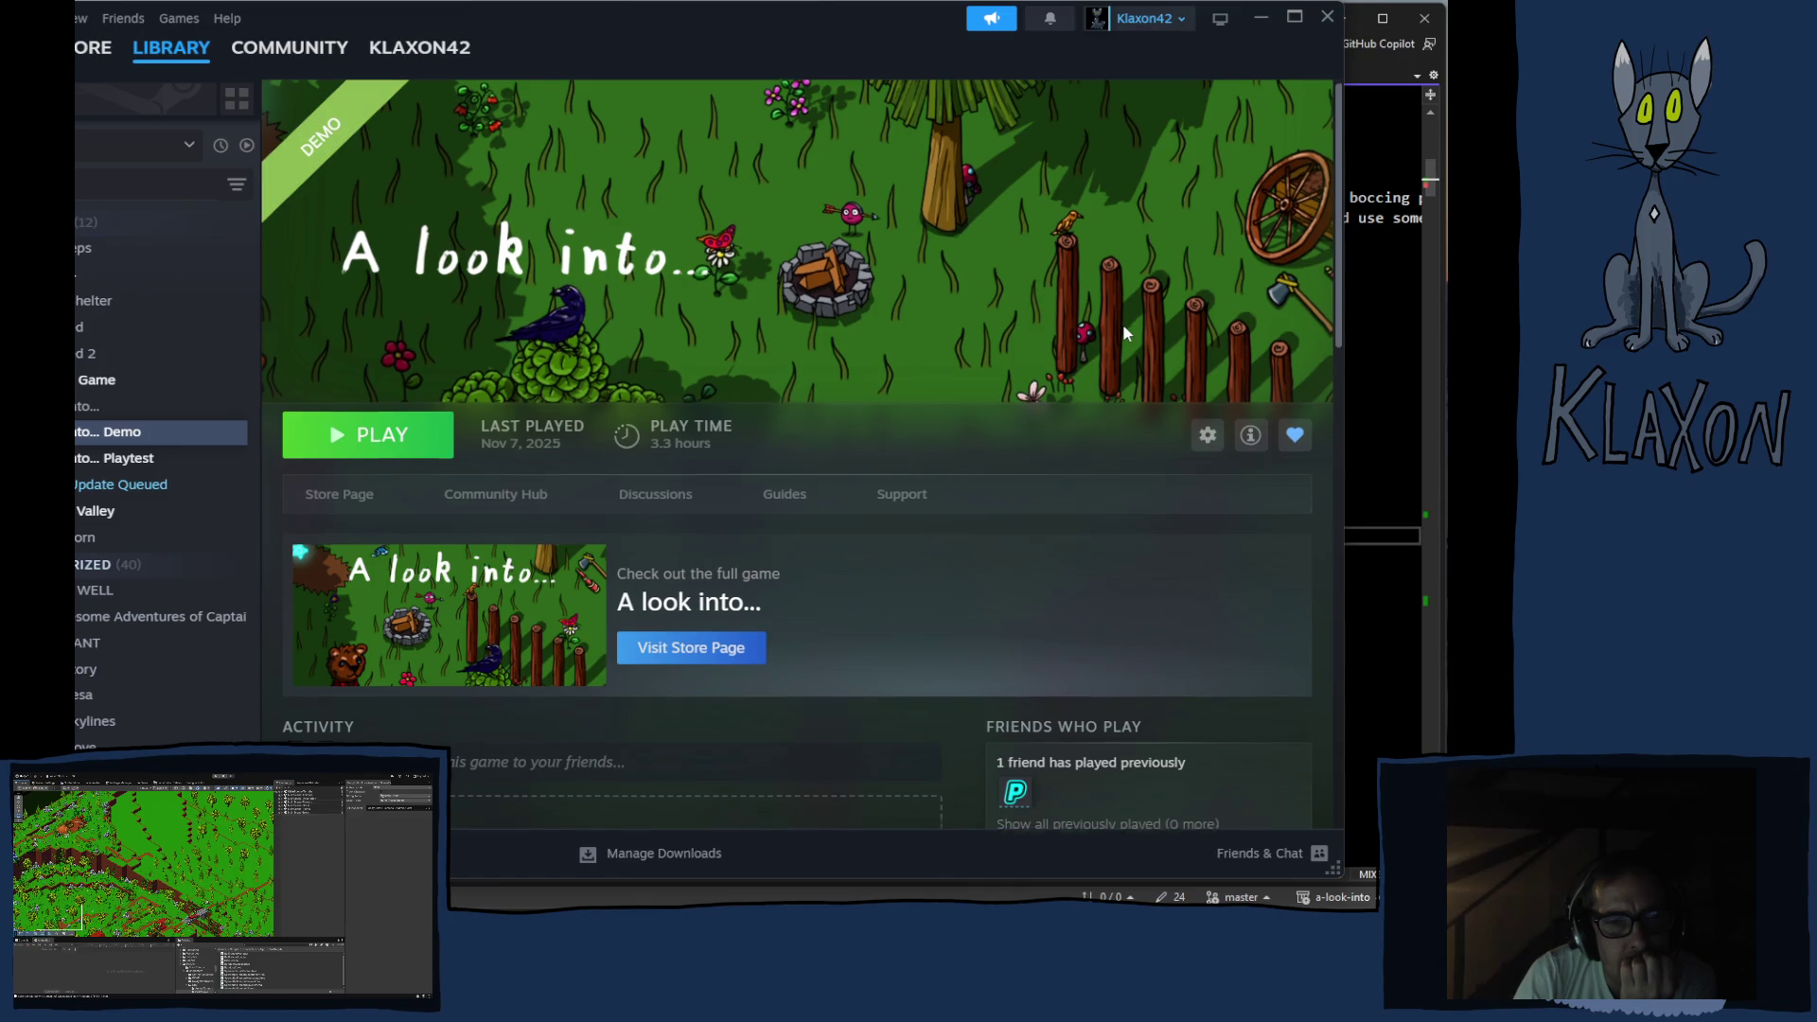
pyautogui.scroll(-10, 1126, 333)
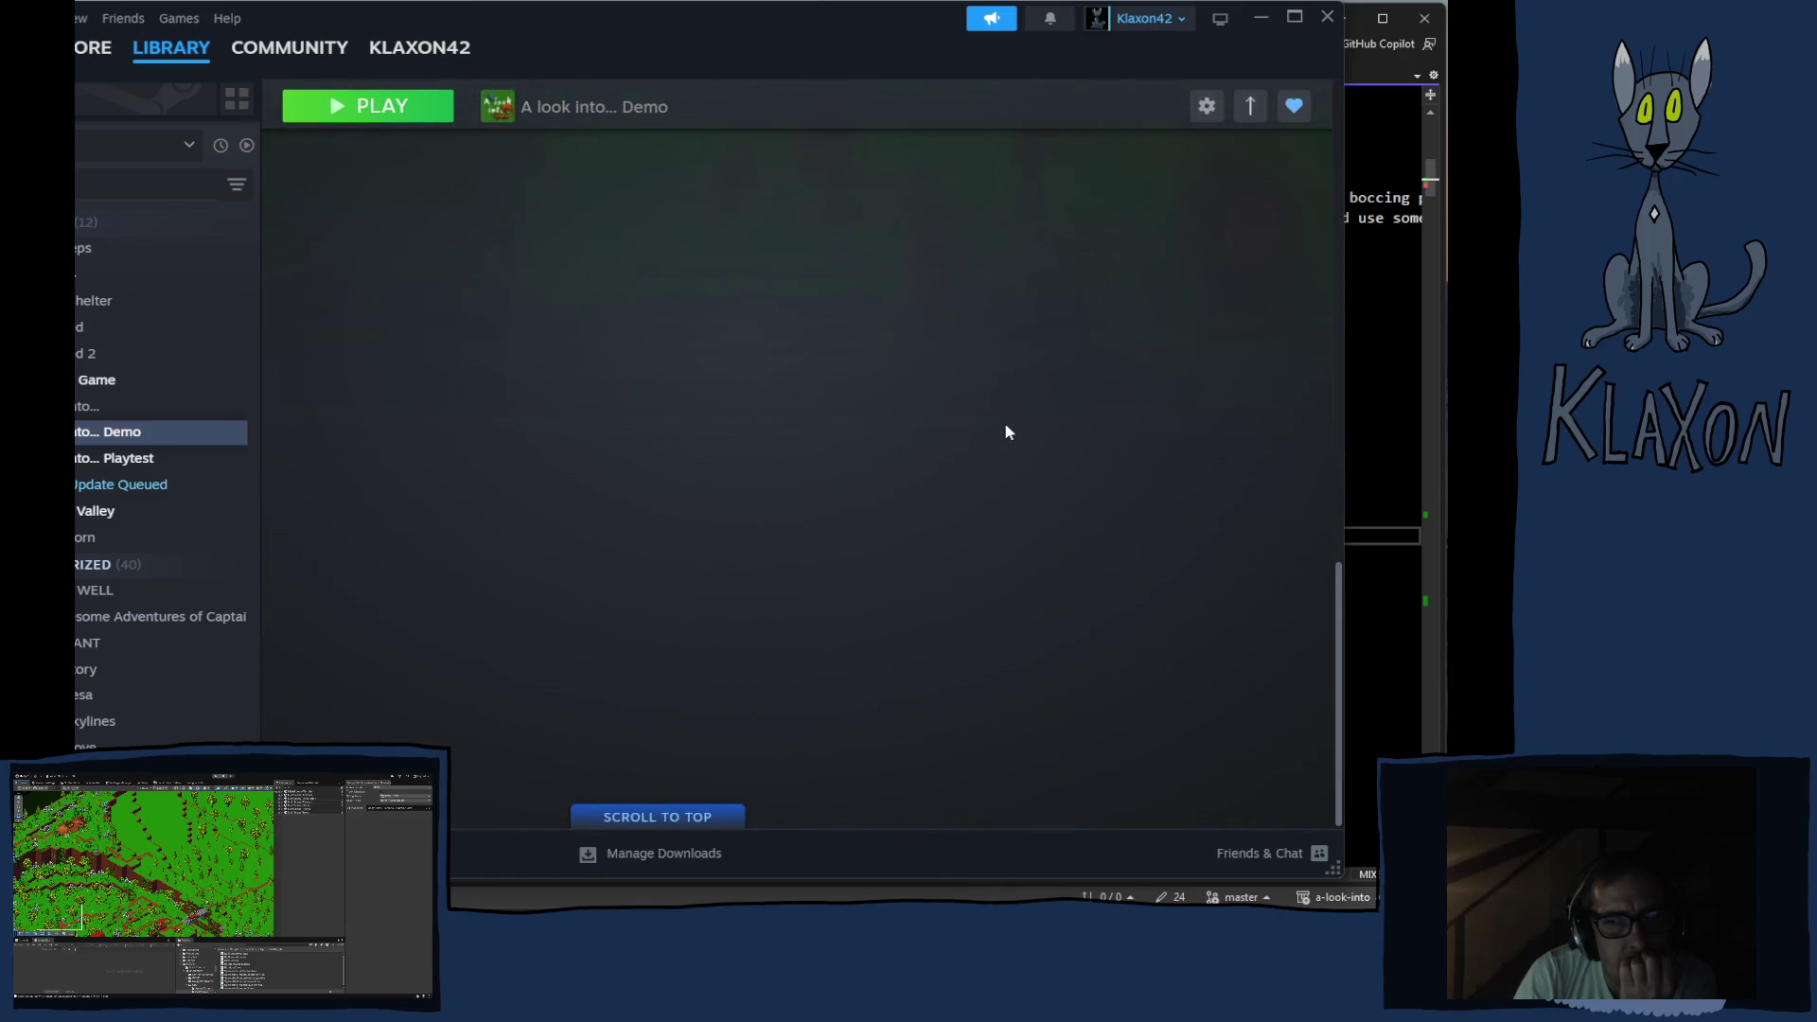
pyautogui.scroll(10, 1006, 431)
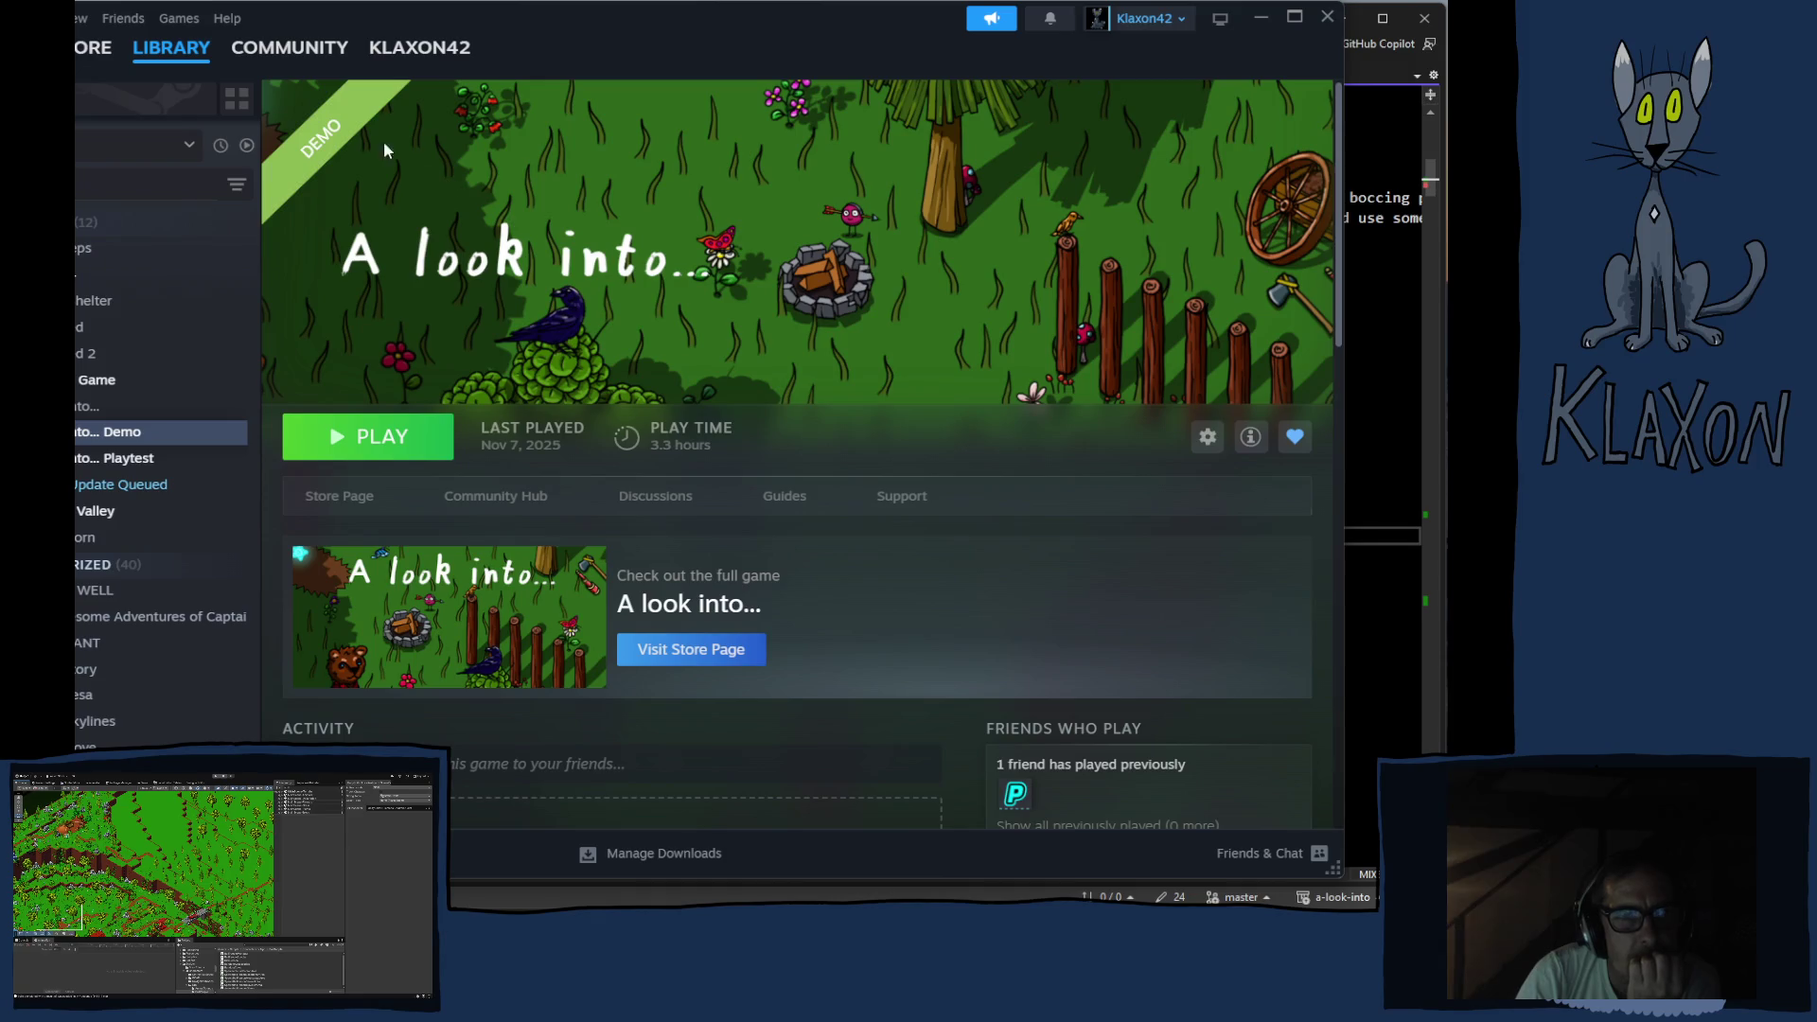
# Bring Visual Studio to the front and move the caret through lines 67–68 of MAP REVEALS
pyautogui.click(1367, 74)
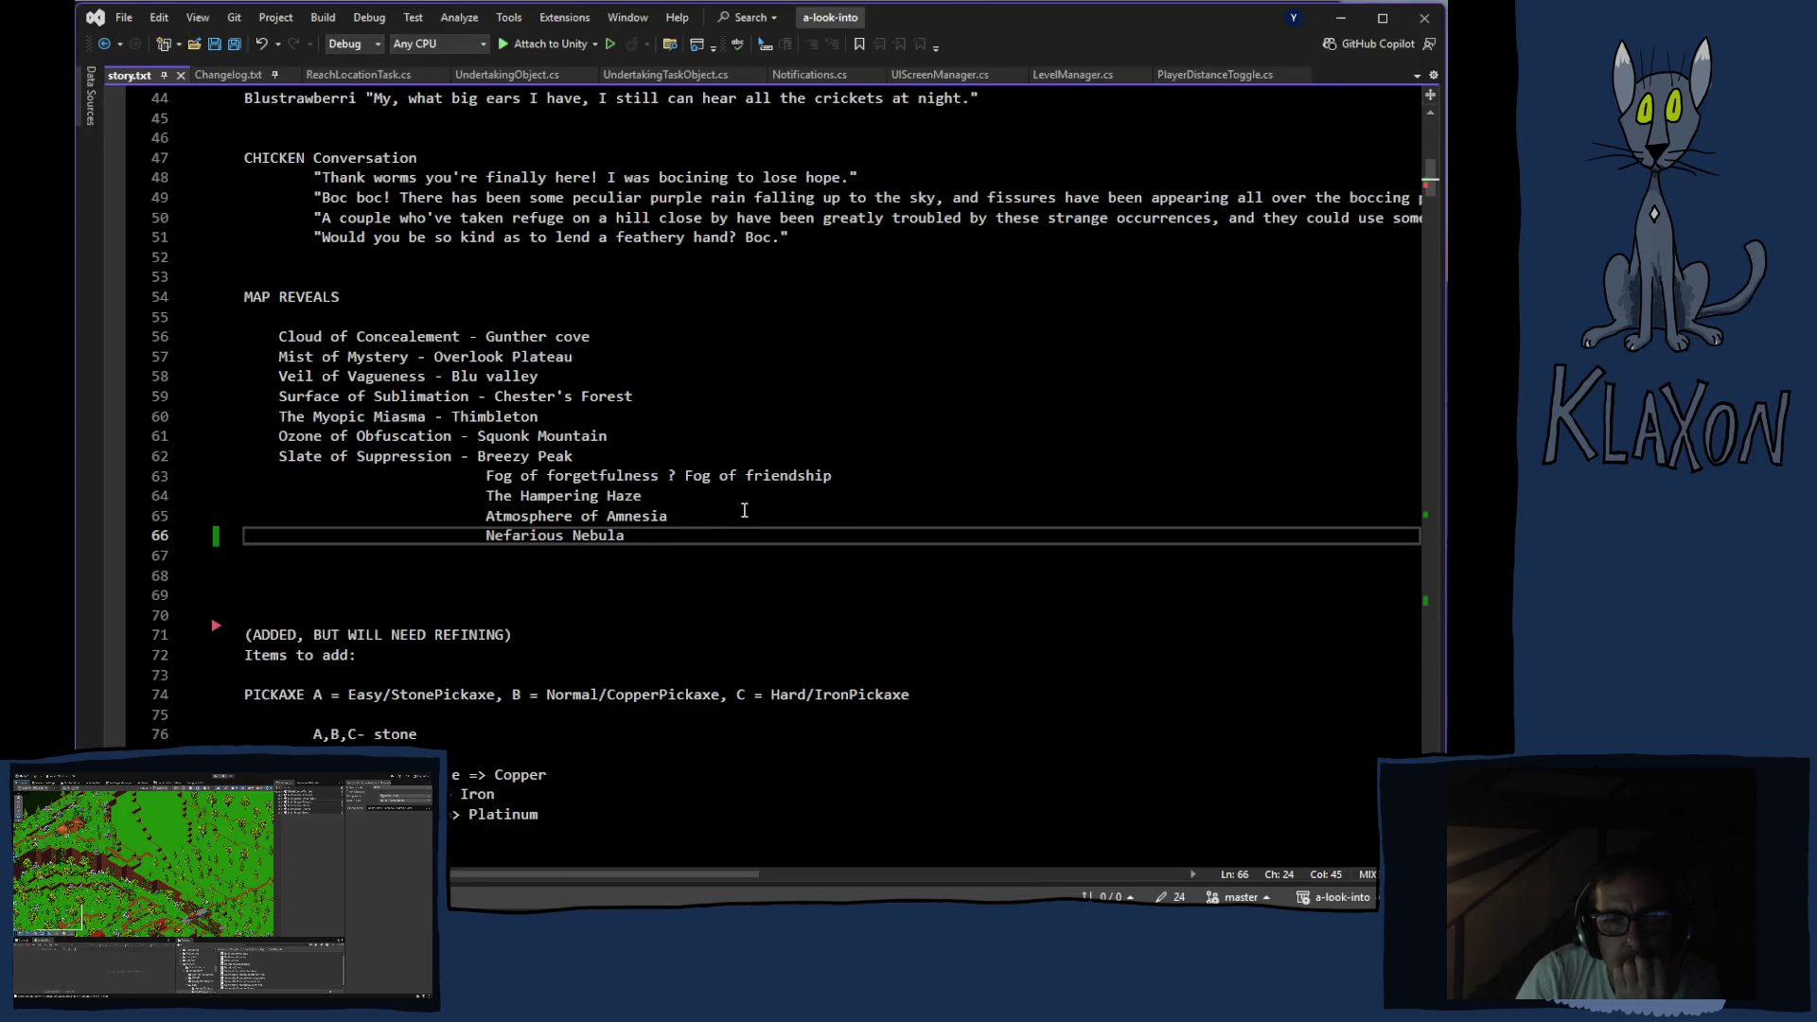
pyautogui.click(523, 557)
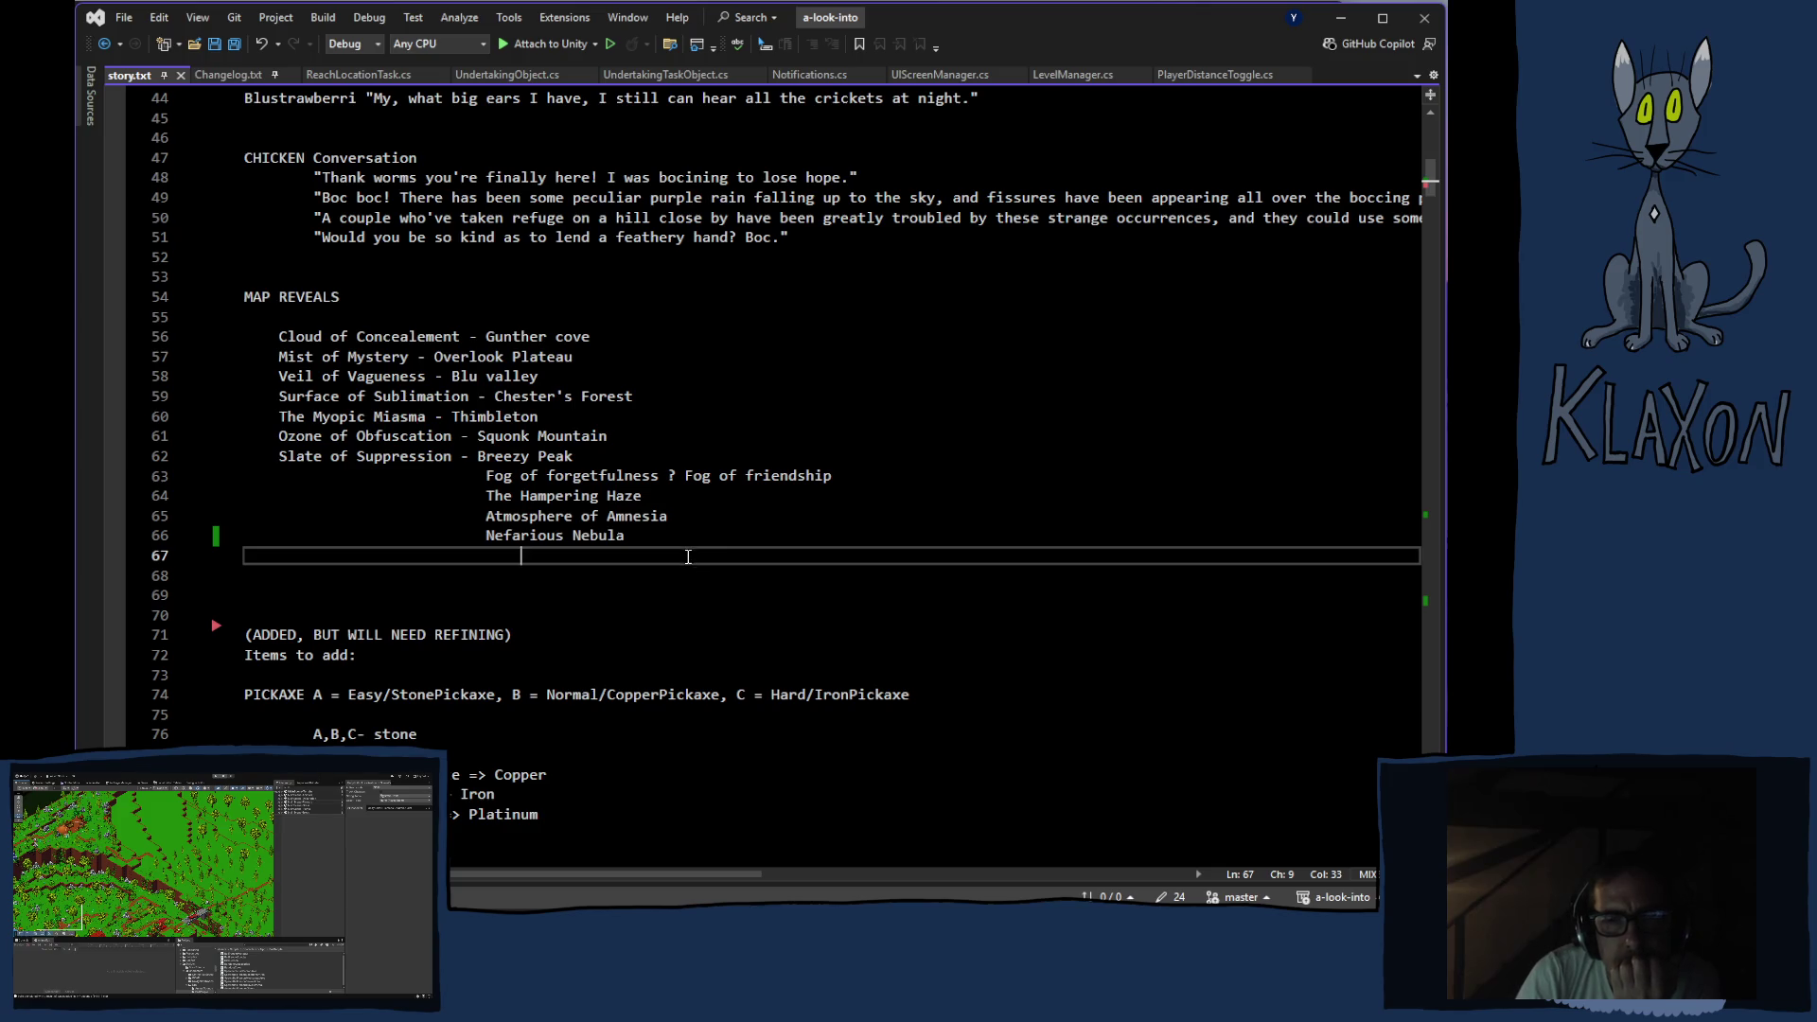
pyautogui.click(613, 592)
pyautogui.click(490, 584)
pyautogui.click(582, 595)
pyautogui.click(530, 574)
pyautogui.click(544, 556)
pyautogui.click(606, 576)
pyautogui.click(650, 591)
pyautogui.click(667, 613)
pyautogui.click(679, 570)
pyautogui.press('Home')
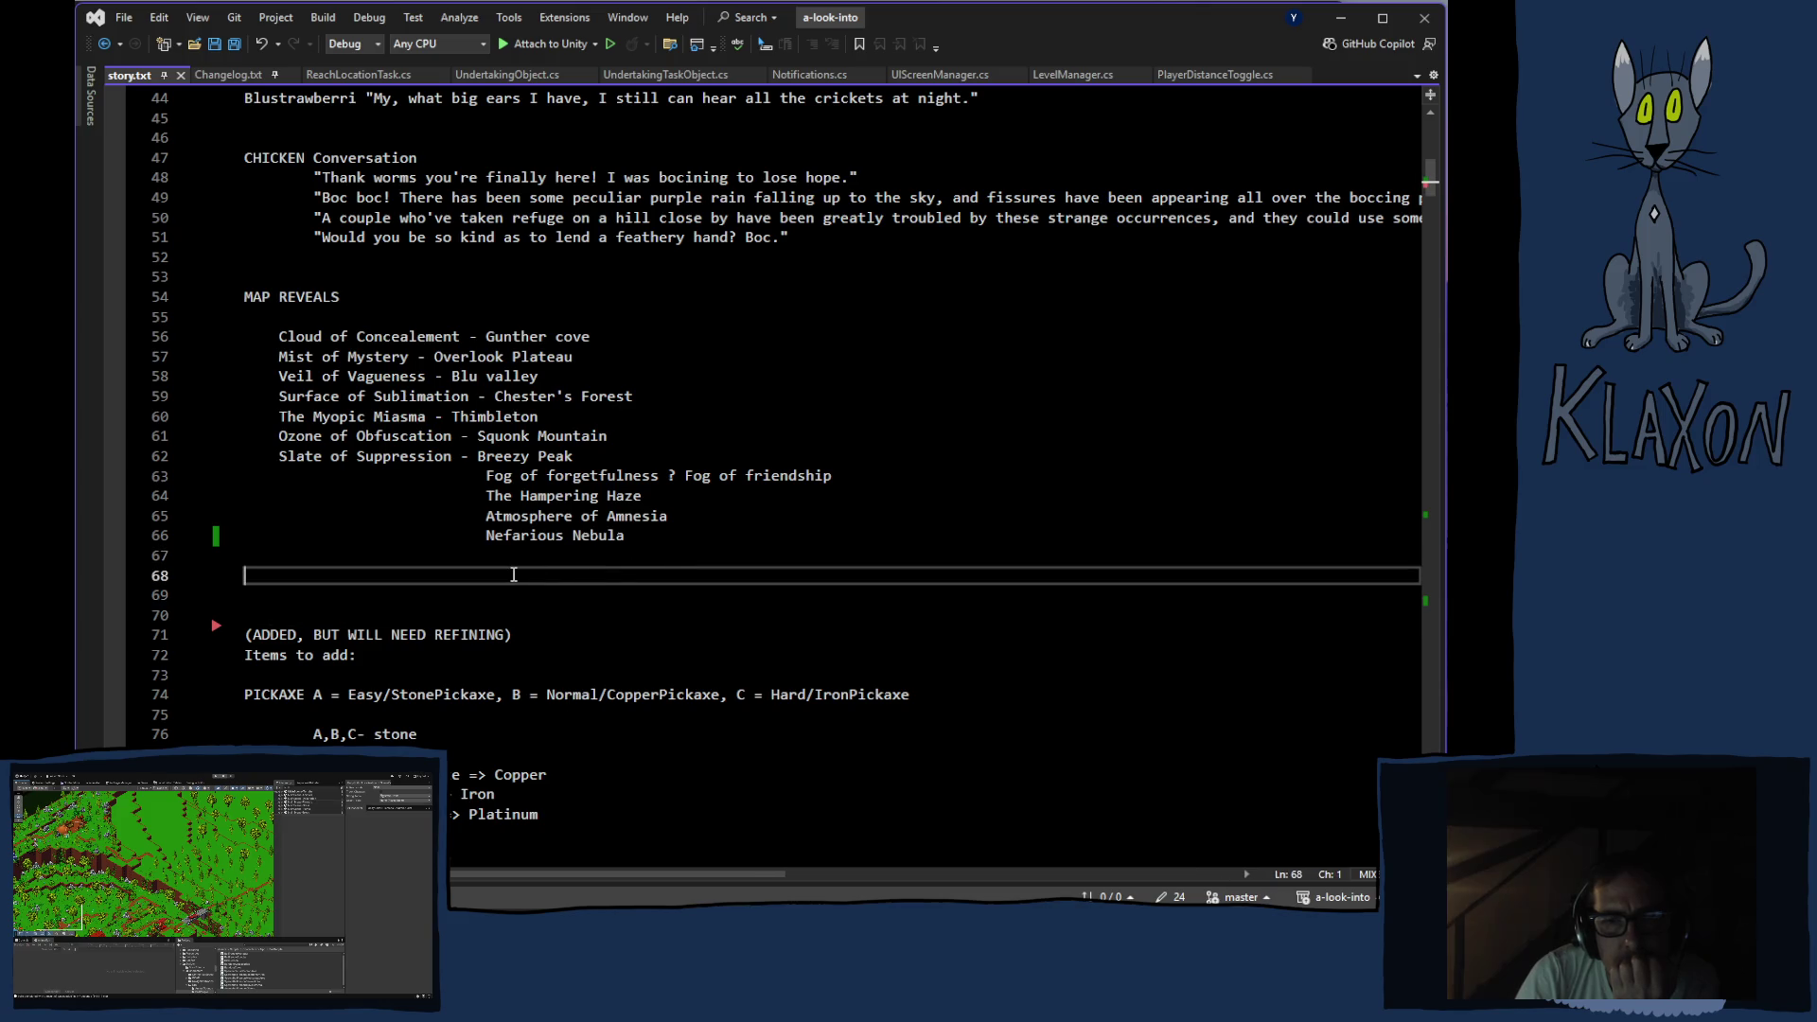
# Move the caret between the Nefarious Nebula line and line 68, then down to line 69
pyautogui.click(519, 618)
pyautogui.click(511, 575)
pyautogui.click(509, 544)
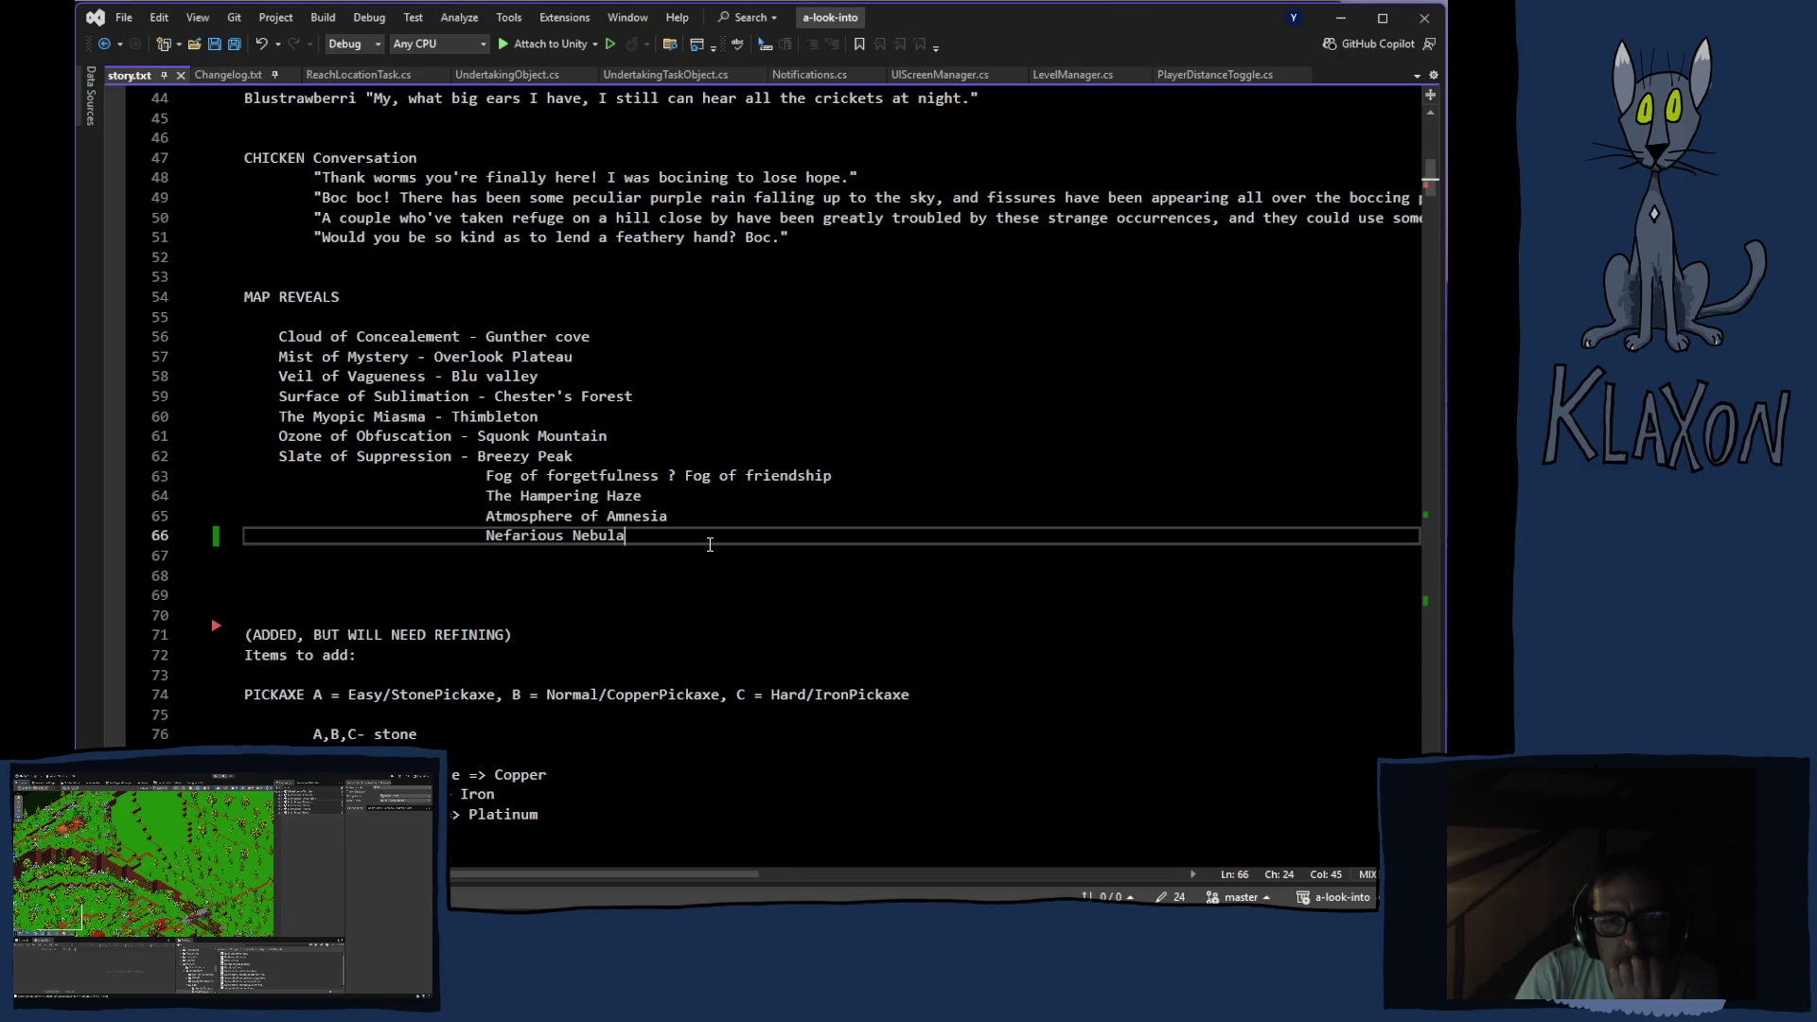
pyautogui.click(1137, 559)
pyautogui.click(1179, 579)
pyautogui.press('Down')
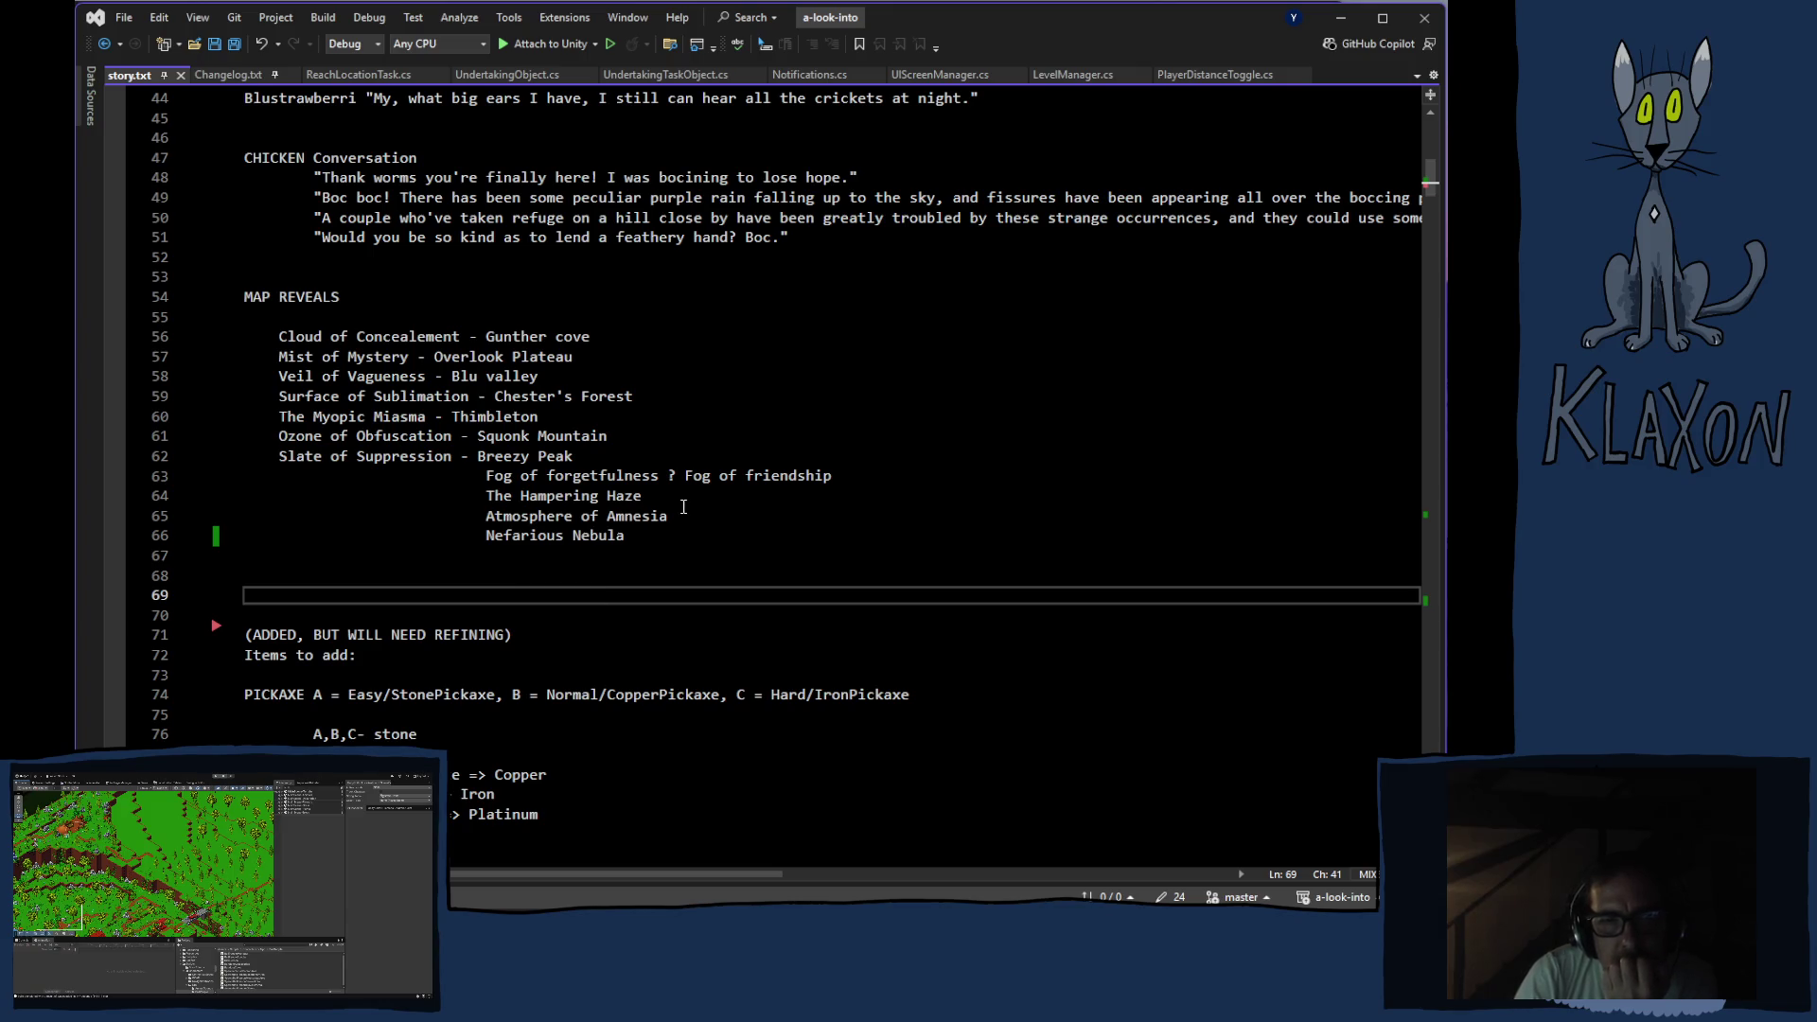
# Prefix the 'Mist of Mystery - Overlook Plateau' line with a tab-separated, indented '?'
pyautogui.click(281, 355)
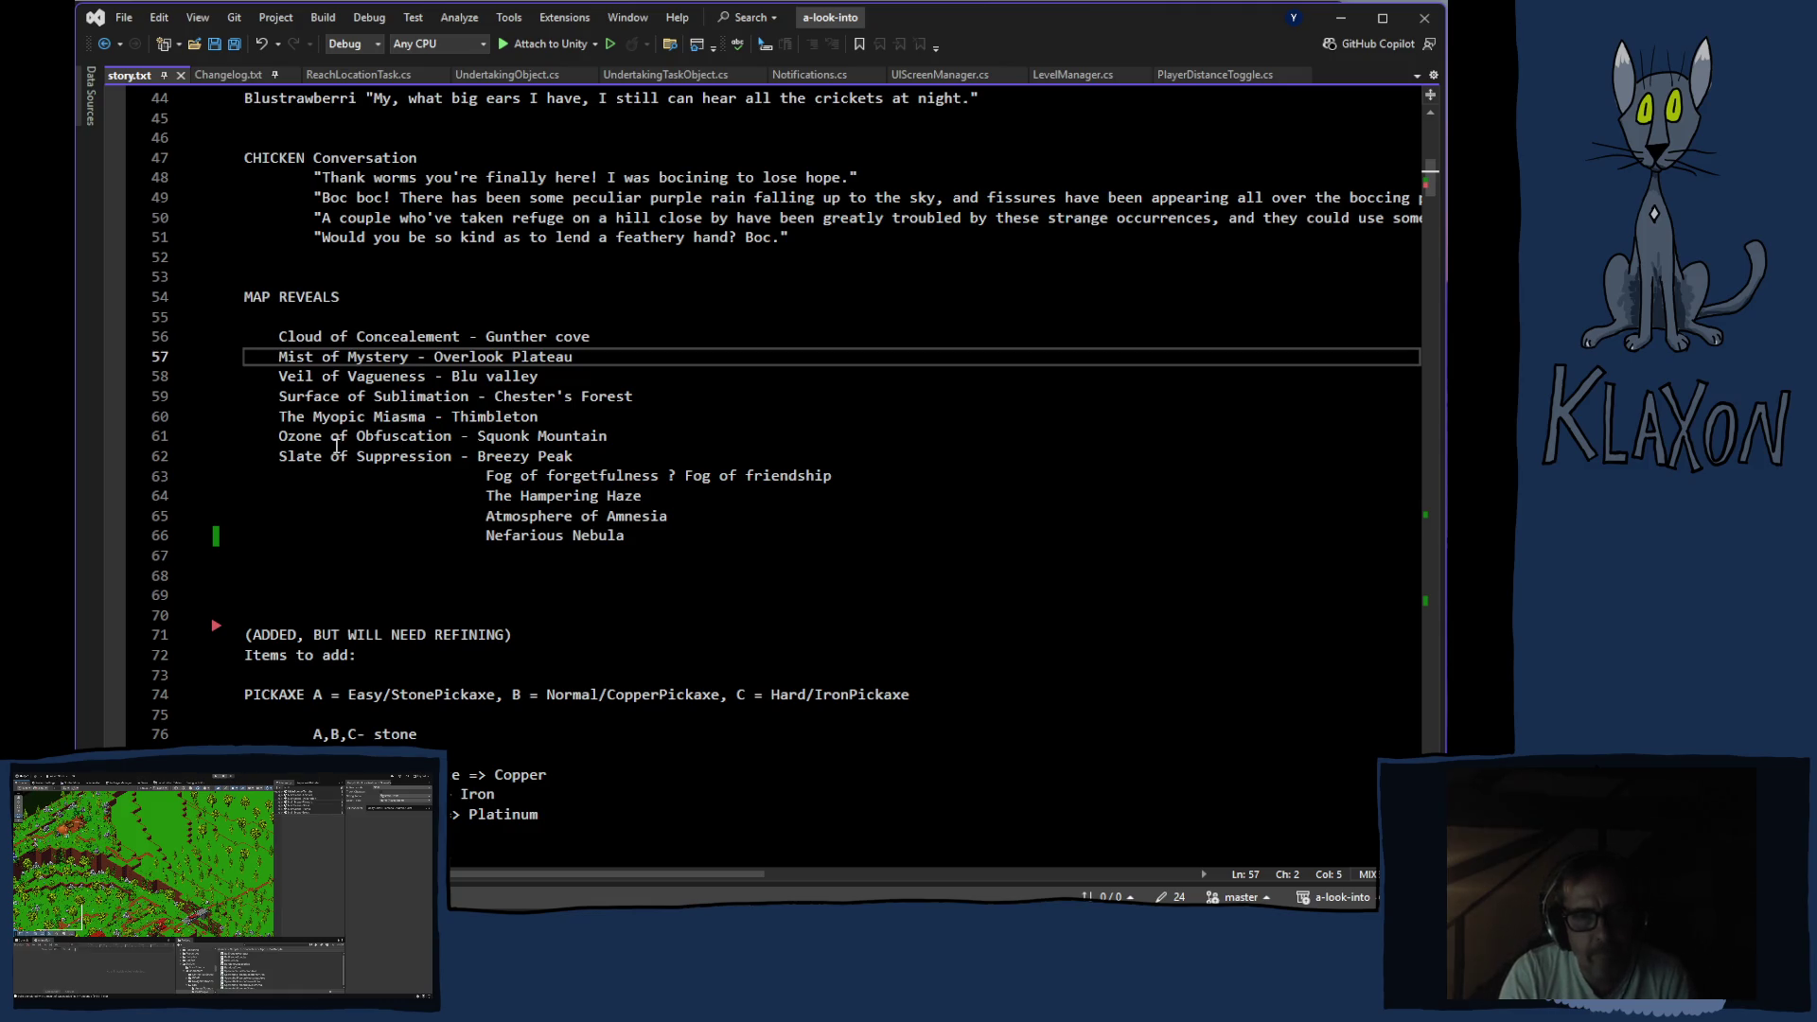
pyautogui.press('Tab')
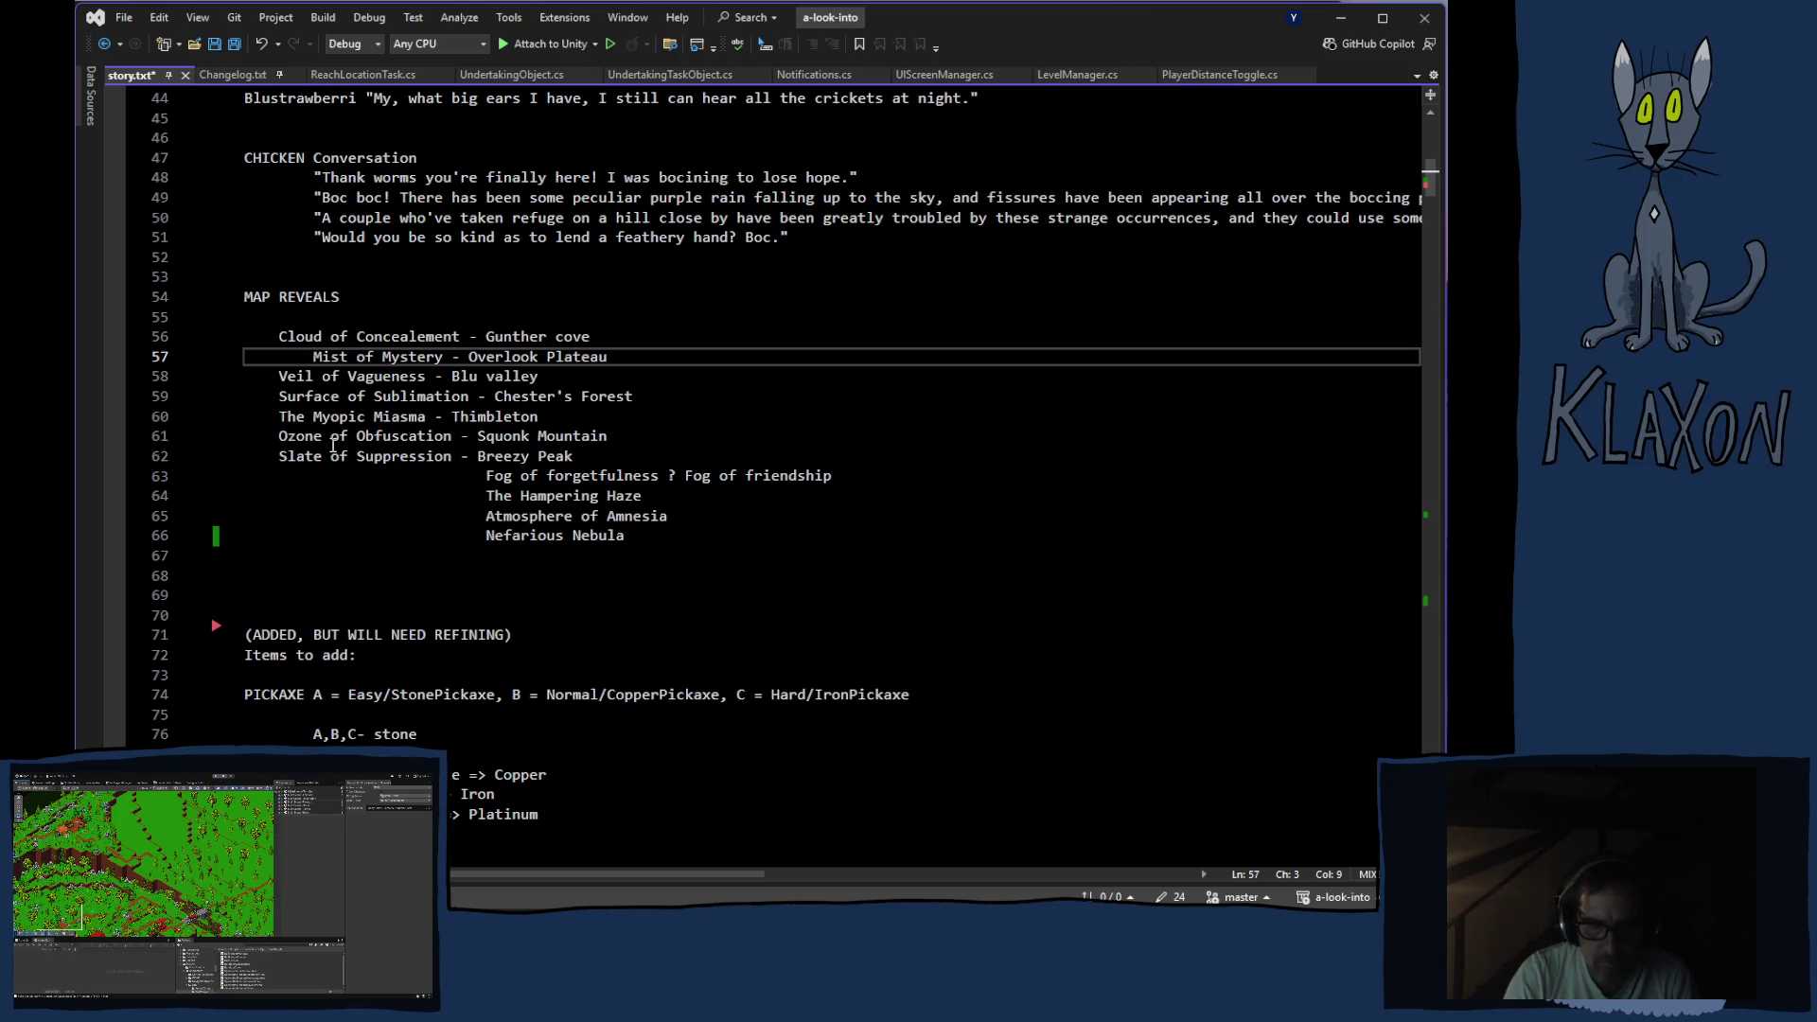
pyautogui.write('?')
pyautogui.press('Tab')
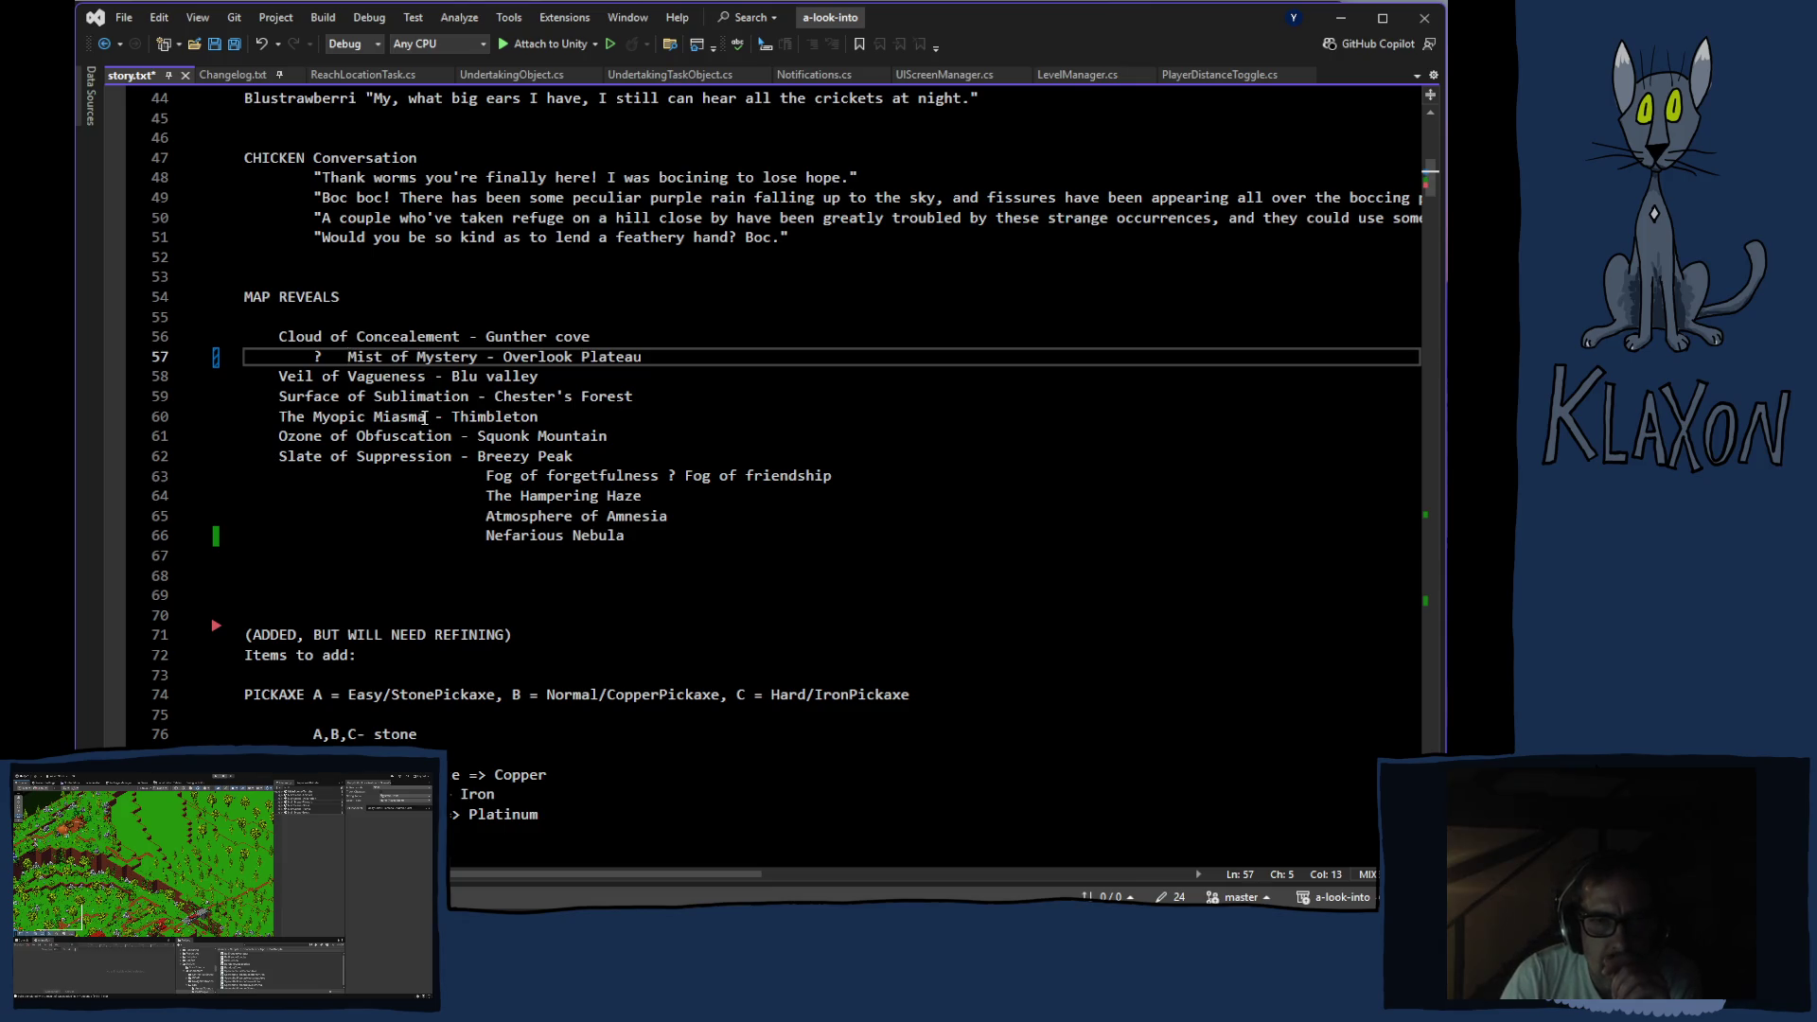
# Step down the reveals list from the Gunther cove line to Breezy Peak, then switch to the Playtest 0.06.13 folder
pyautogui.click(532, 337)
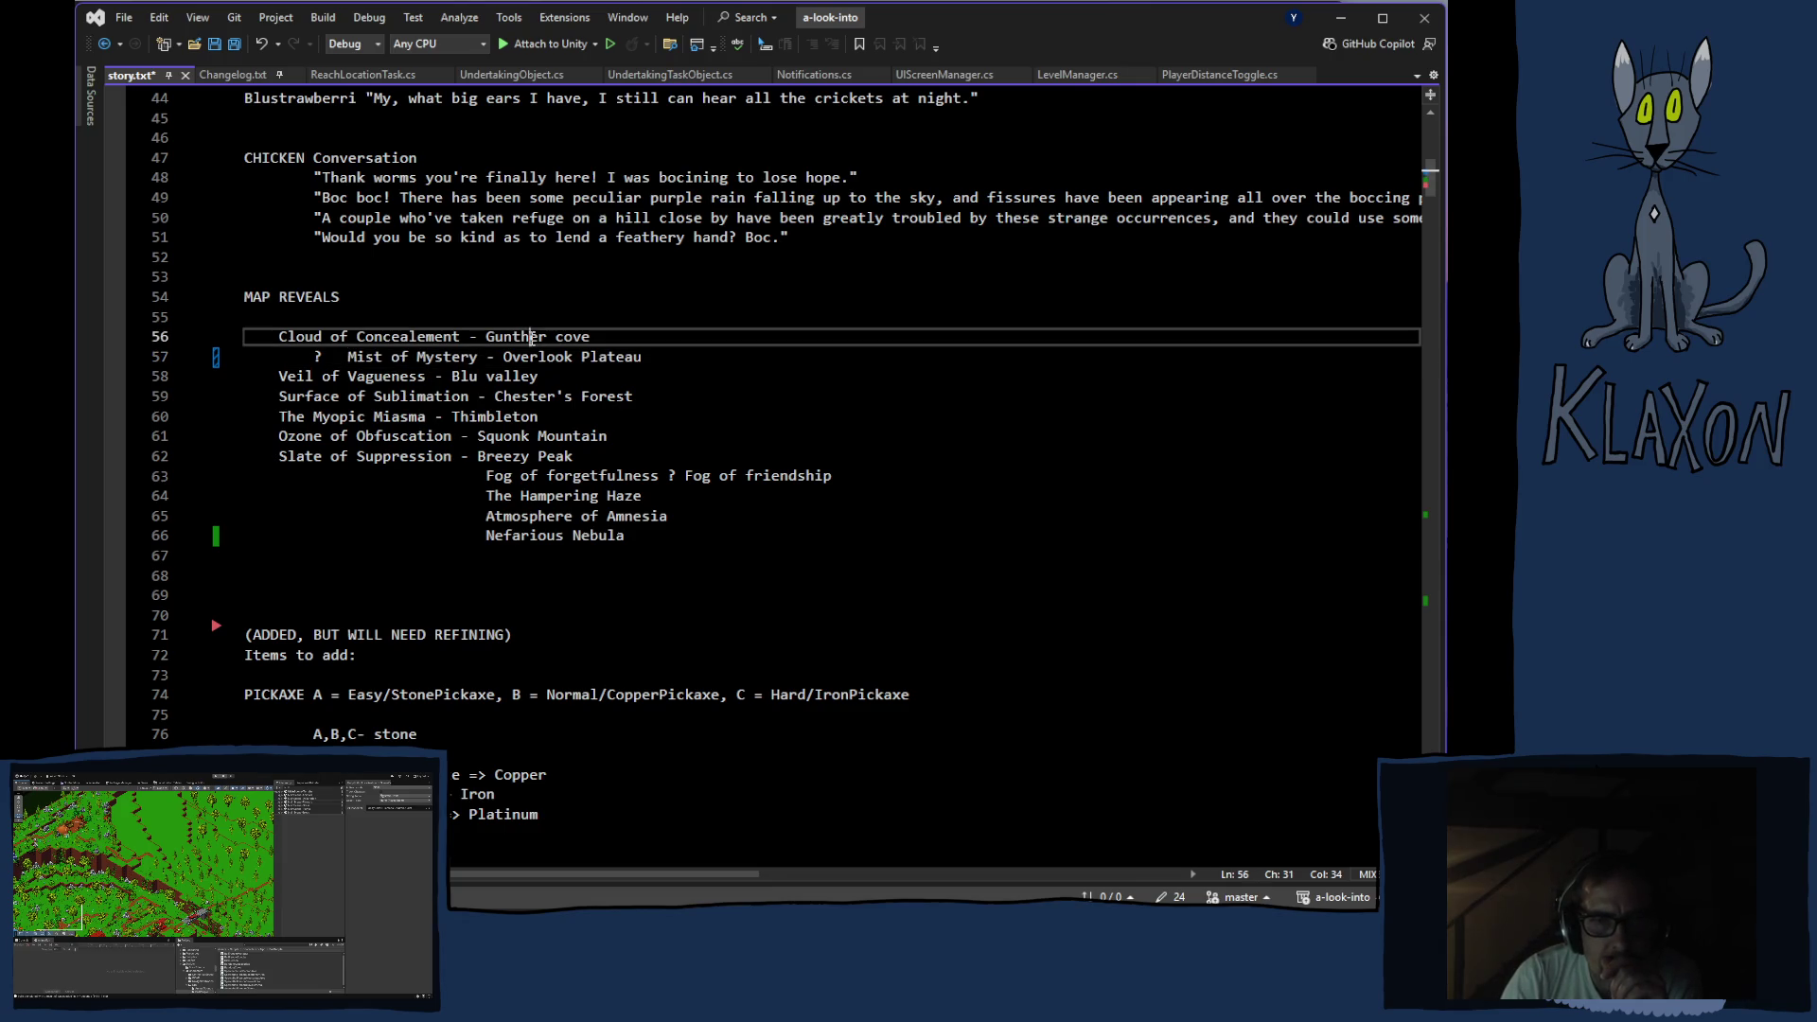
pyautogui.click(516, 378)
pyautogui.click(532, 396)
pyautogui.click(519, 416)
pyautogui.click(523, 436)
pyautogui.click(508, 456)
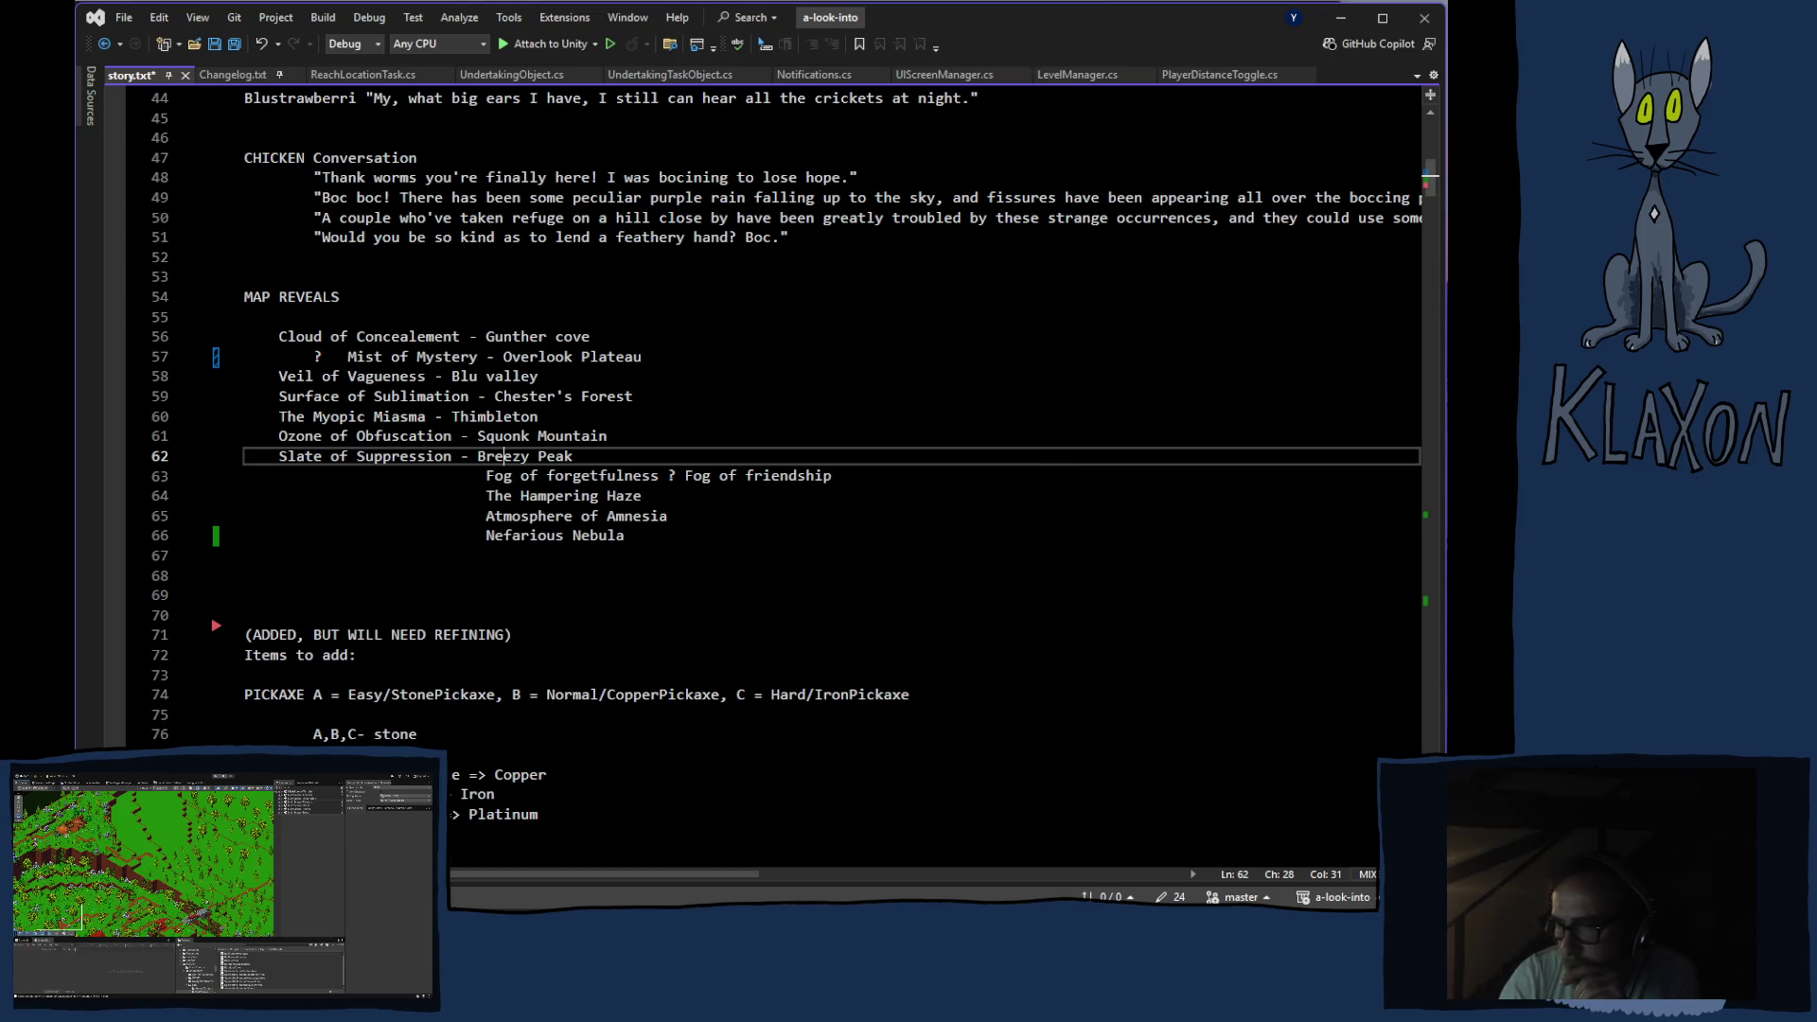
pyautogui.hotkey('alt', 'Tab')
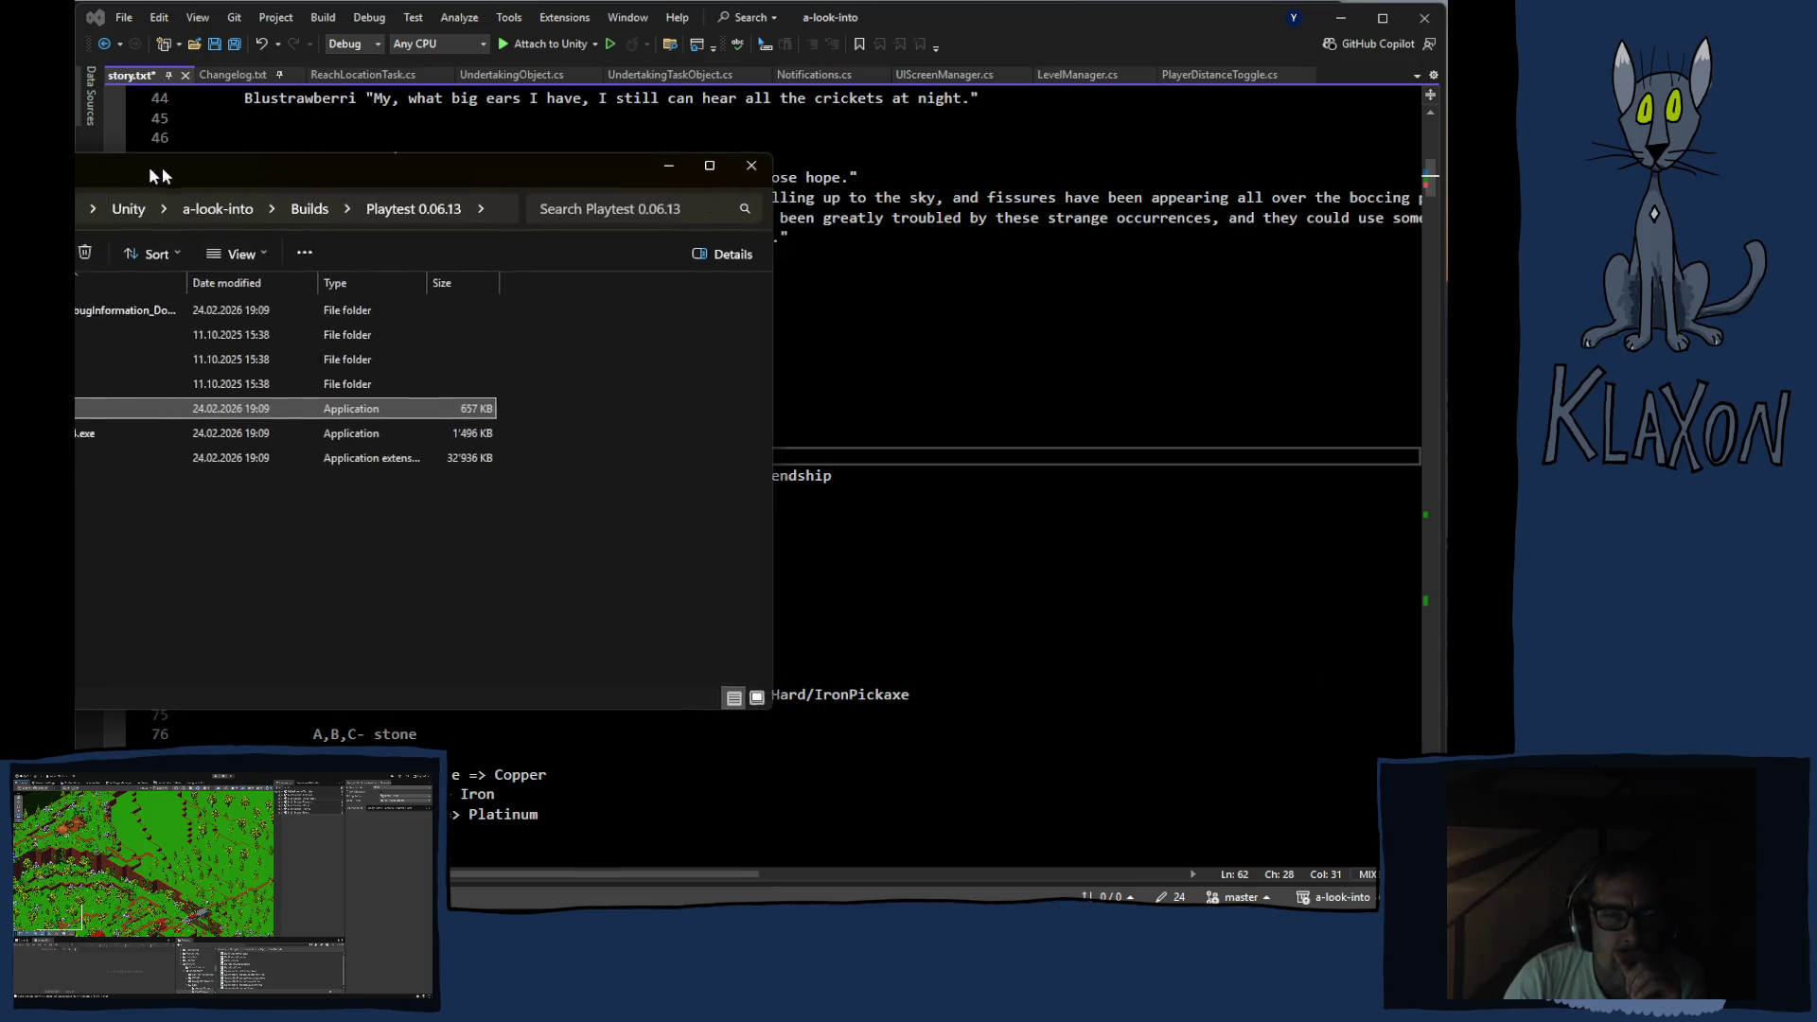
# Center the Playtest 0.06.13 folder window and launch A_look_into.exe
pyautogui.moveTo(106, 168); pyautogui.dragTo(638, 158)
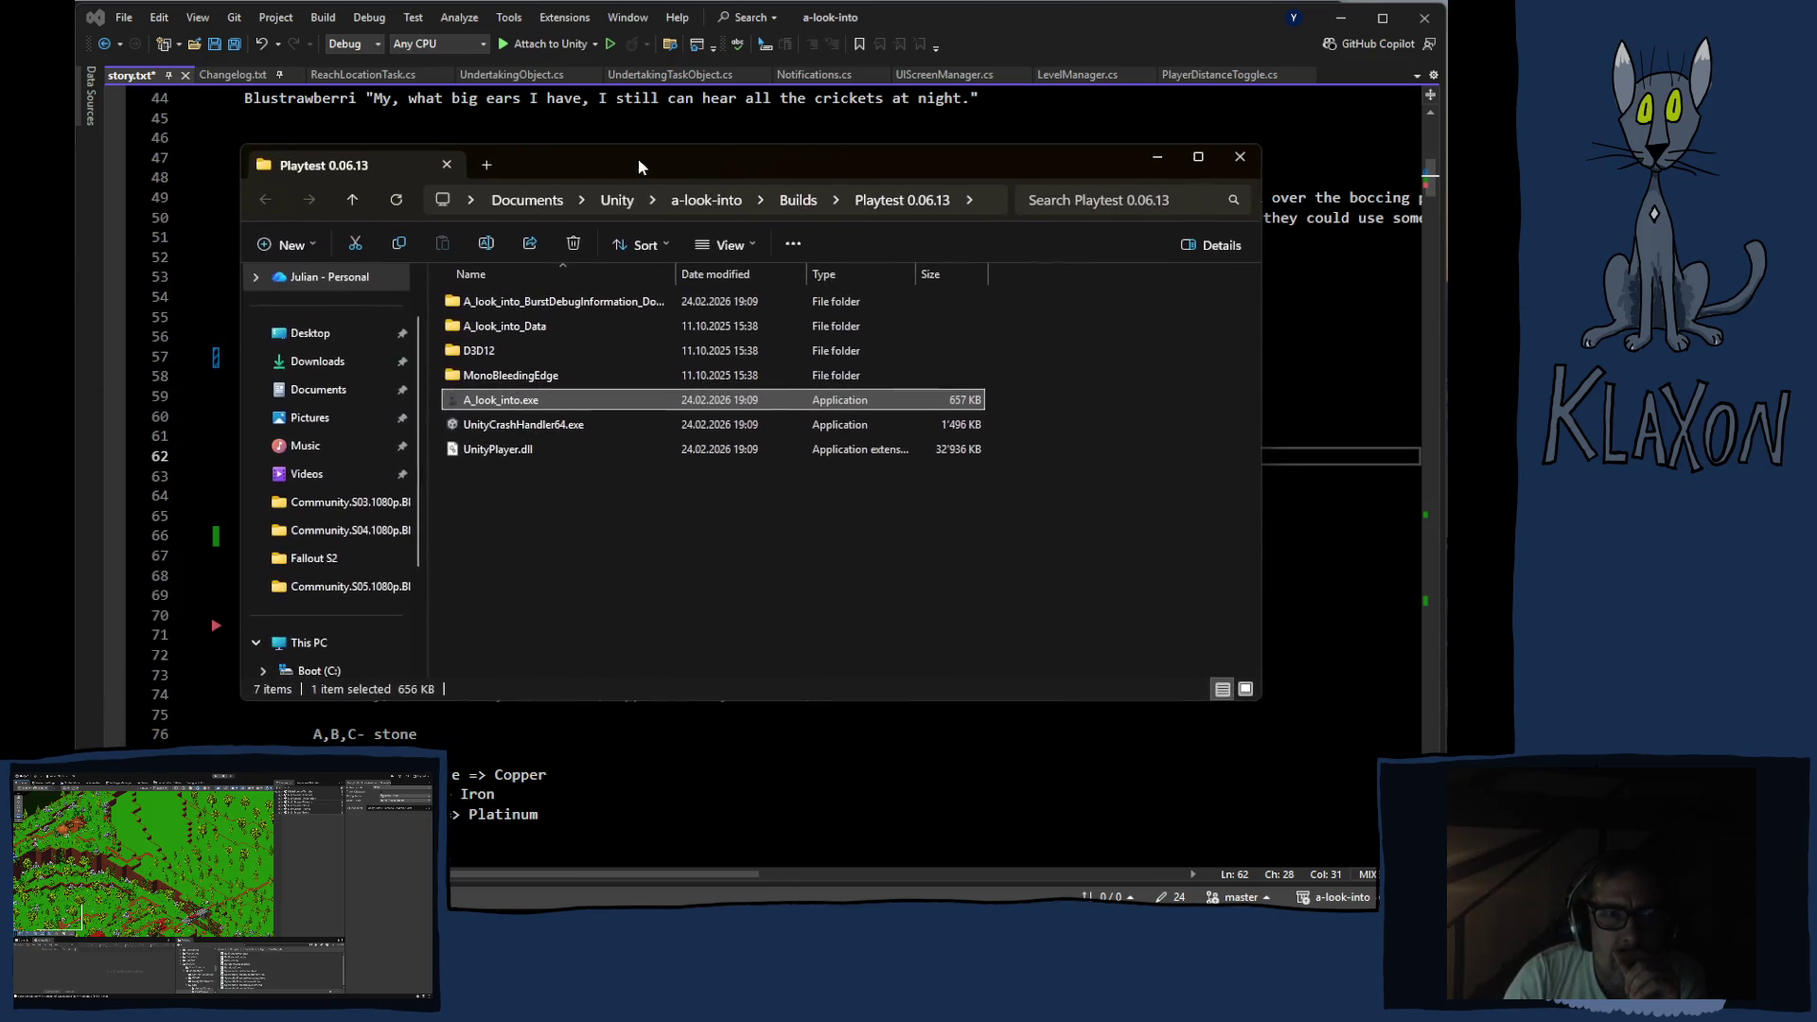
pyautogui.doubleClick(492, 399)
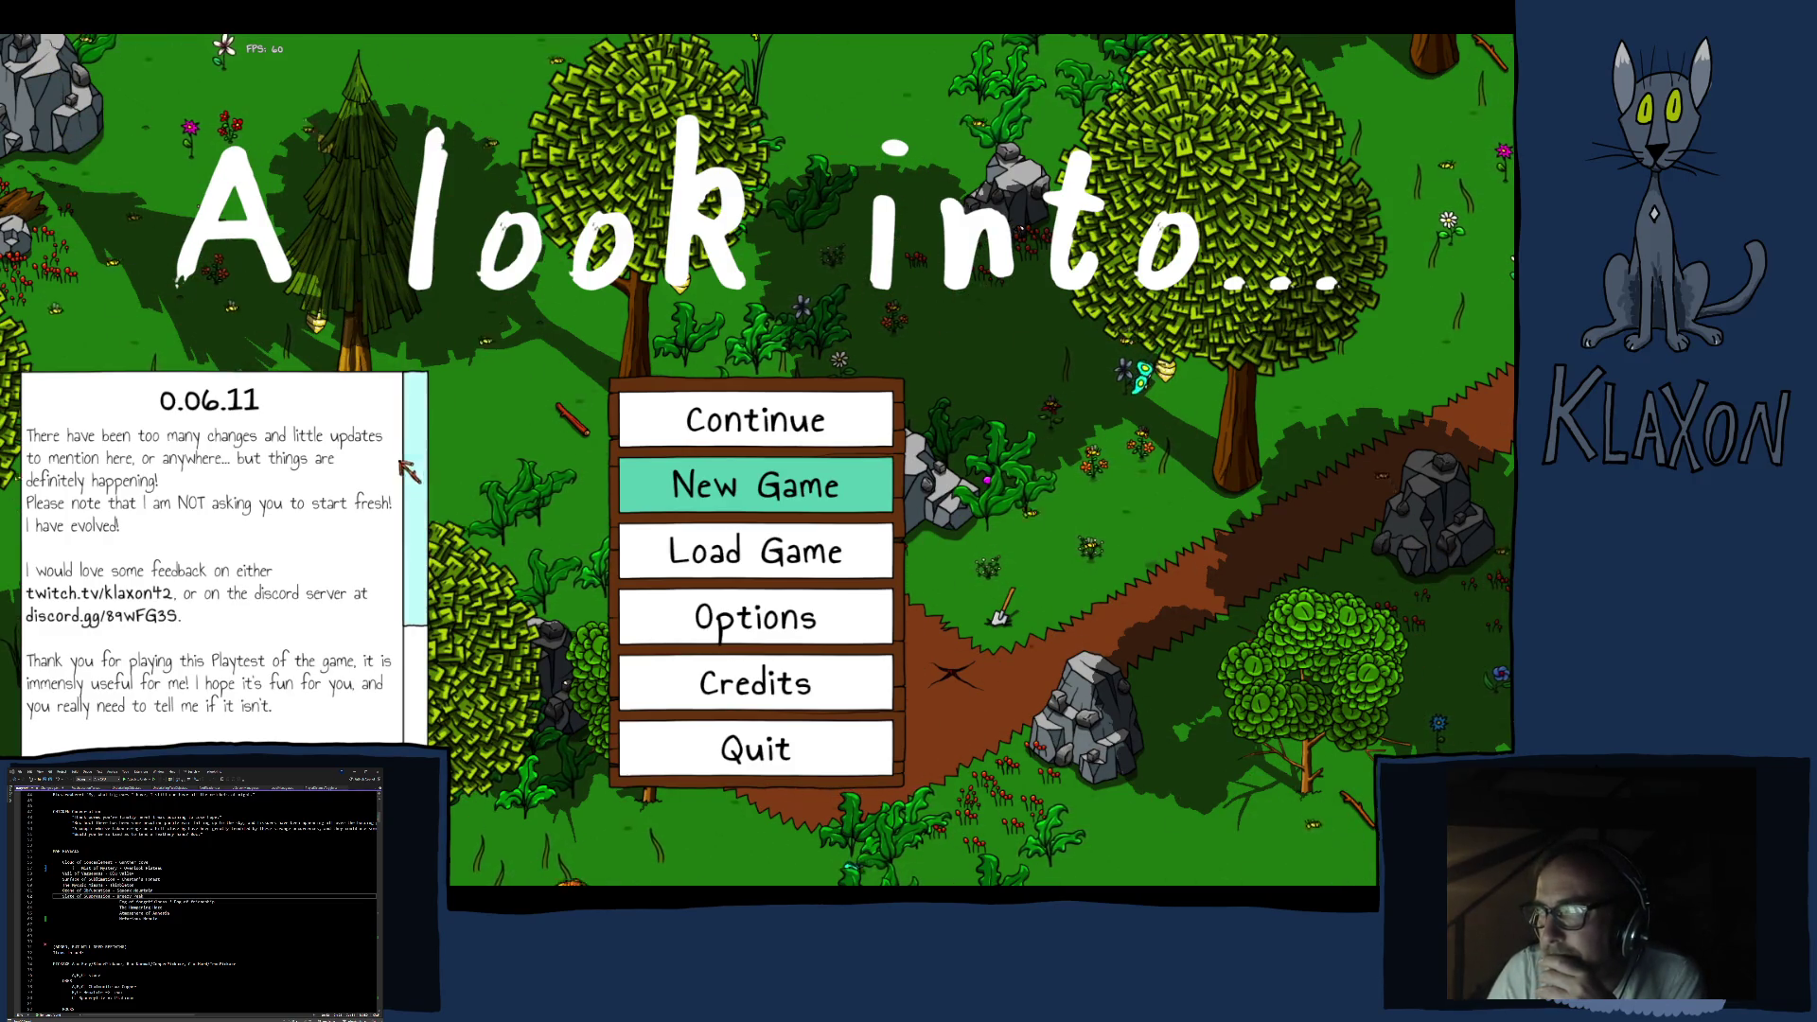
# Toggle V-Sync under Options > Graphics, save the settings, and begin a New Game
pyautogui.click(752, 615)
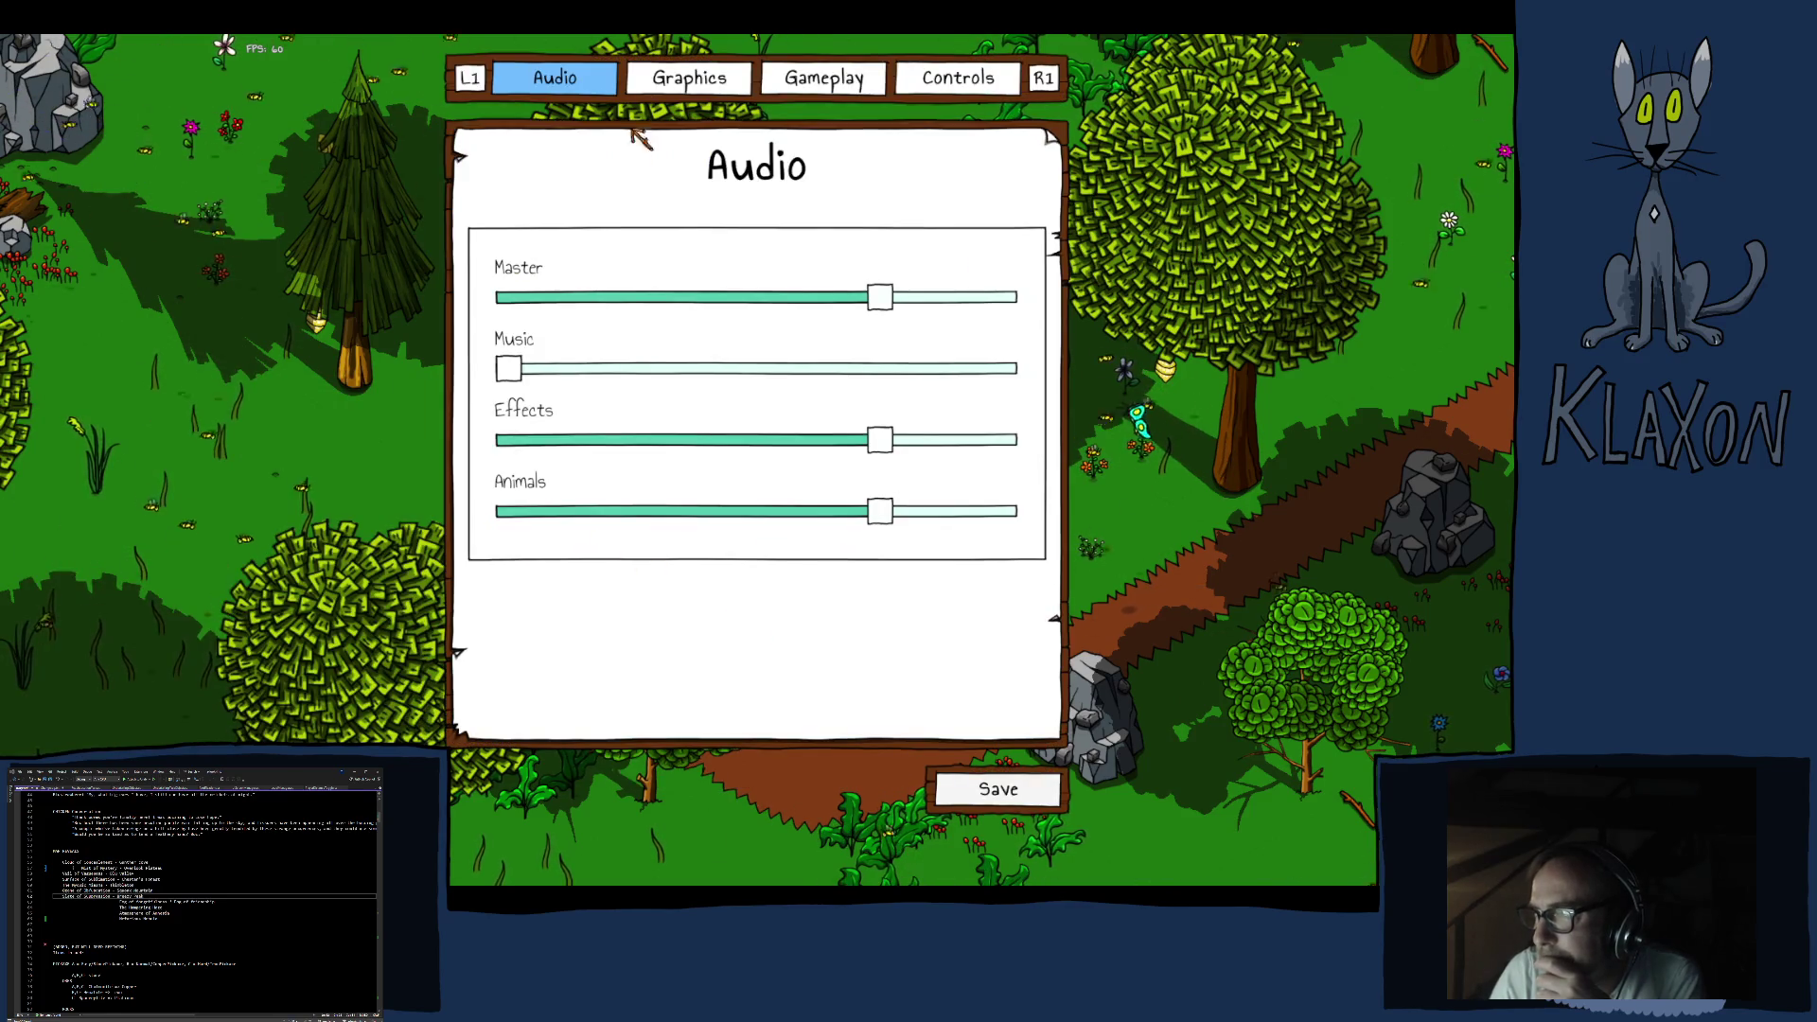
pyautogui.click(850, 84)
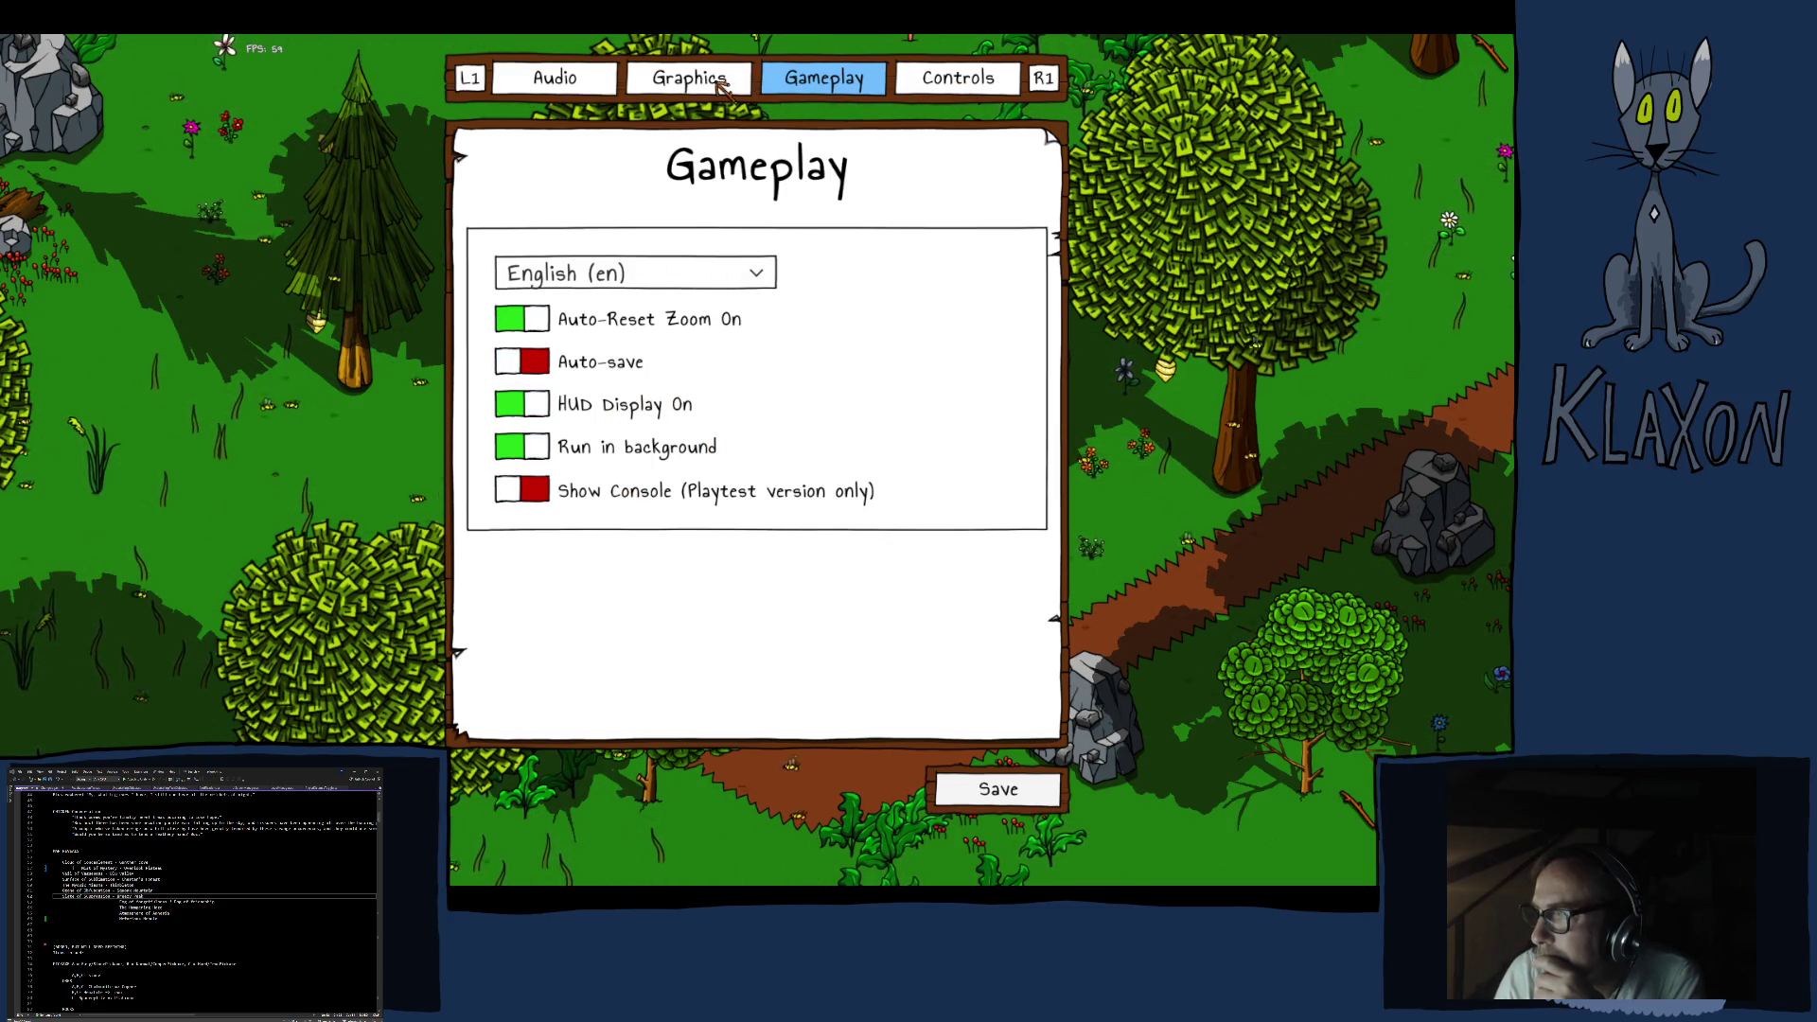
pyautogui.click(723, 87)
pyautogui.click(537, 308)
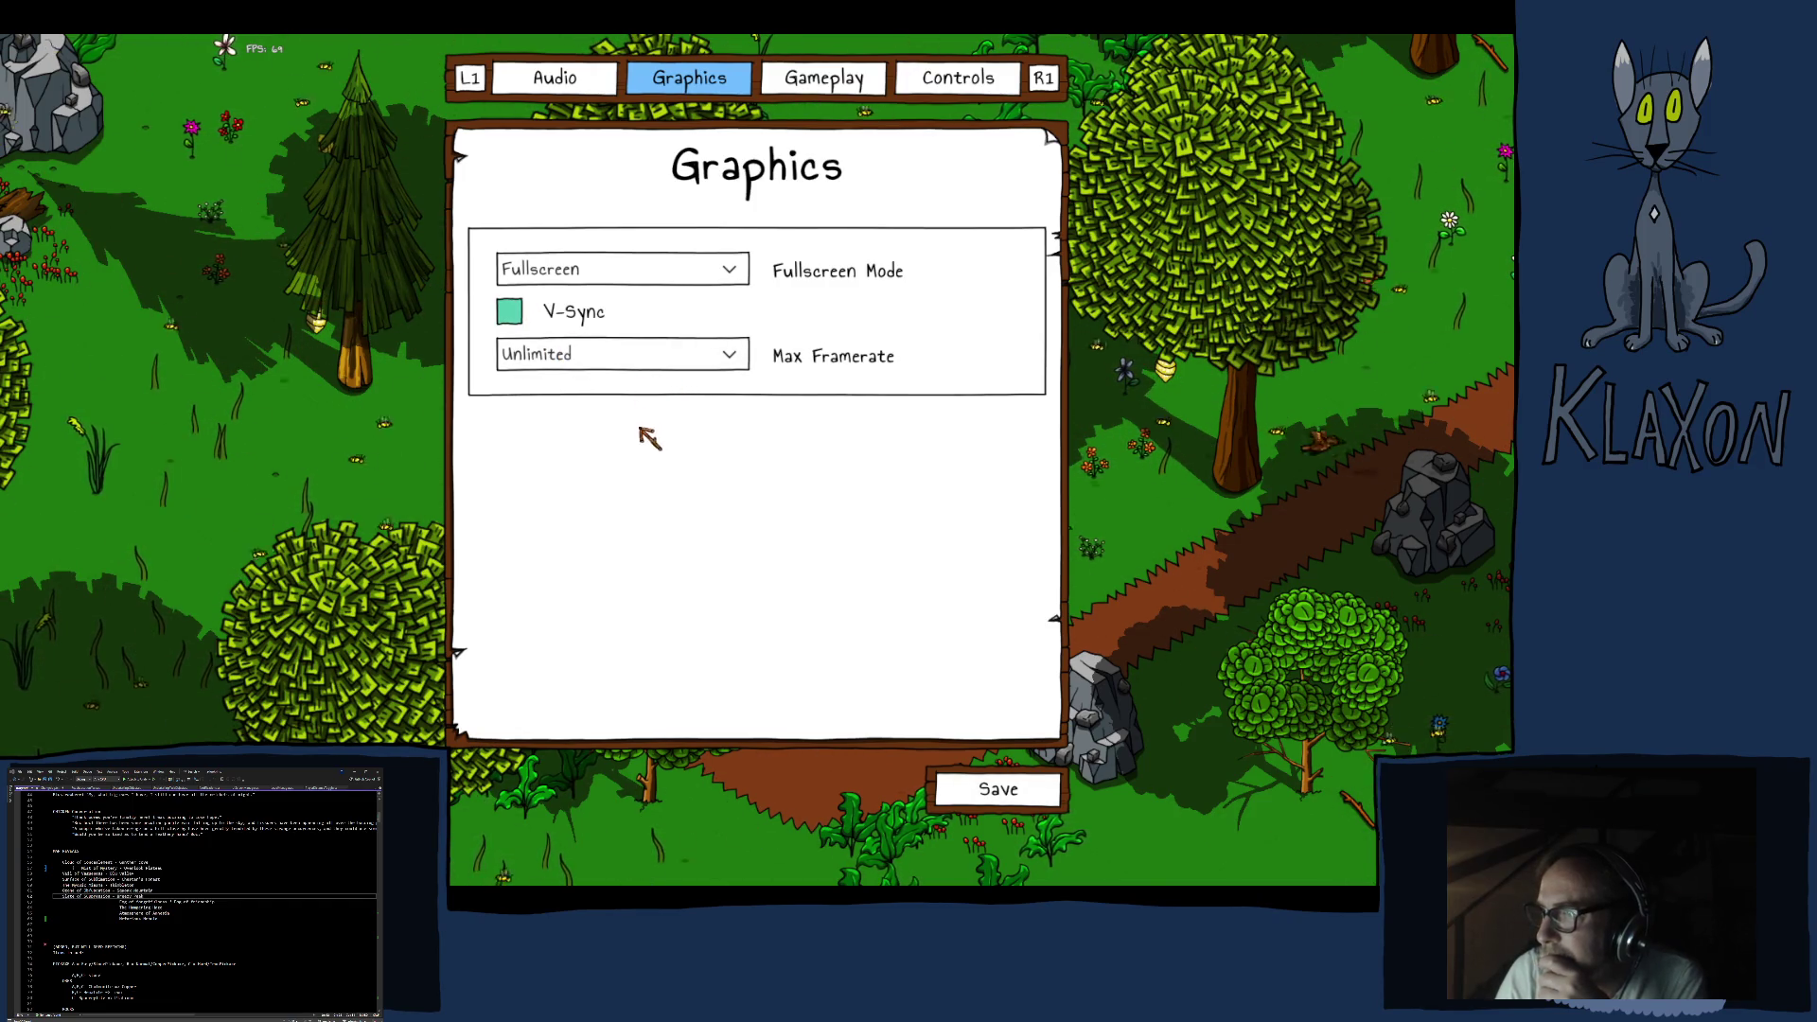
pyautogui.click(984, 785)
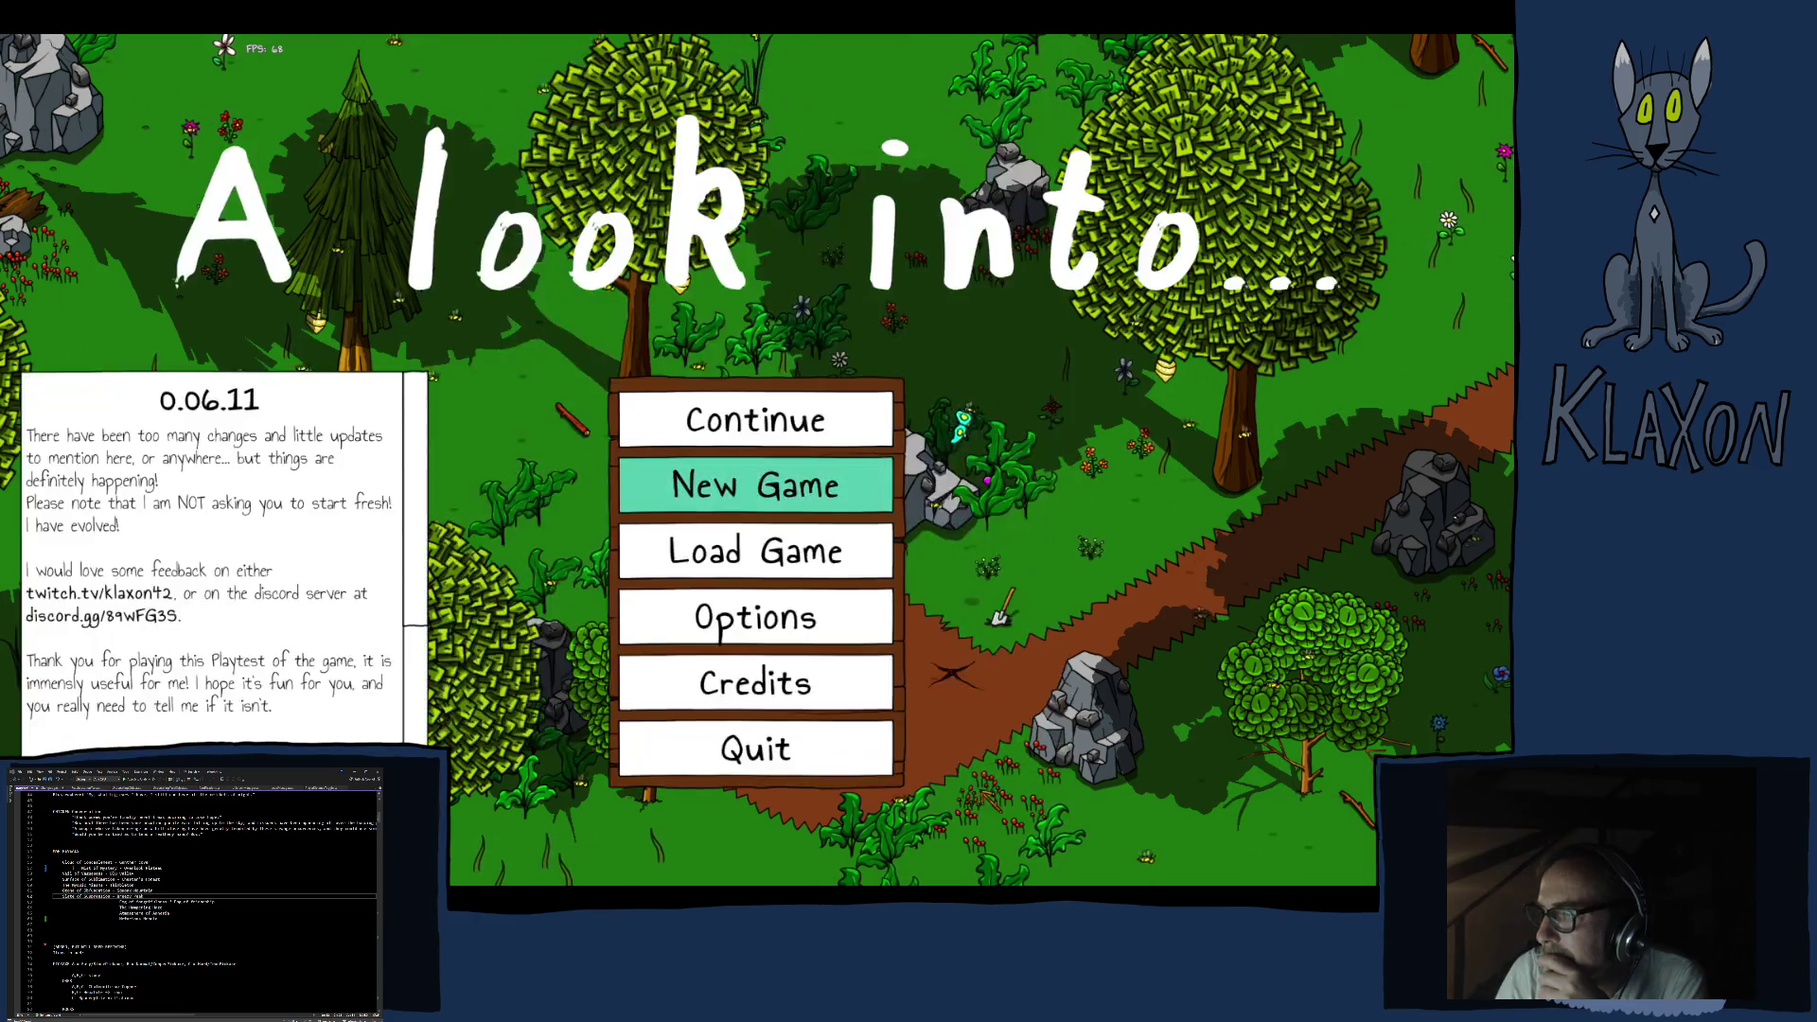
pyautogui.click(716, 487)
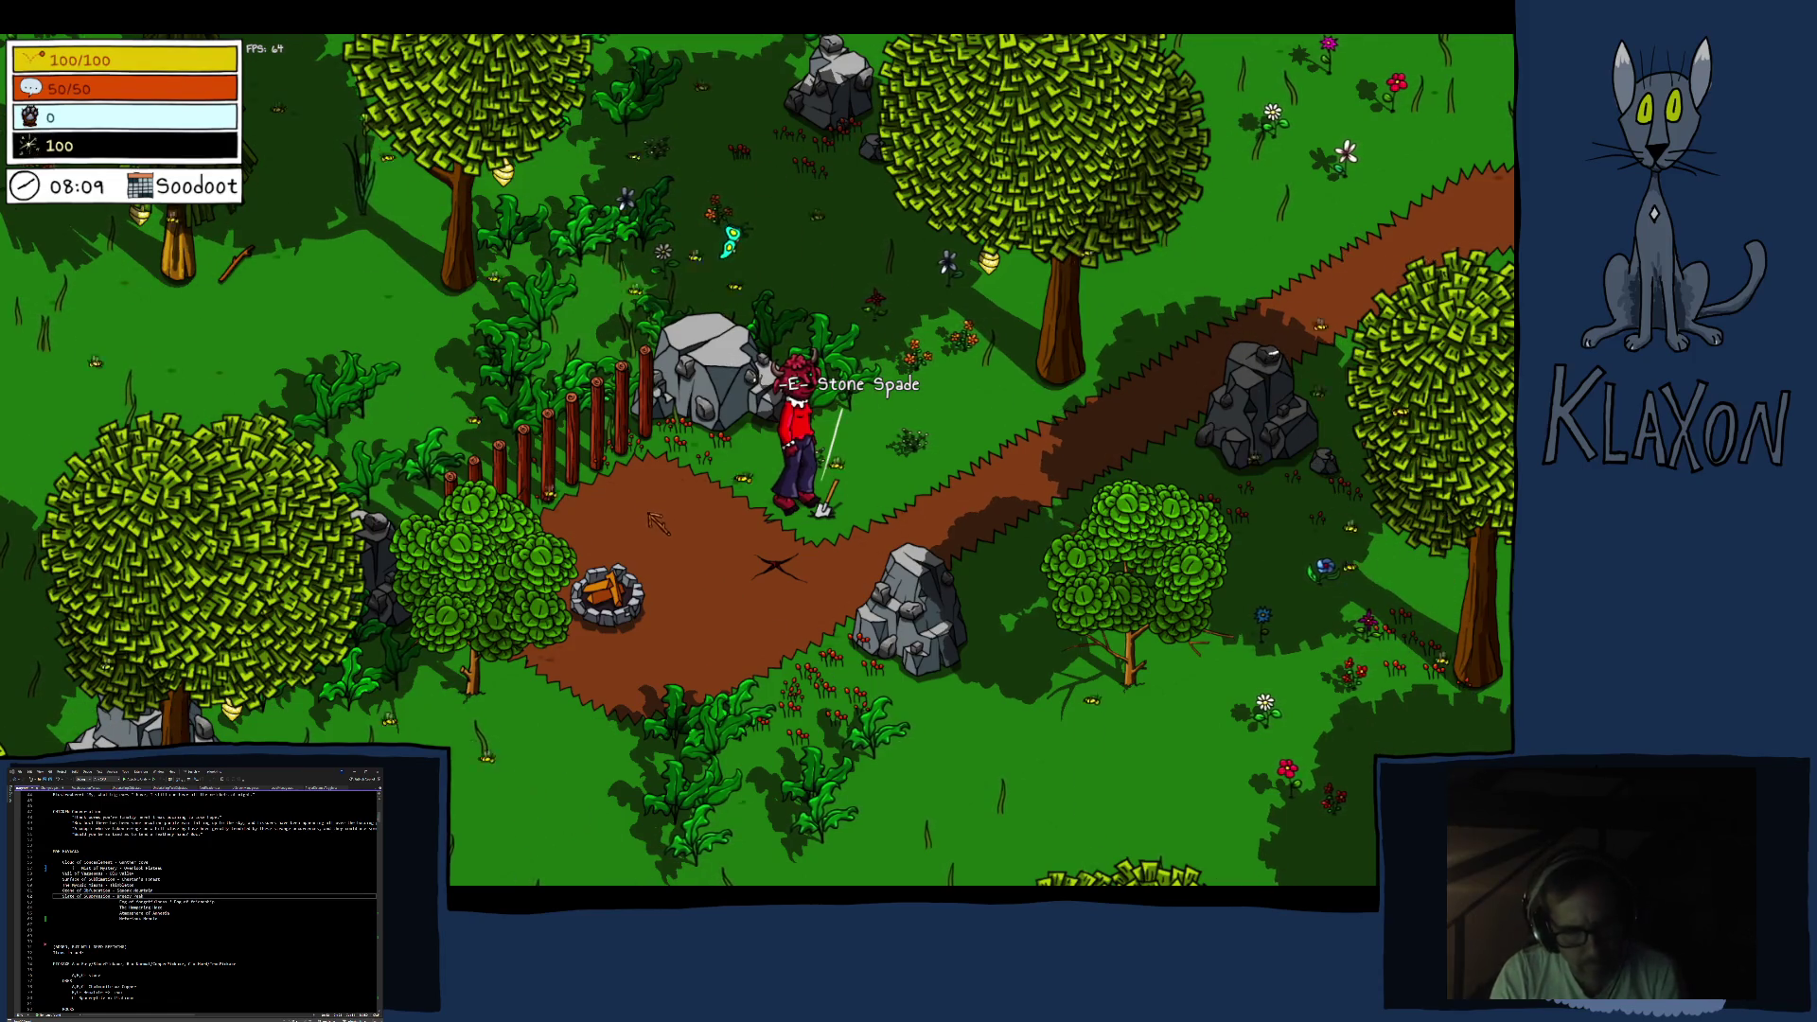
# Walk the character through the forest up past the rocks to the cliff, then open the F1 debug tools
pyautogui.press('d')
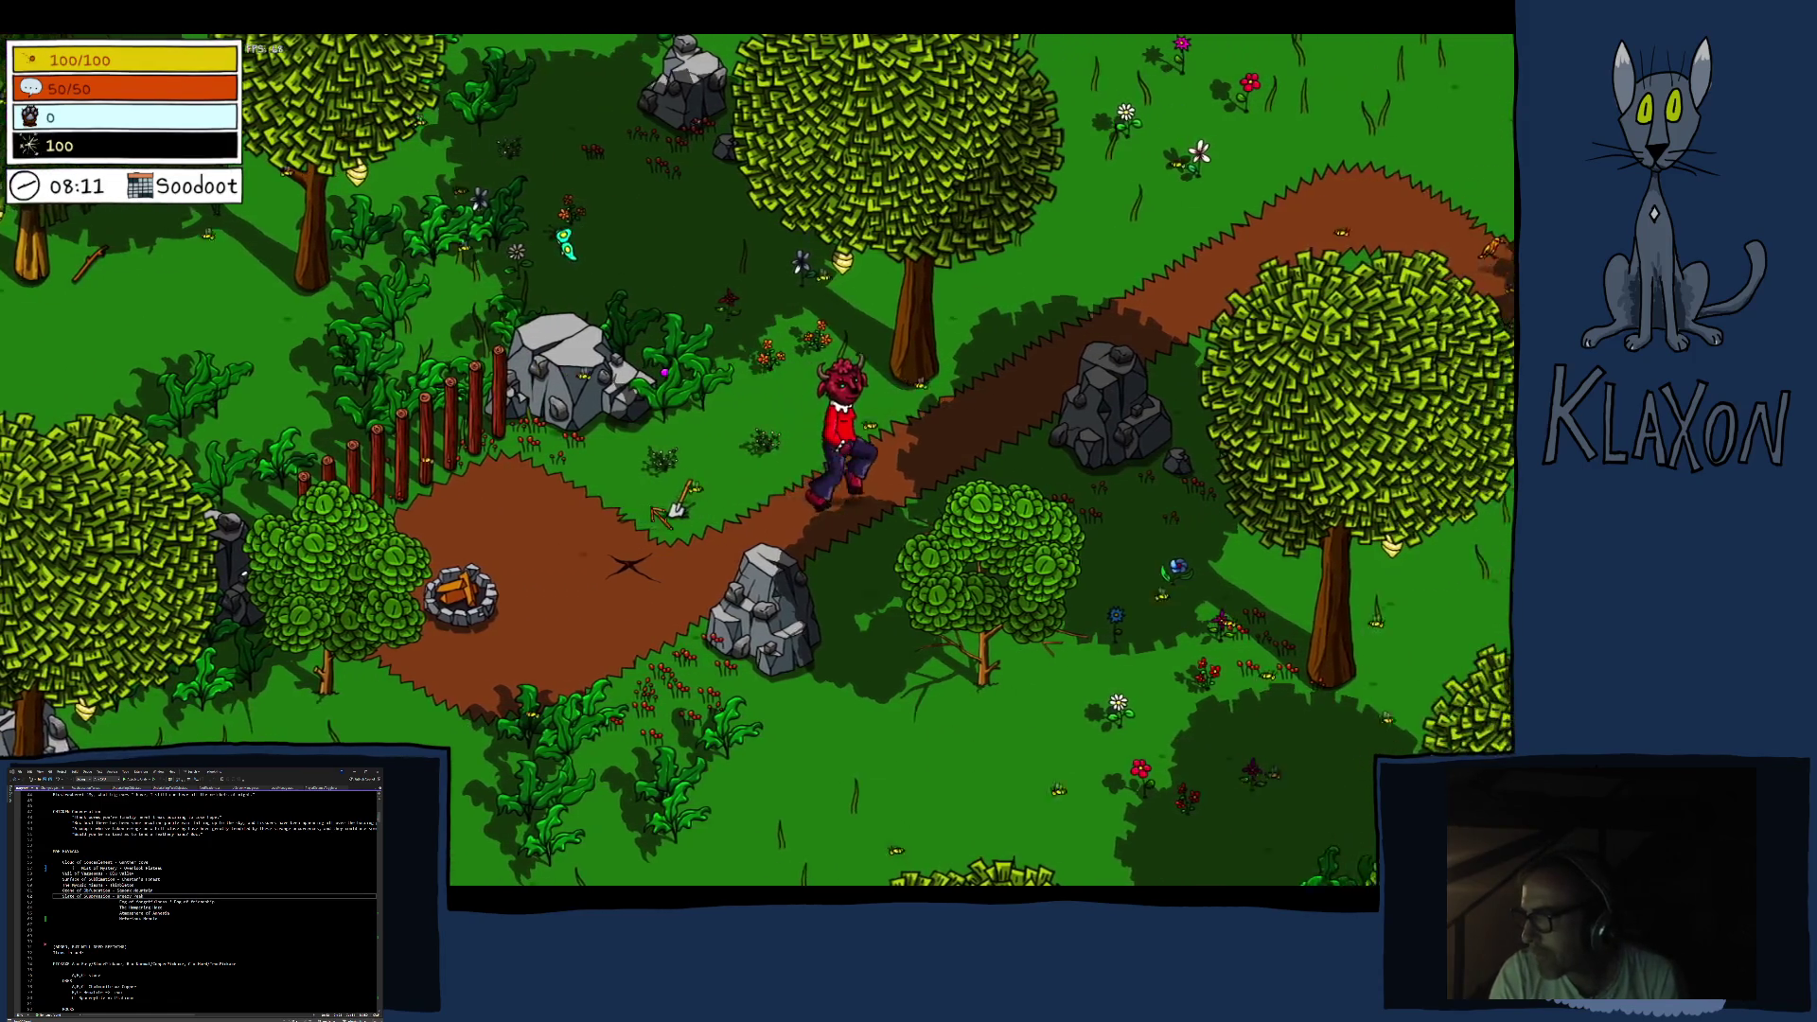
pyautogui.press('s')
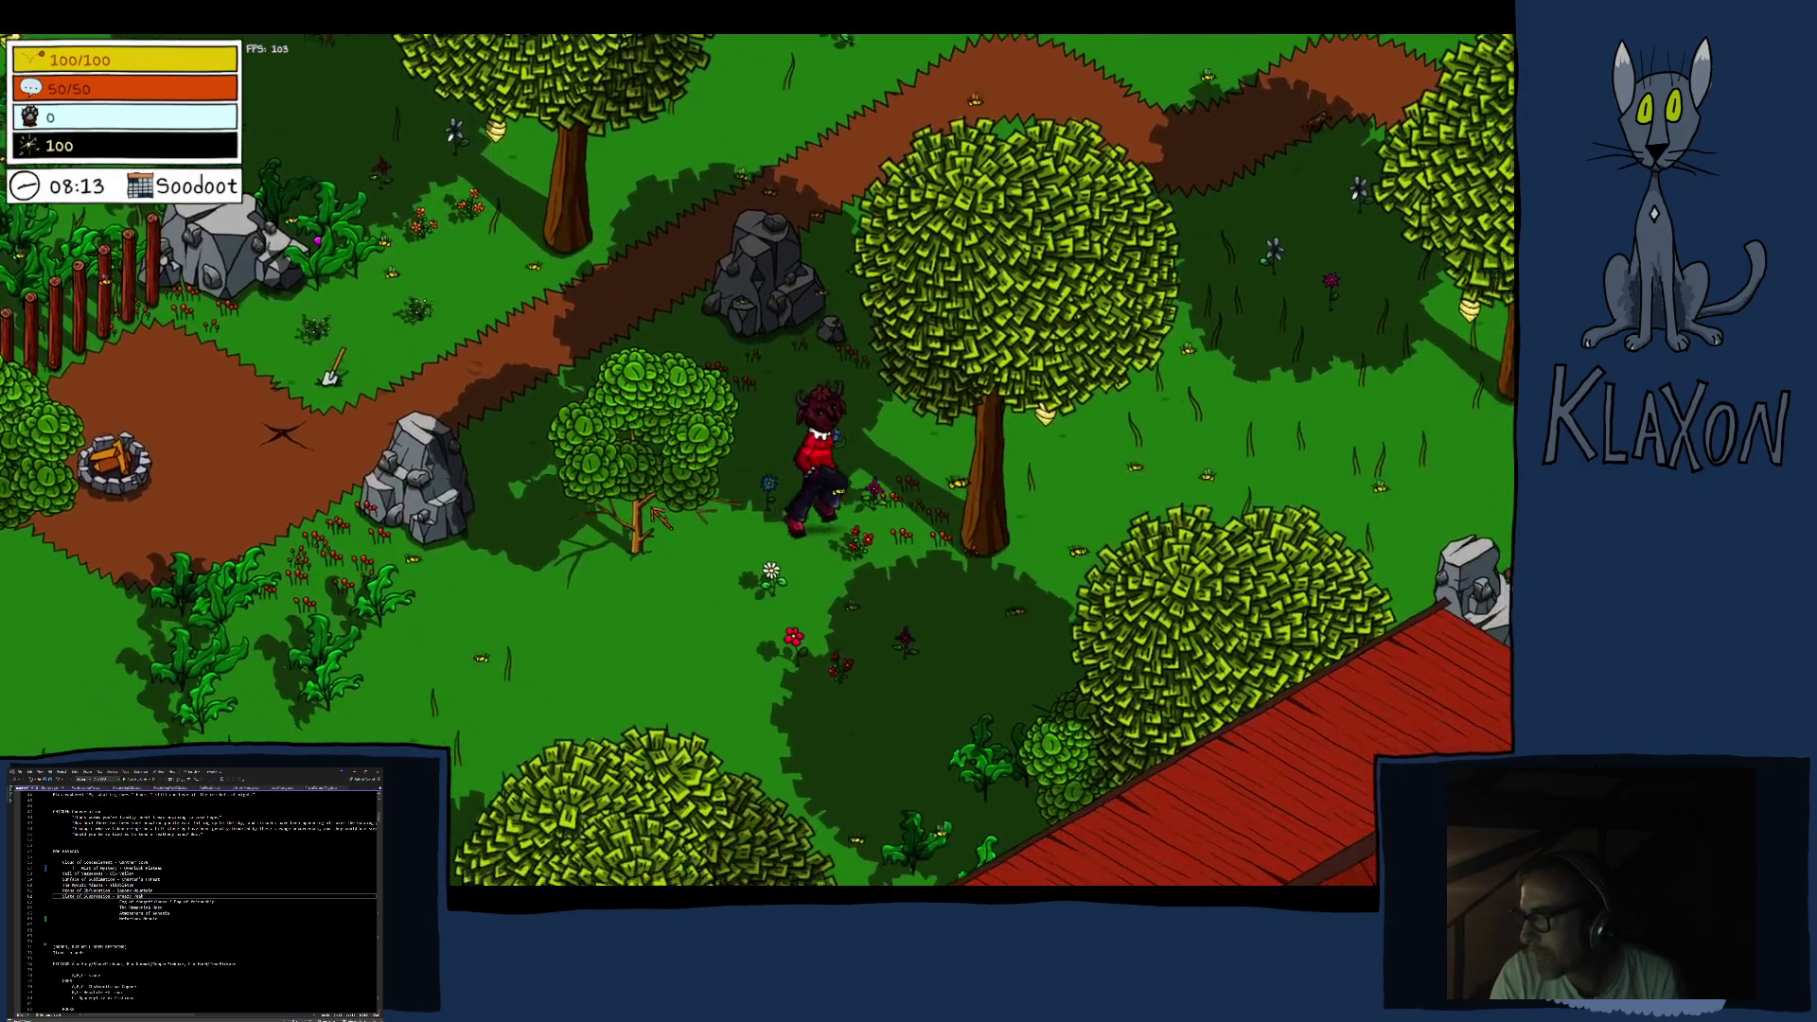
pyautogui.press('w')
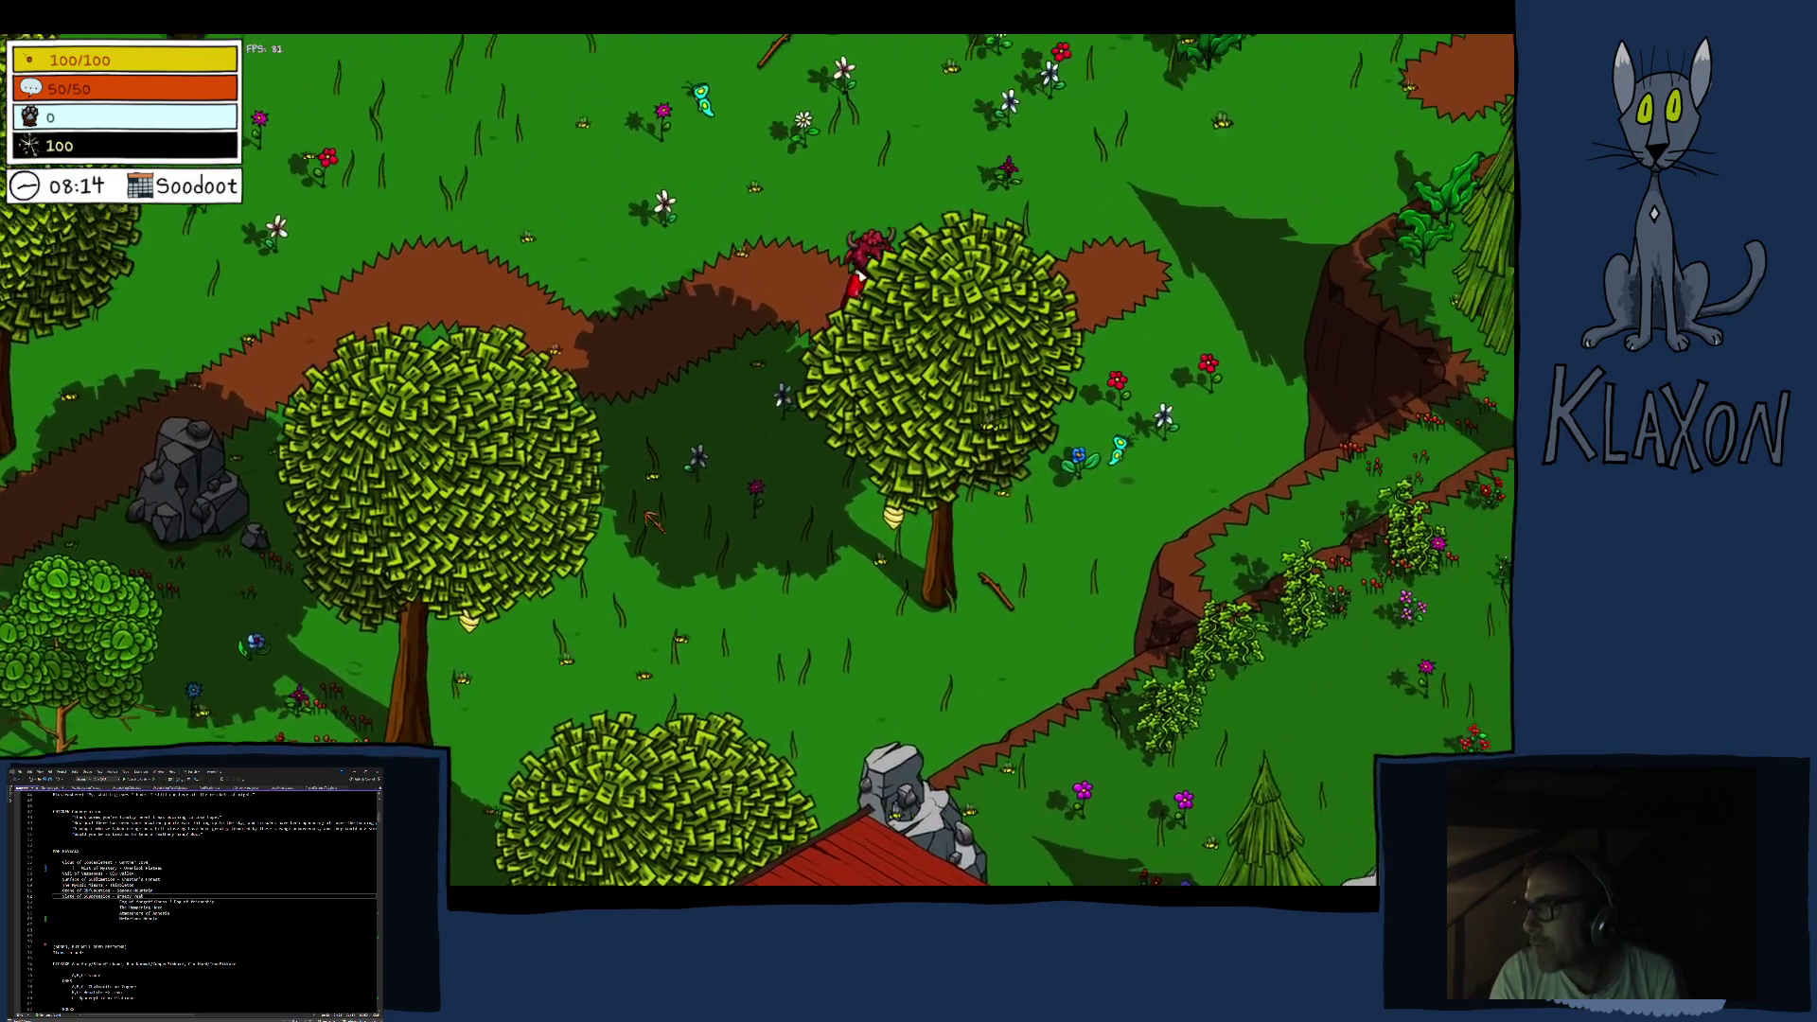
pyautogui.press('d')
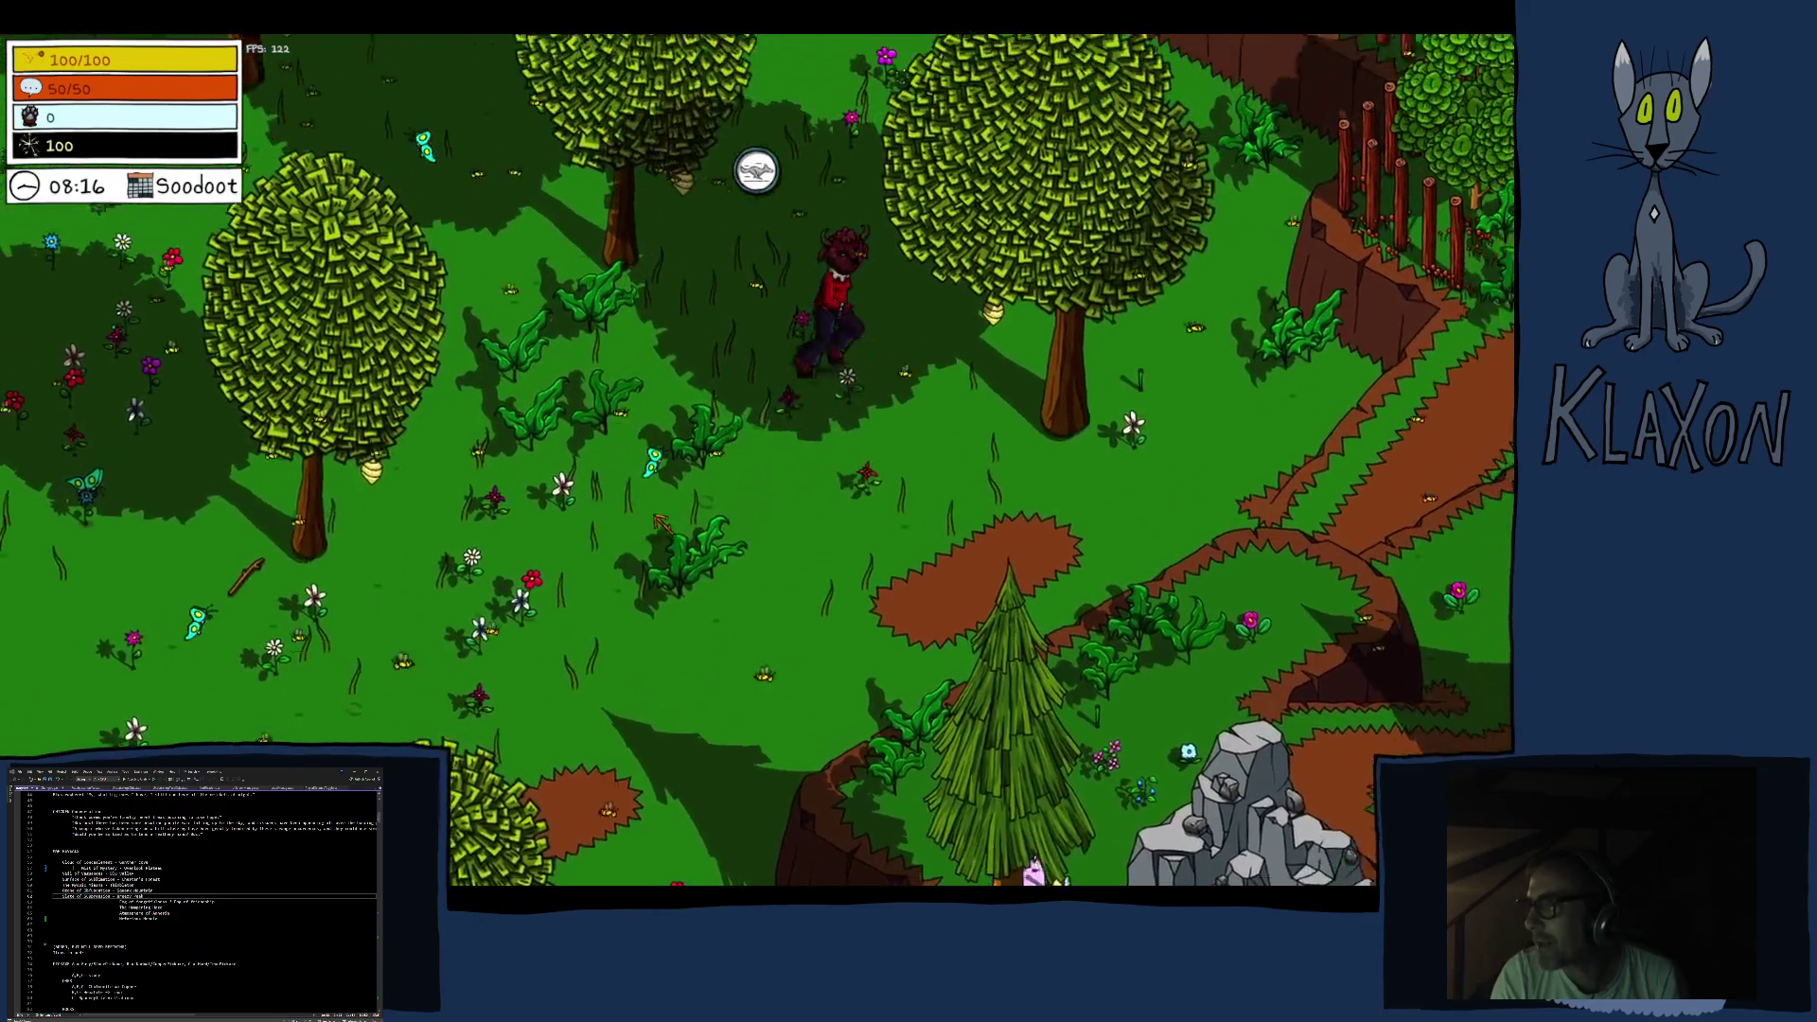
pyautogui.press('w')
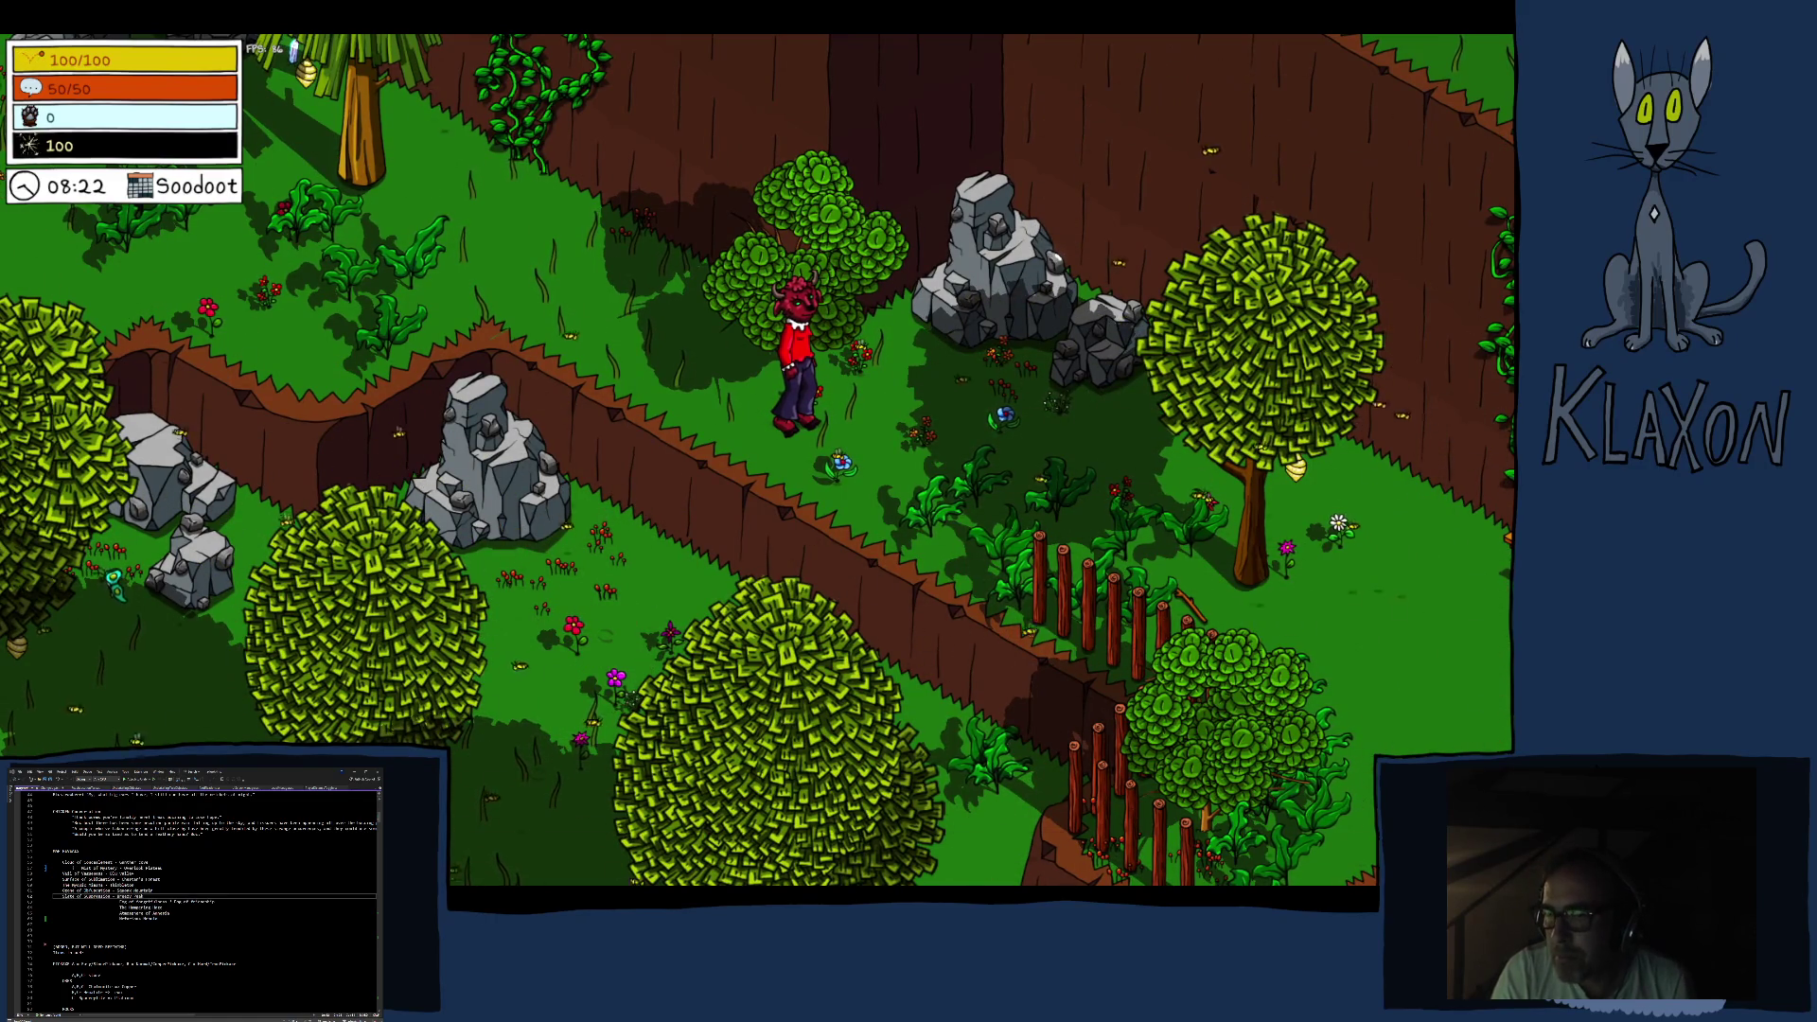
pyautogui.press('F1')
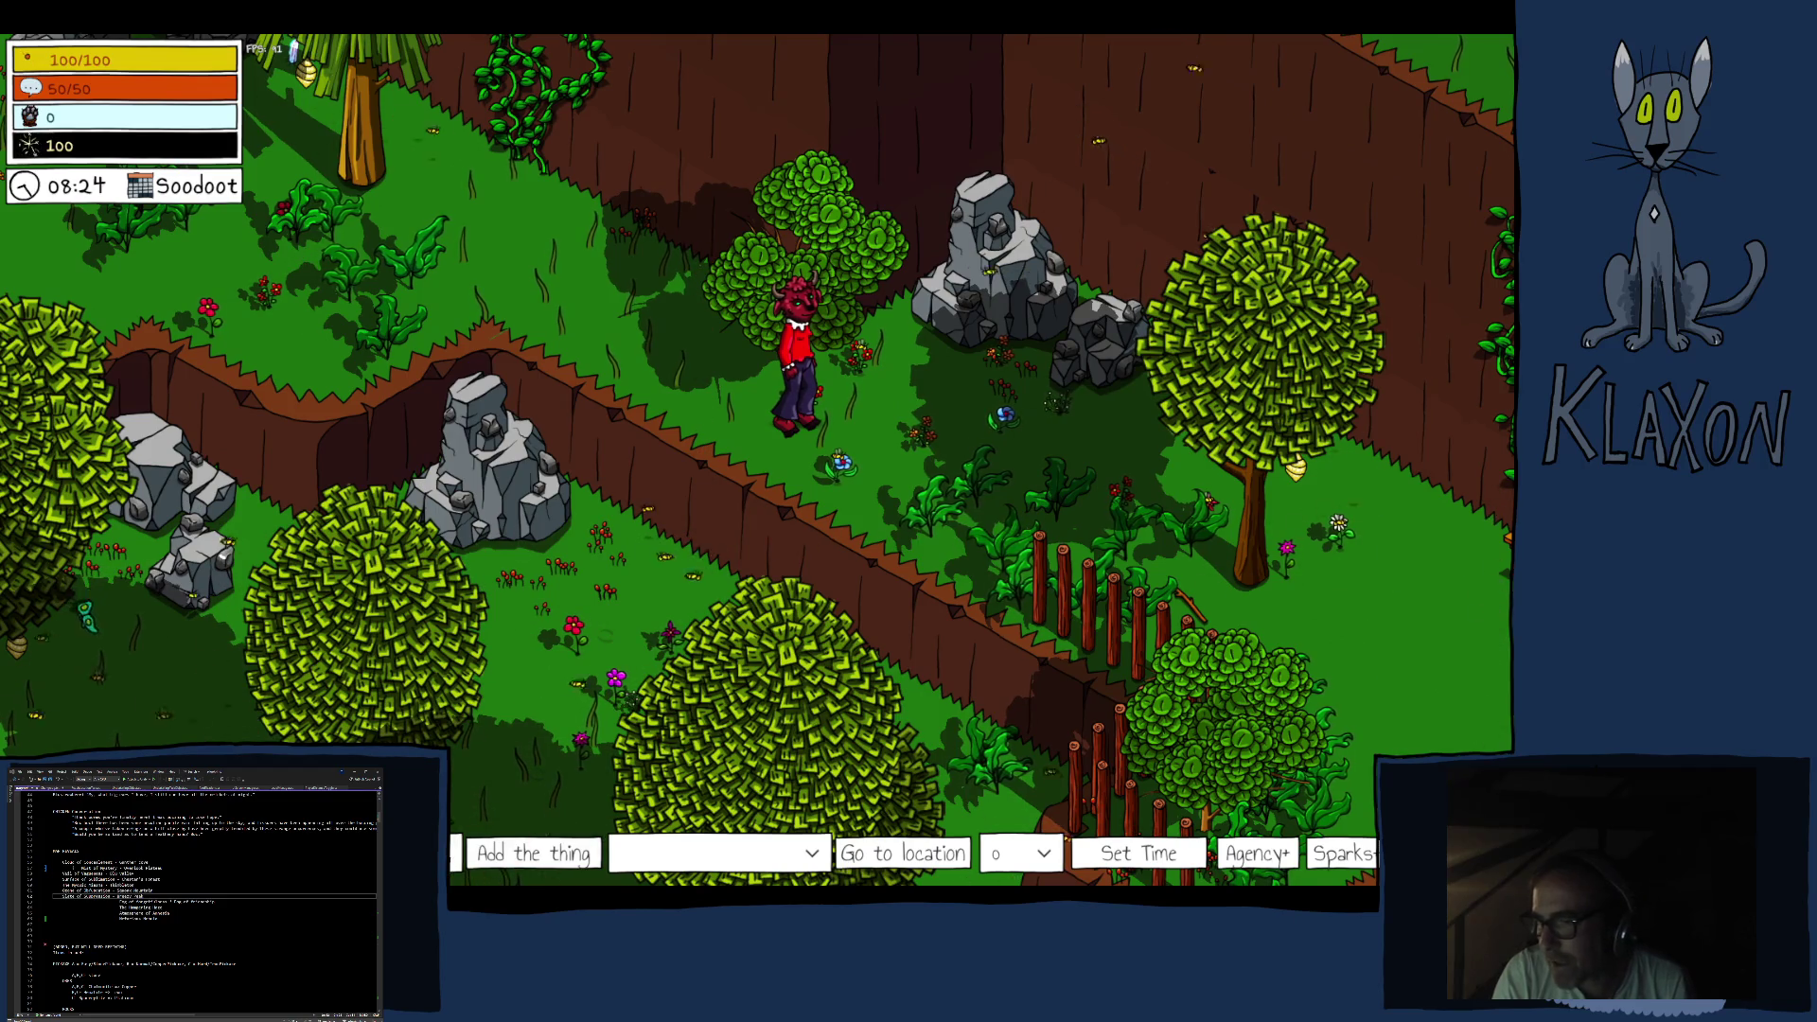
pyautogui.click(806, 856)
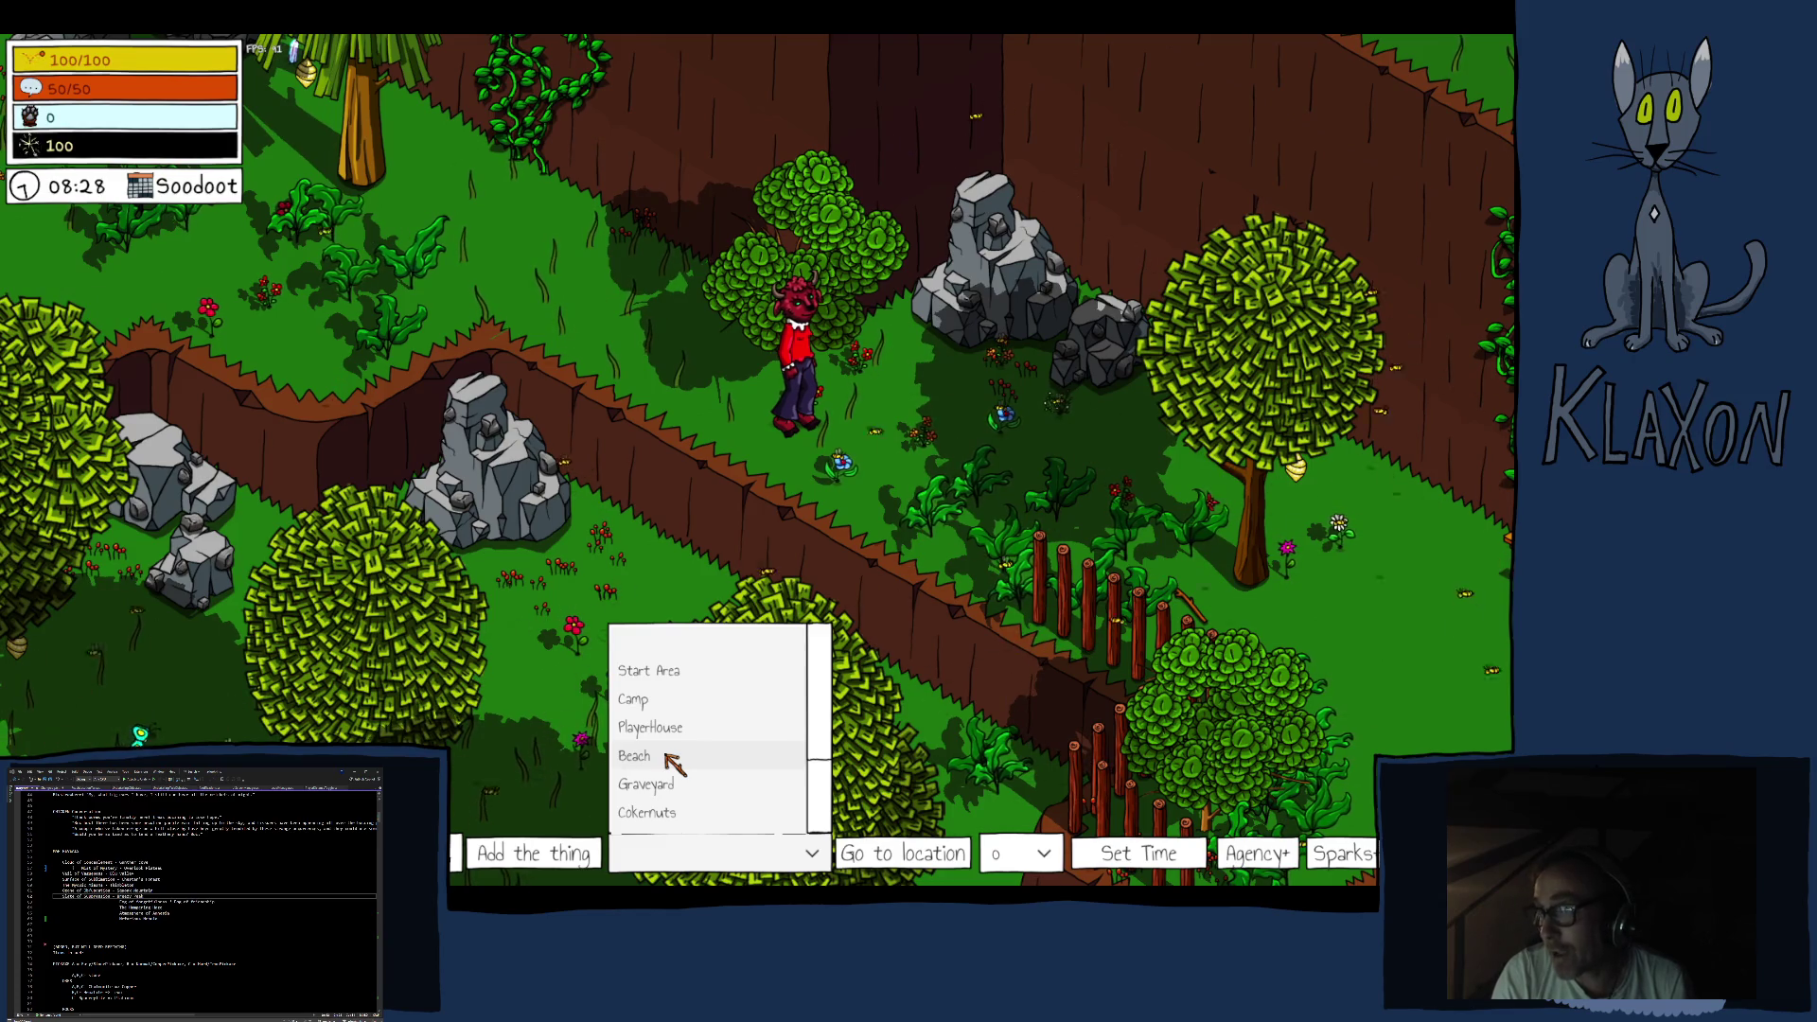
# Teleport the character to the Beach and run left across the sand past the boardwalks
pyautogui.click(671, 757)
pyautogui.click(894, 856)
pyautogui.press('d')
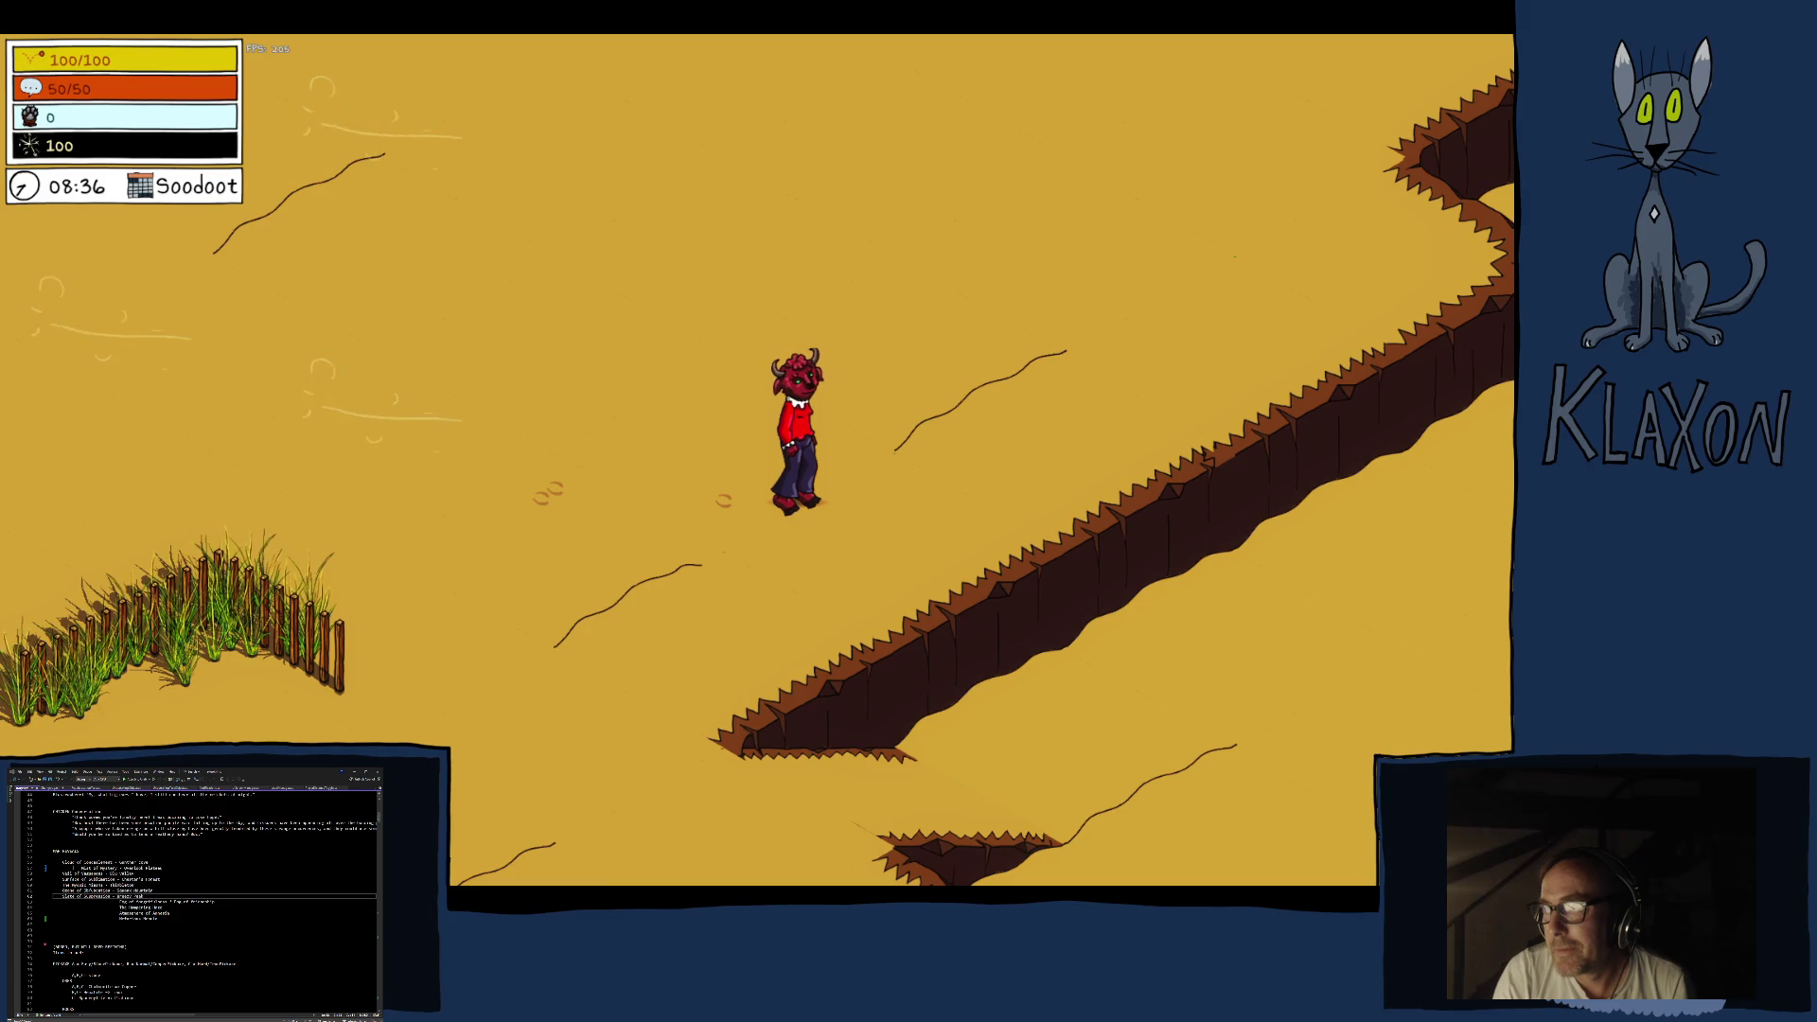
pyautogui.press('a')
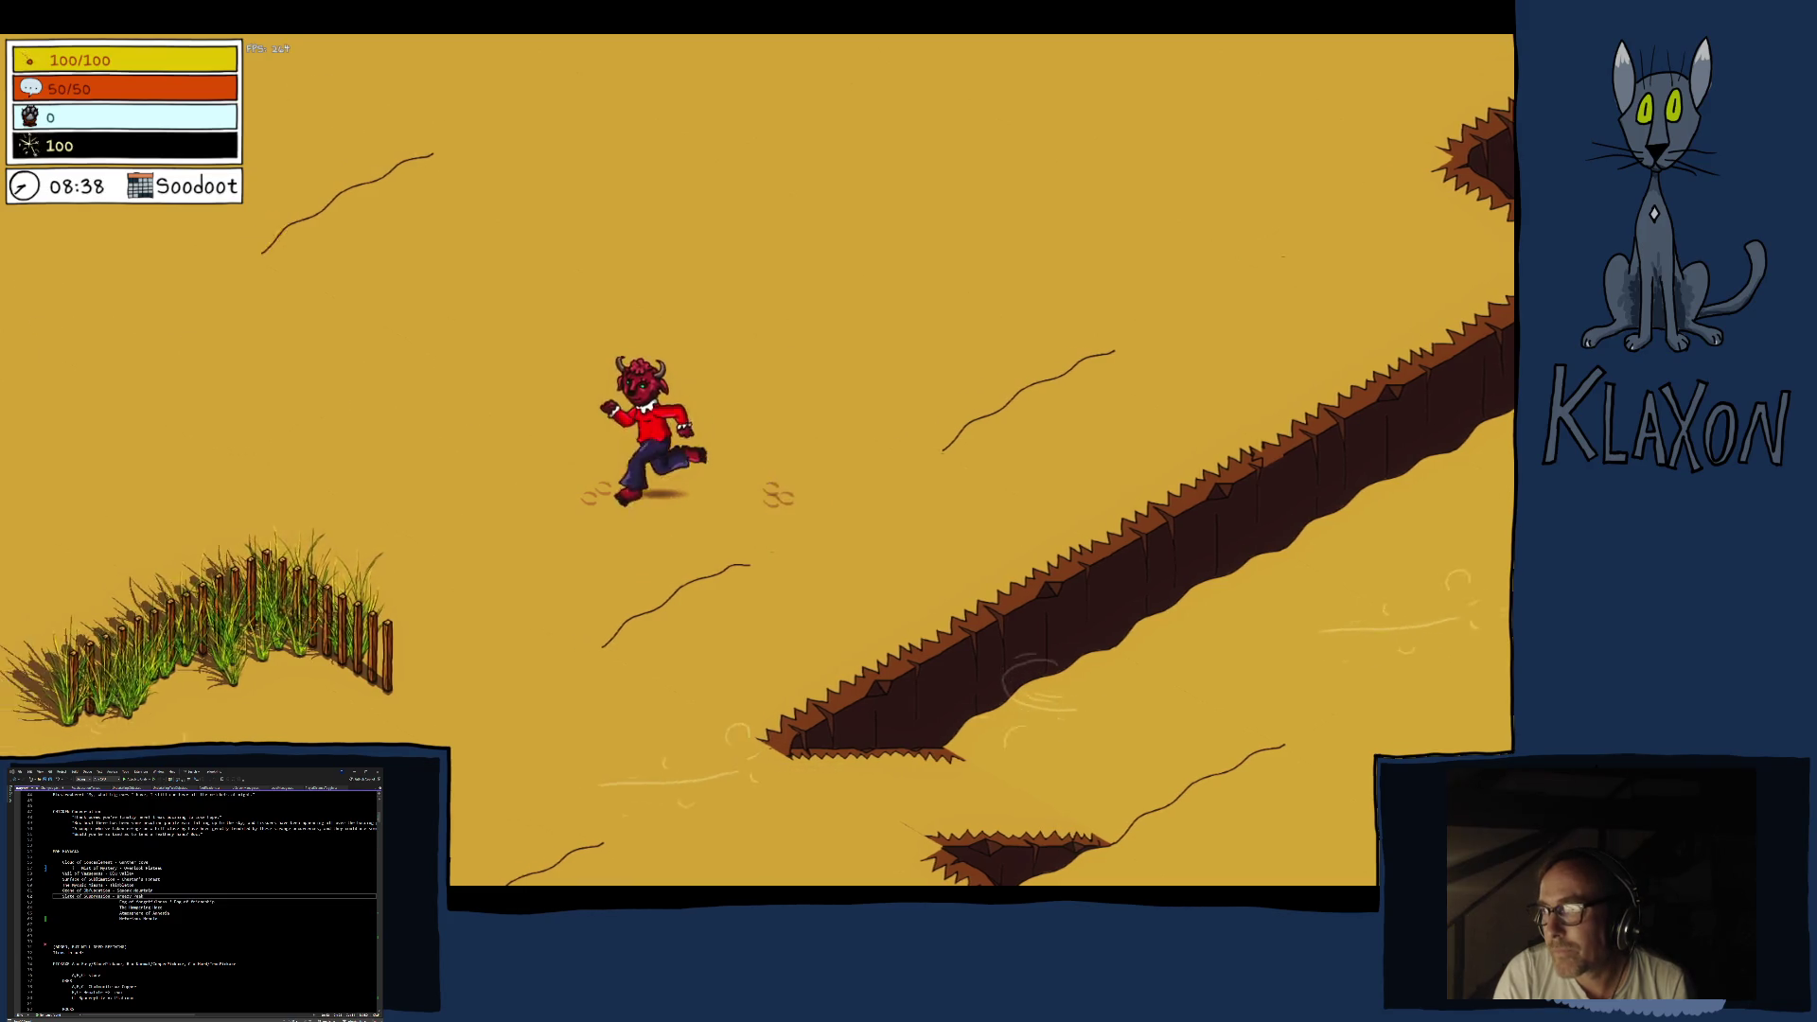
pyautogui.press('a')
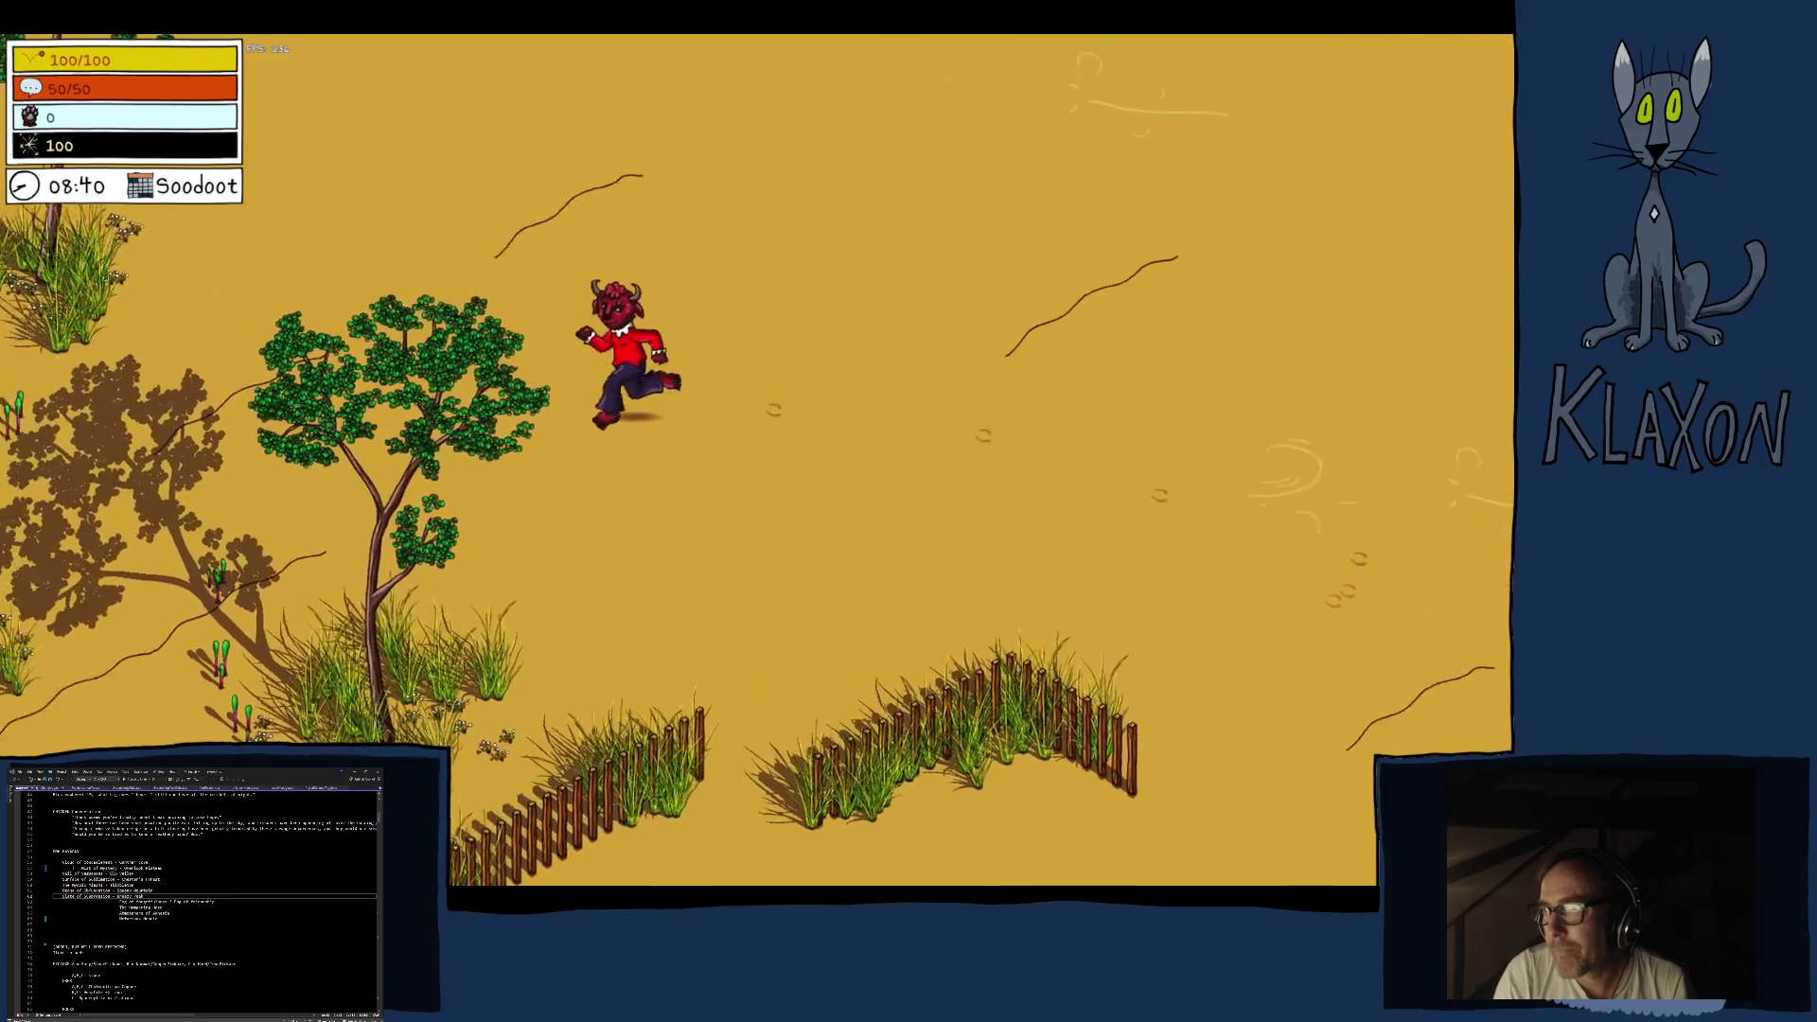
pyautogui.press('a')
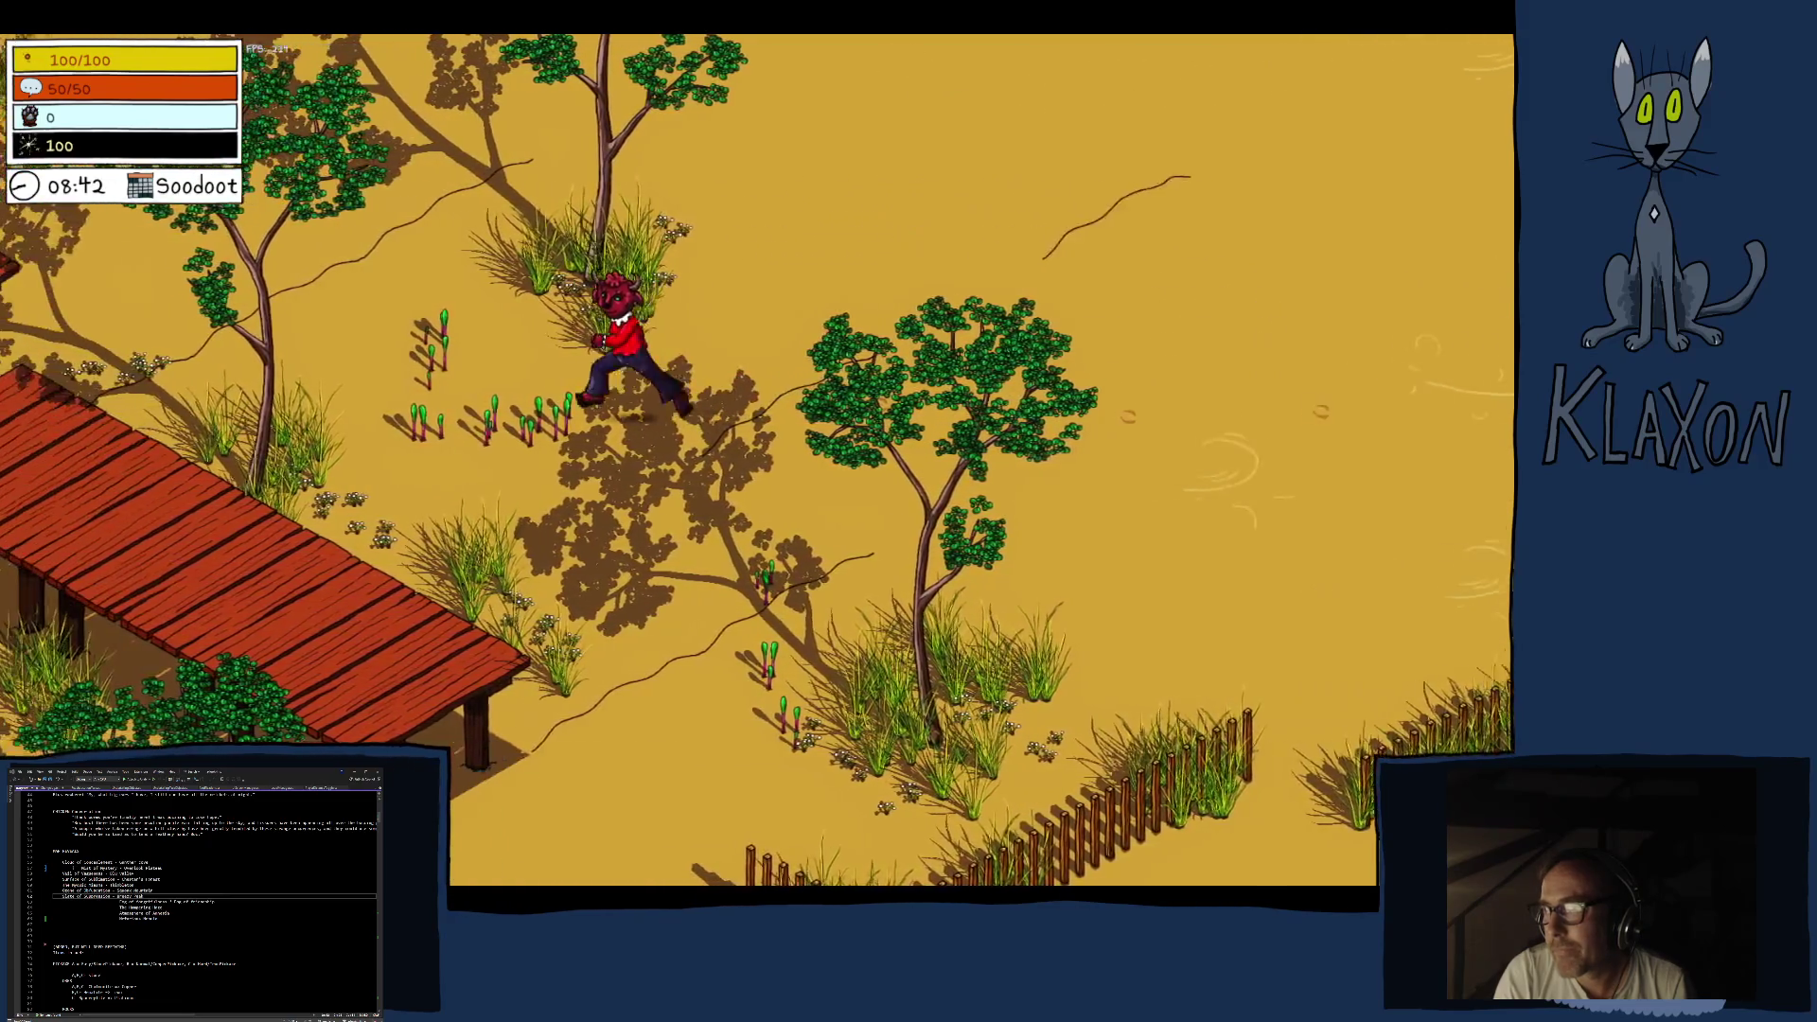
# Run up along the cliff and trees, then wander back down the shell-covered sand toward the pool
pyautogui.press('w')
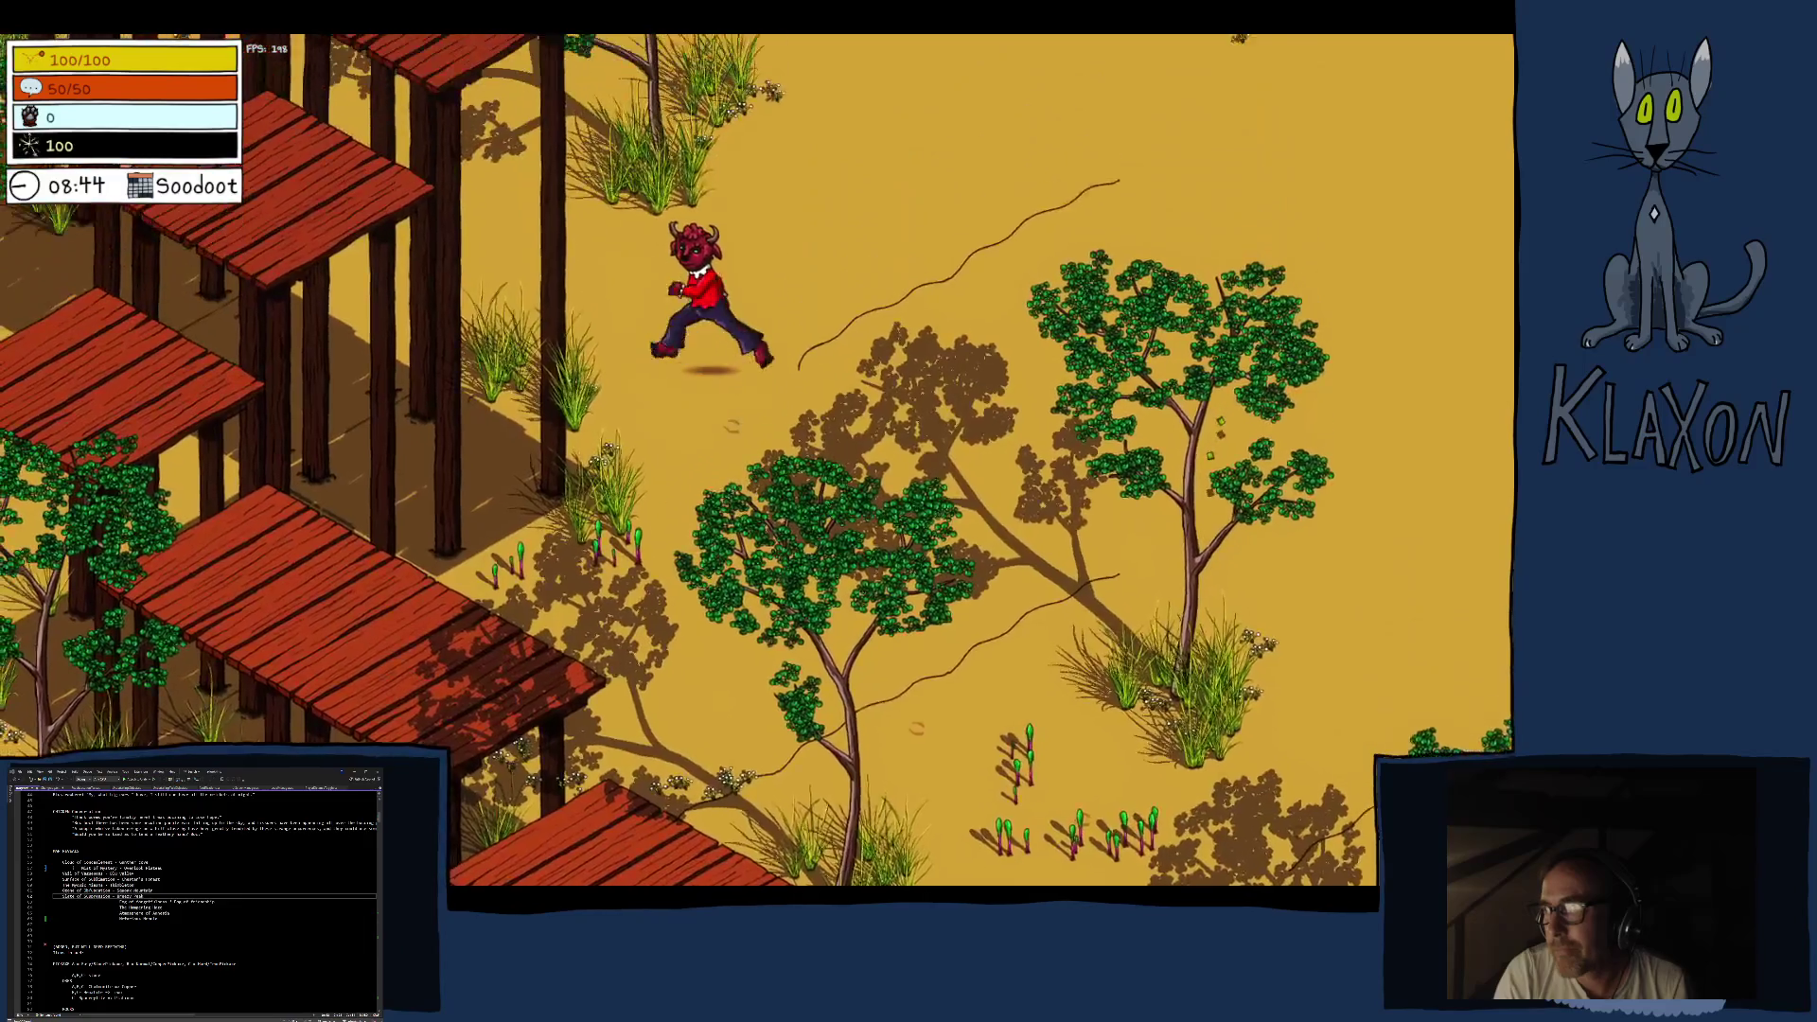
pyautogui.press('d')
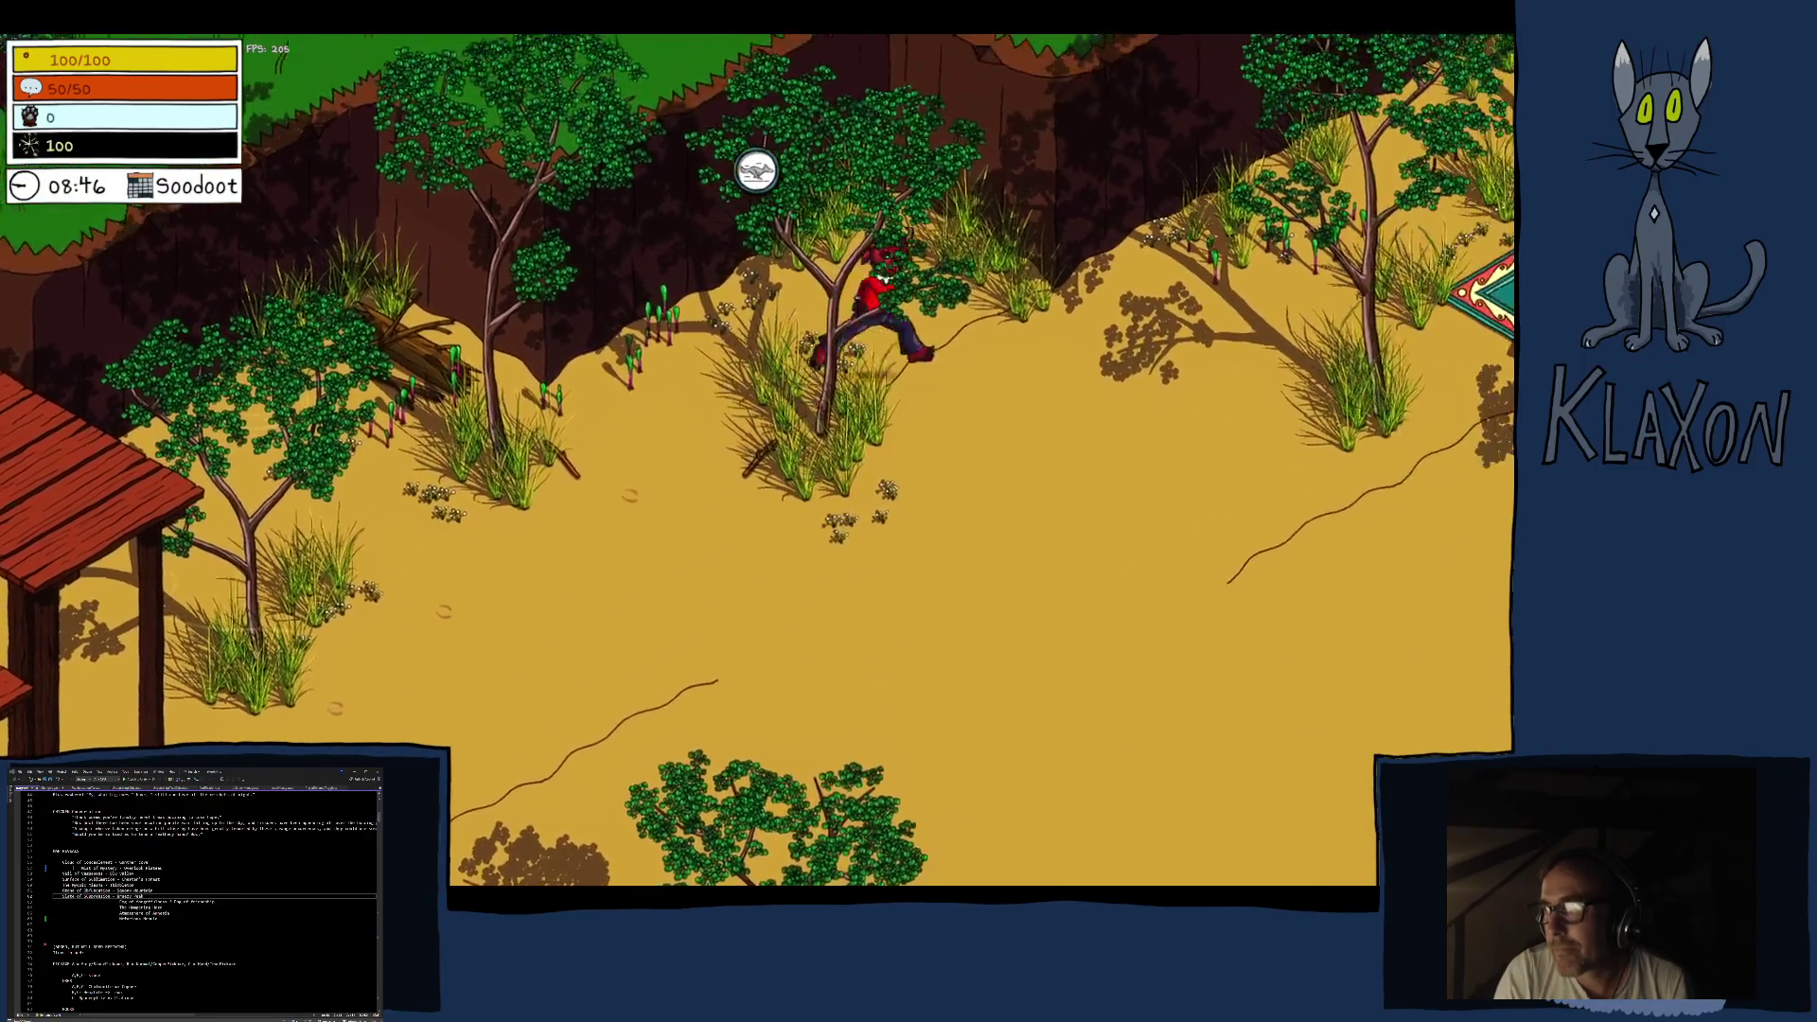
pyautogui.press('d')
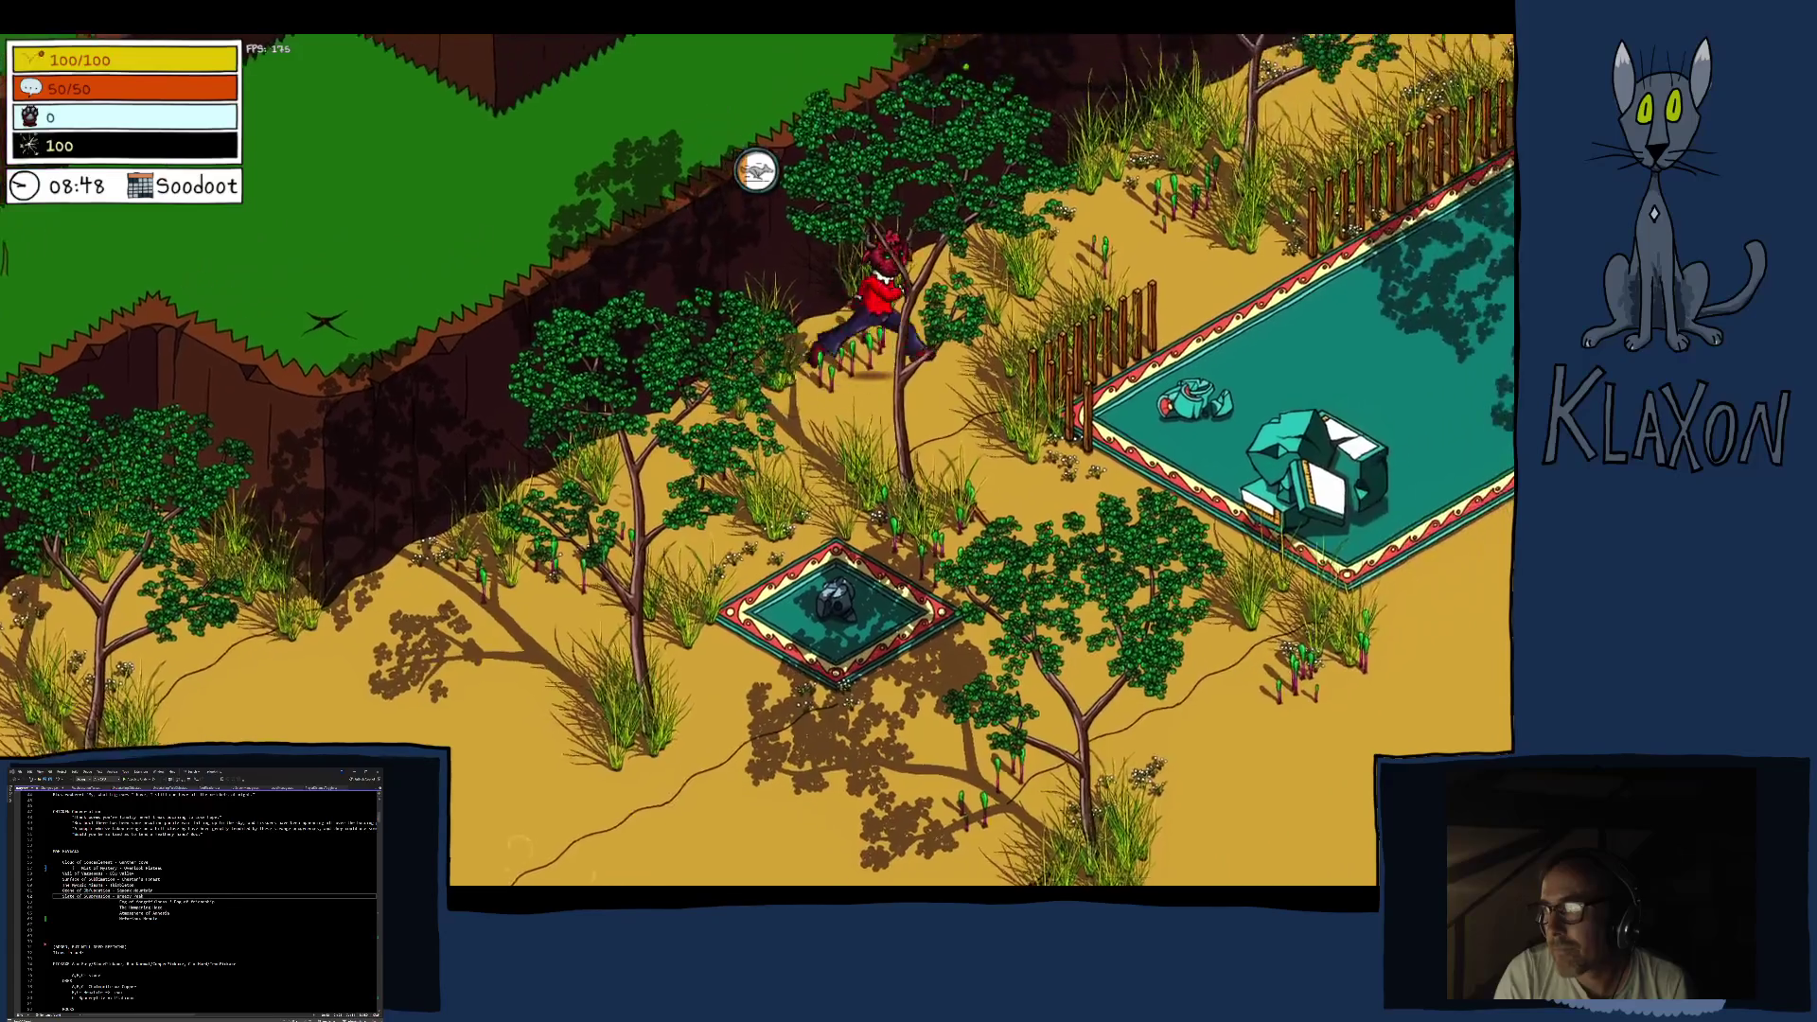
pyautogui.press('d')
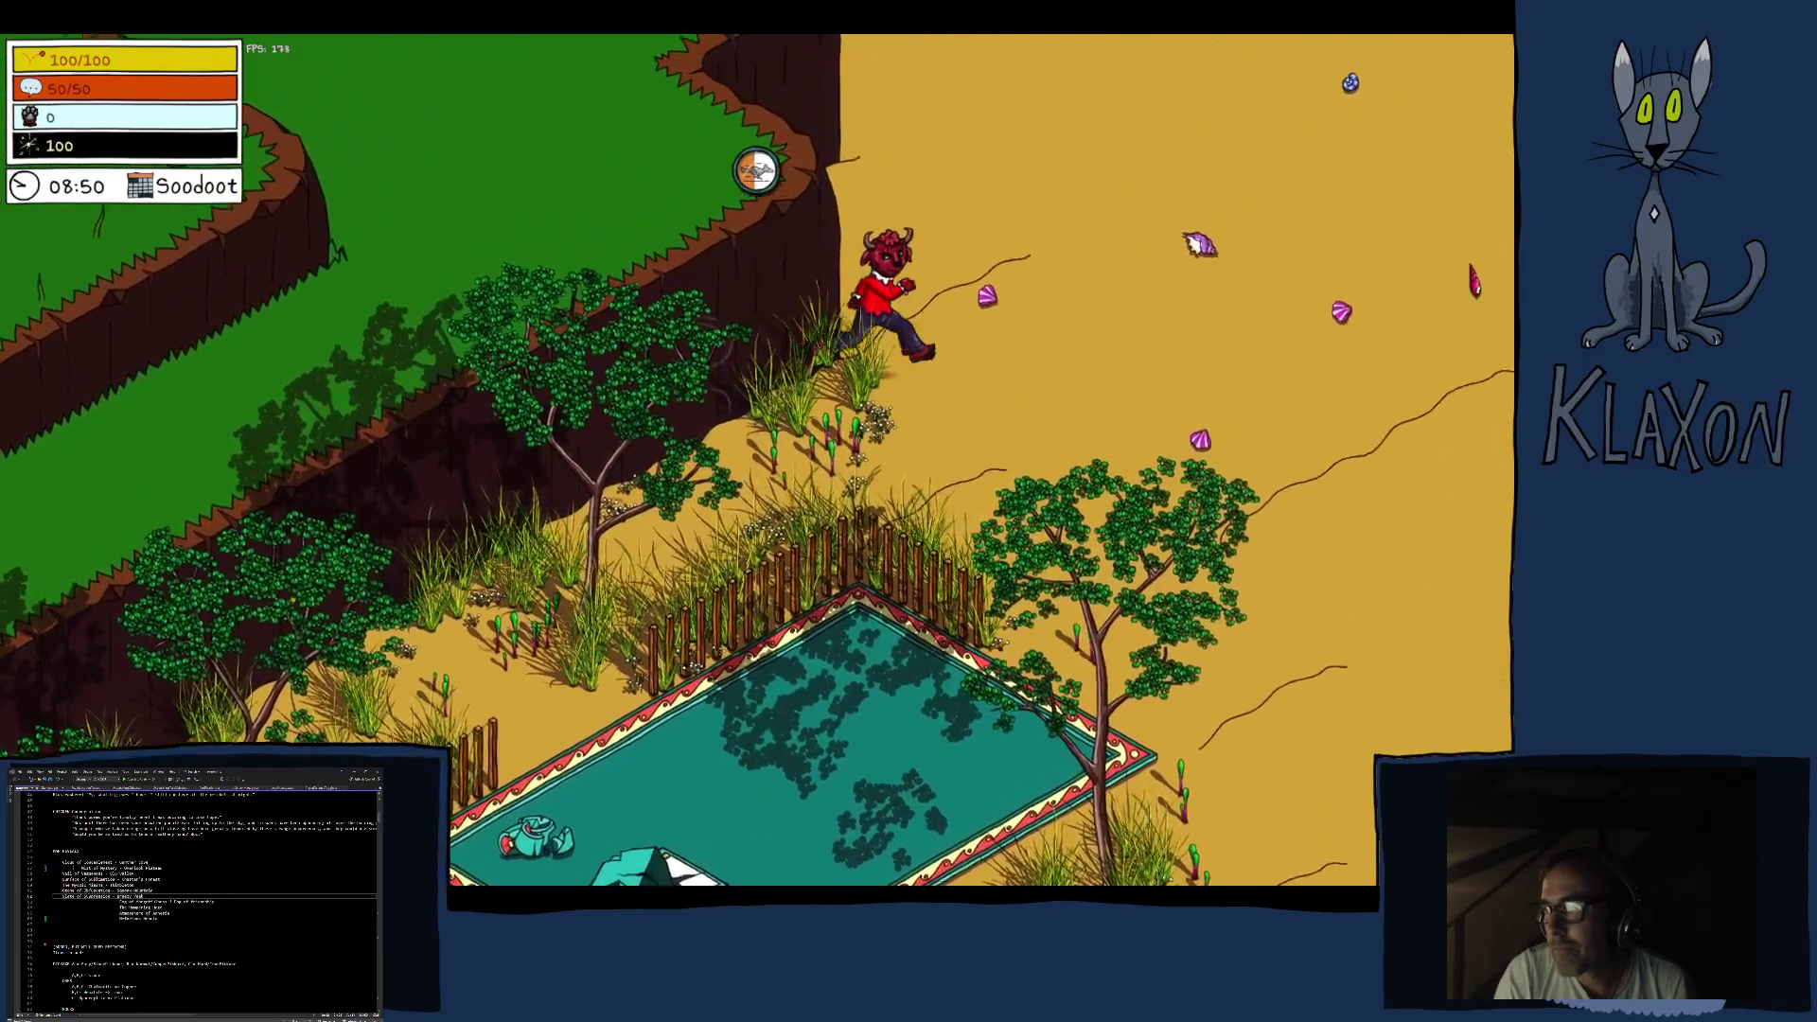
pyautogui.press('s')
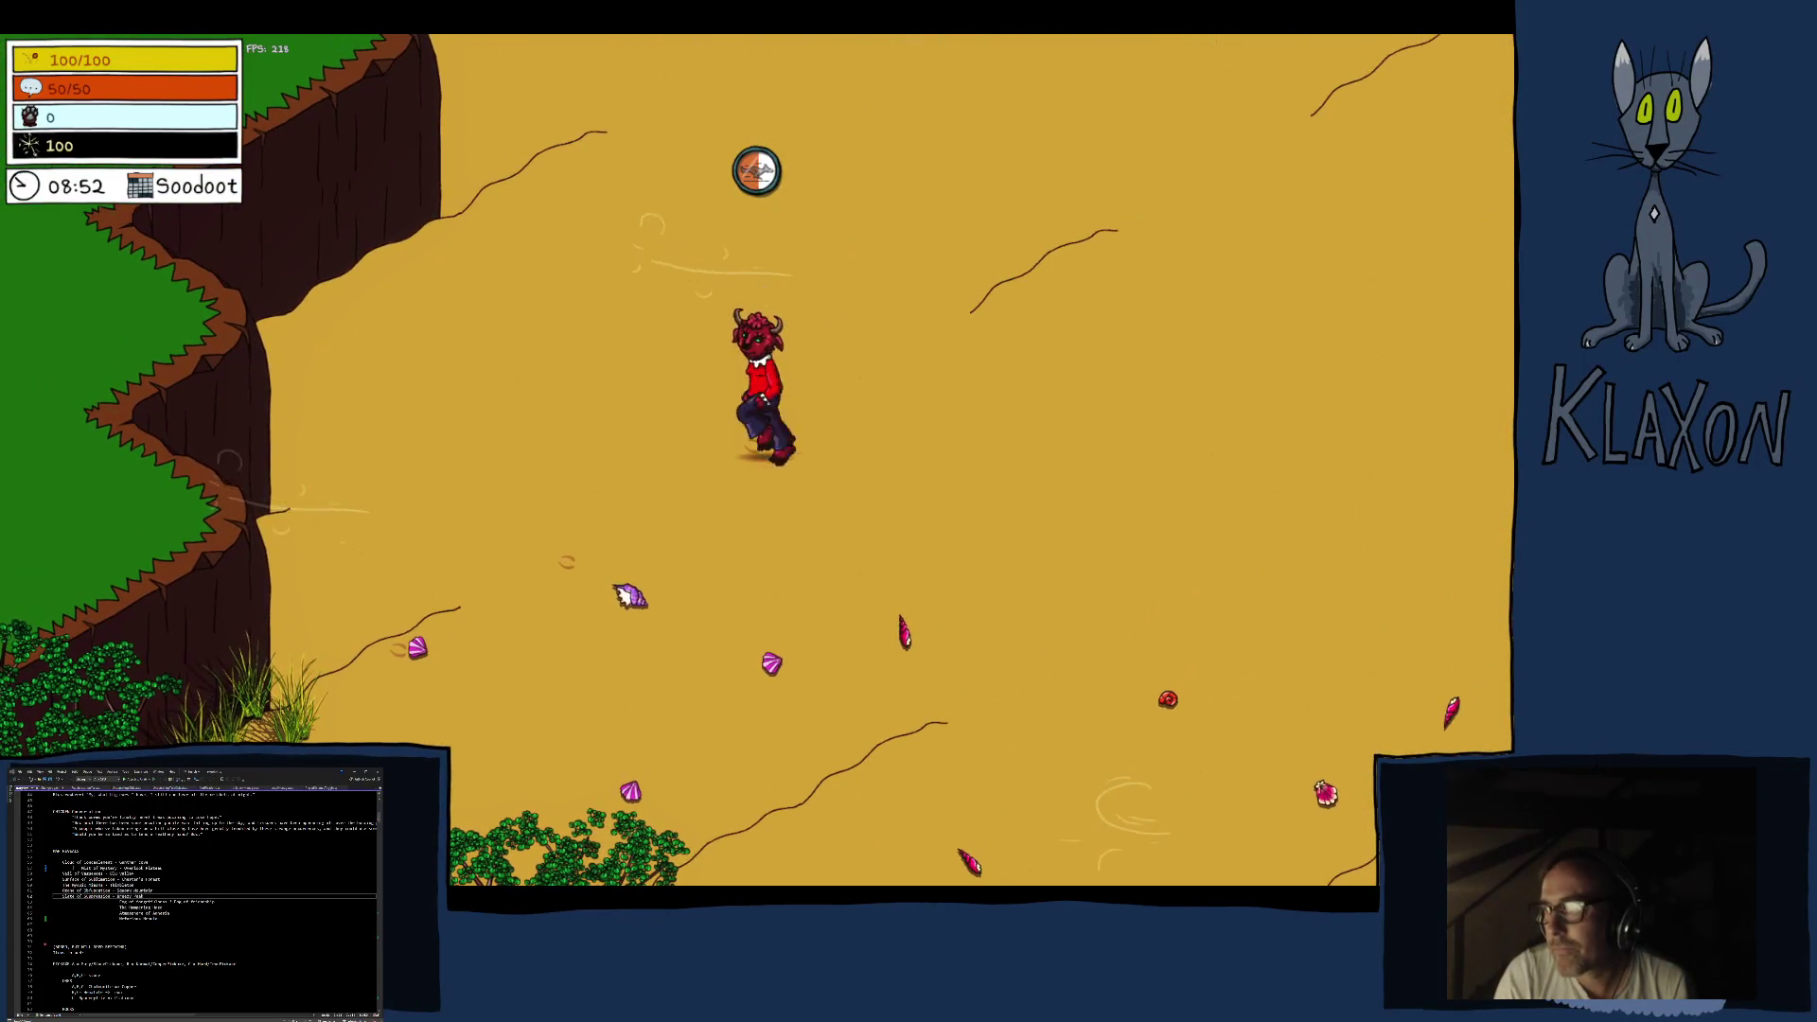
pyautogui.press('s')
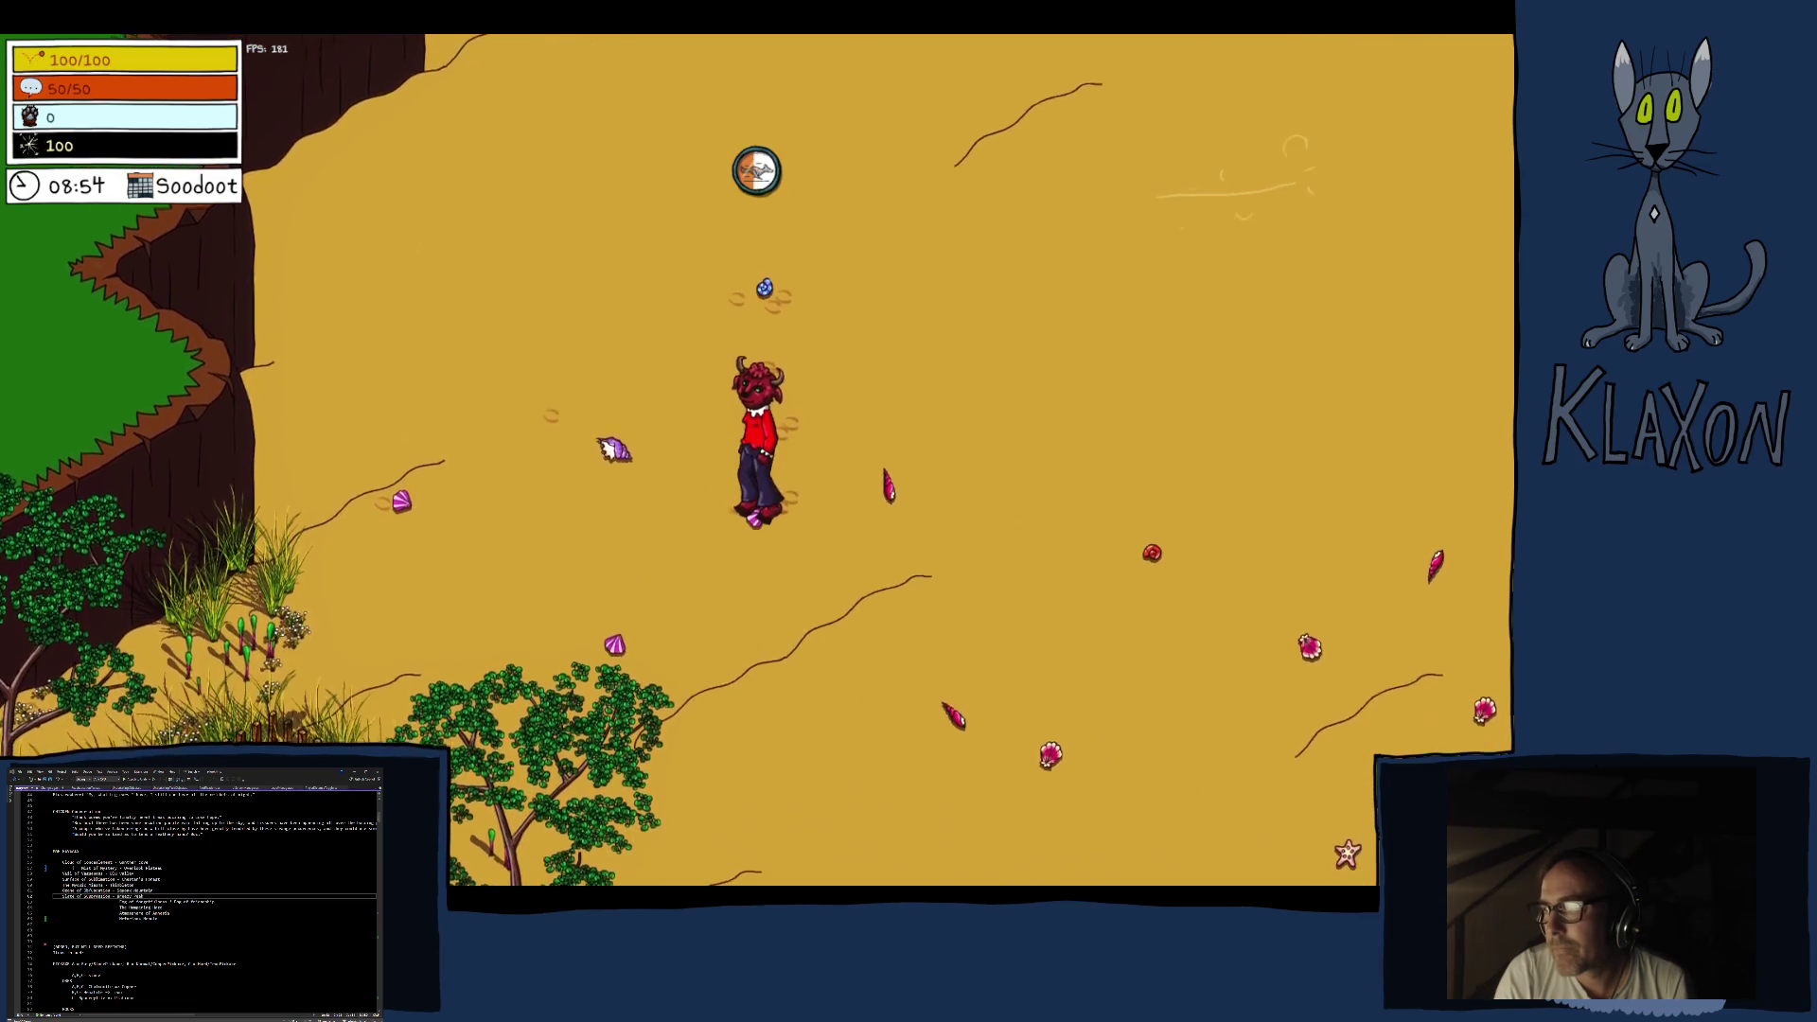
pyautogui.press('d')
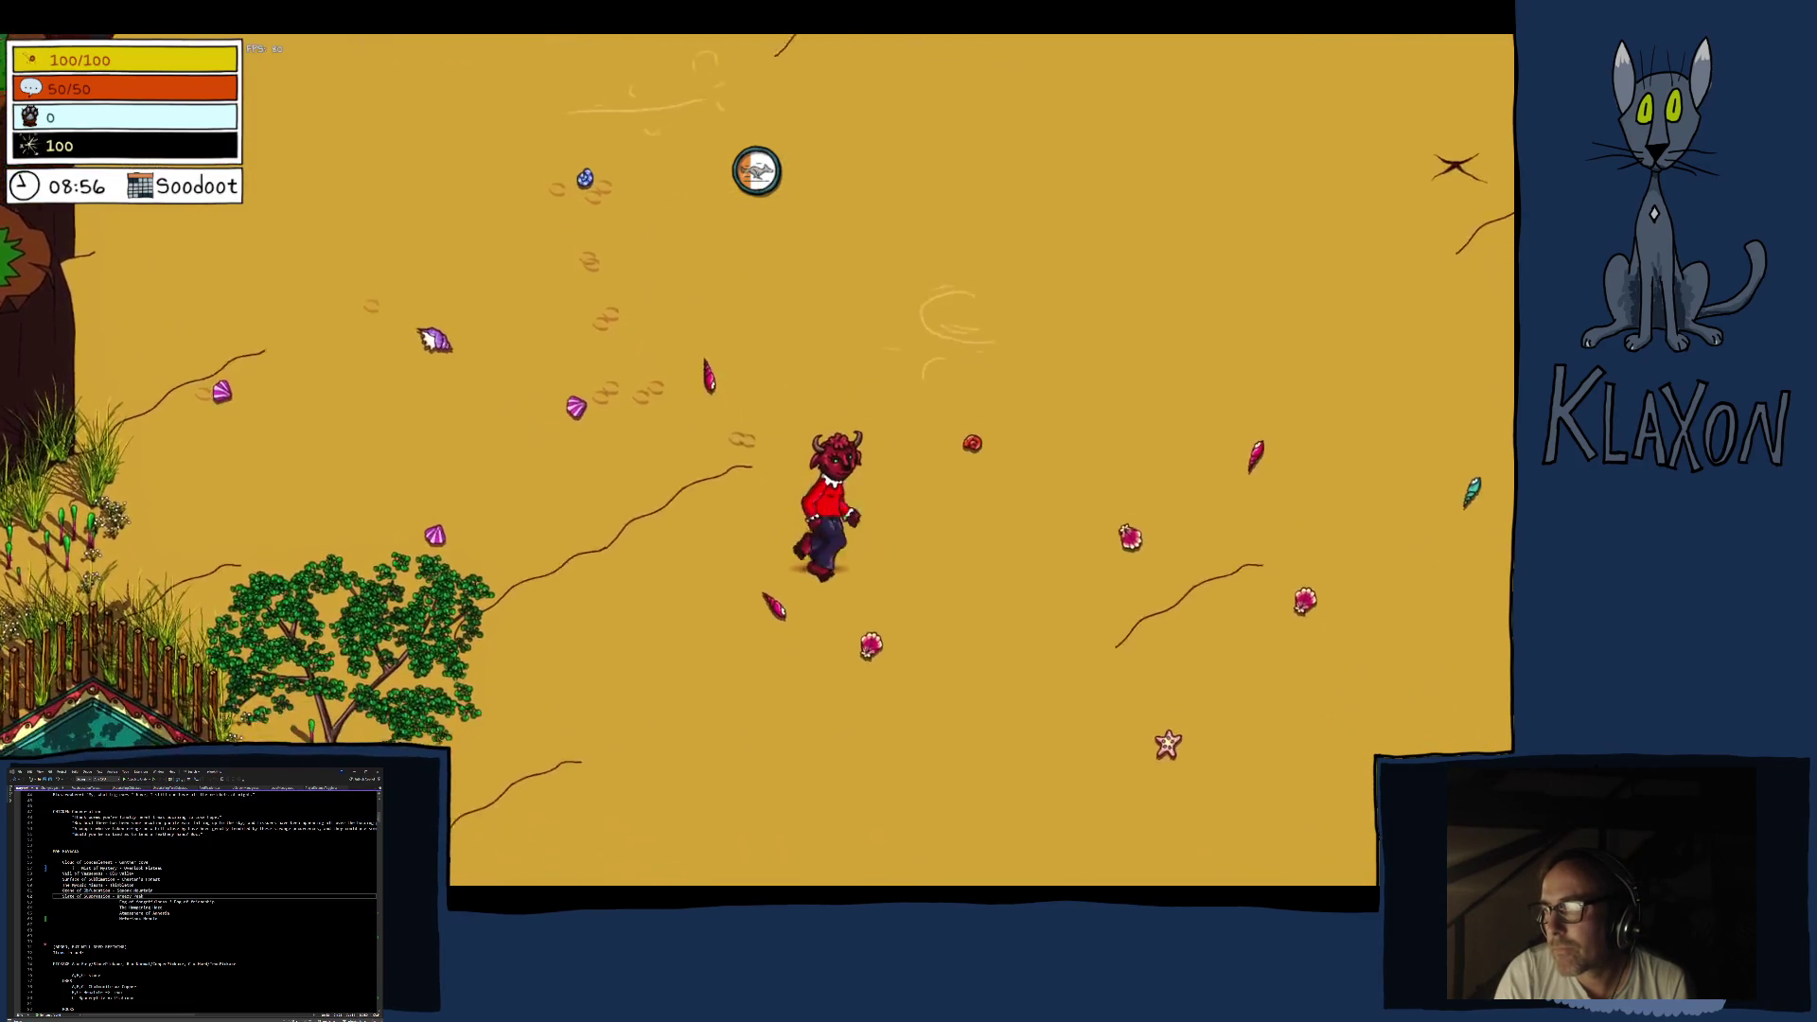
pyautogui.press('d')
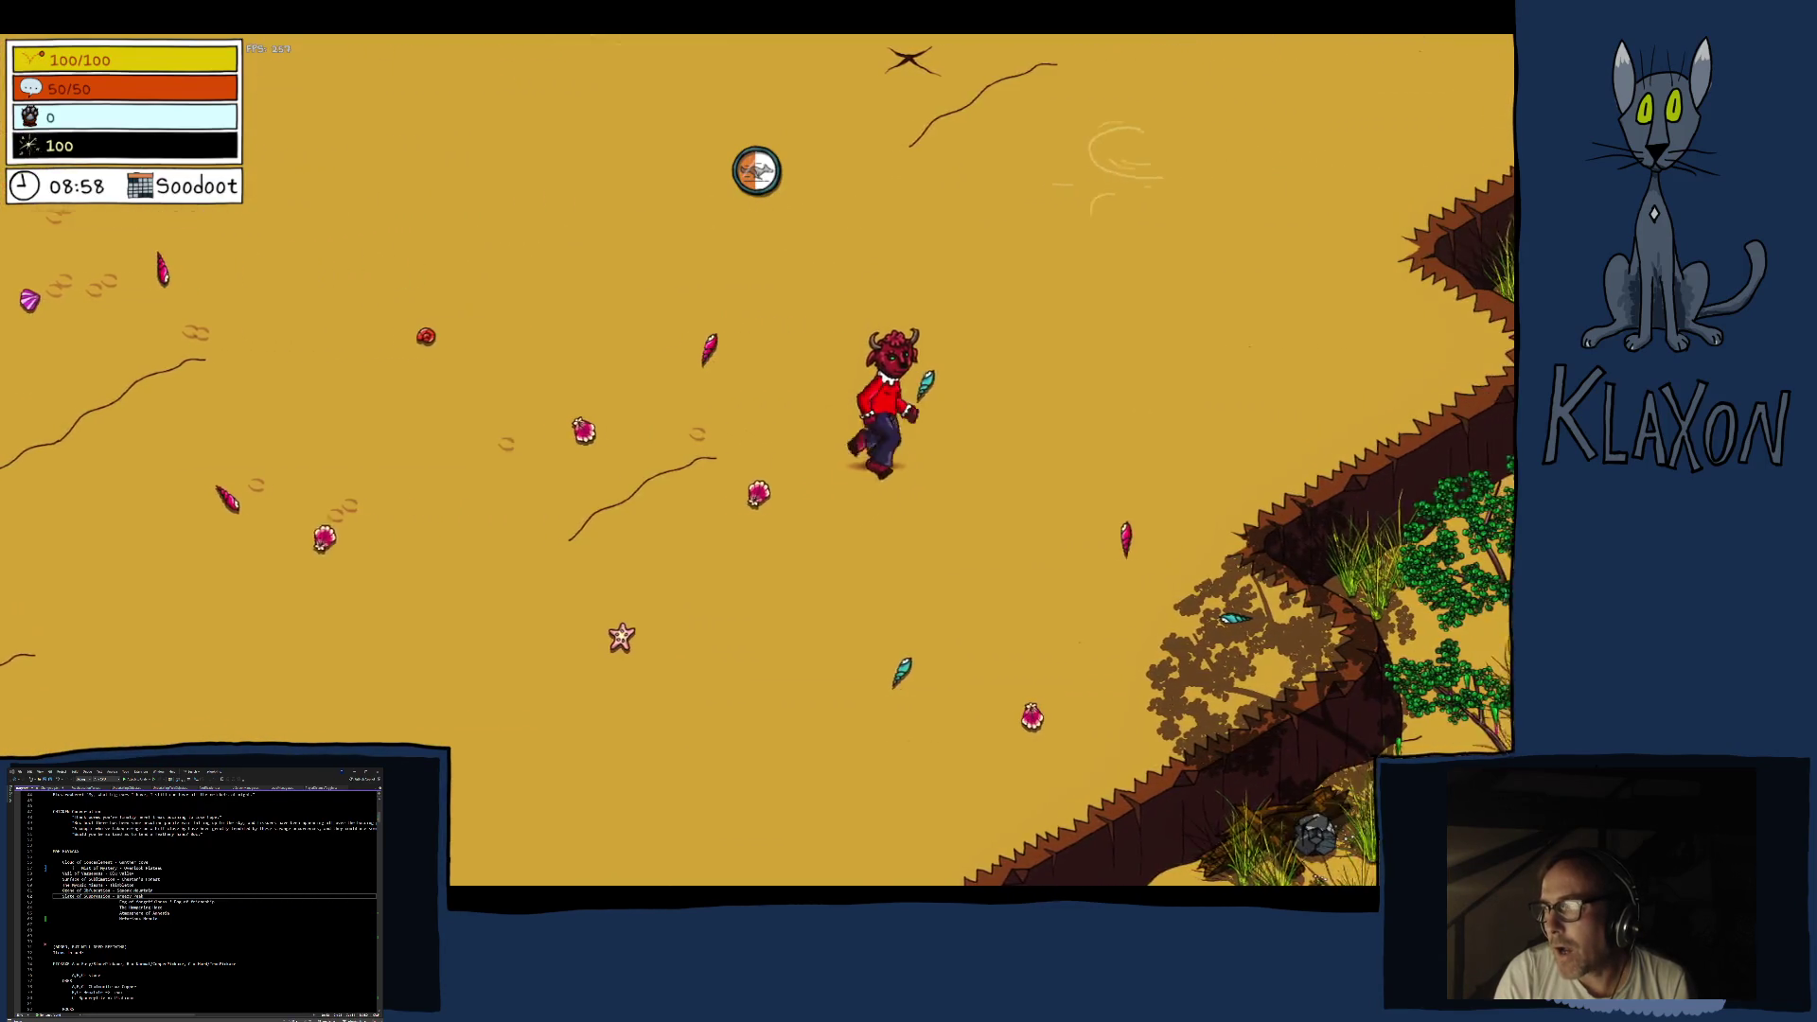
pyautogui.press('s')
pyautogui.press('a')
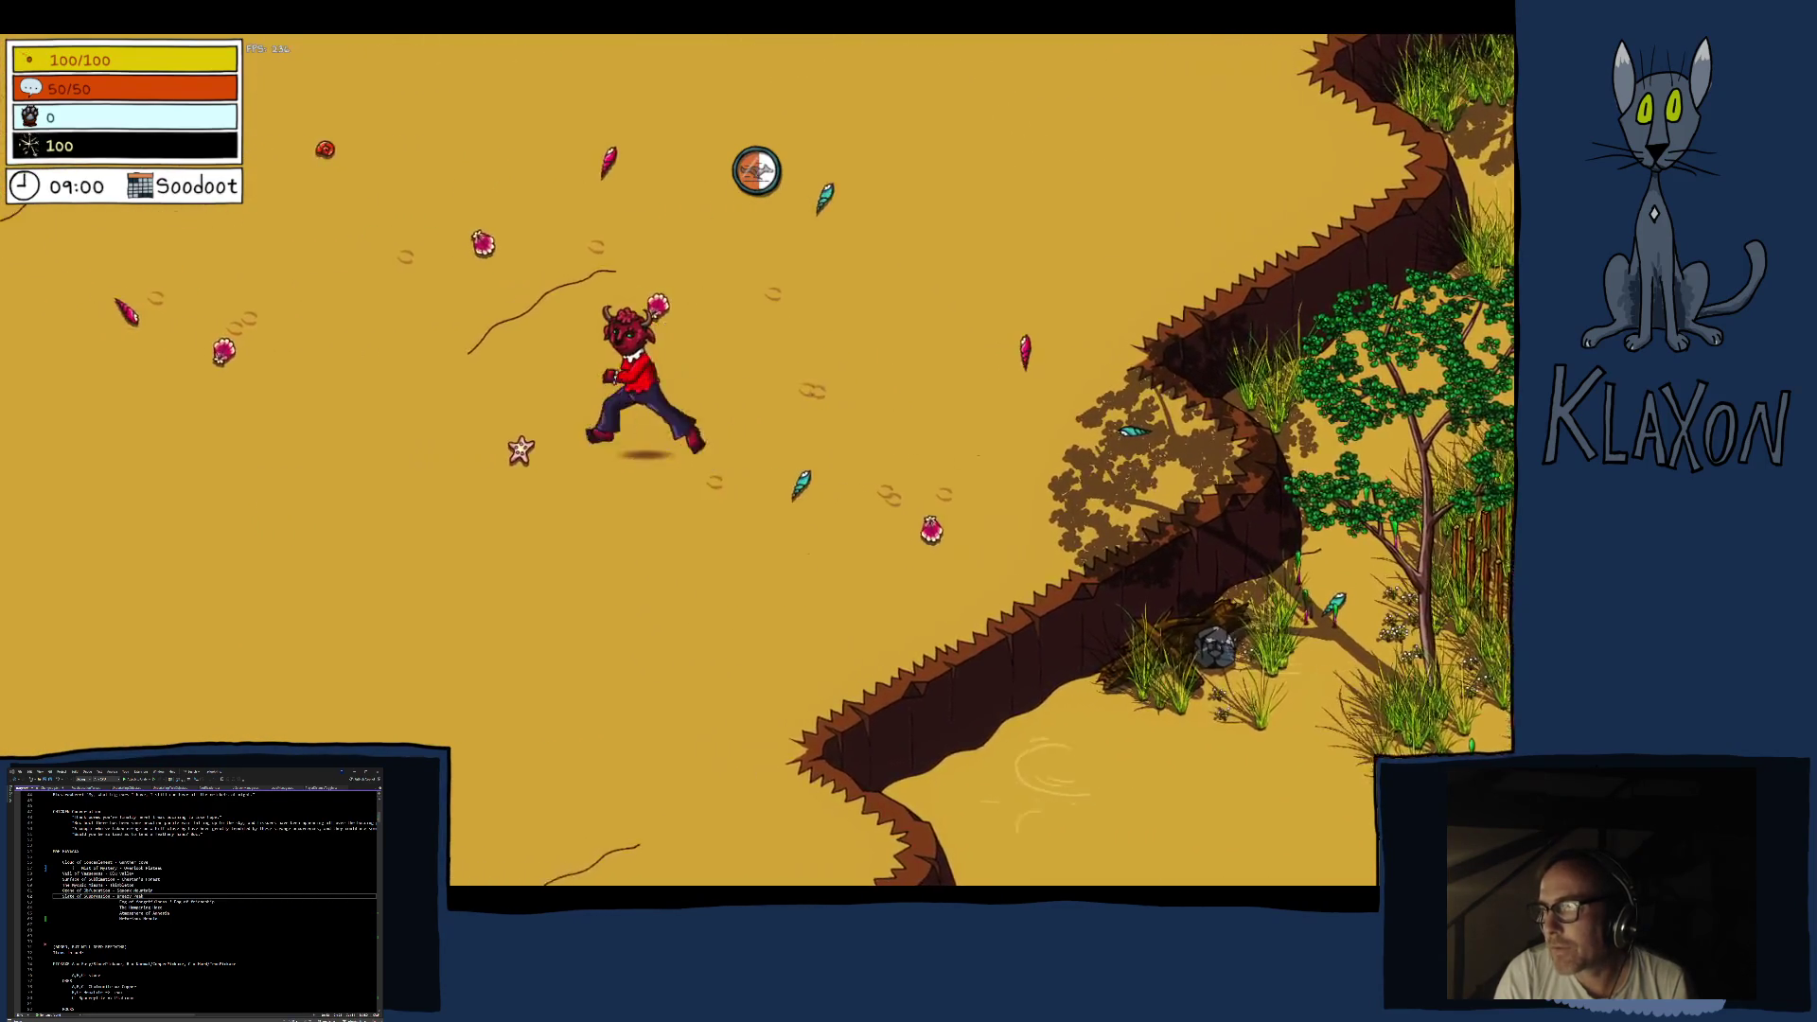
pyautogui.press('a')
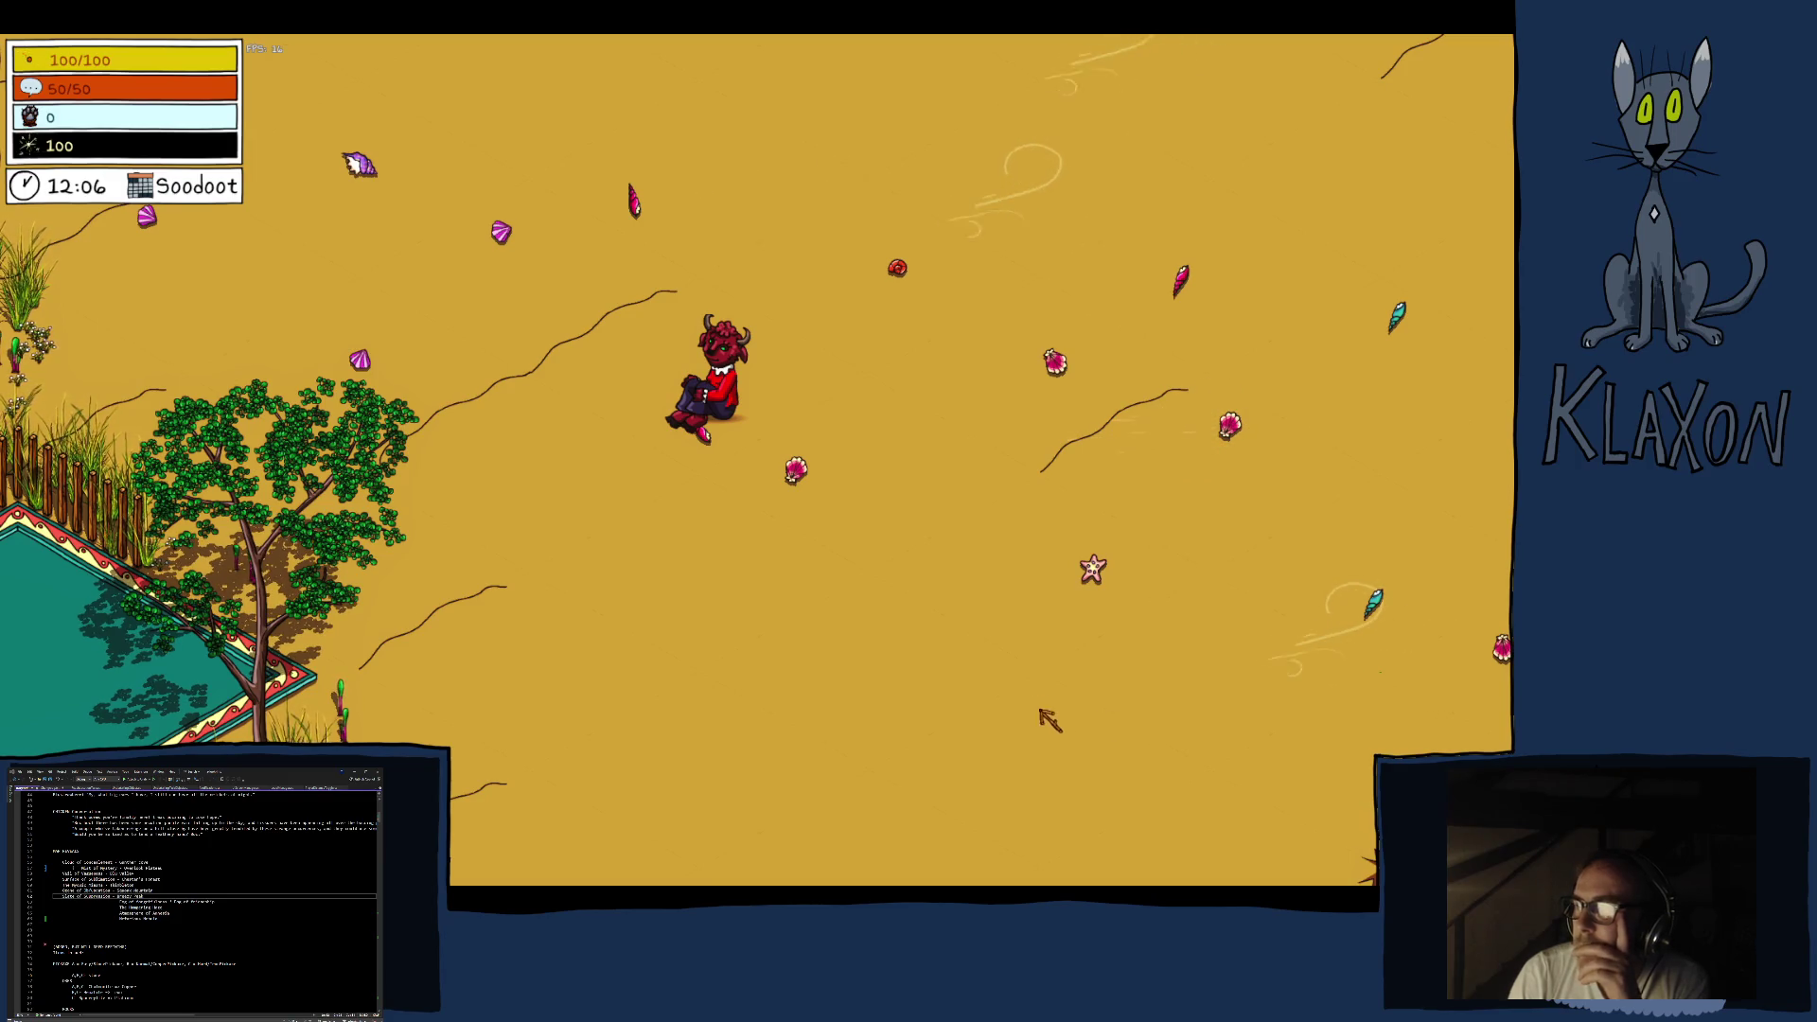
# Pause the game, choose Quit, and confirm with Continue
pyautogui.press('Escape')
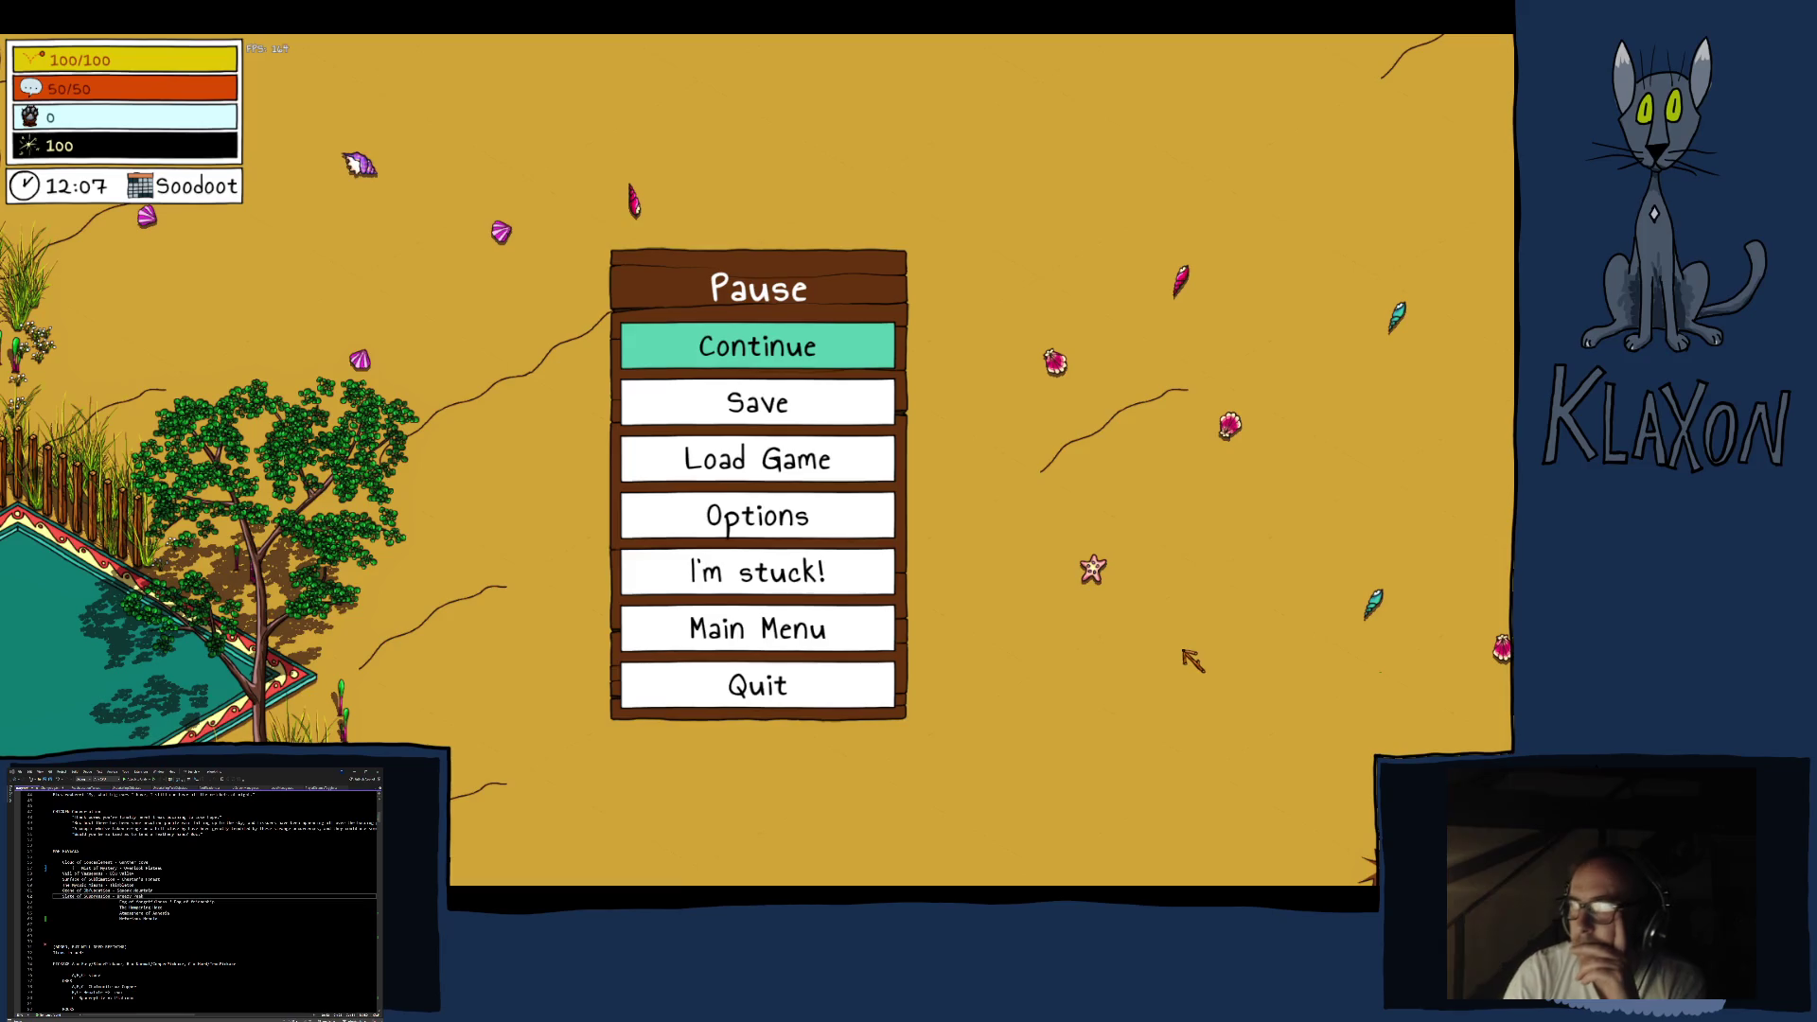
pyautogui.click(762, 689)
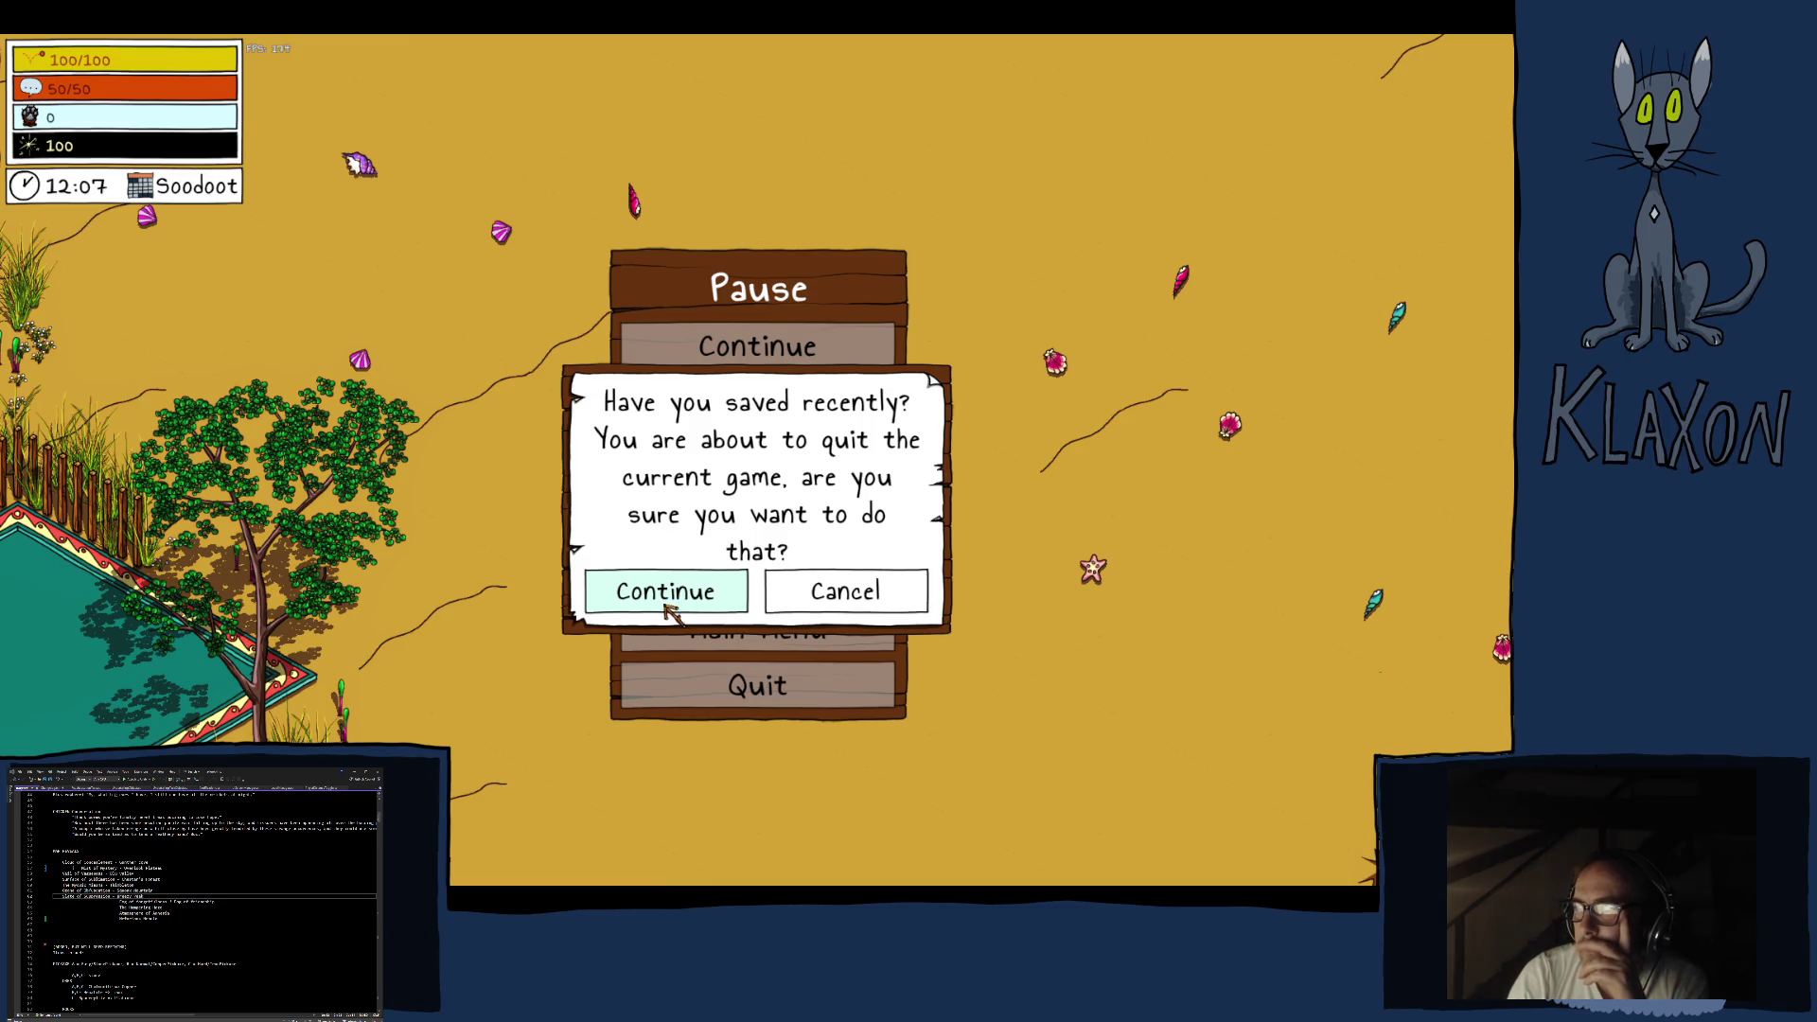
pyautogui.click(664, 596)
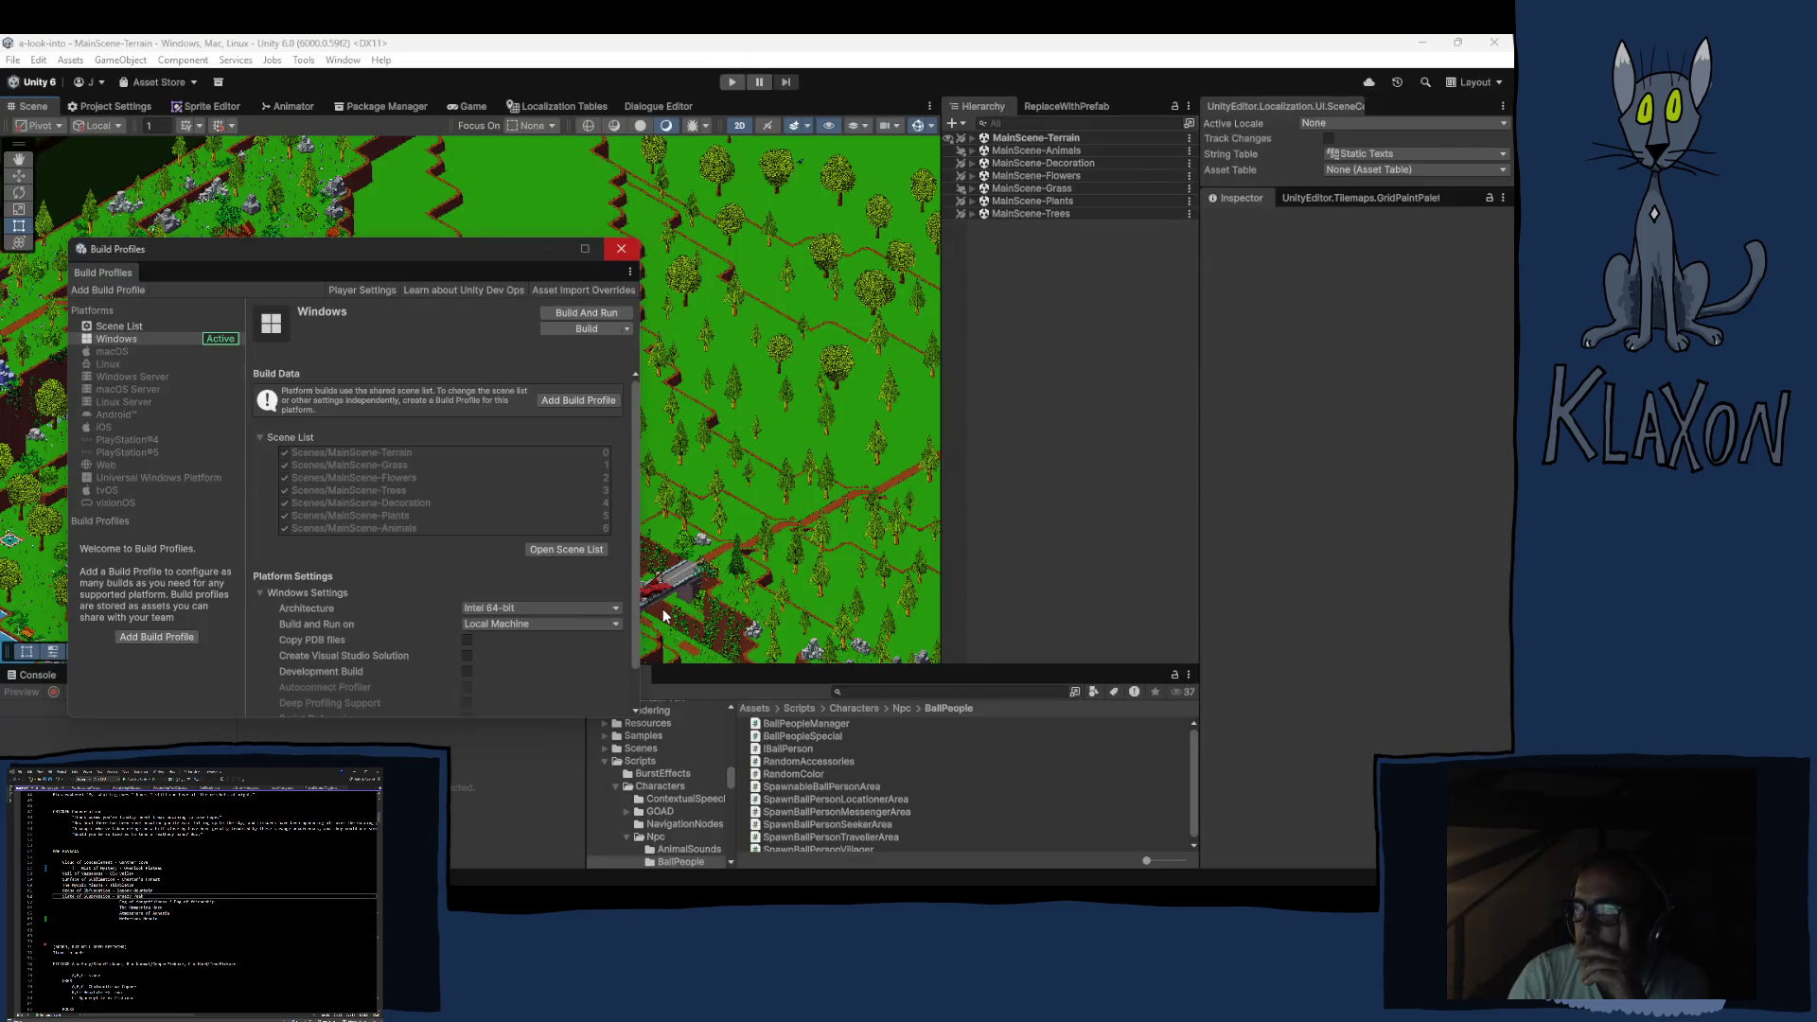
# Close the Build Profiles window and expand MainScene-Terrain in the Hierarchy to list its objects
pyautogui.click(621, 250)
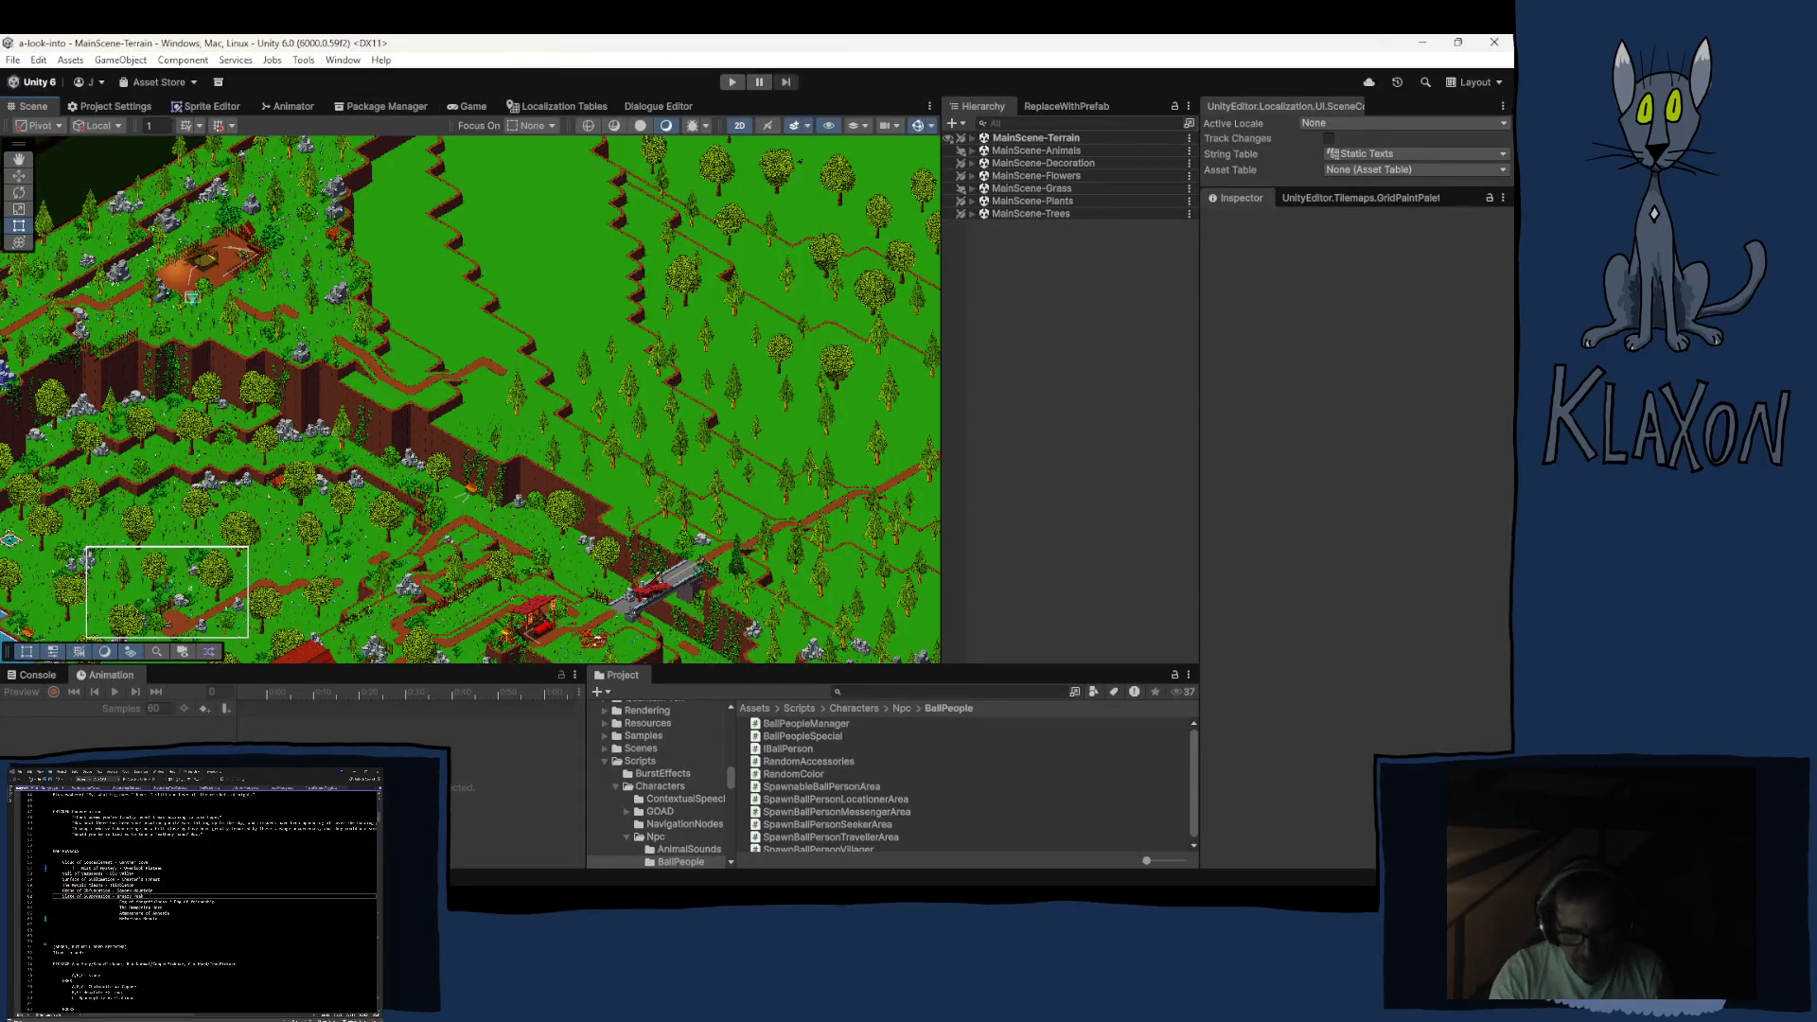
pyautogui.scroll(1, 194, 889)
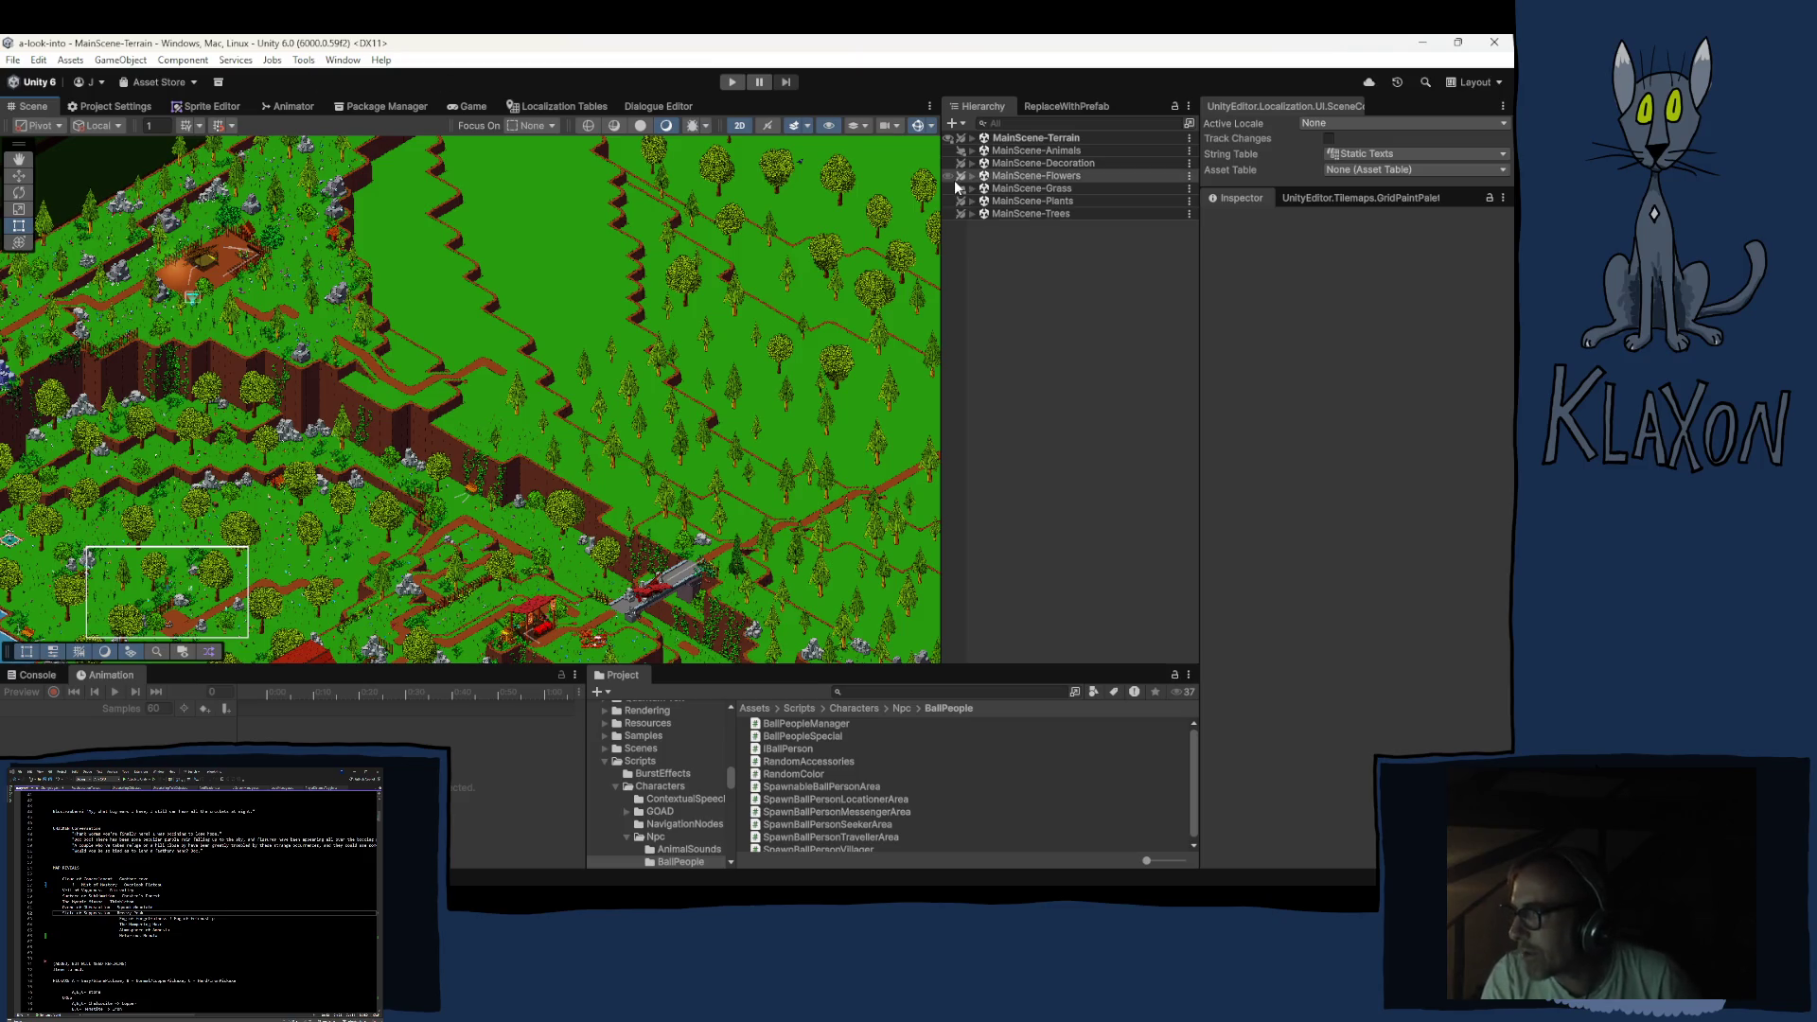
pyautogui.click(972, 139)
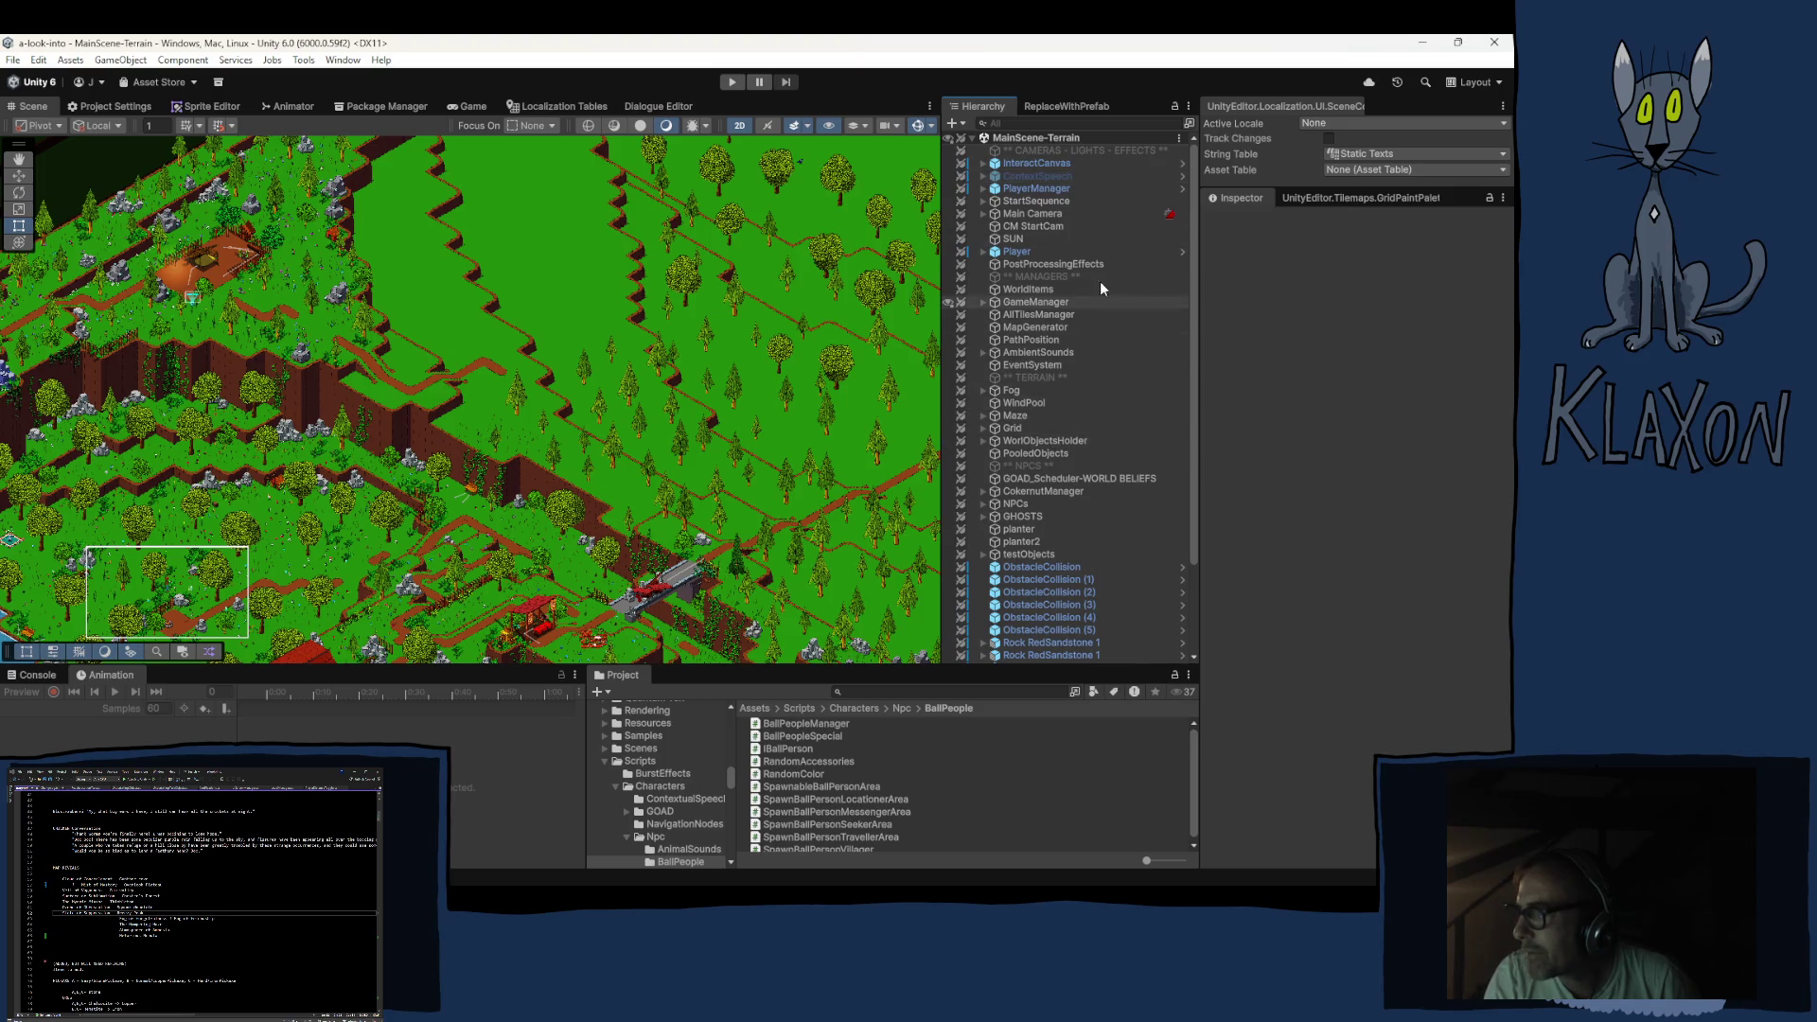
# Select GameManager to review its script components in the Inspector
pyautogui.click(1014, 301)
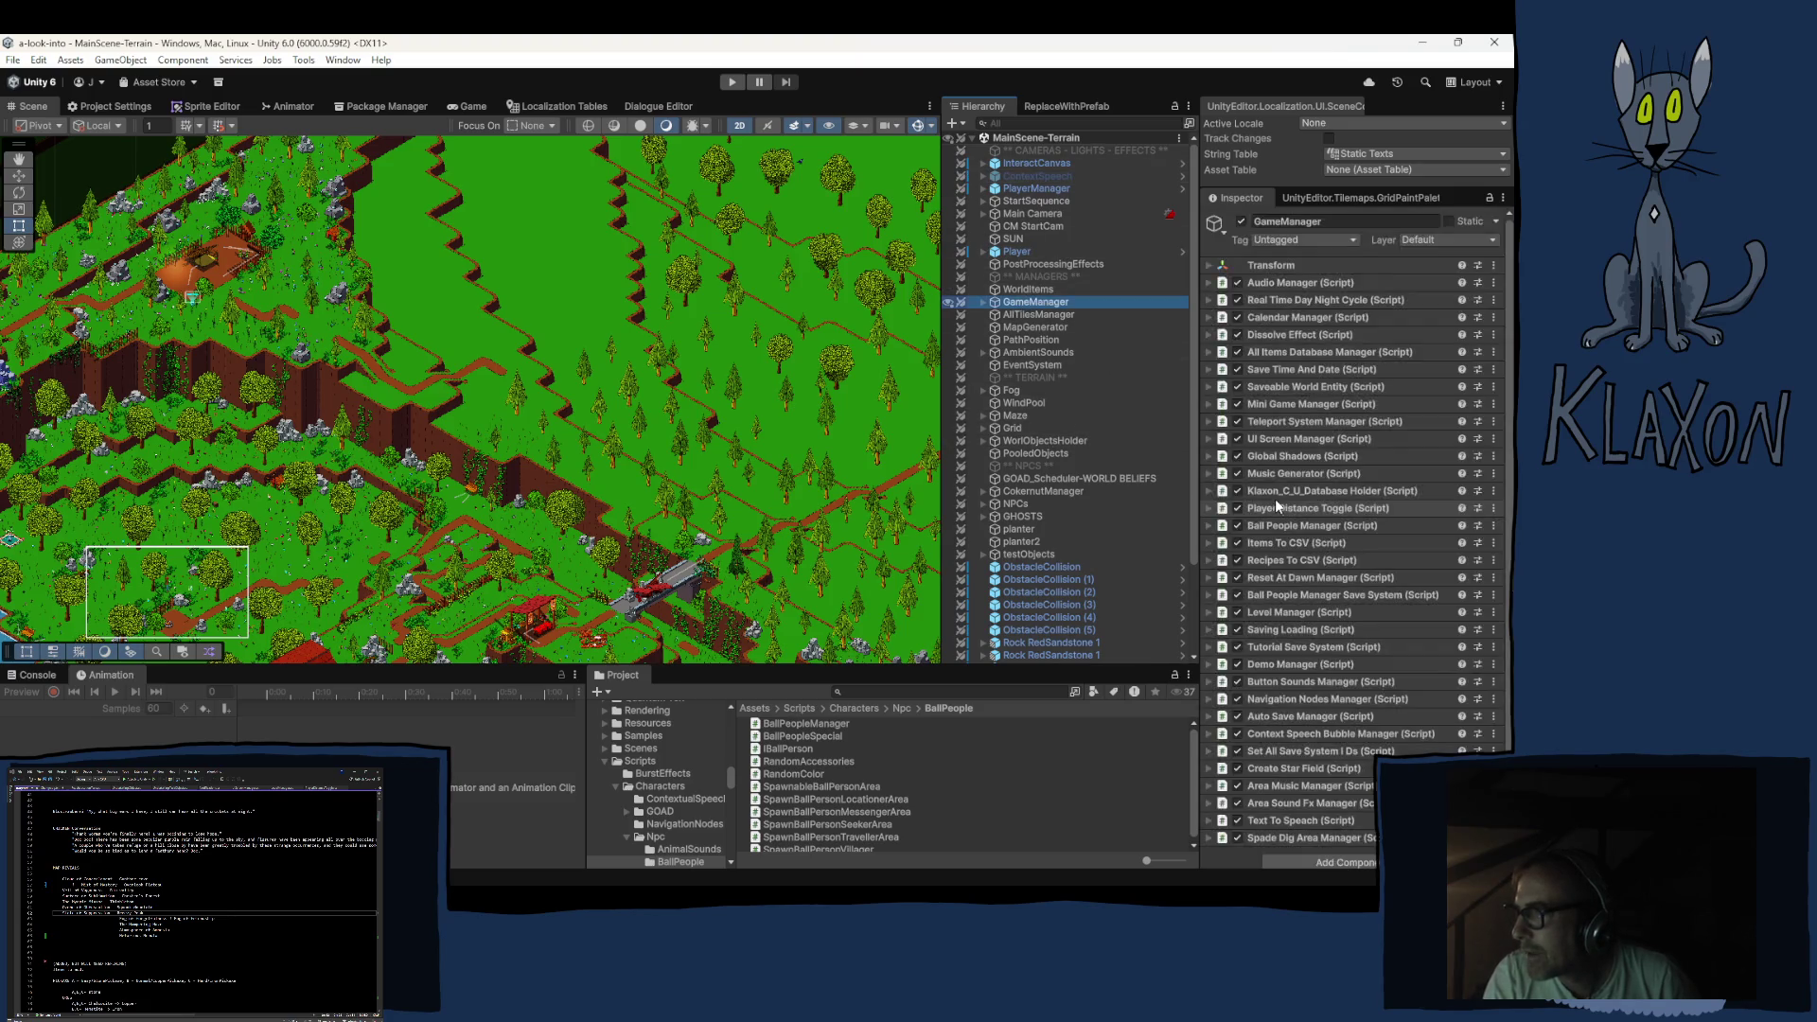
pyautogui.scroll(-1, 1292, 576)
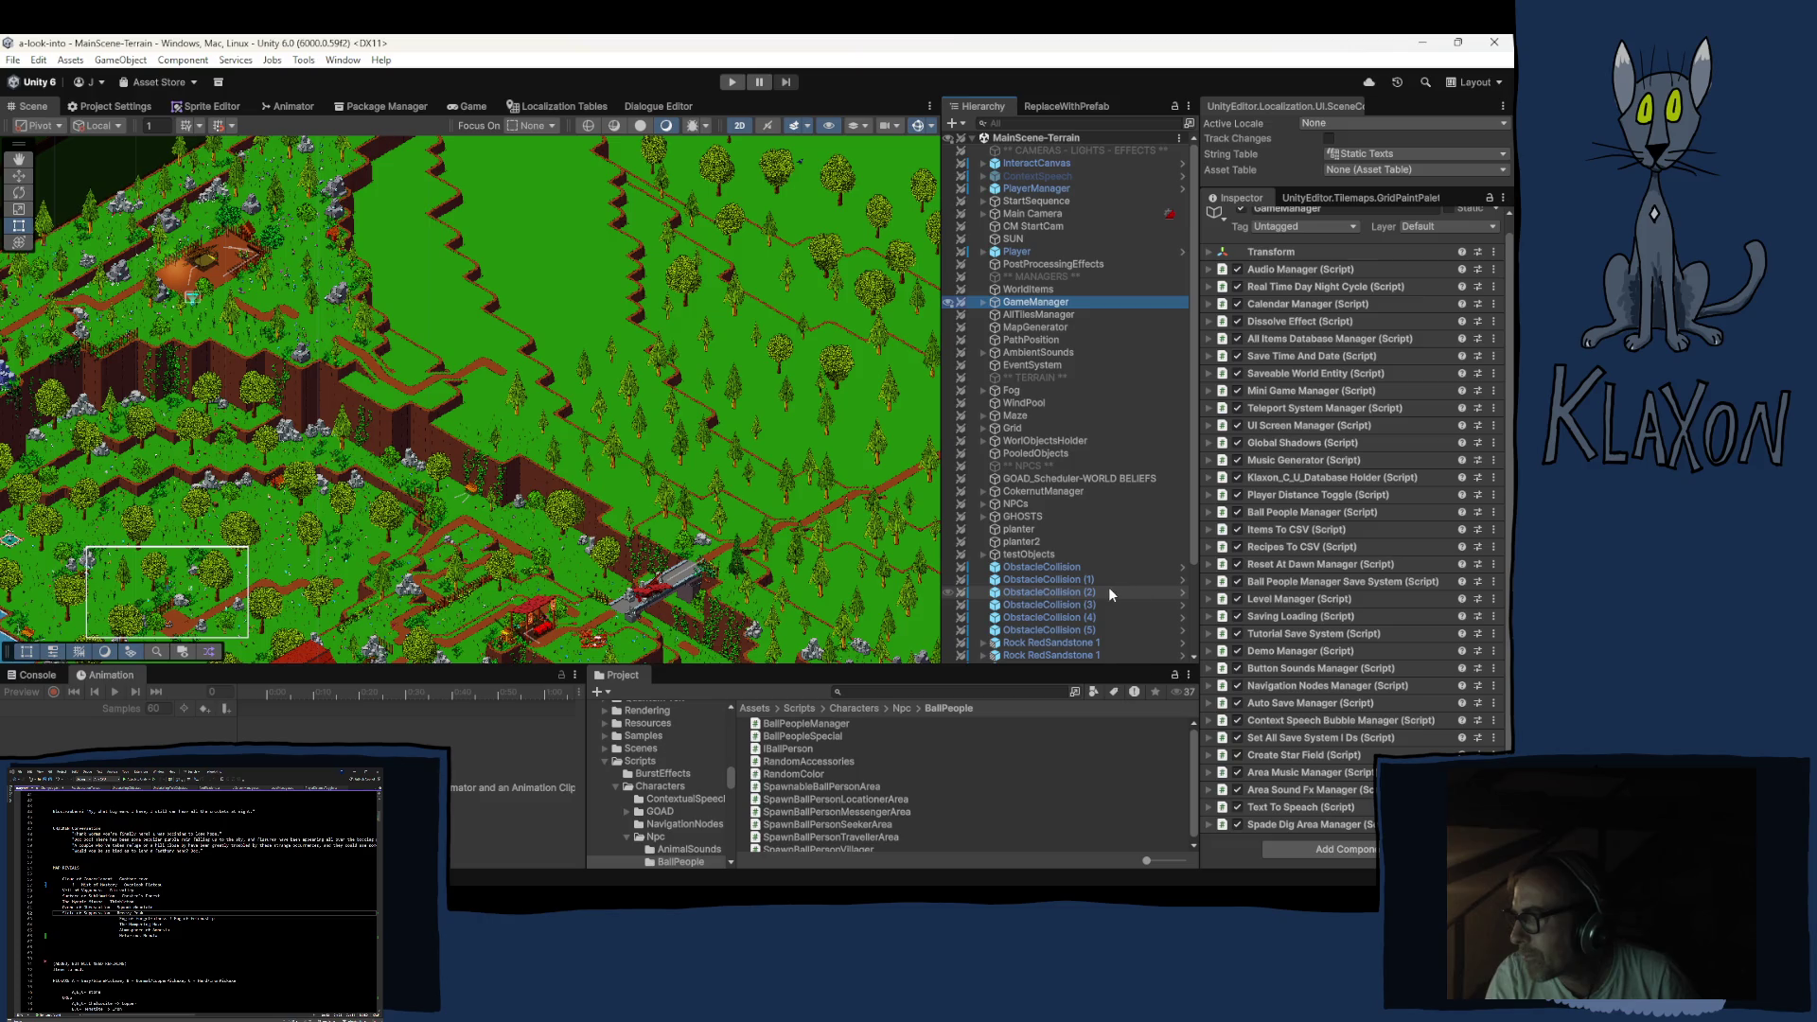
pyautogui.scroll(-3, 1107, 587)
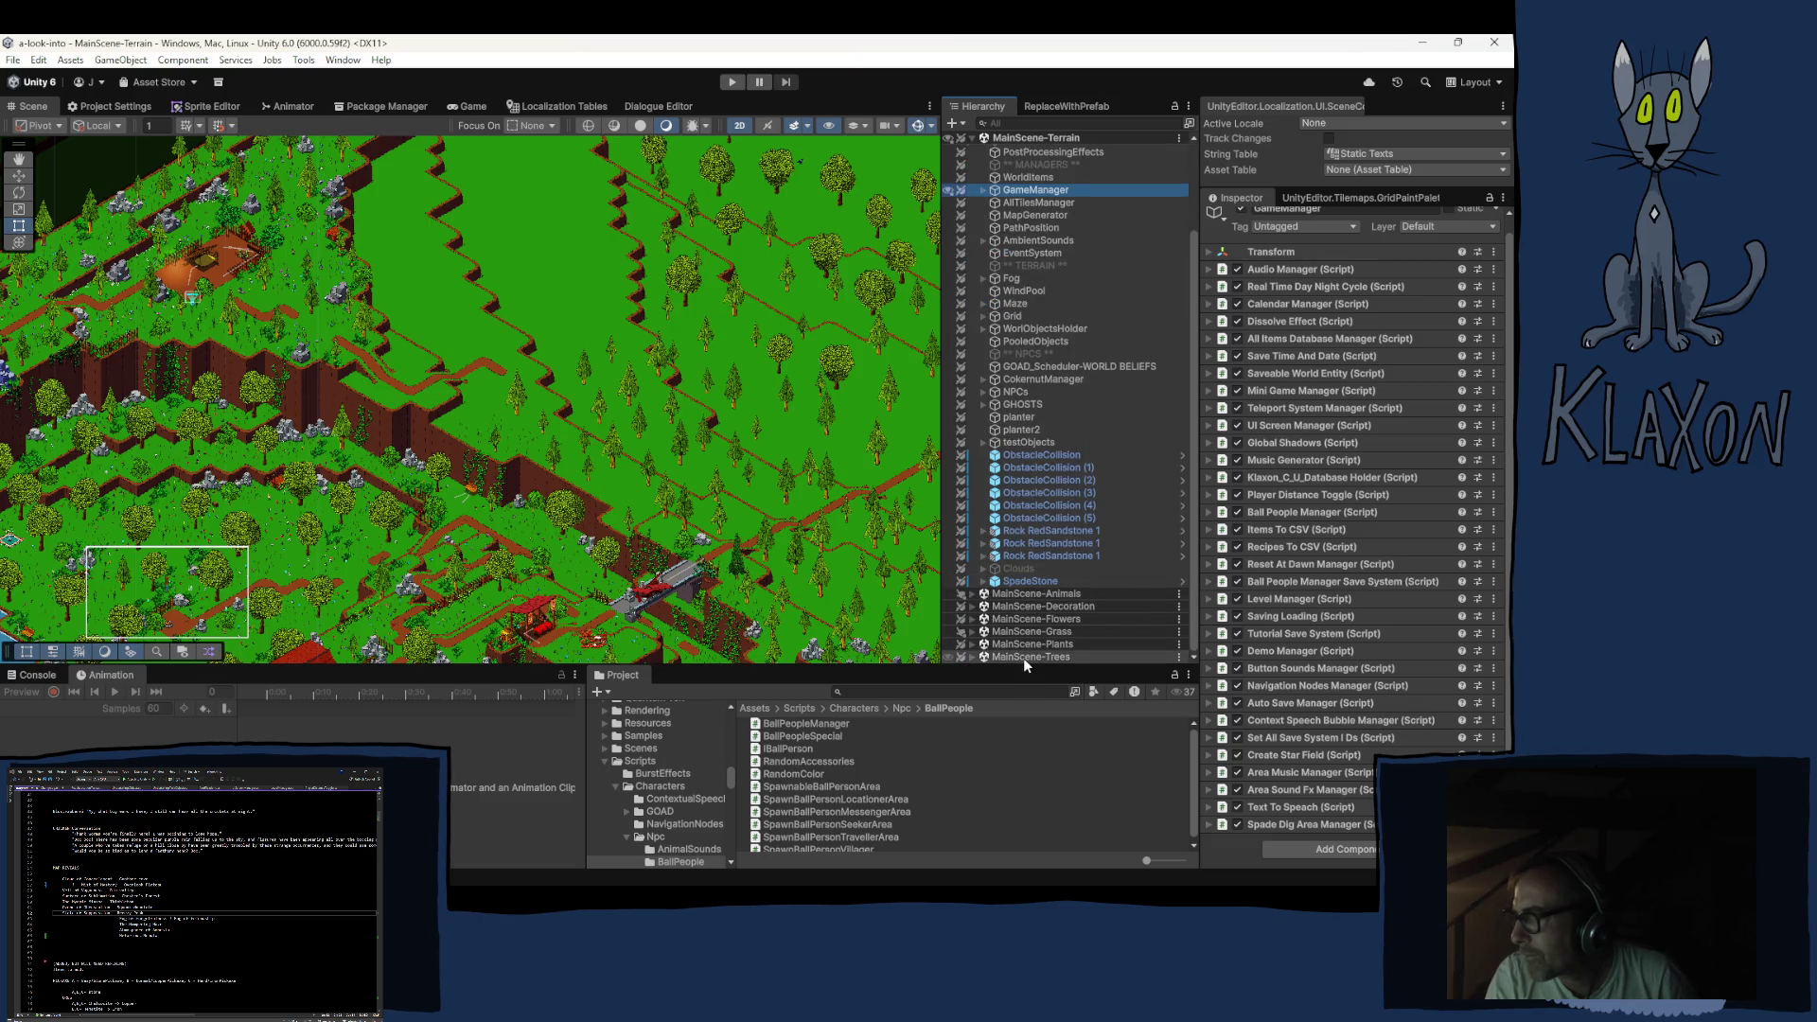
# Expand MainScene-Animals > Animals and MainScene-Trees > Trees > Pines, then select GeneratedTree-Pine A4
pyautogui.click(972, 593)
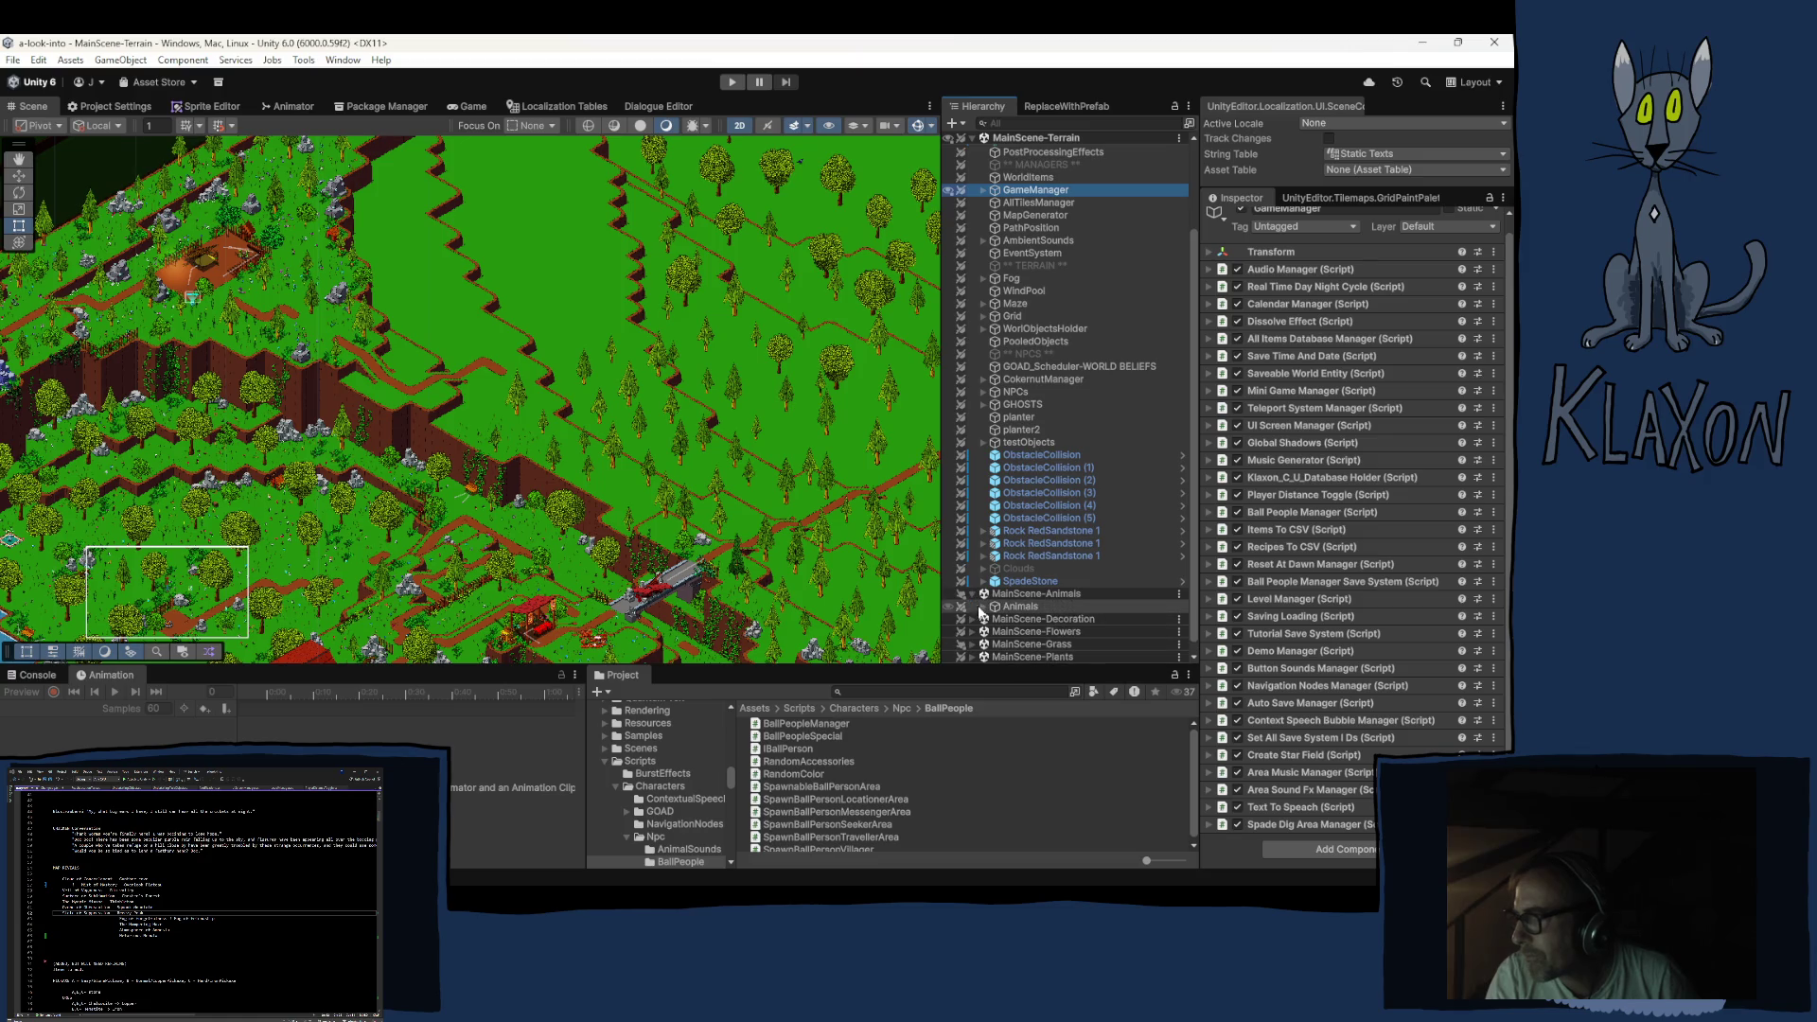
pyautogui.click(983, 606)
pyautogui.scroll(-3, 1015, 611)
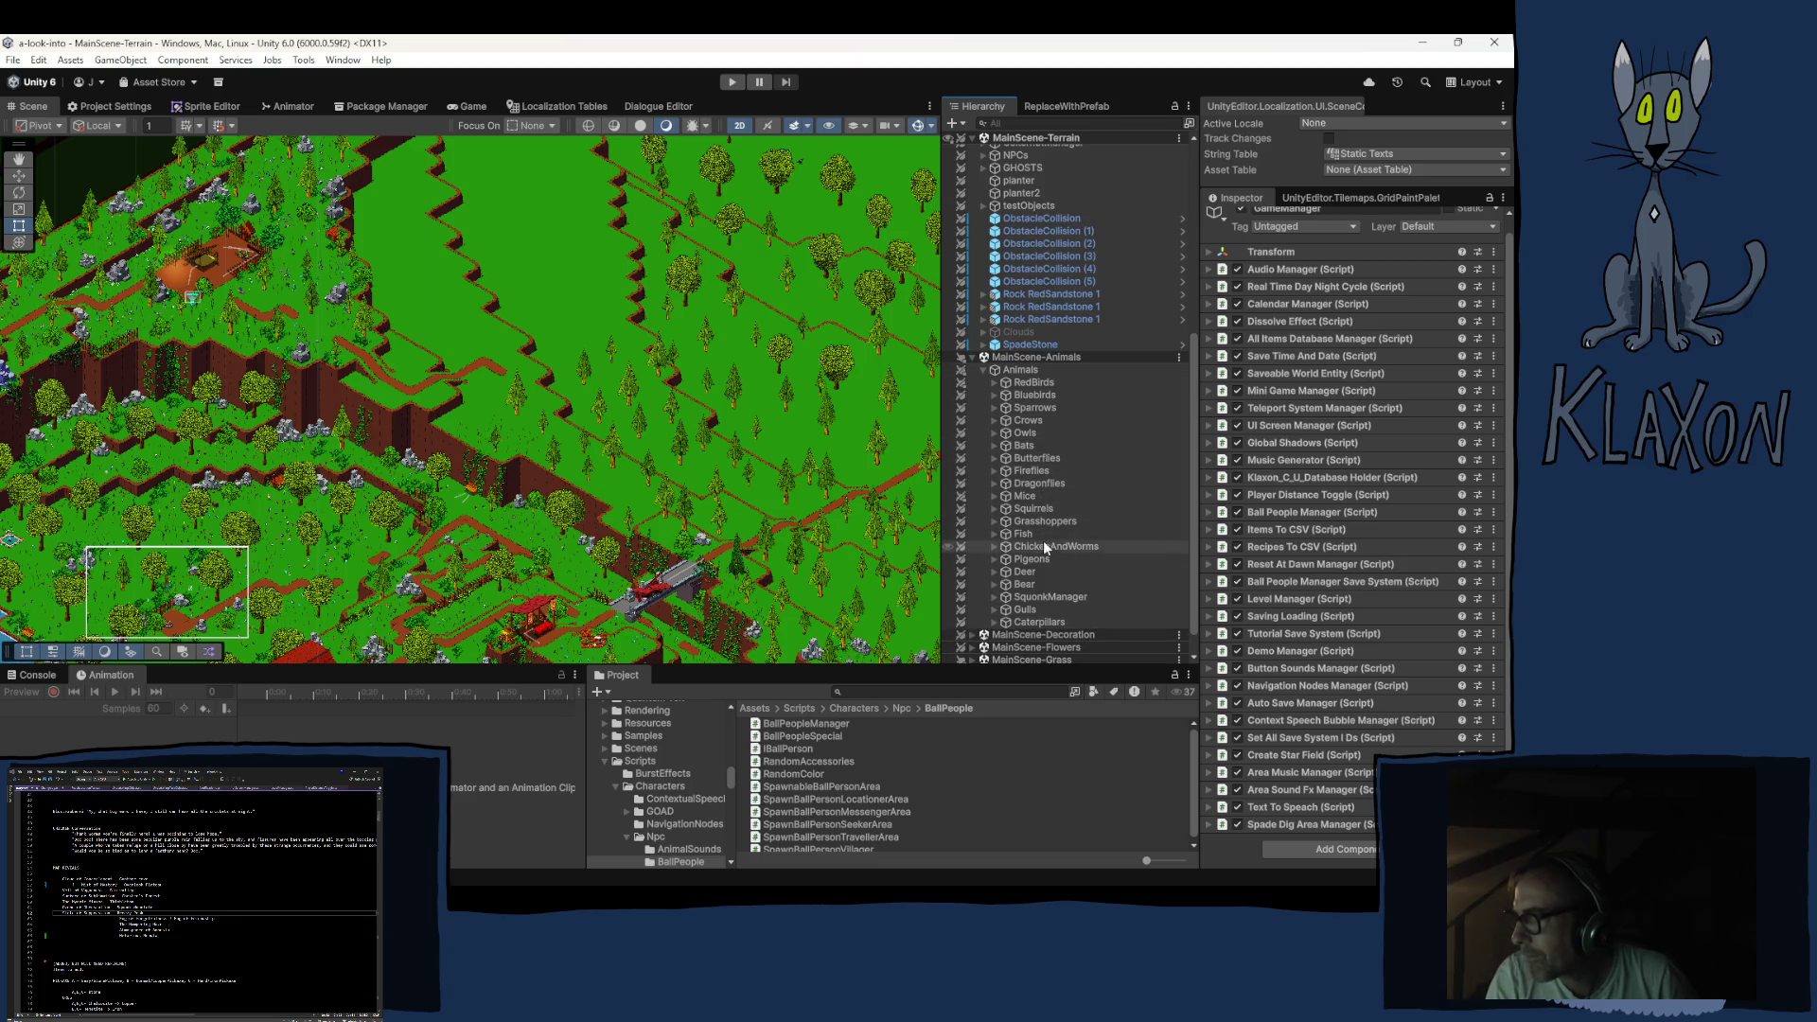
pyautogui.scroll(-2, 1055, 312)
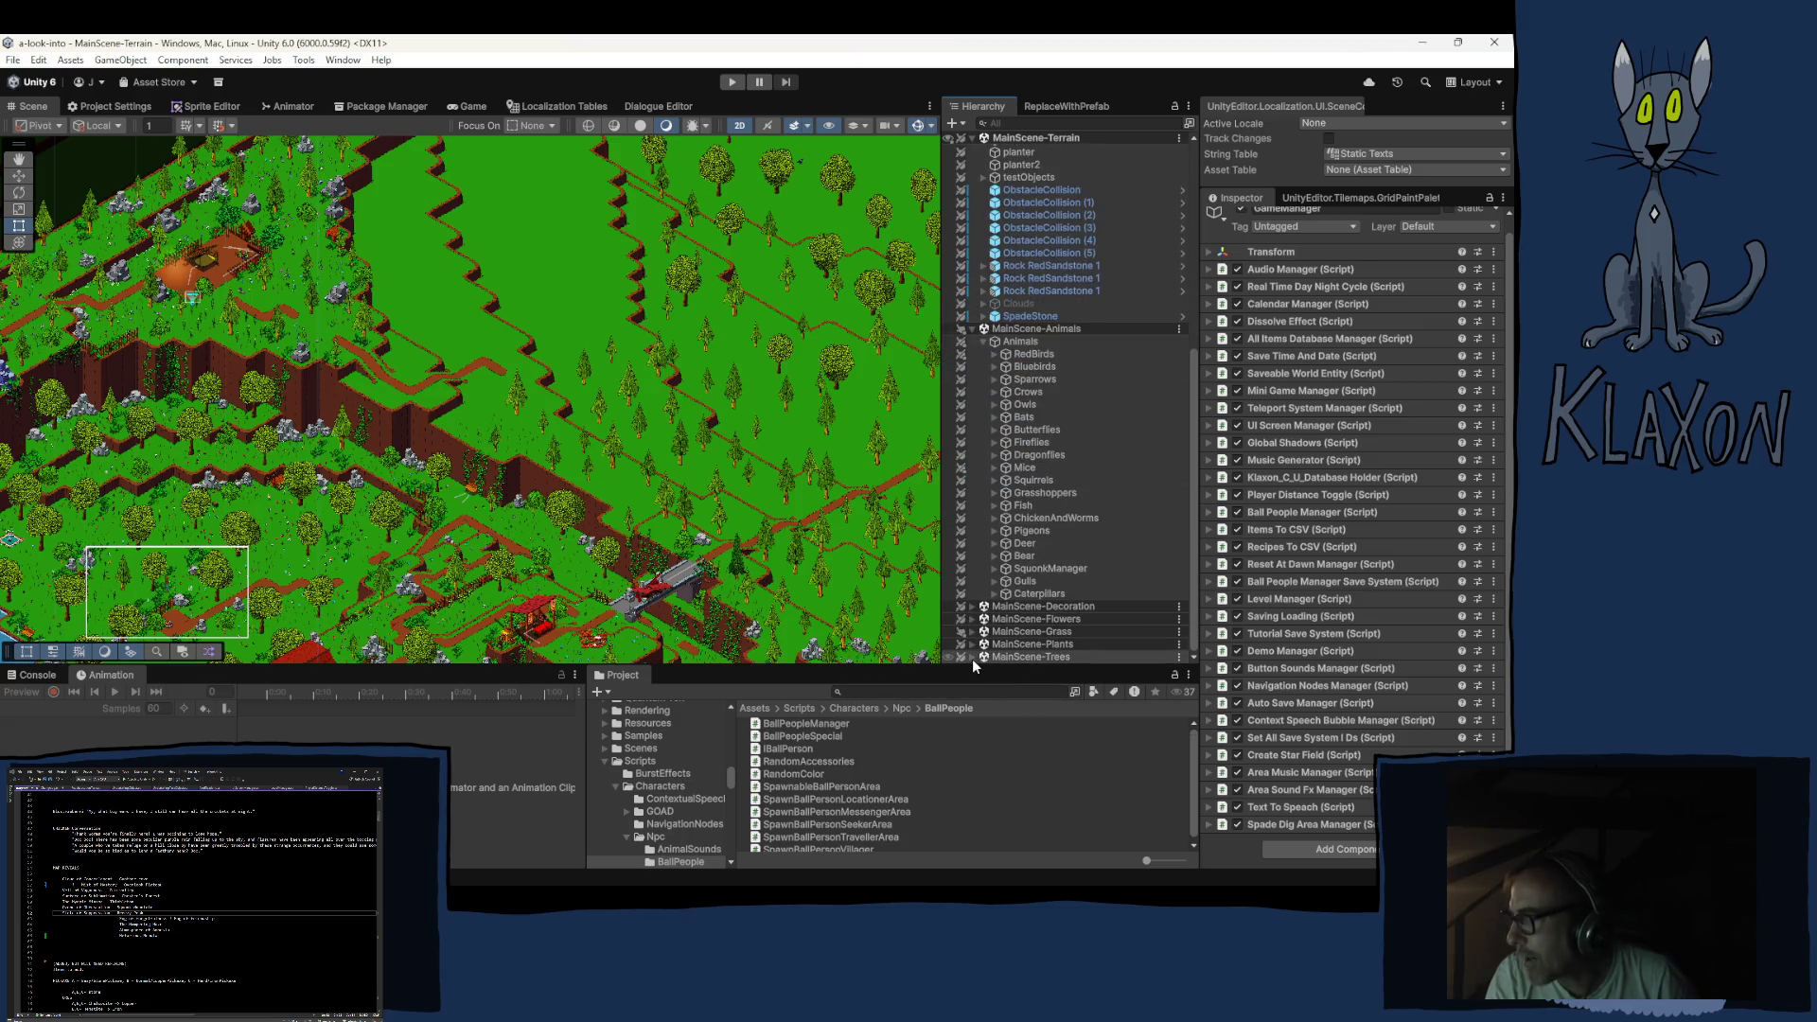
pyautogui.click(973, 659)
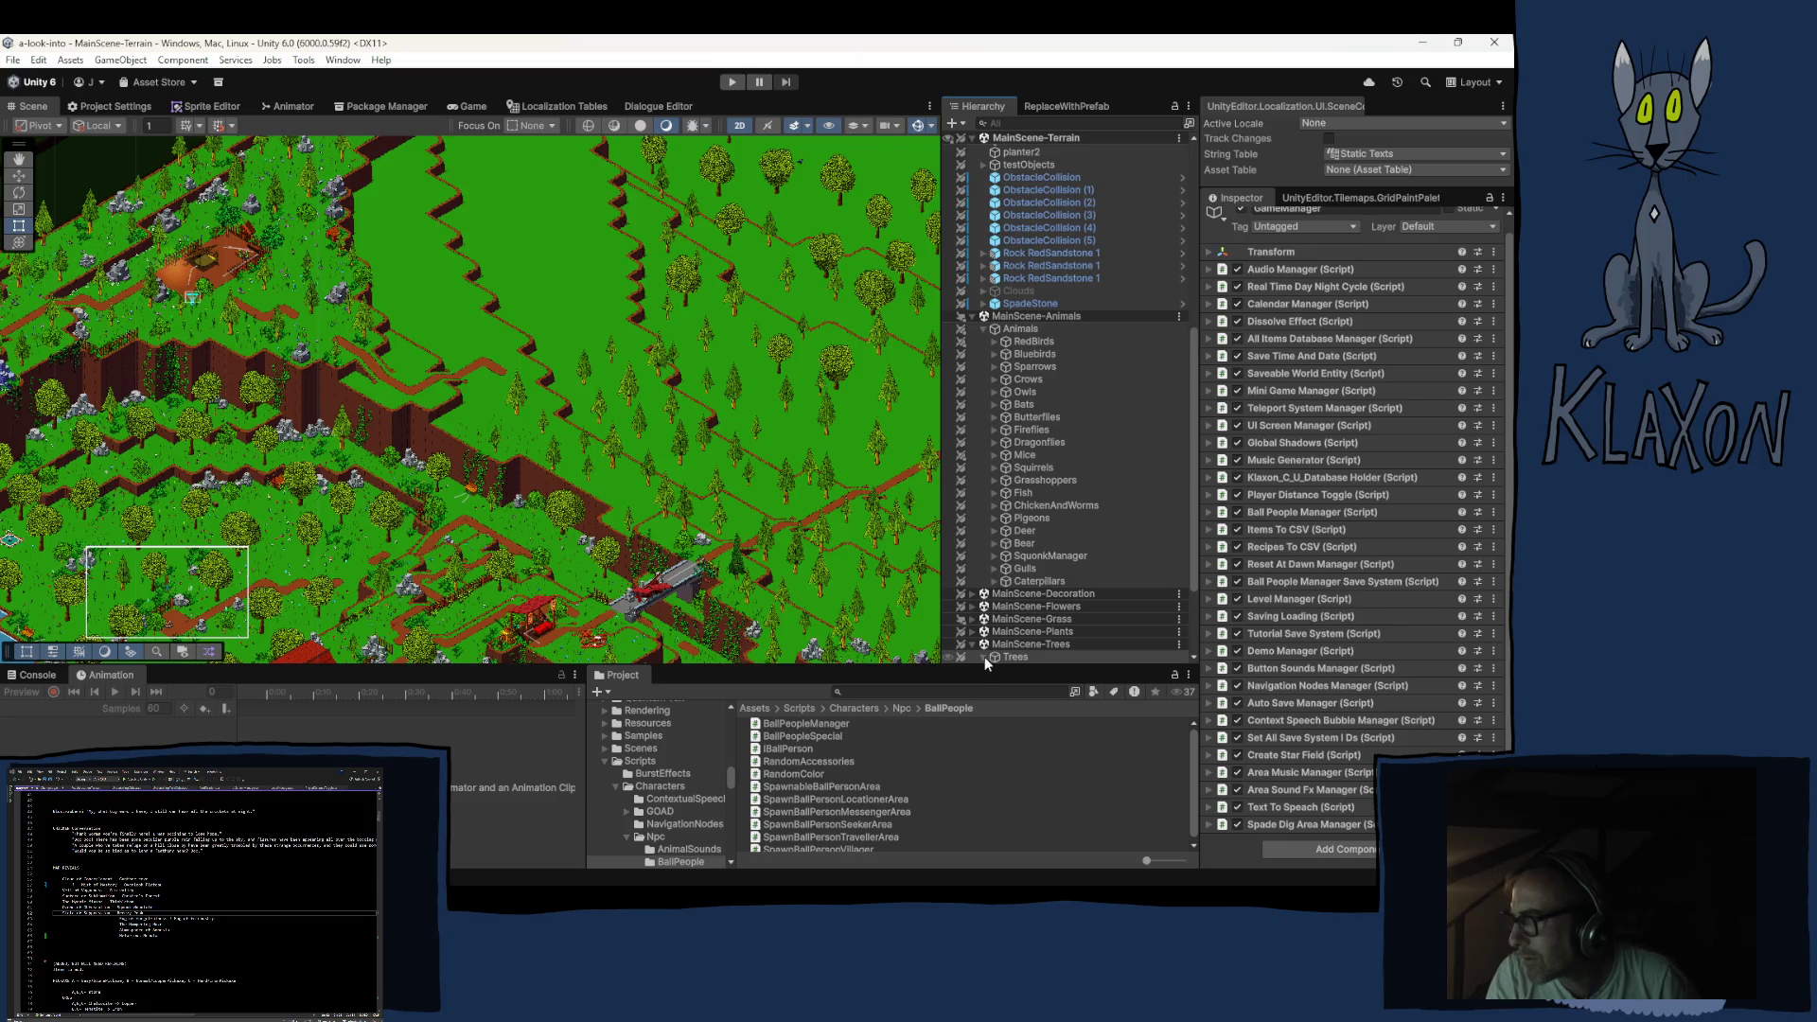
pyautogui.click(985, 656)
pyautogui.click(995, 542)
pyautogui.click(1022, 558)
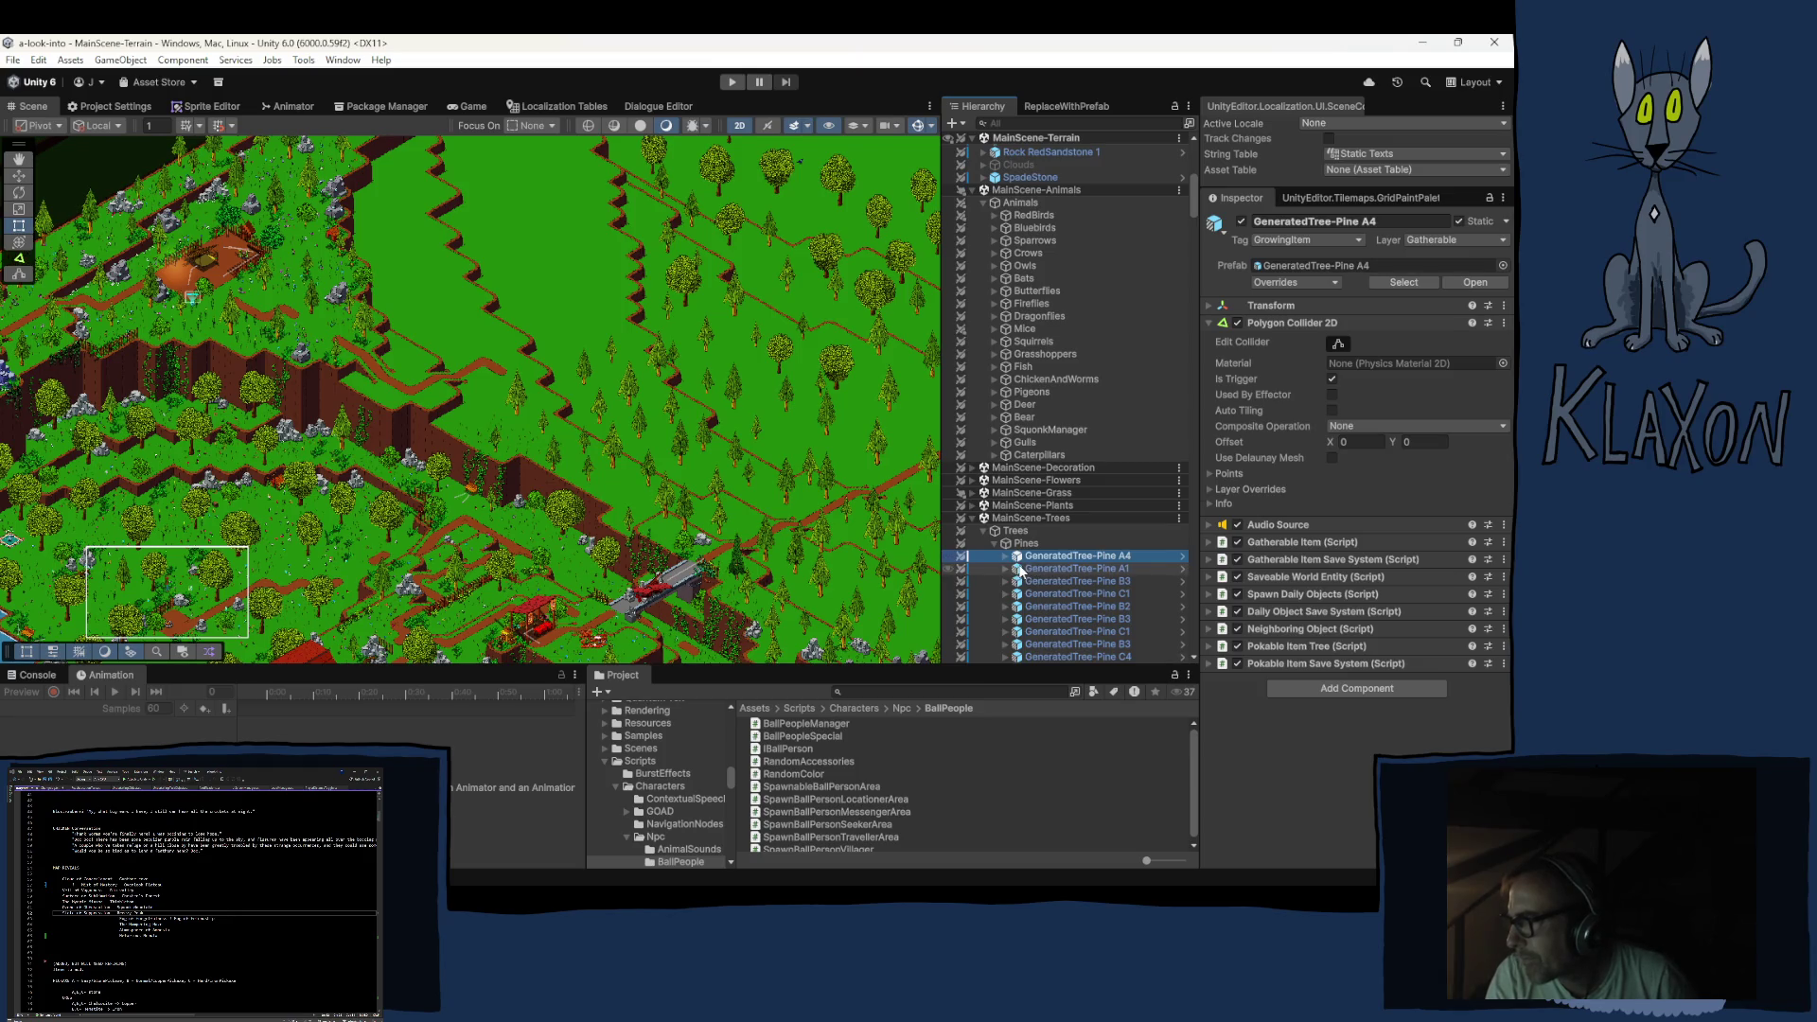
# Step back up through Pines, Trees and MainScene-Trees, then reselect GameManager to list its manager scripts
pyautogui.click(1022, 544)
pyautogui.click(1015, 532)
pyautogui.click(1025, 517)
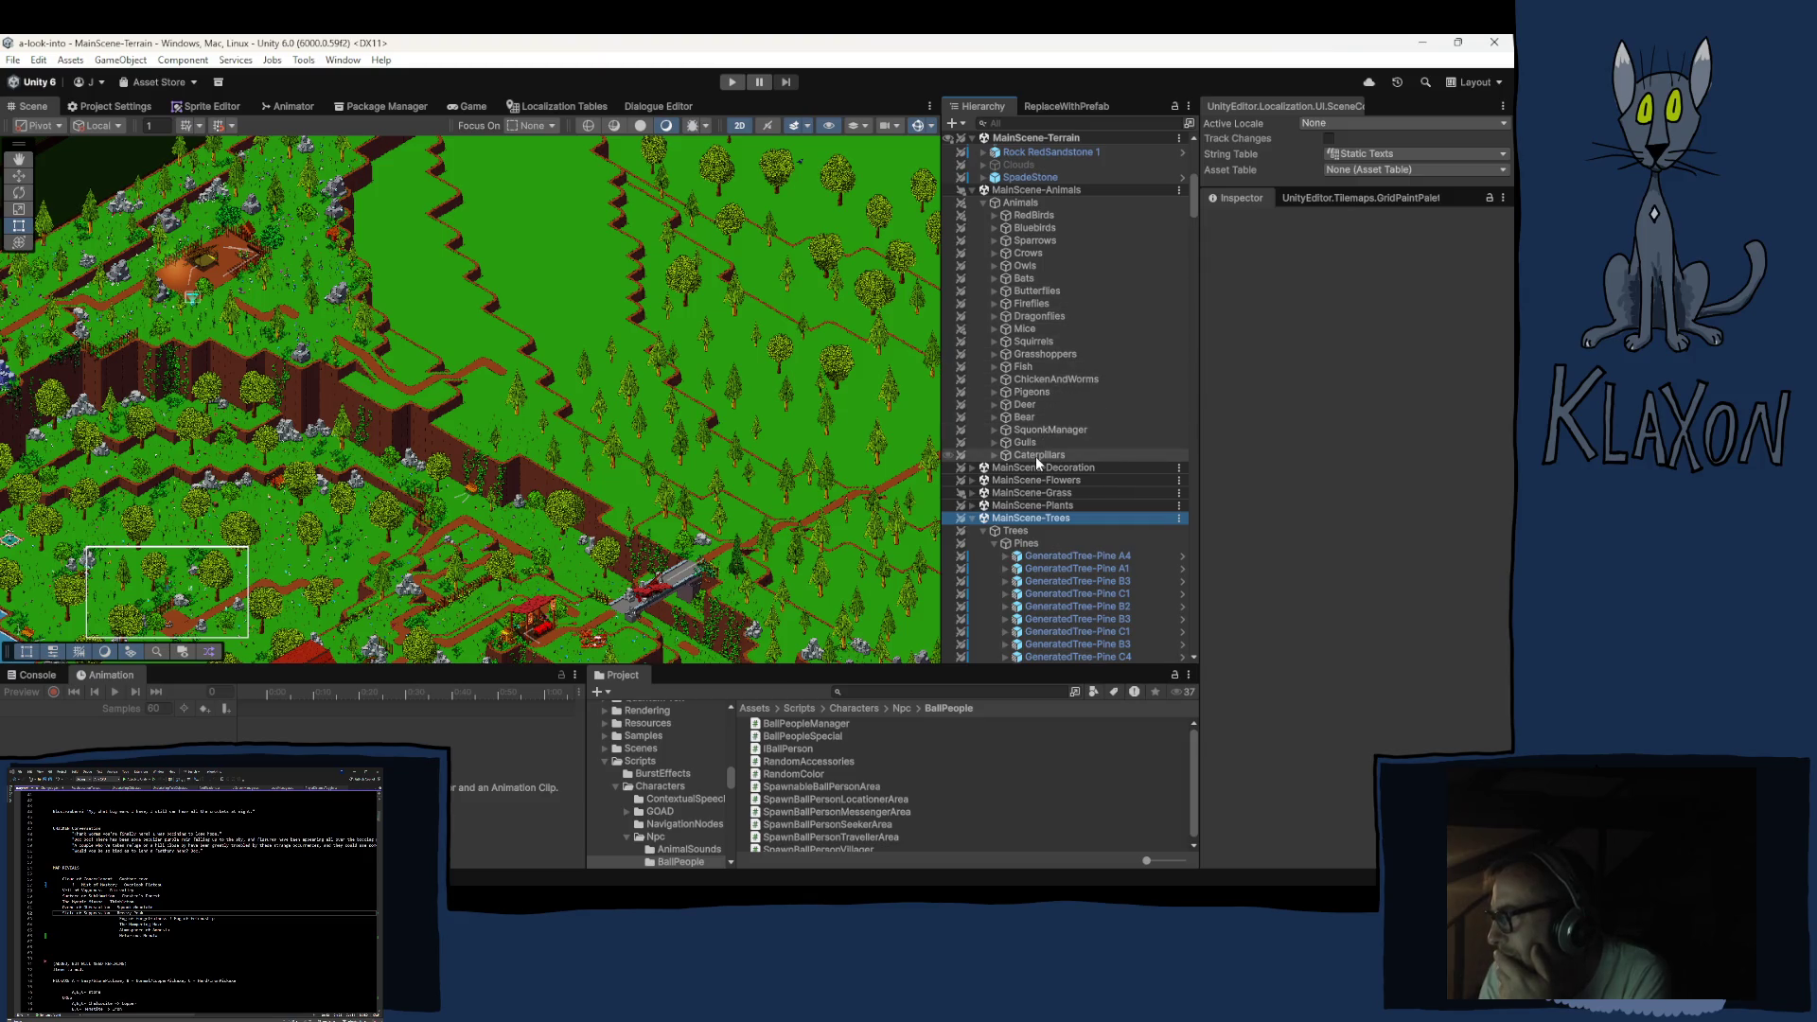
pyautogui.scroll(10, 1104, 254)
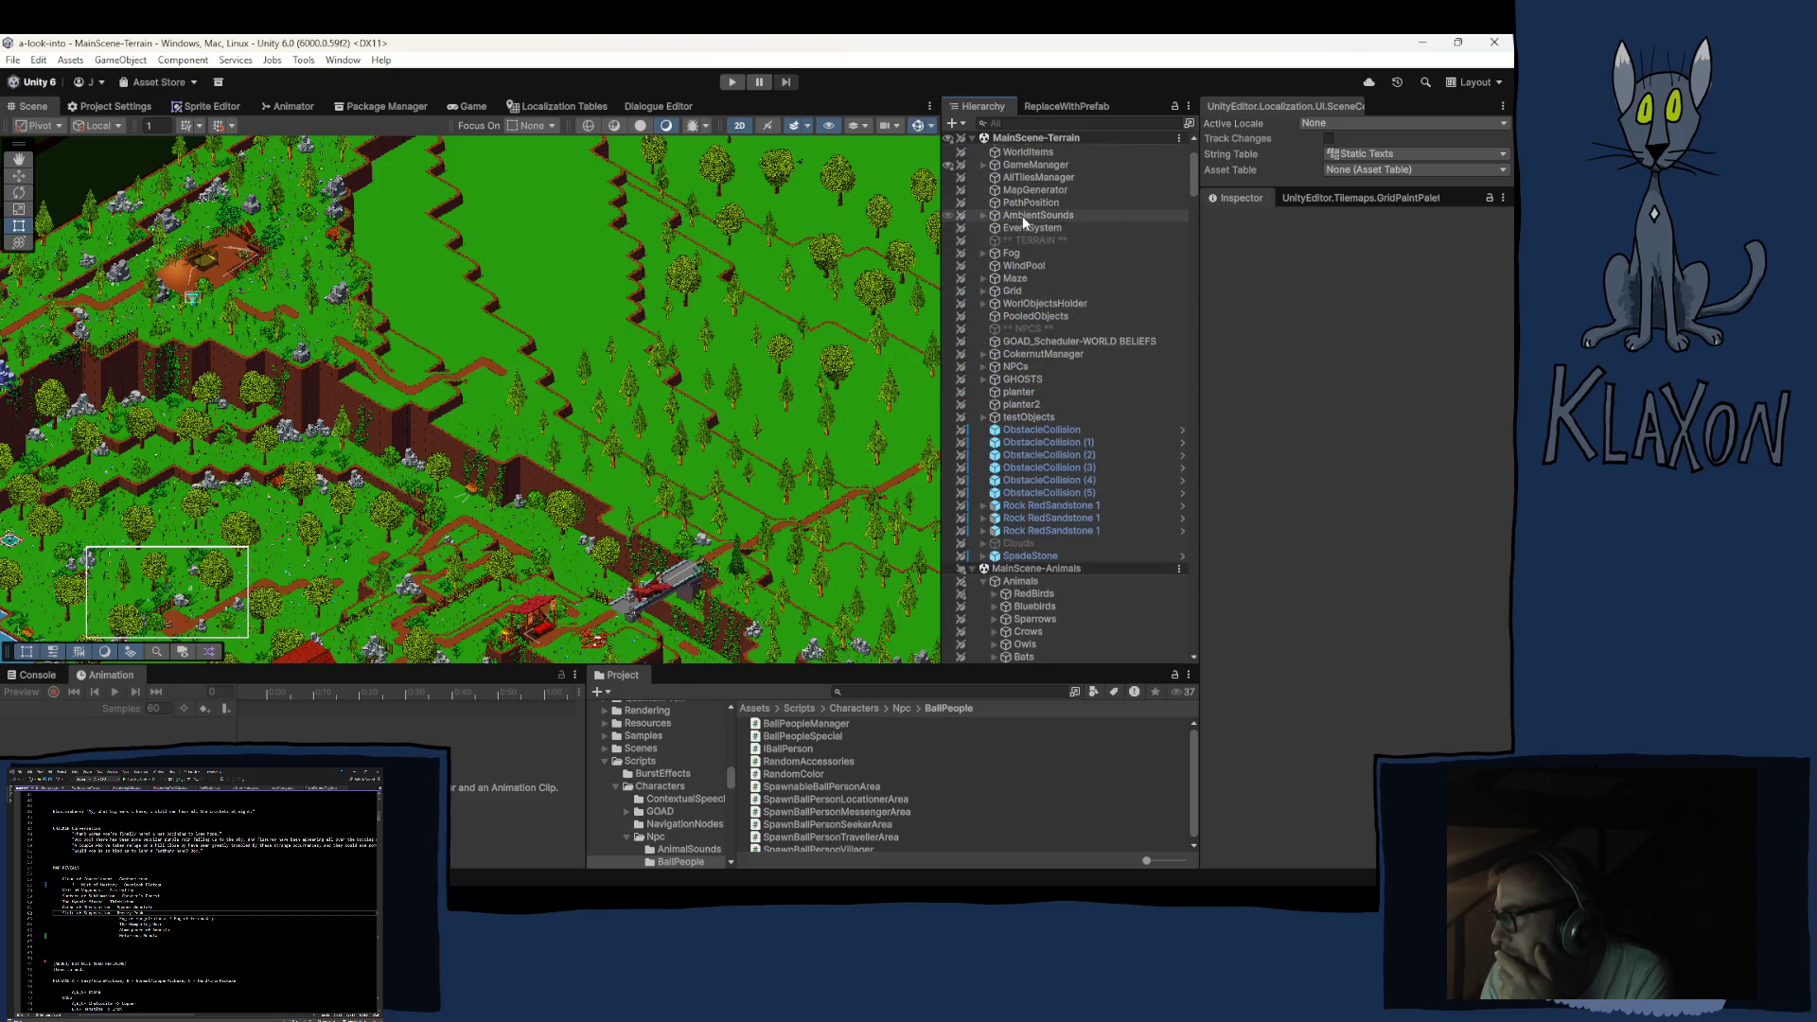
pyautogui.scroll(2, 1022, 216)
pyautogui.click(1022, 224)
pyautogui.click(1024, 213)
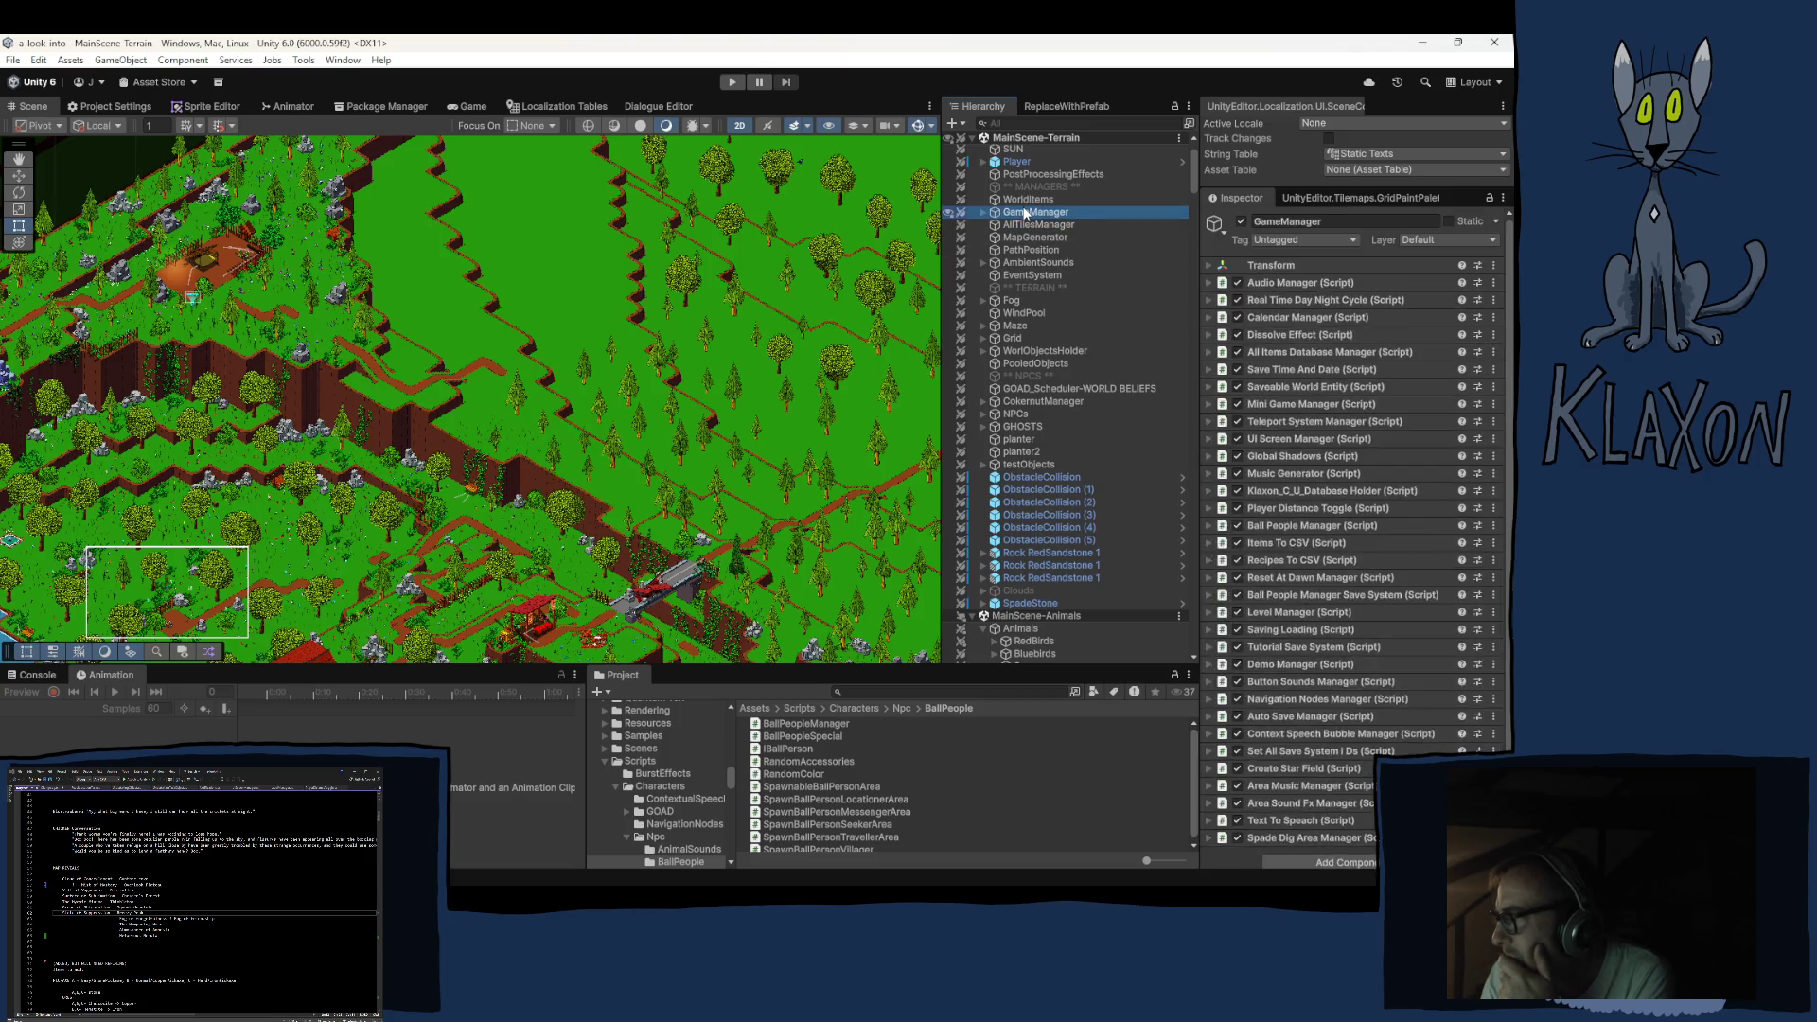
pyautogui.scroll(-1, 1322, 618)
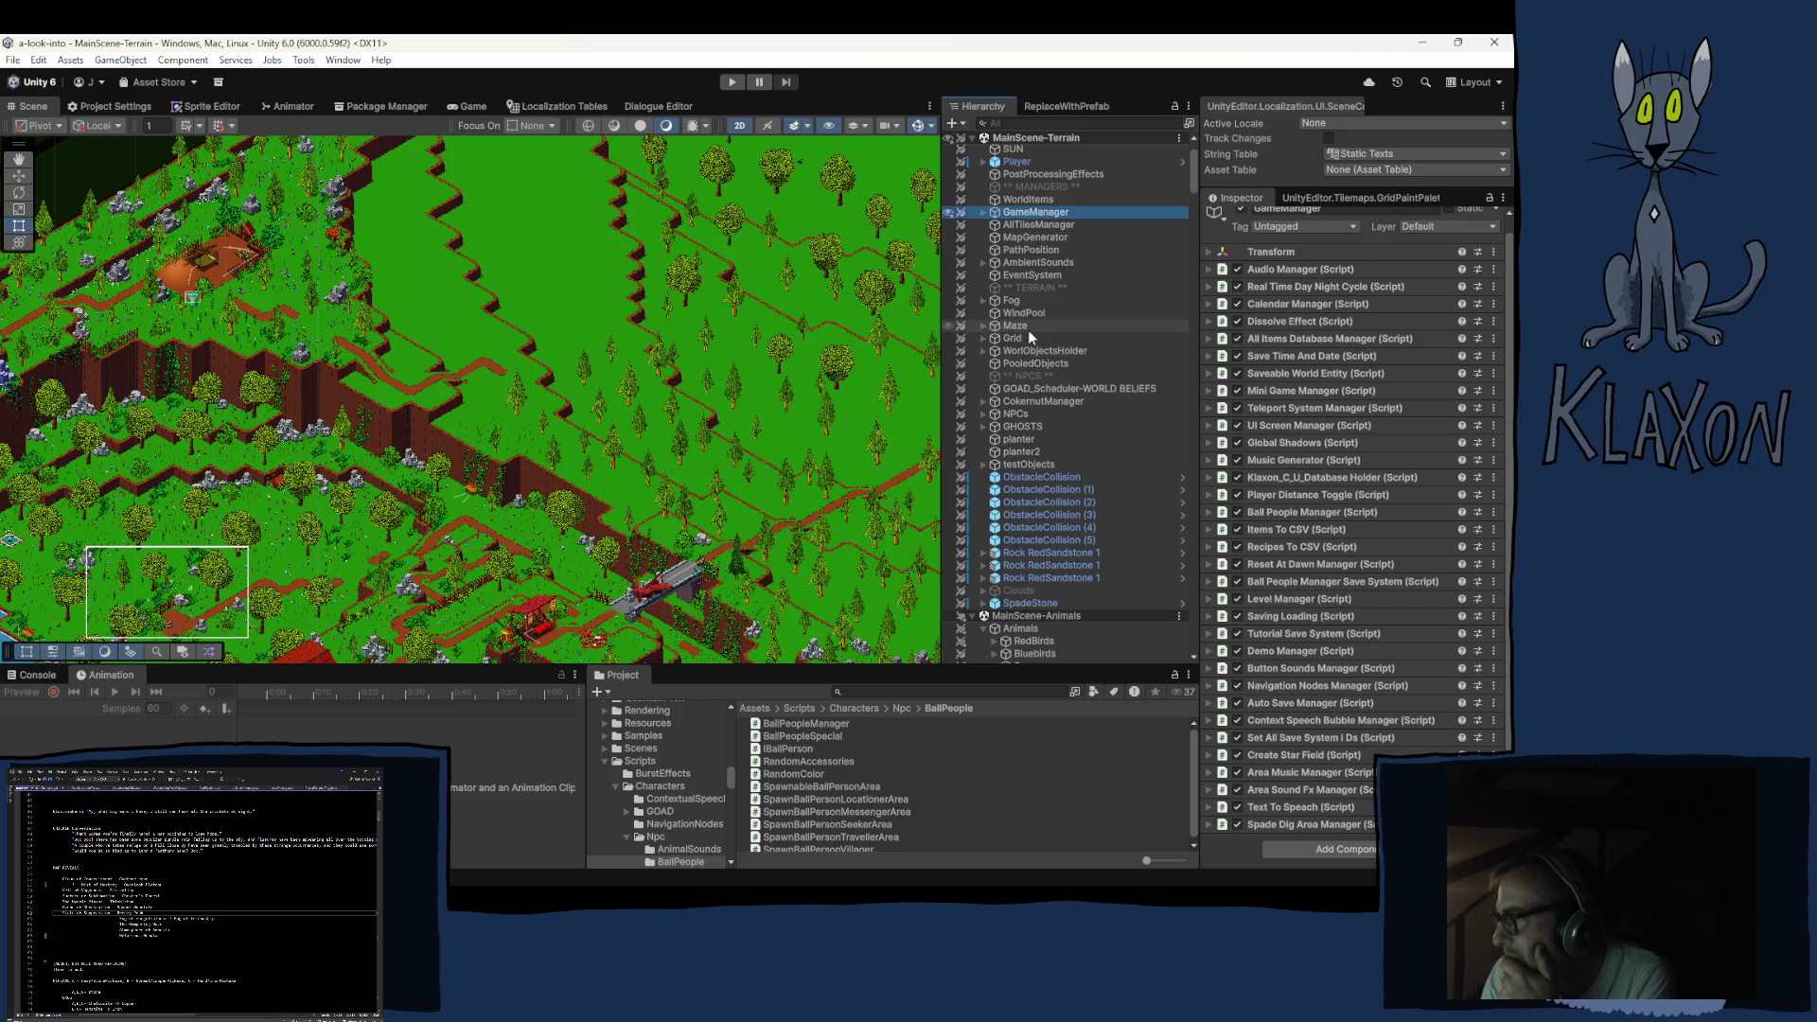
pyautogui.click(877, 692)
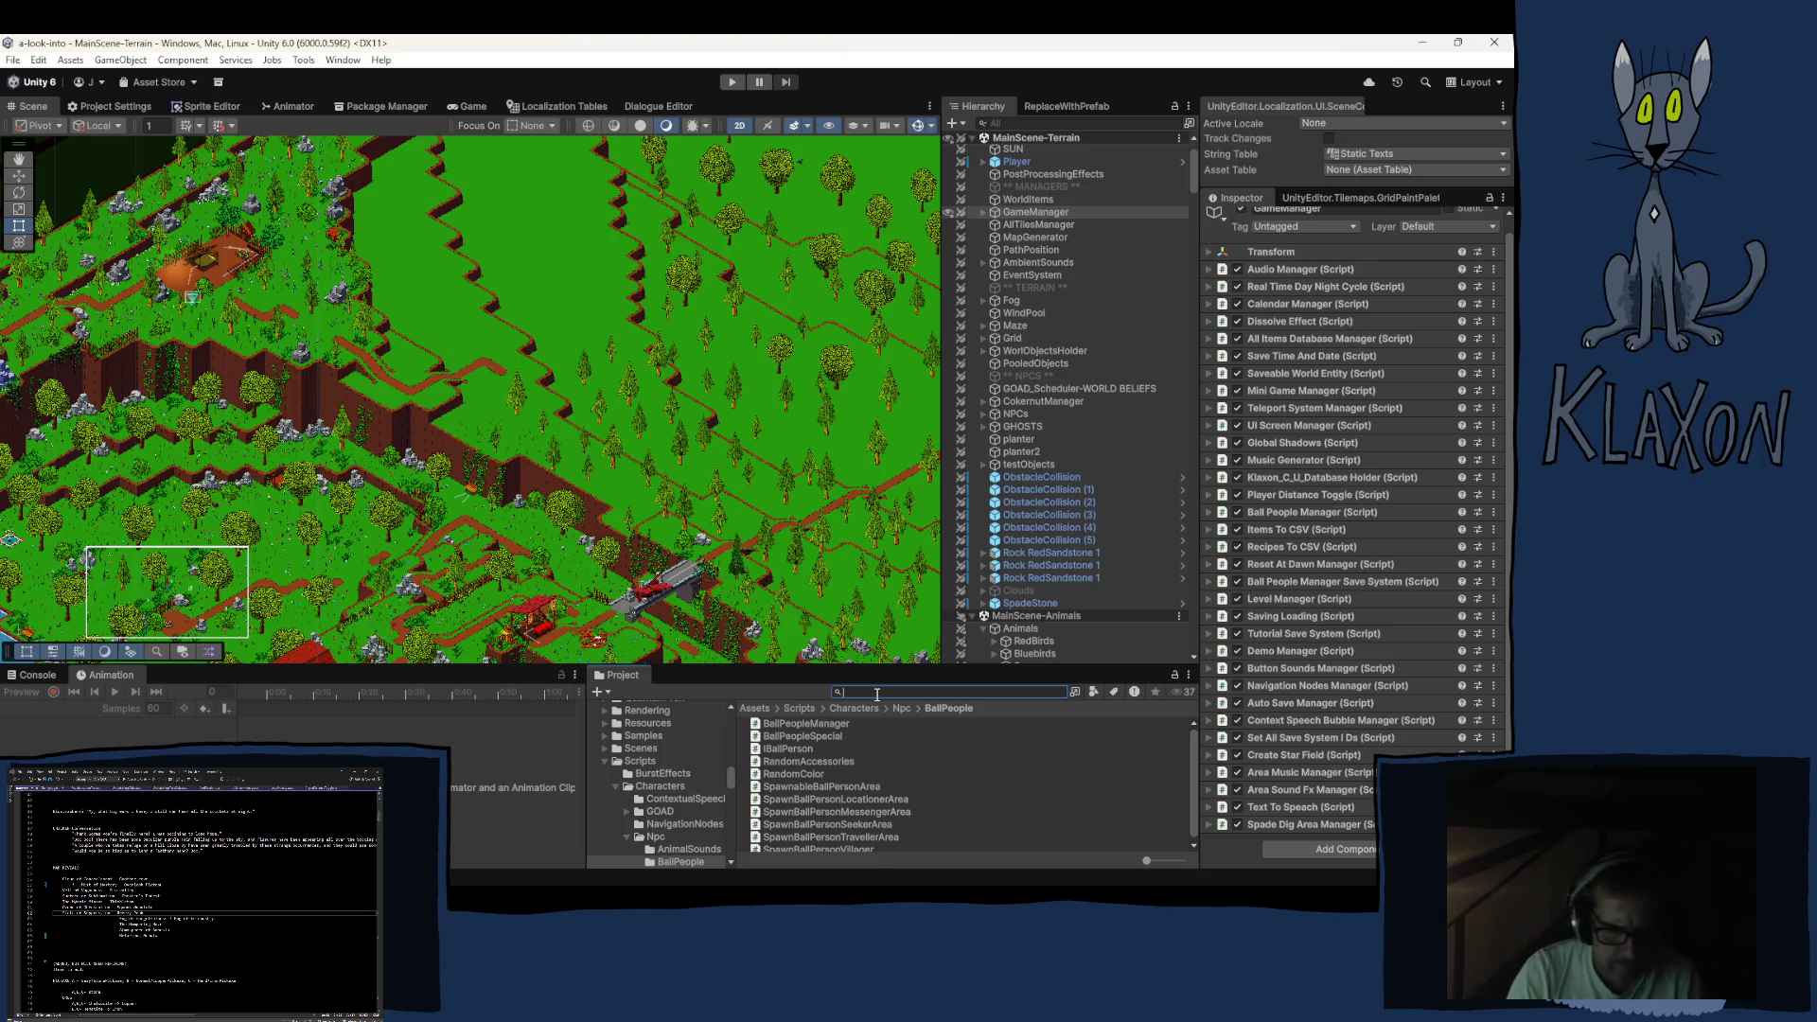
# Search the Project assets for 'bee' and scroll the results down to Beehive and BeehiveObject
pyautogui.write('bee')
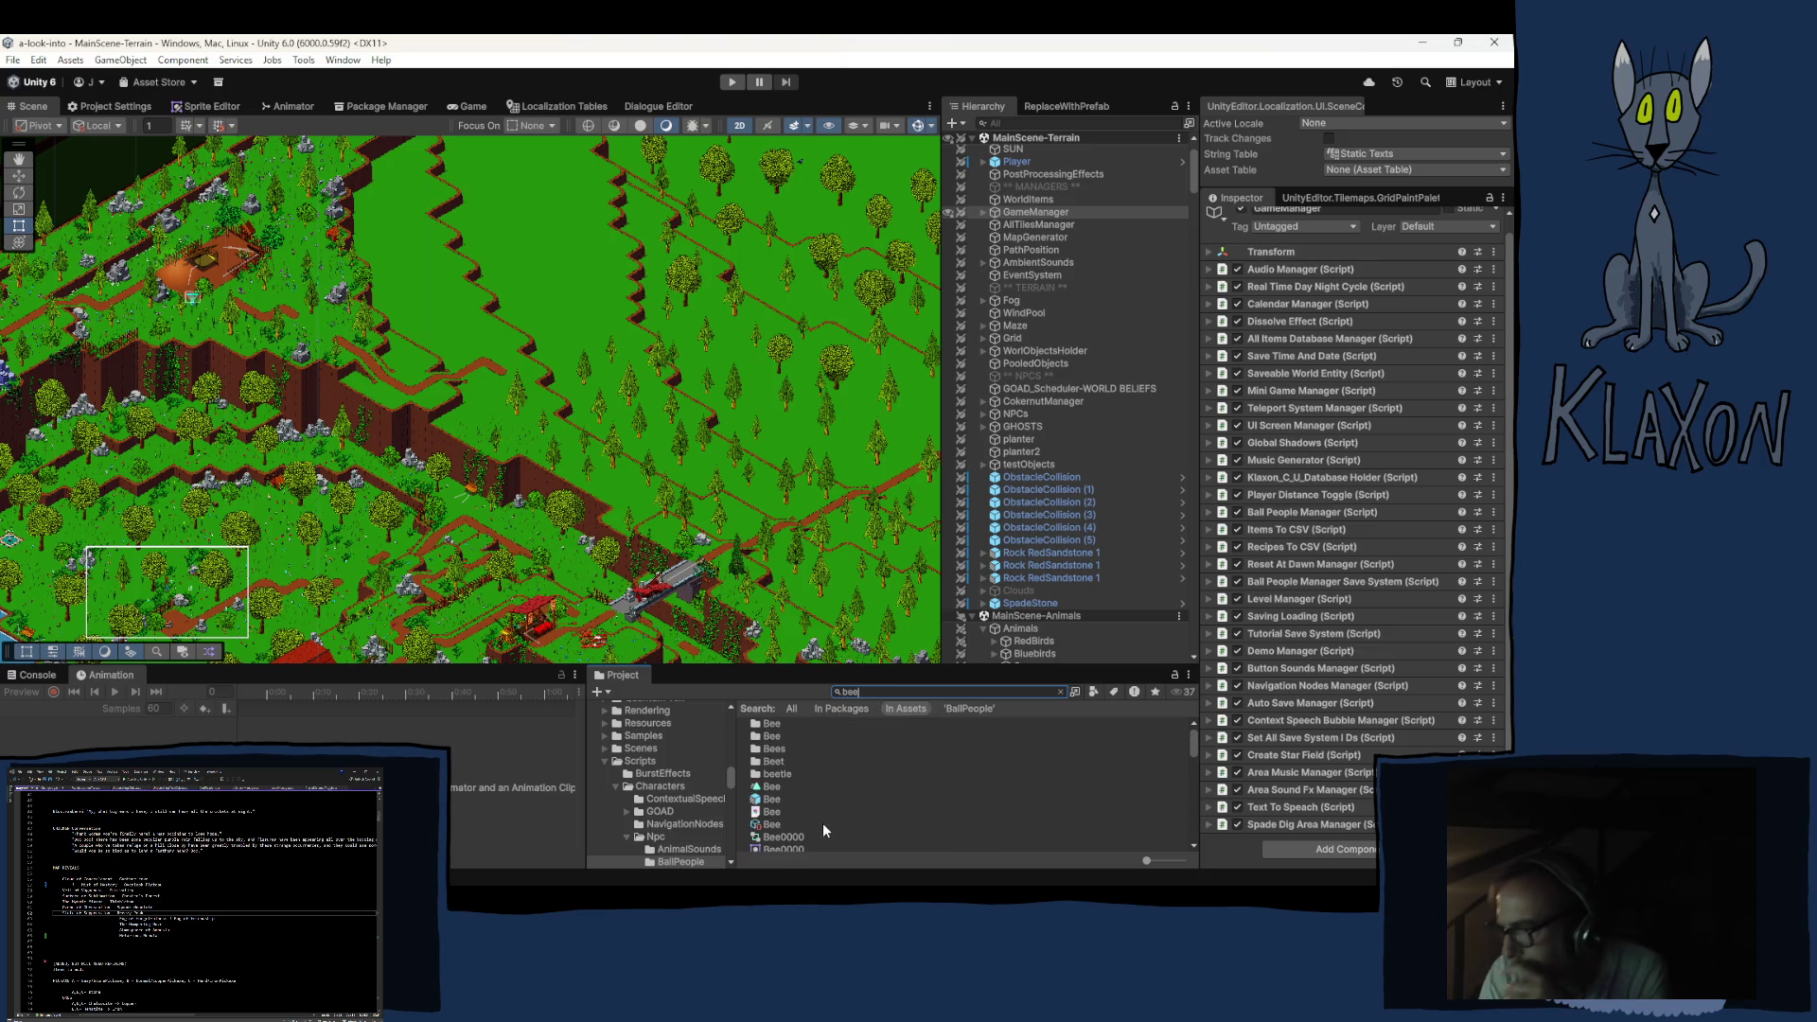
pyautogui.scroll(-5, 826, 809)
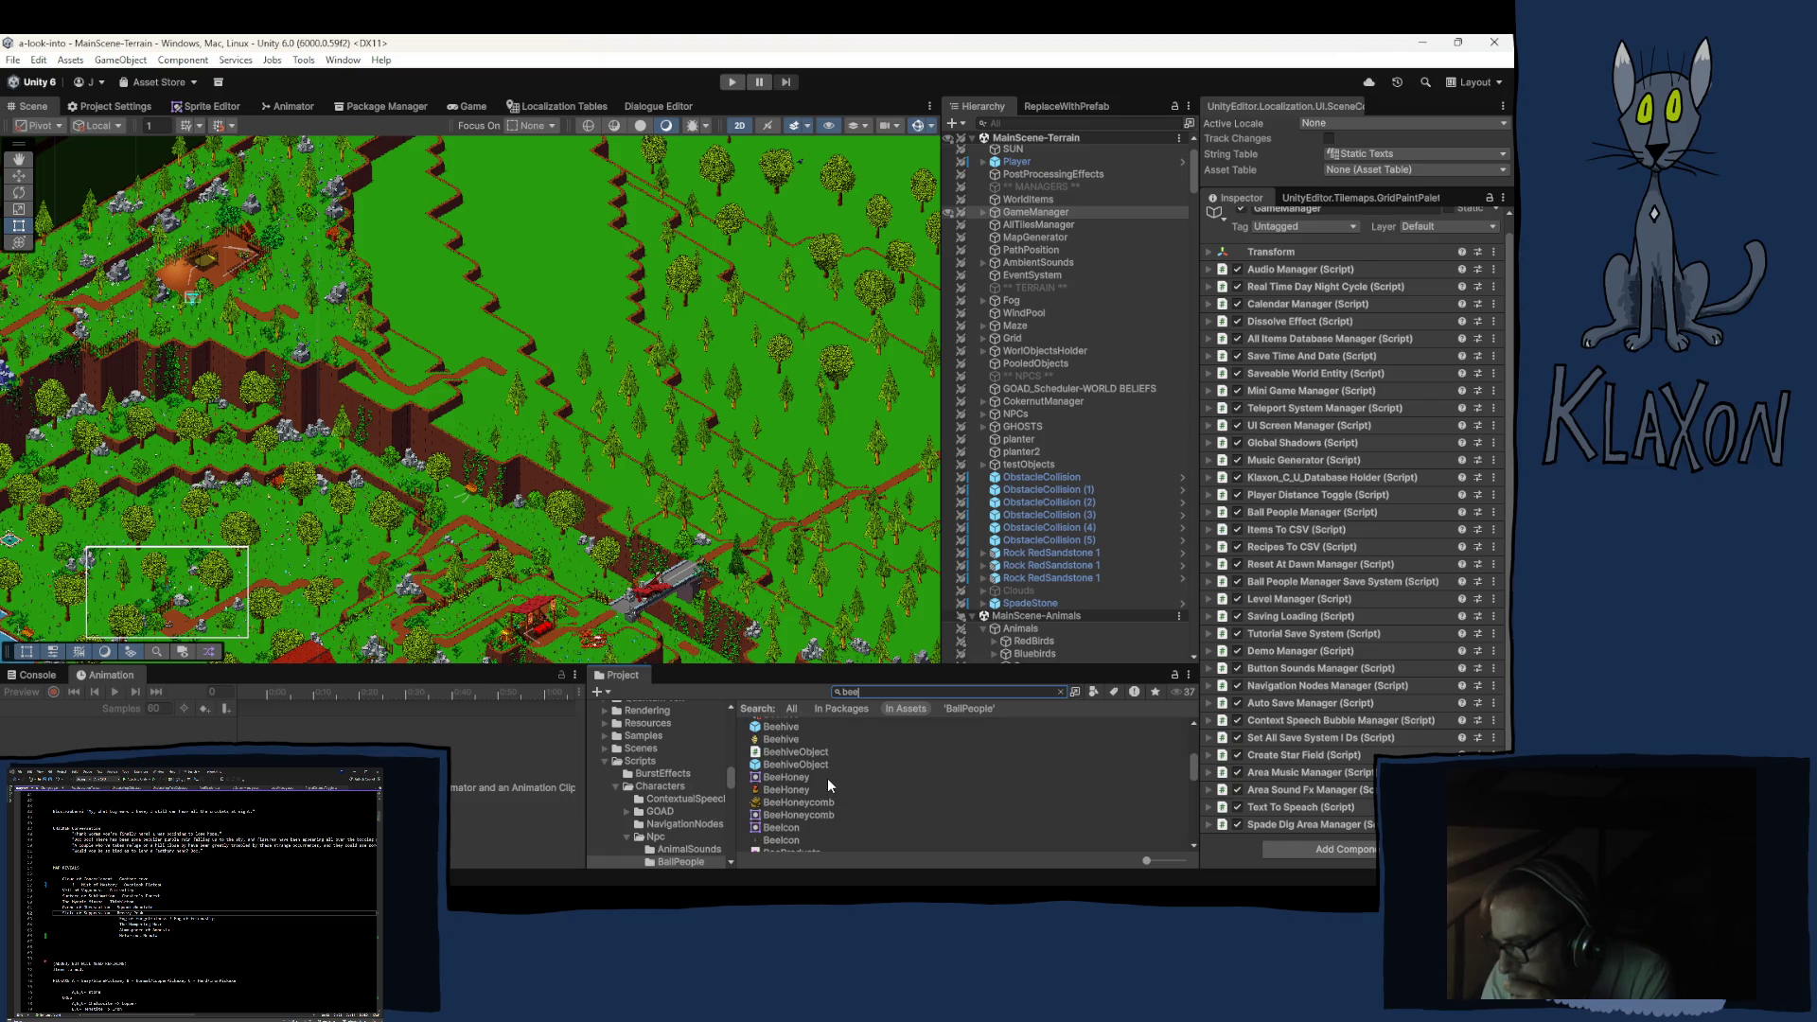
pyautogui.scroll(-5, 871, 772)
pyautogui.scroll(-10, 867, 772)
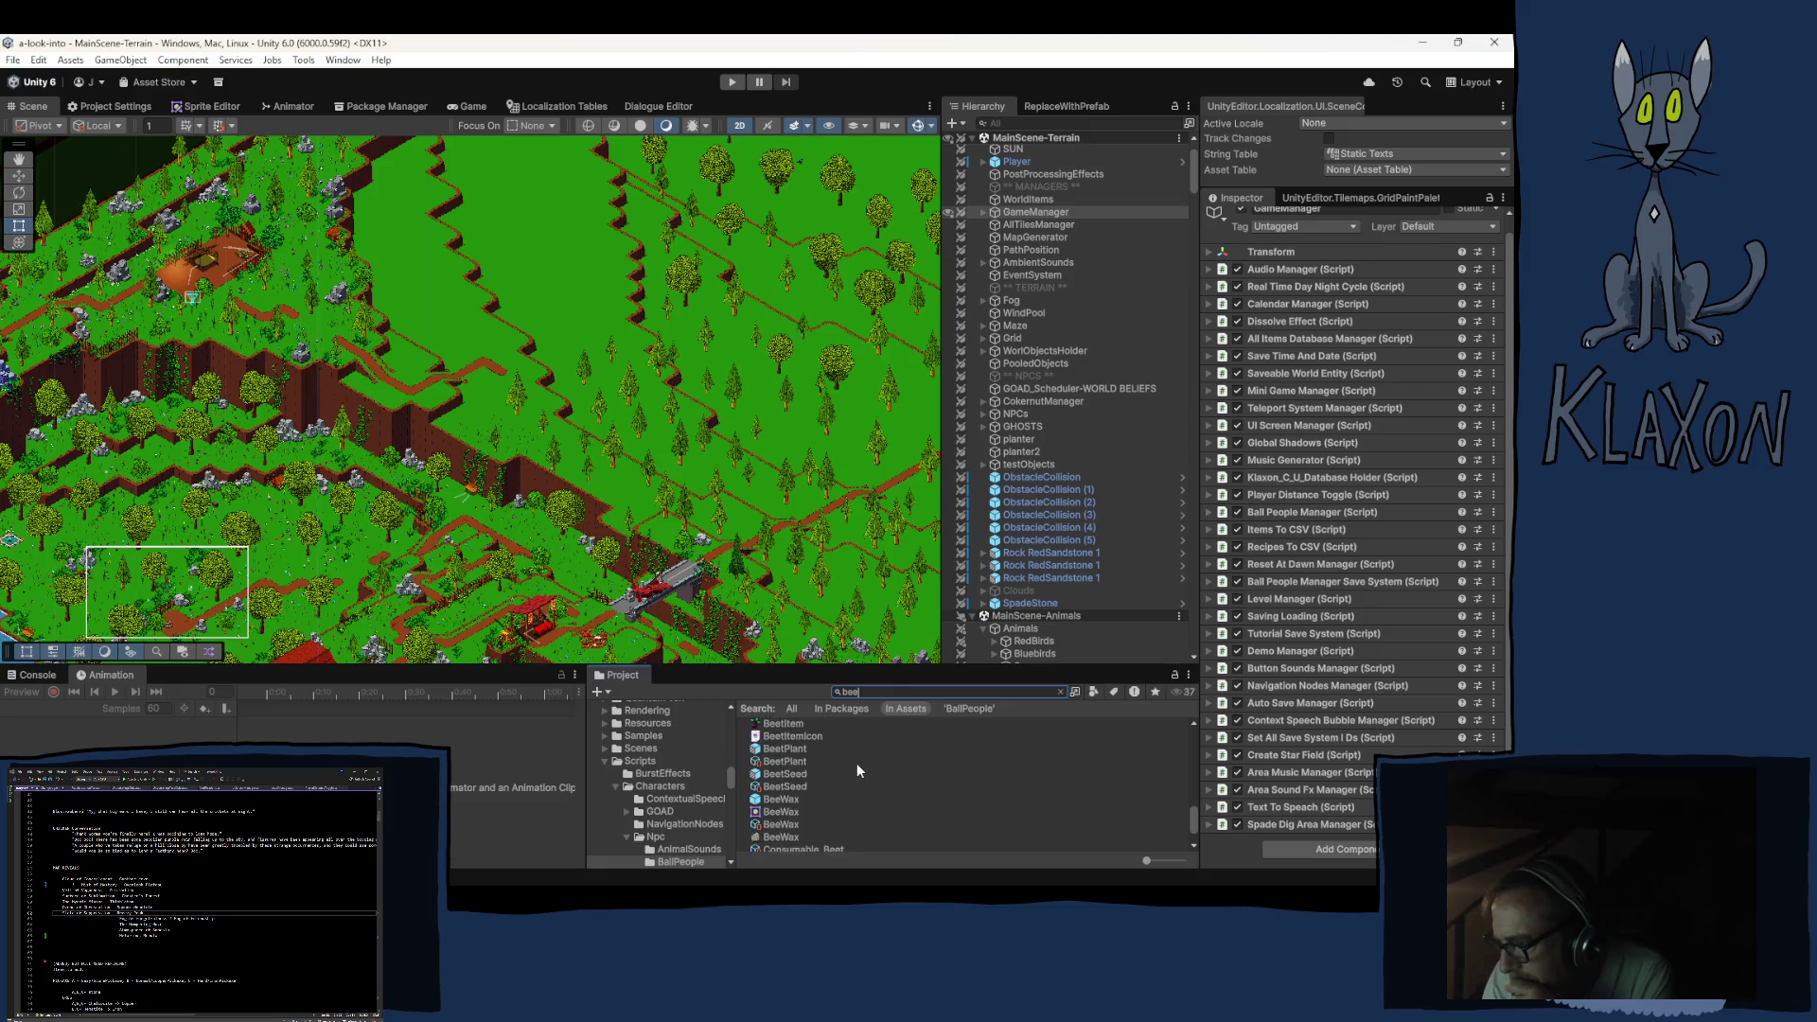
pyautogui.scroll(-2, 857, 766)
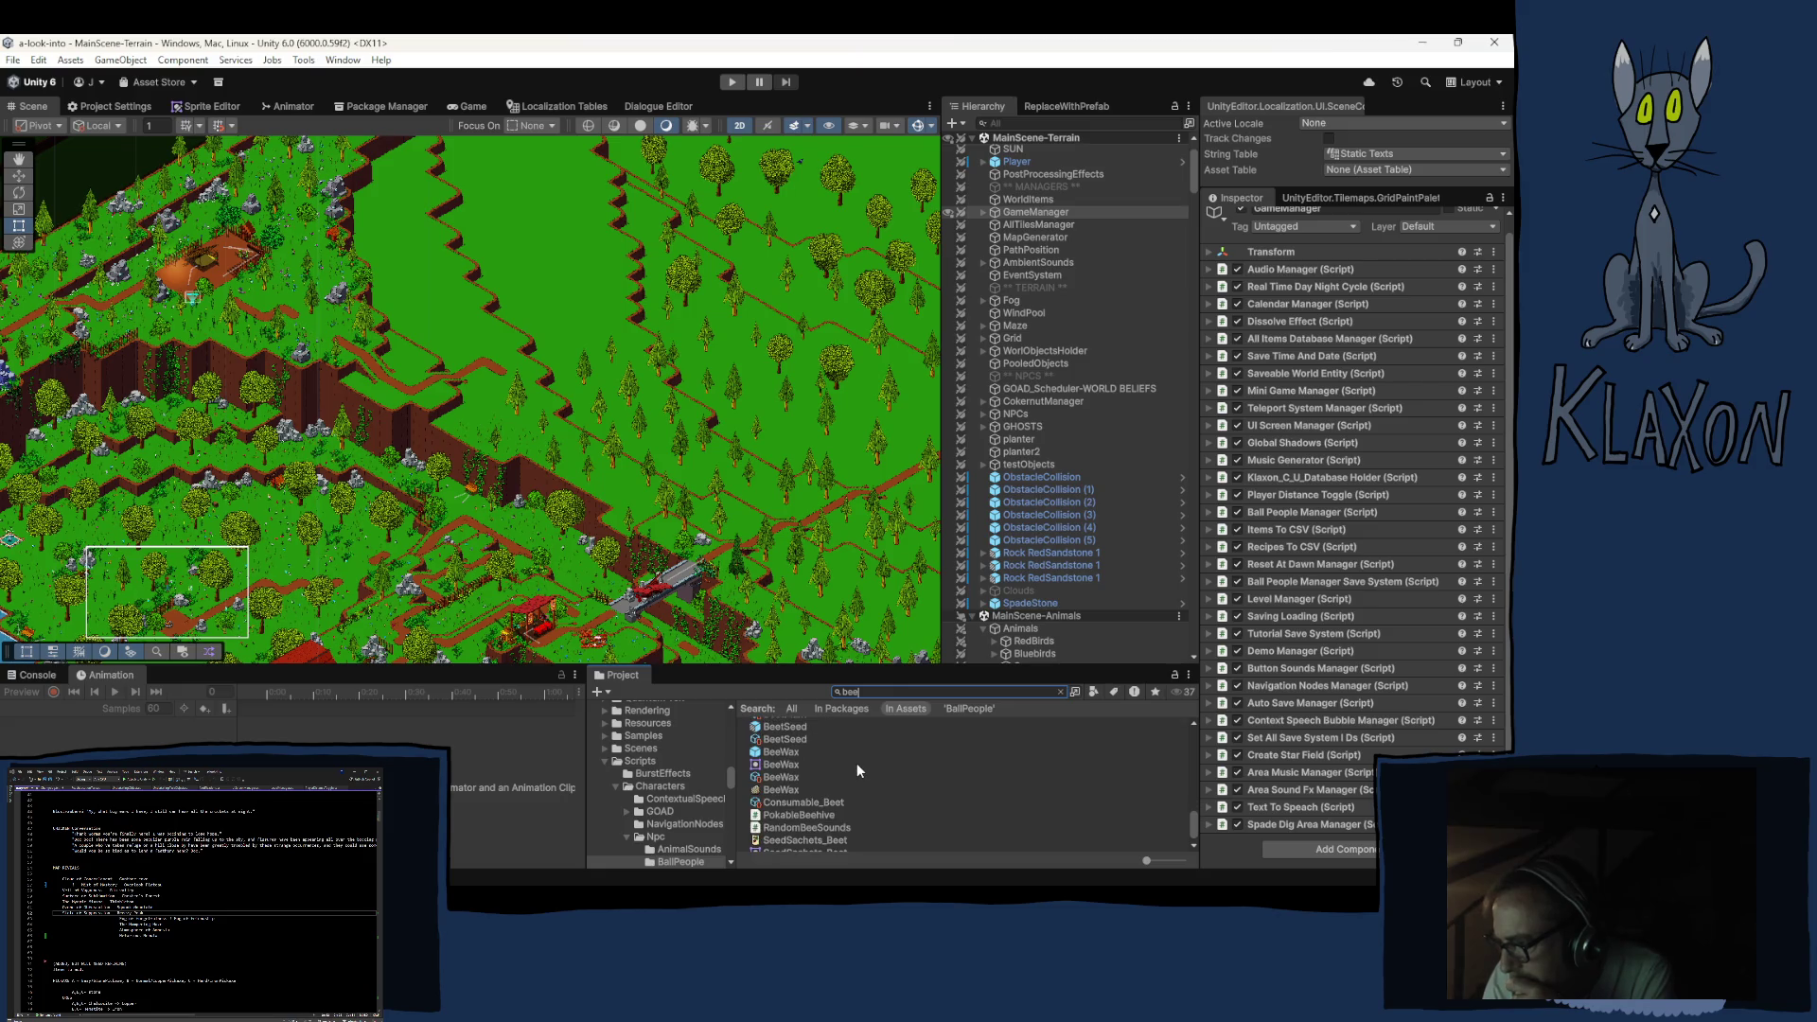
pyautogui.scroll(-1, 856, 763)
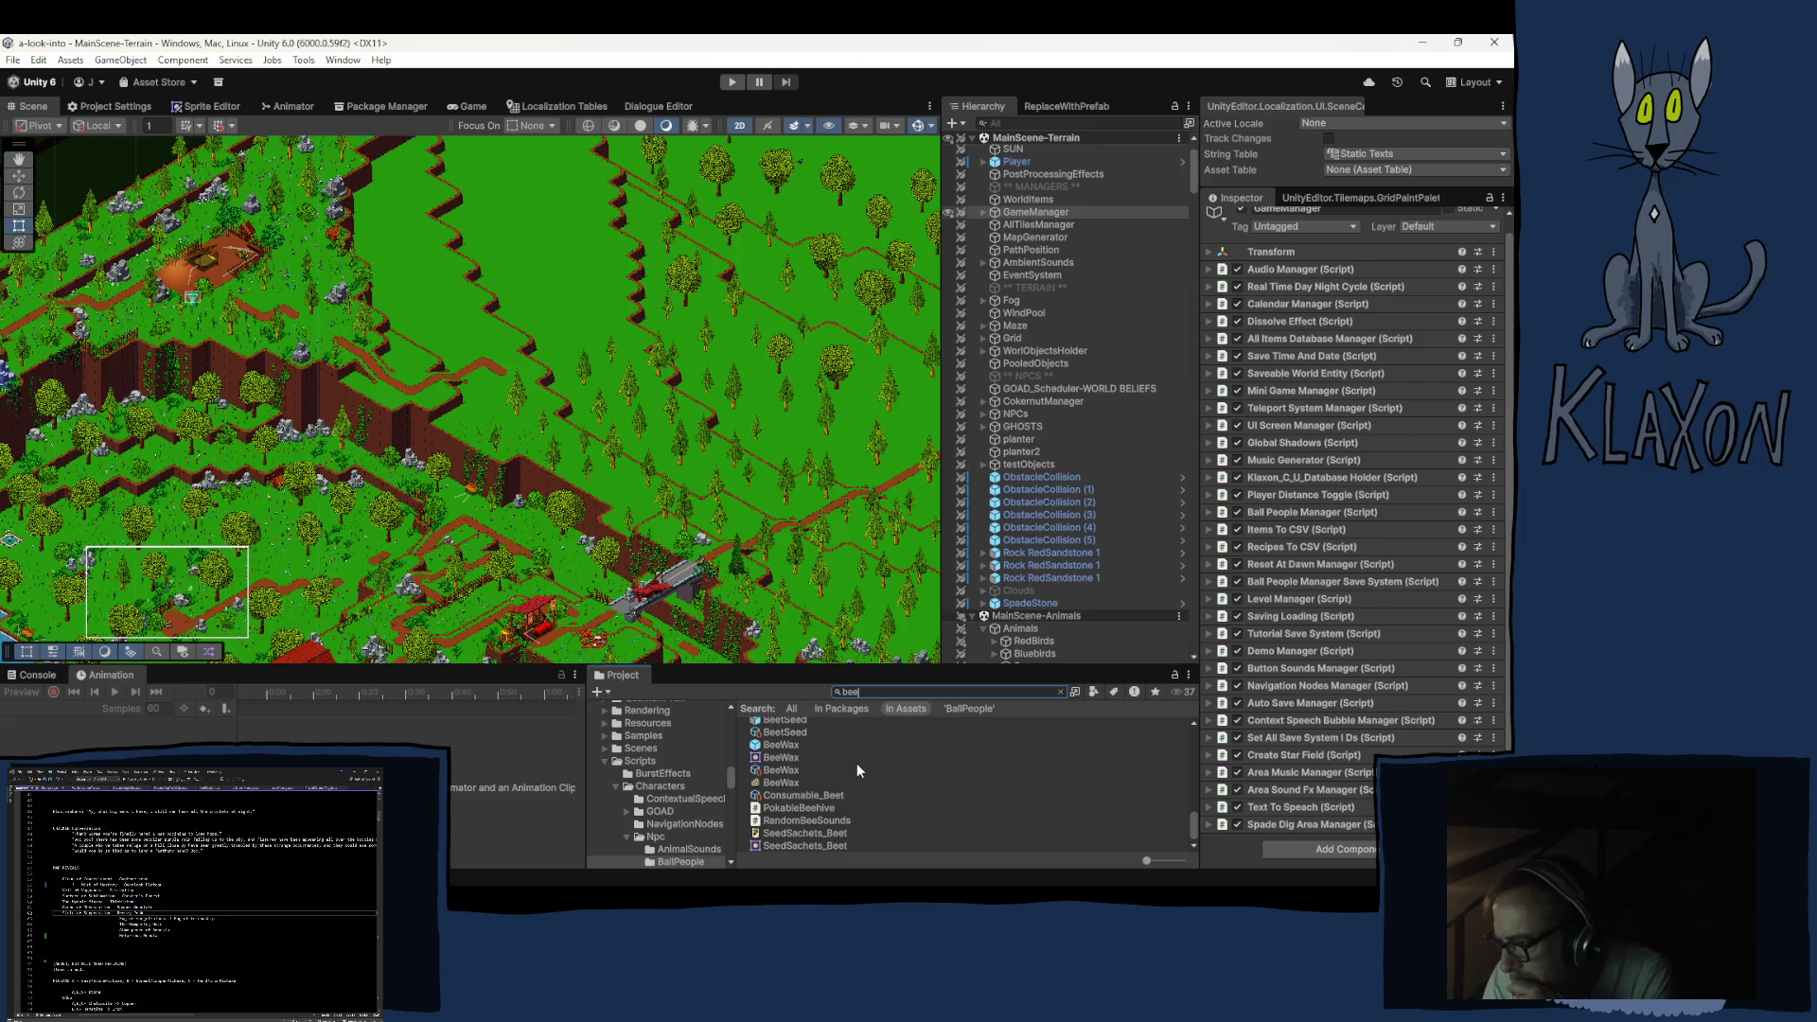
pyautogui.scroll(15, 849, 757)
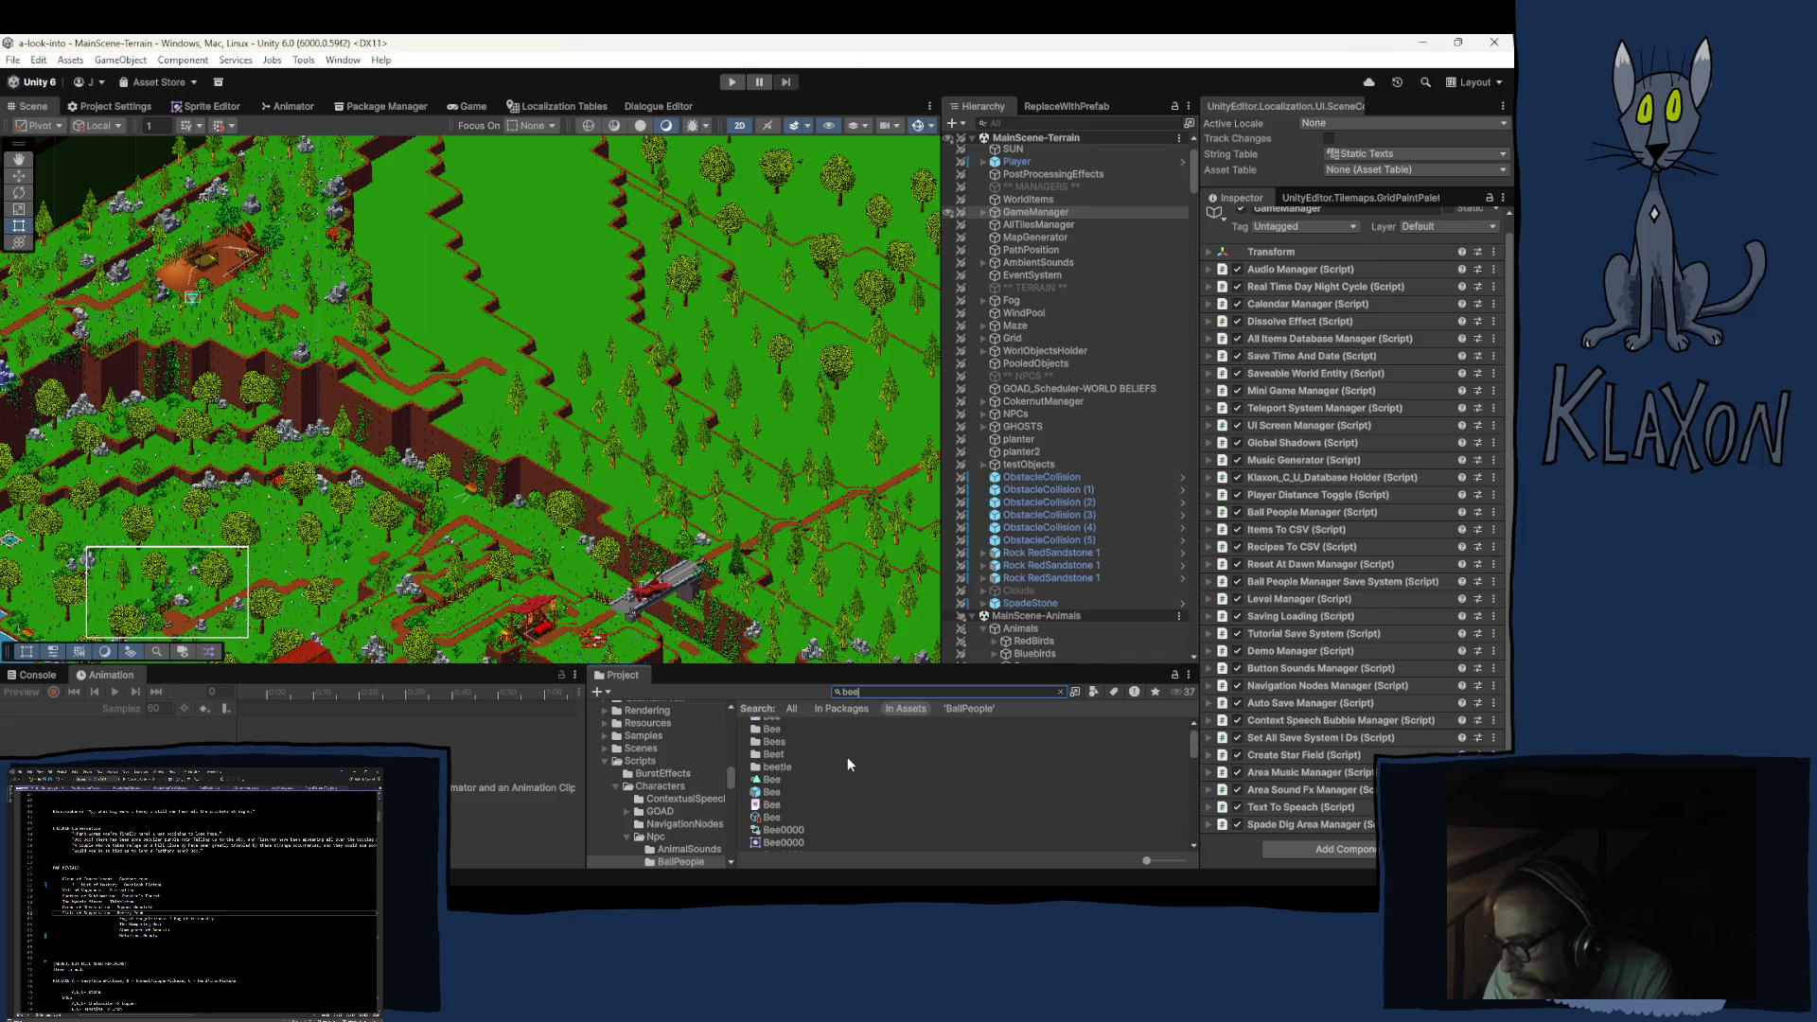
pyautogui.scroll(-2, 848, 757)
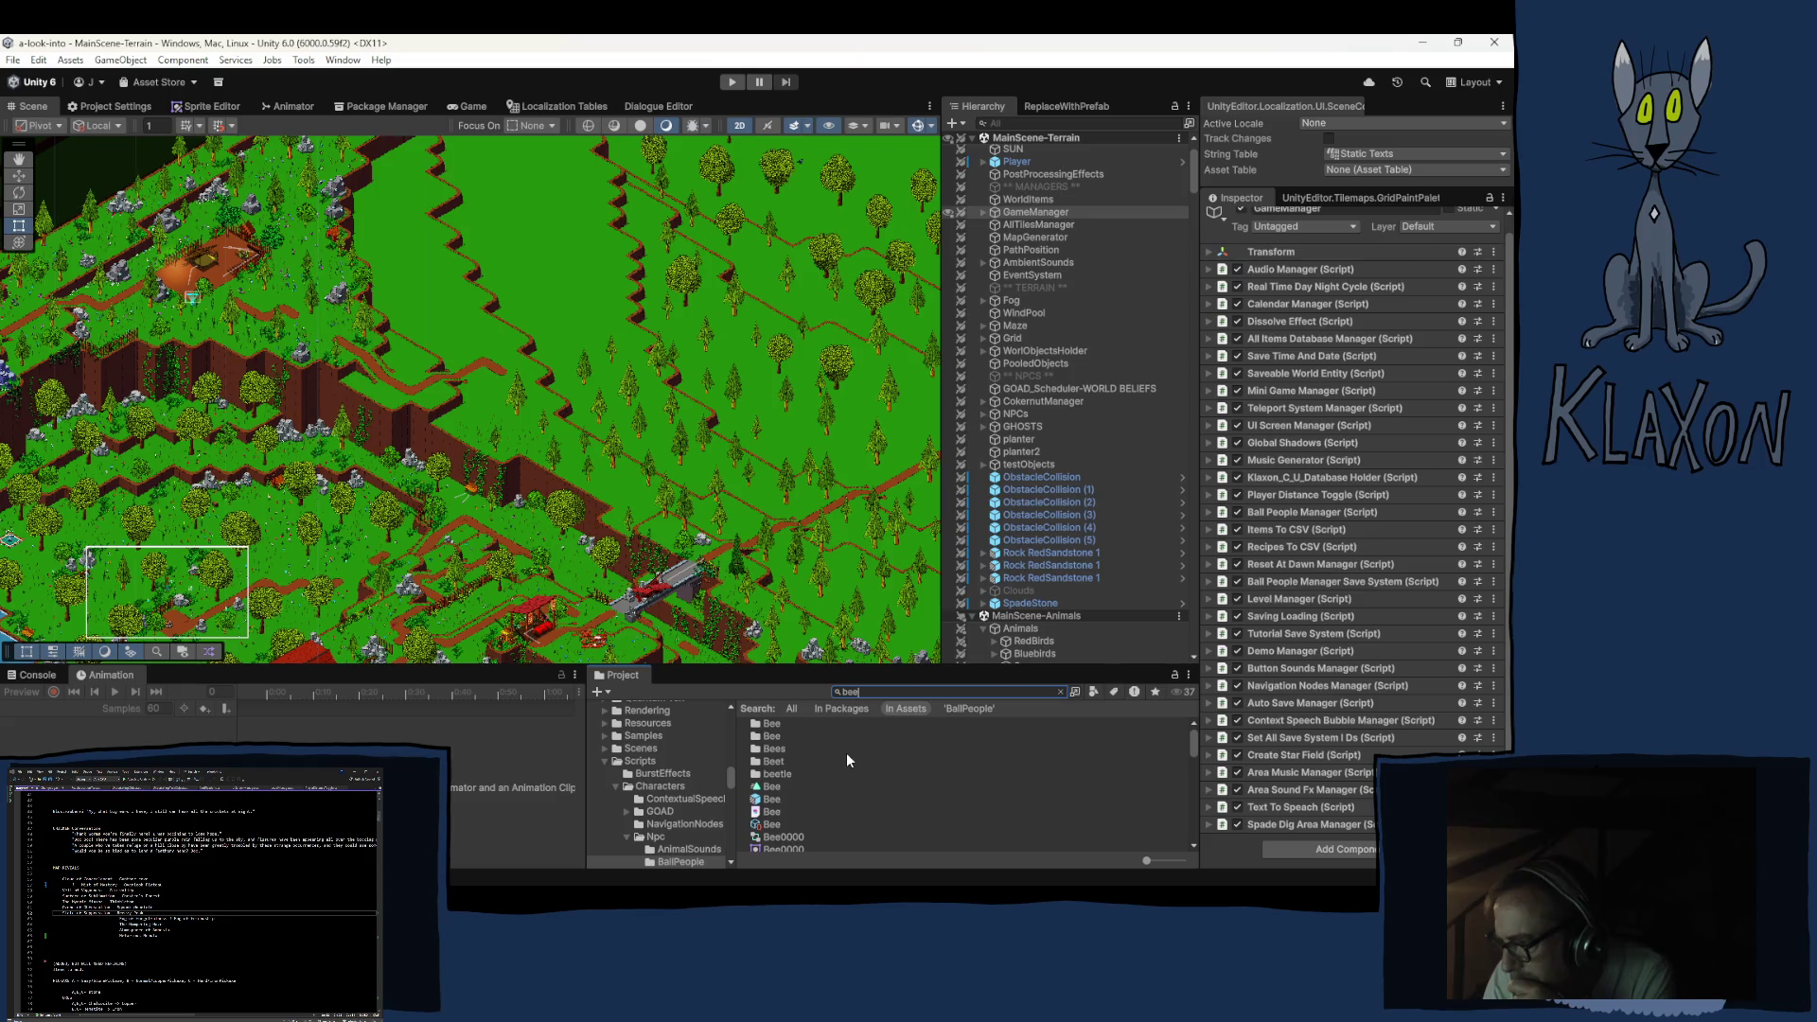
pyautogui.scroll(-2, 846, 752)
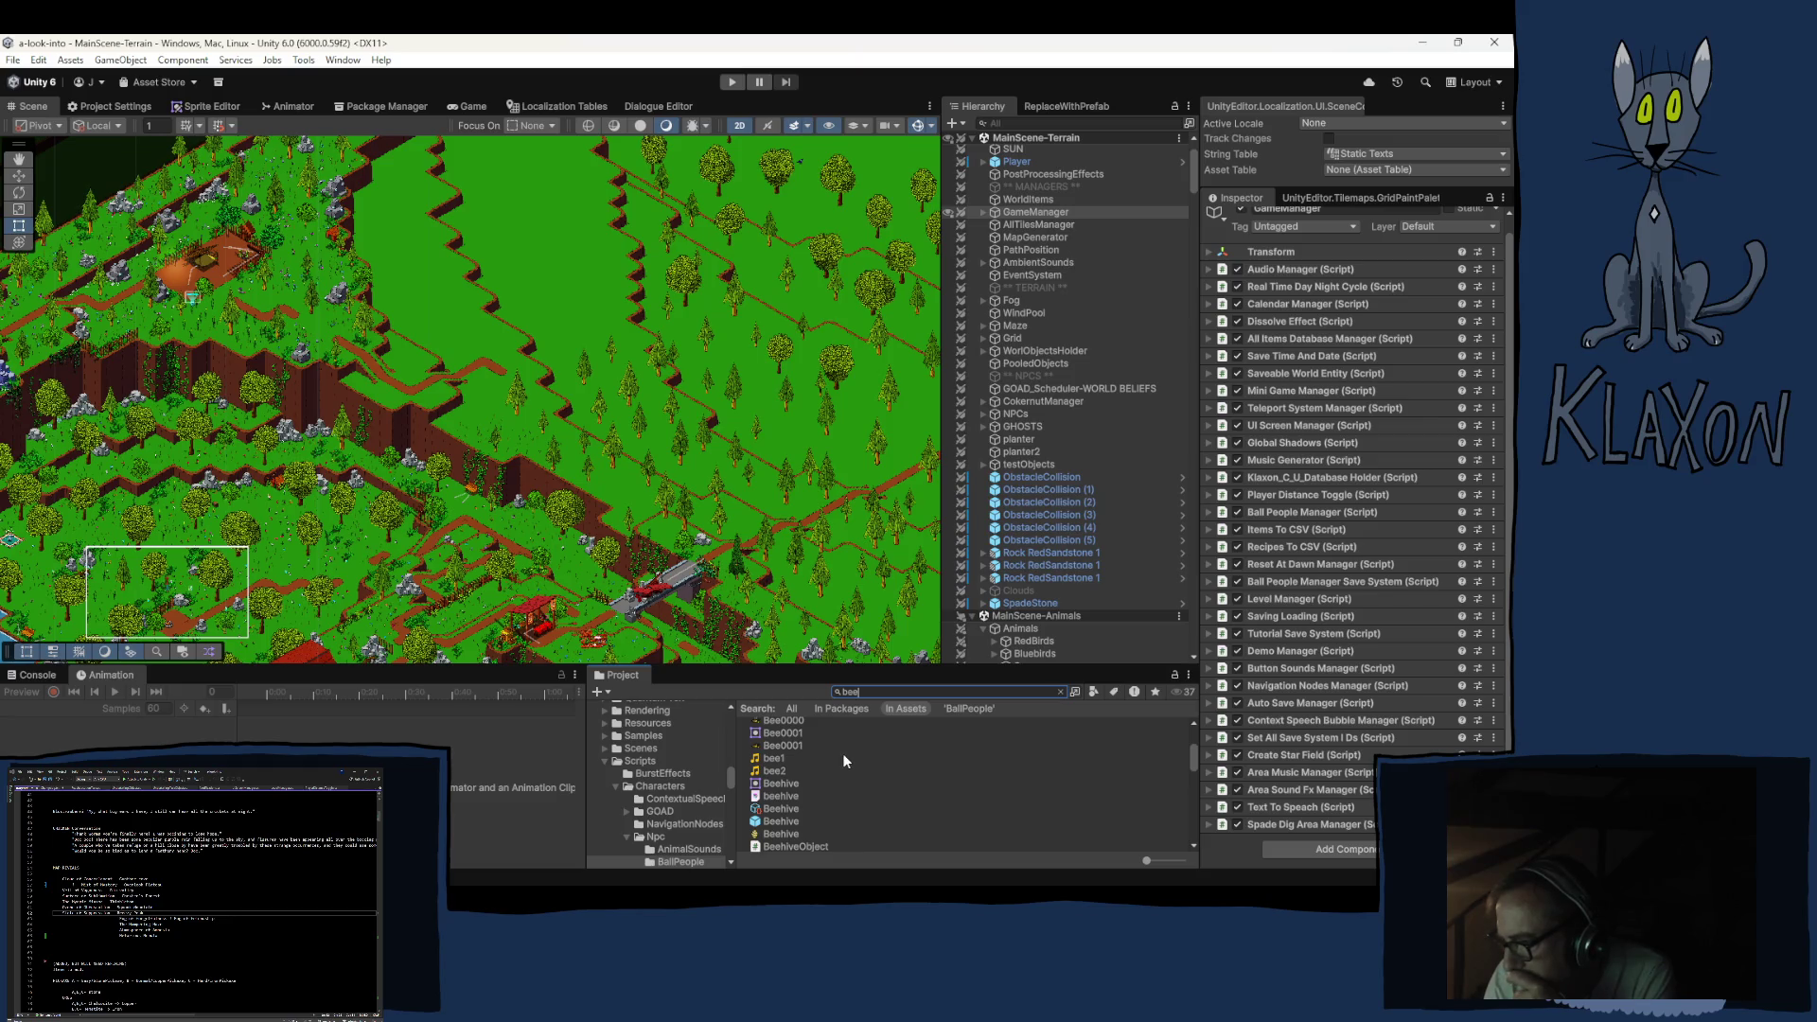
# Locate the BeehiveObject script among the 'bee' results and open it in Visual Studio
pyautogui.scroll(-2, 842, 755)
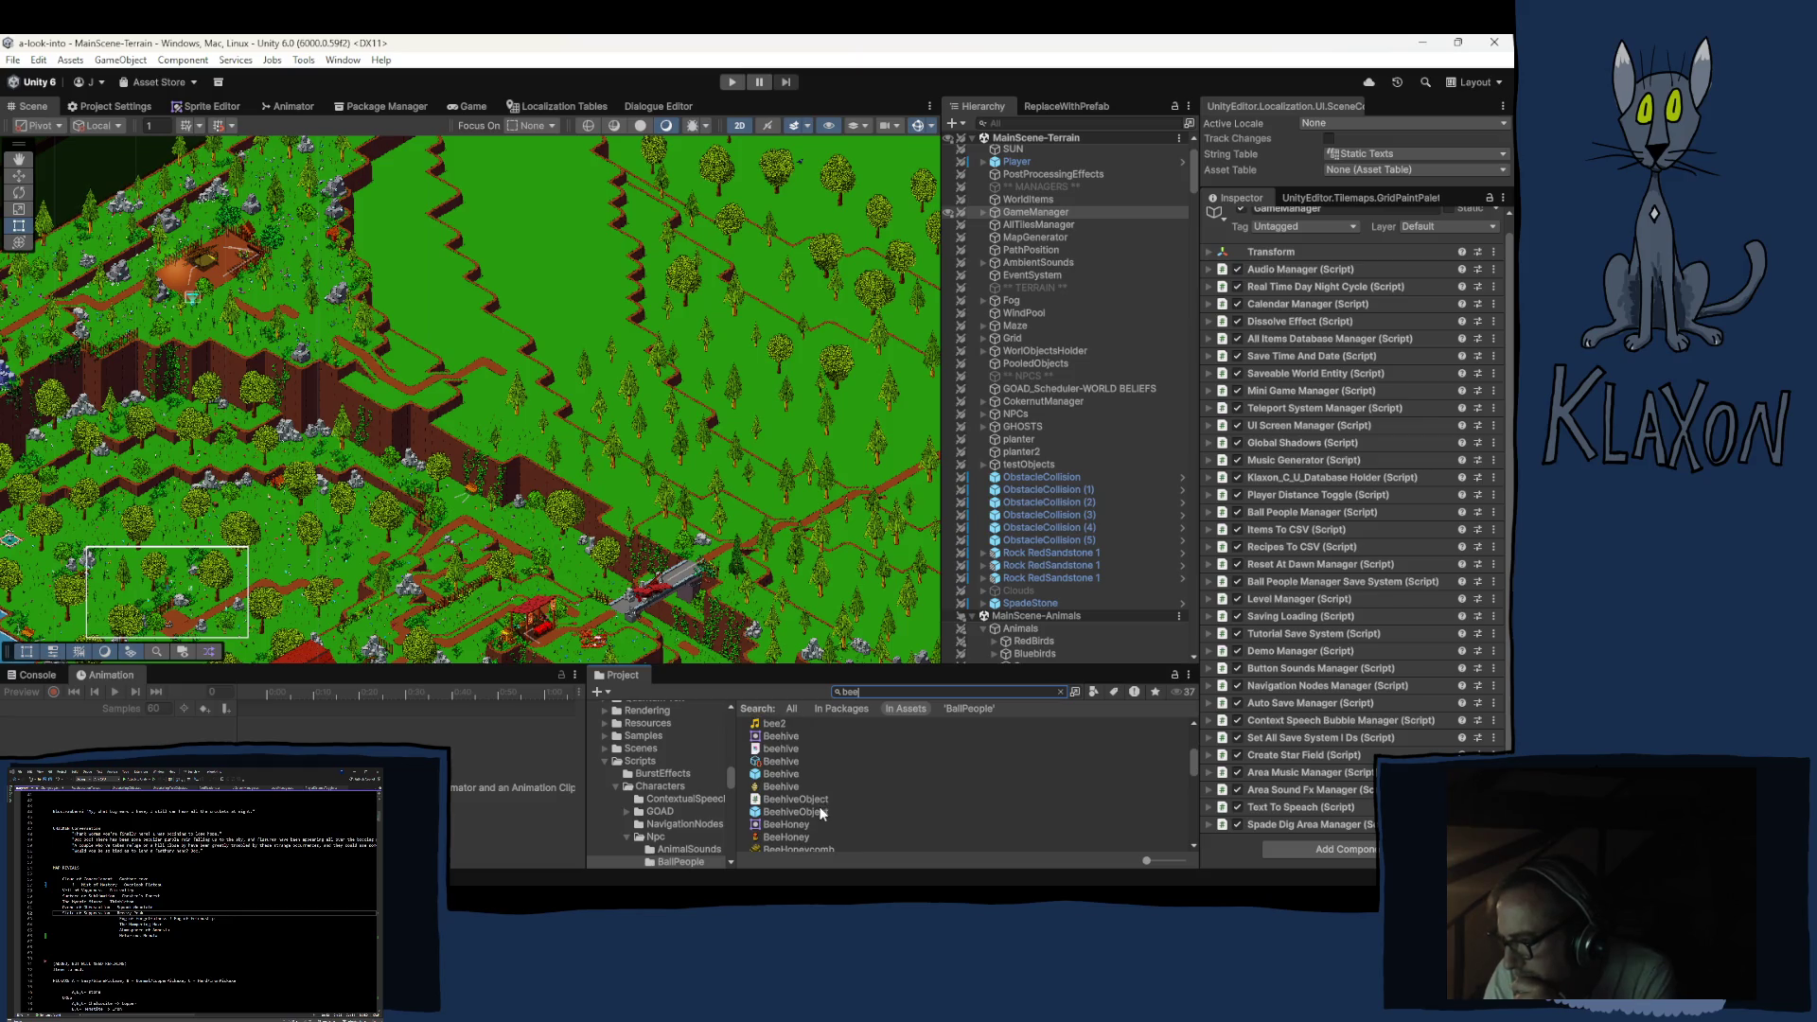
pyautogui.click(778, 802)
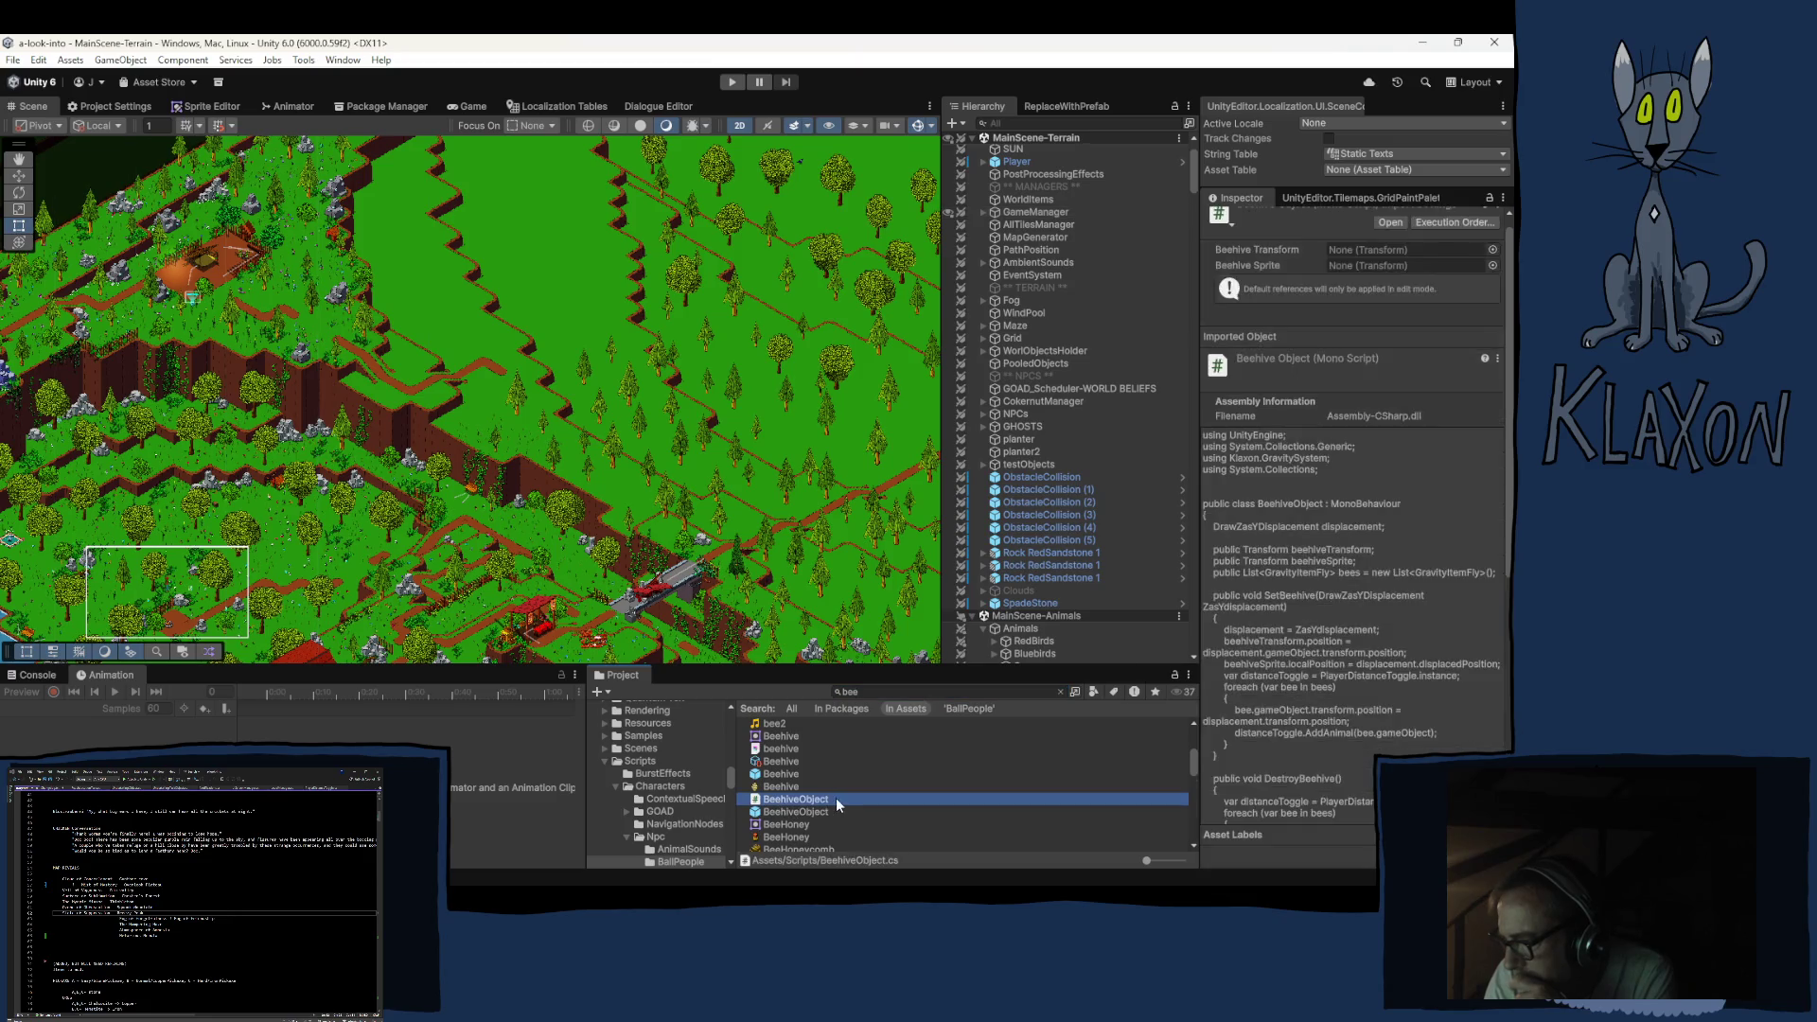
pyautogui.scroll(-3, 836, 799)
pyautogui.scroll(-6, 837, 802)
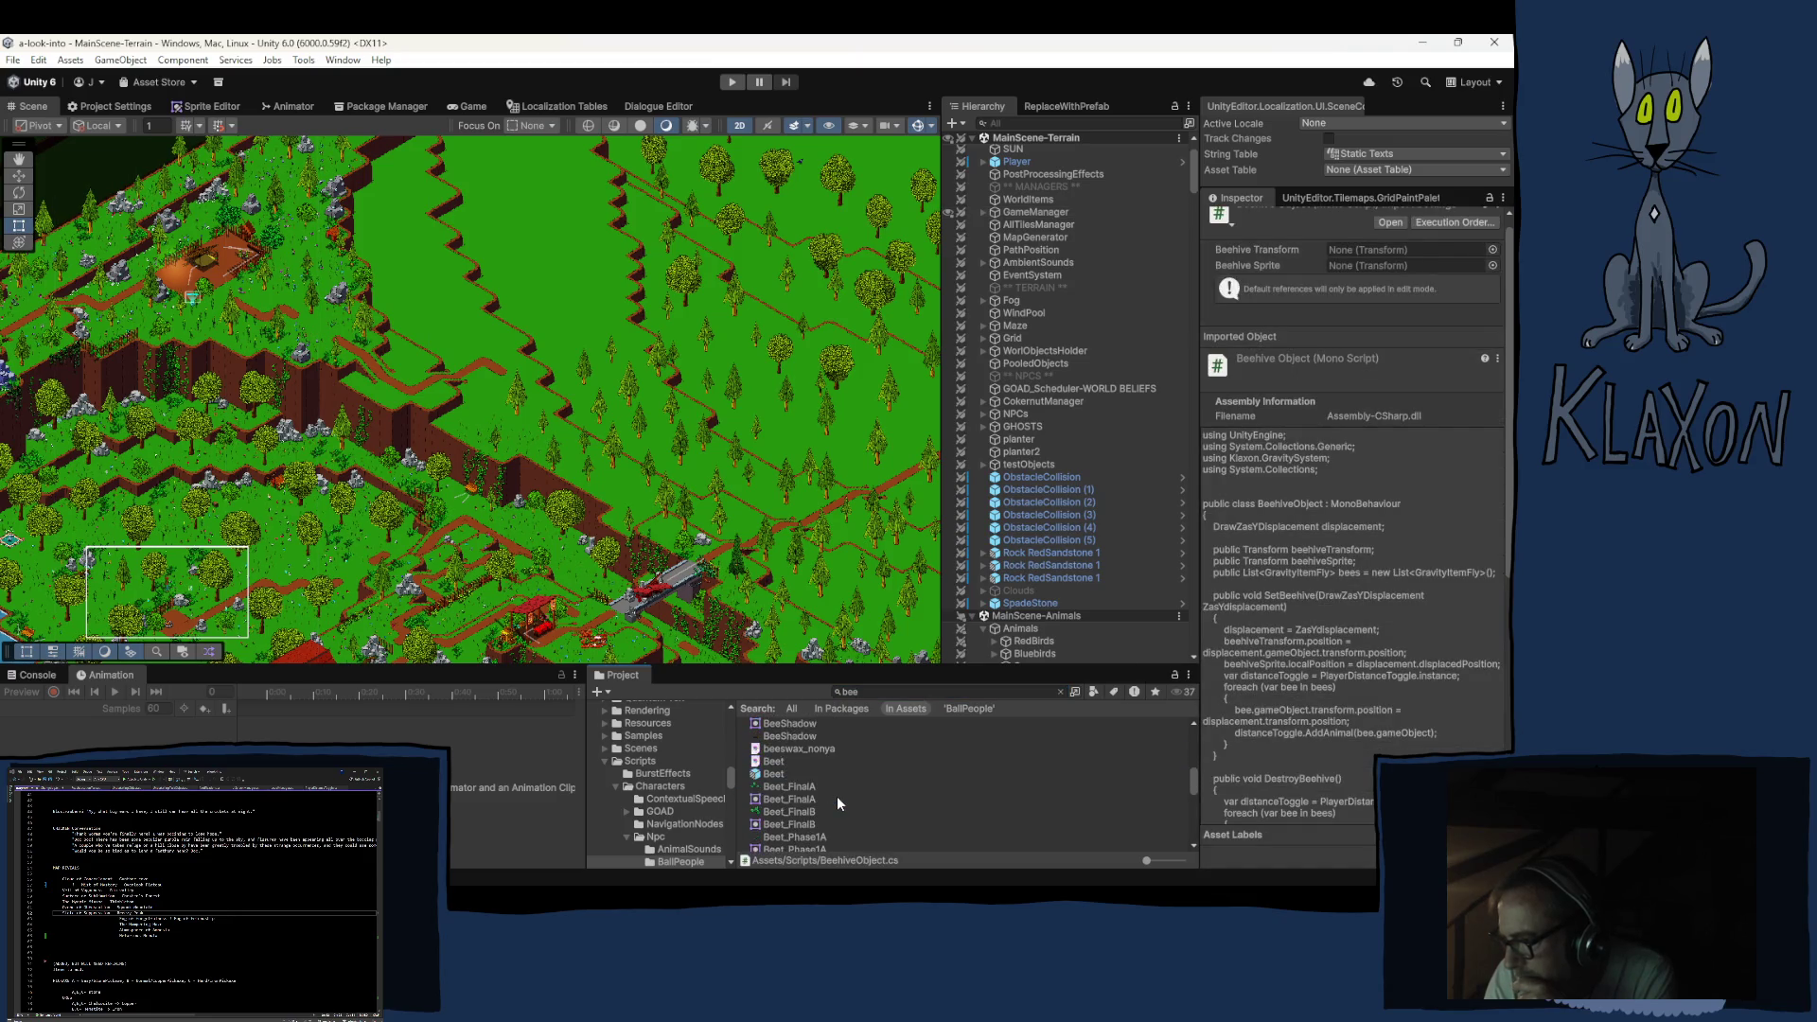
pyautogui.scroll(-5, 837, 802)
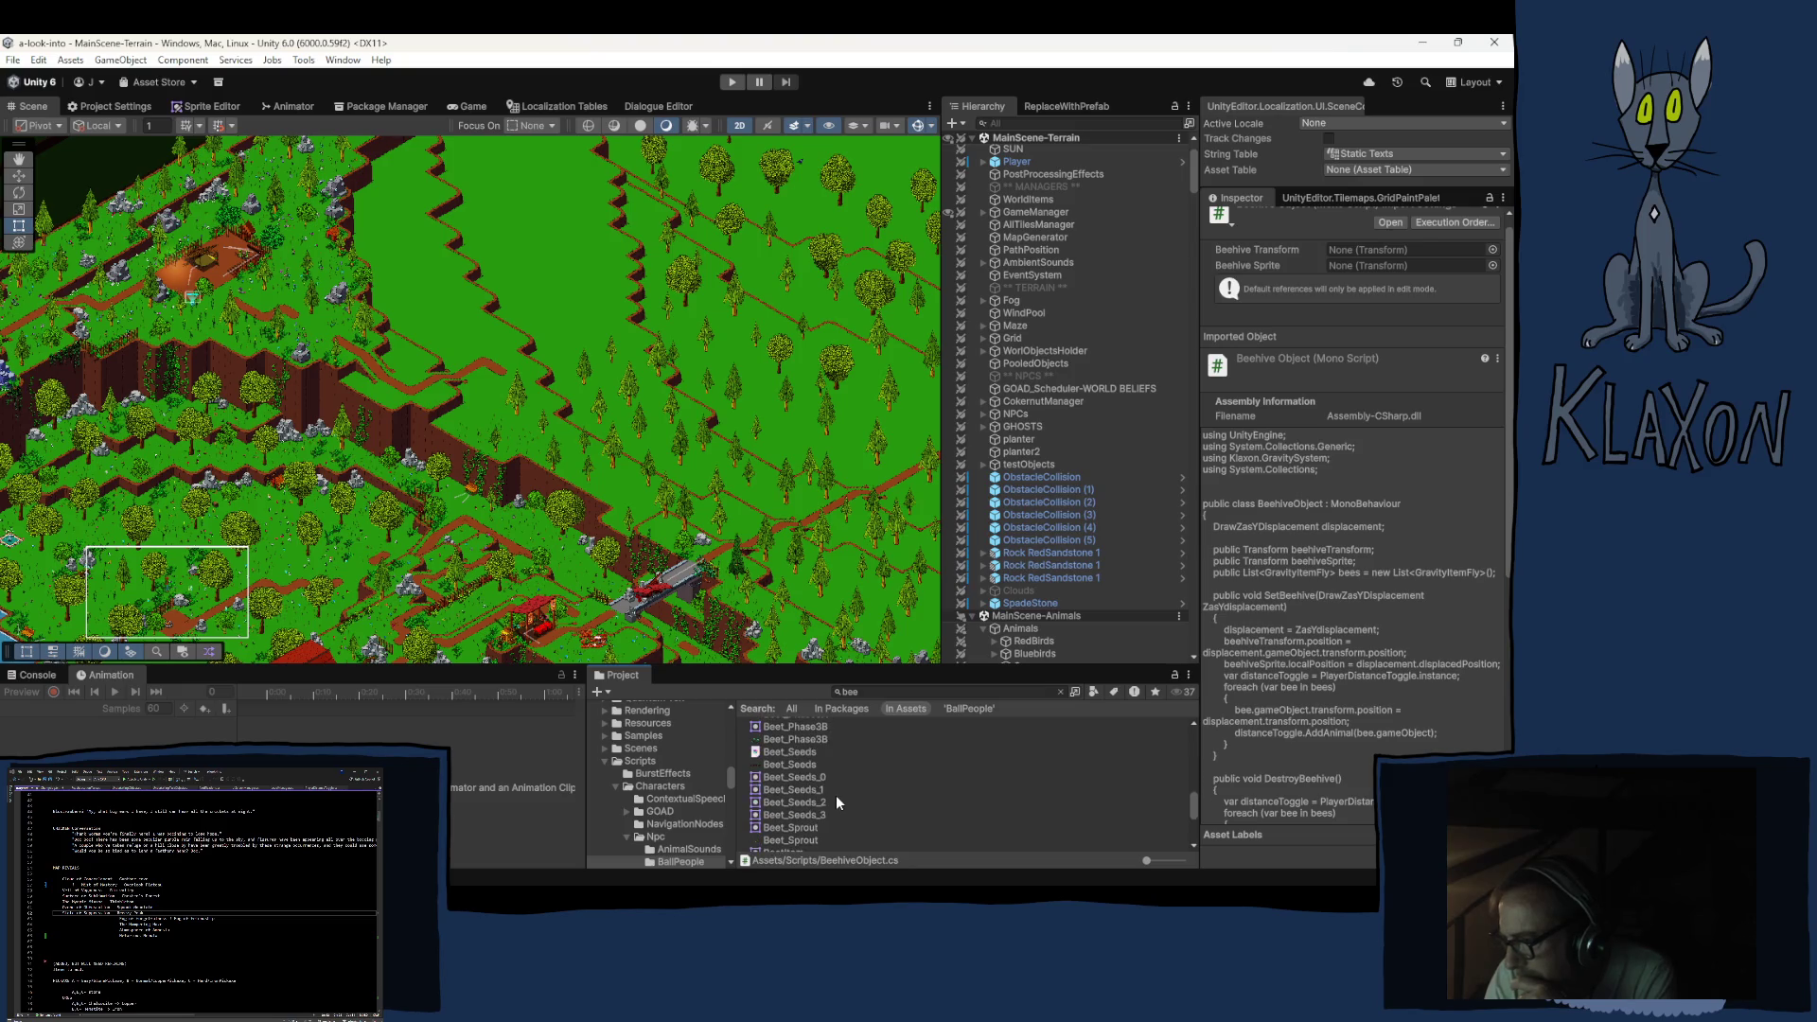
pyautogui.scroll(-3, 836, 803)
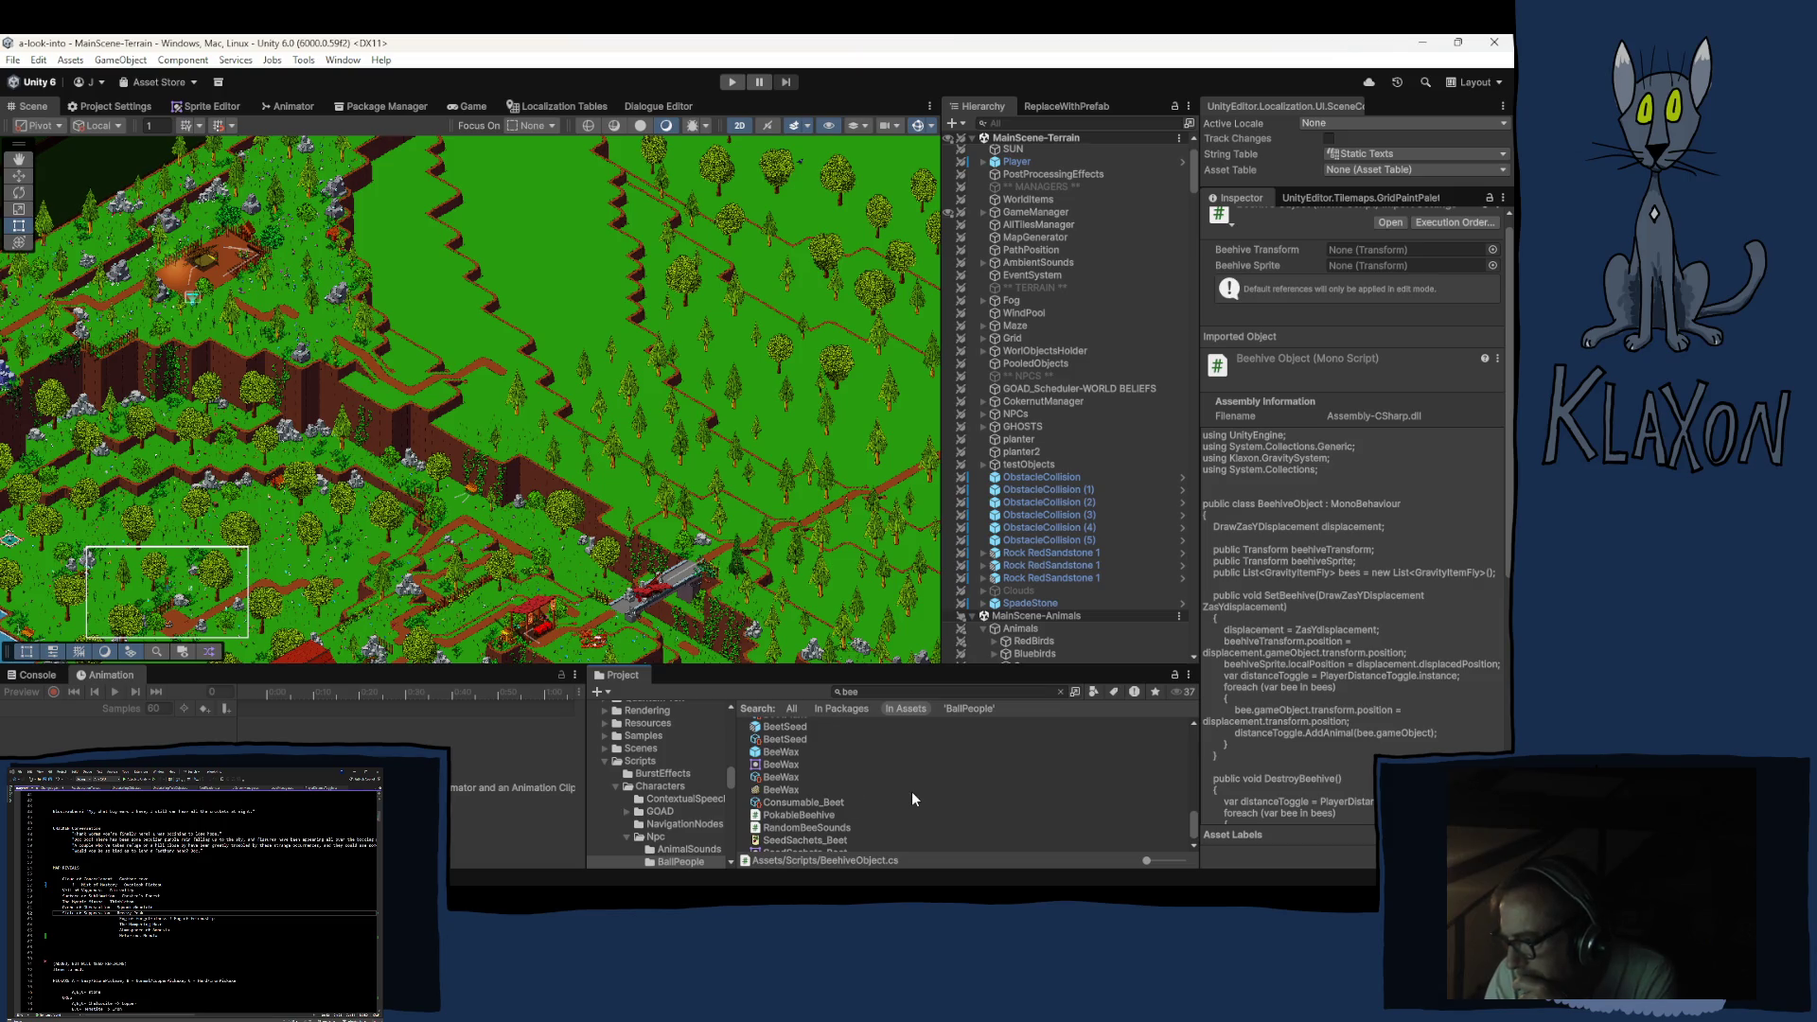
pyautogui.scroll(-1, 863, 793)
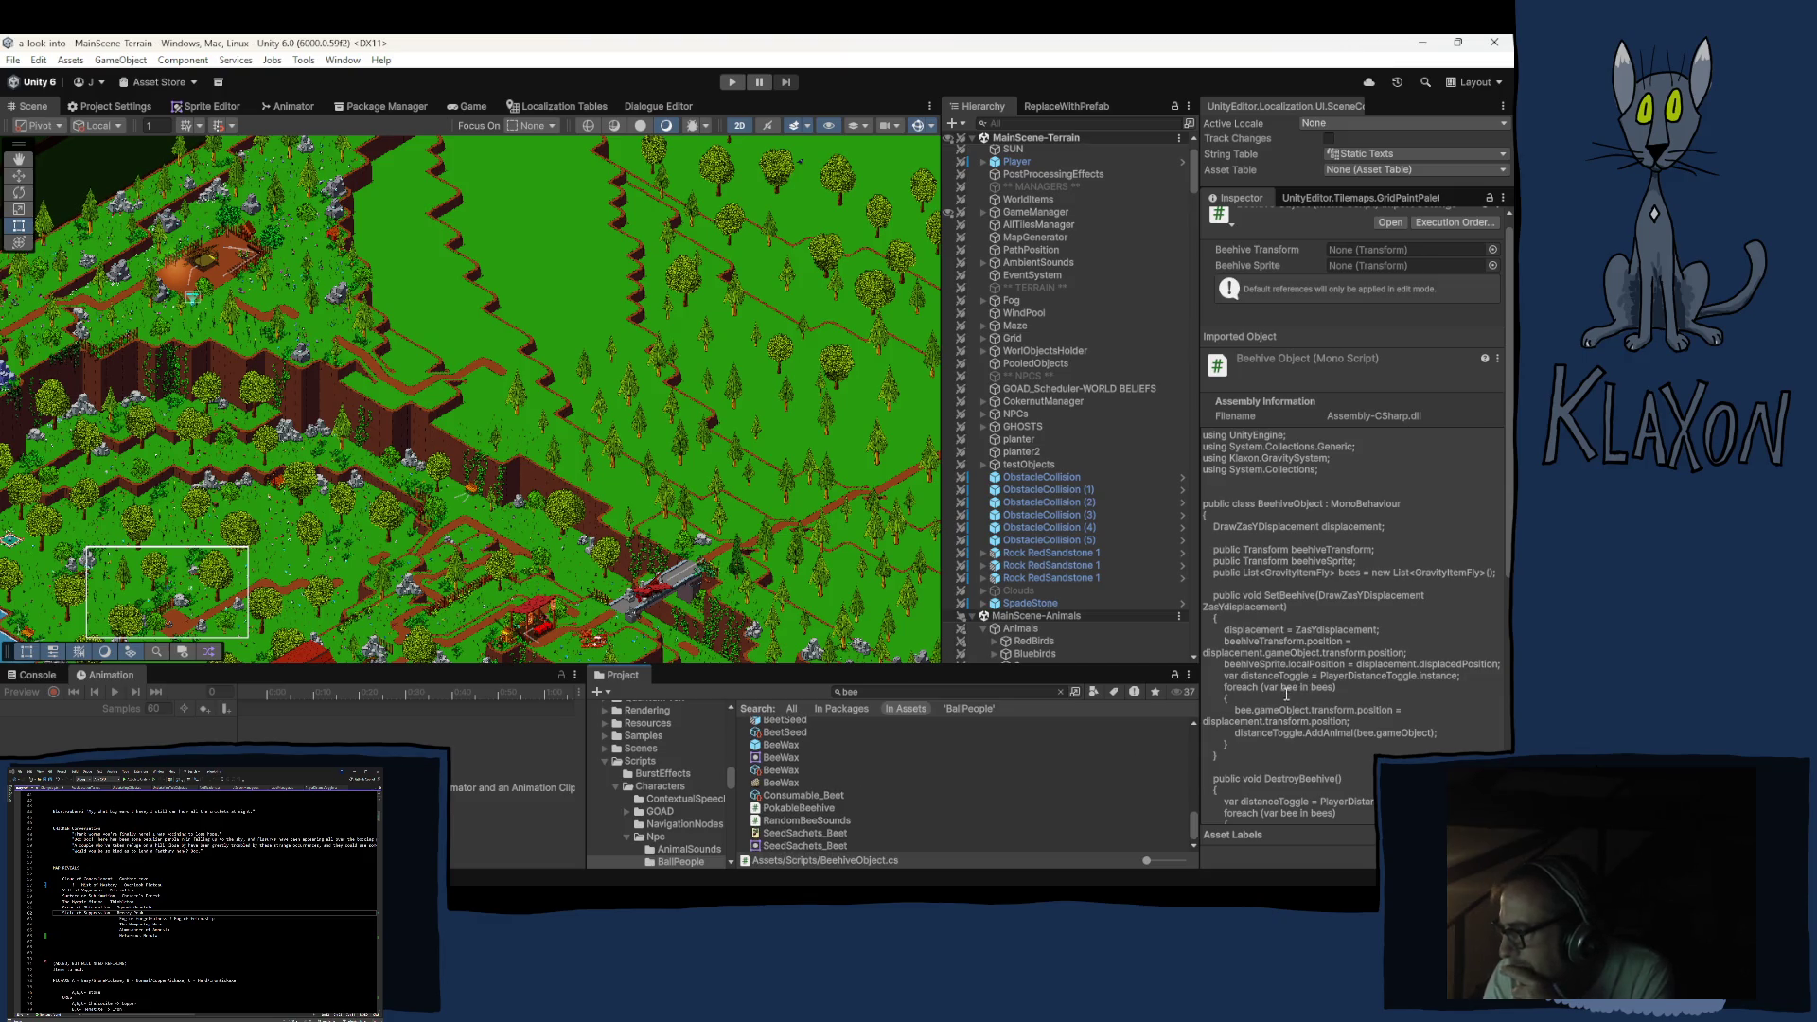
pyautogui.scroll(5, 844, 804)
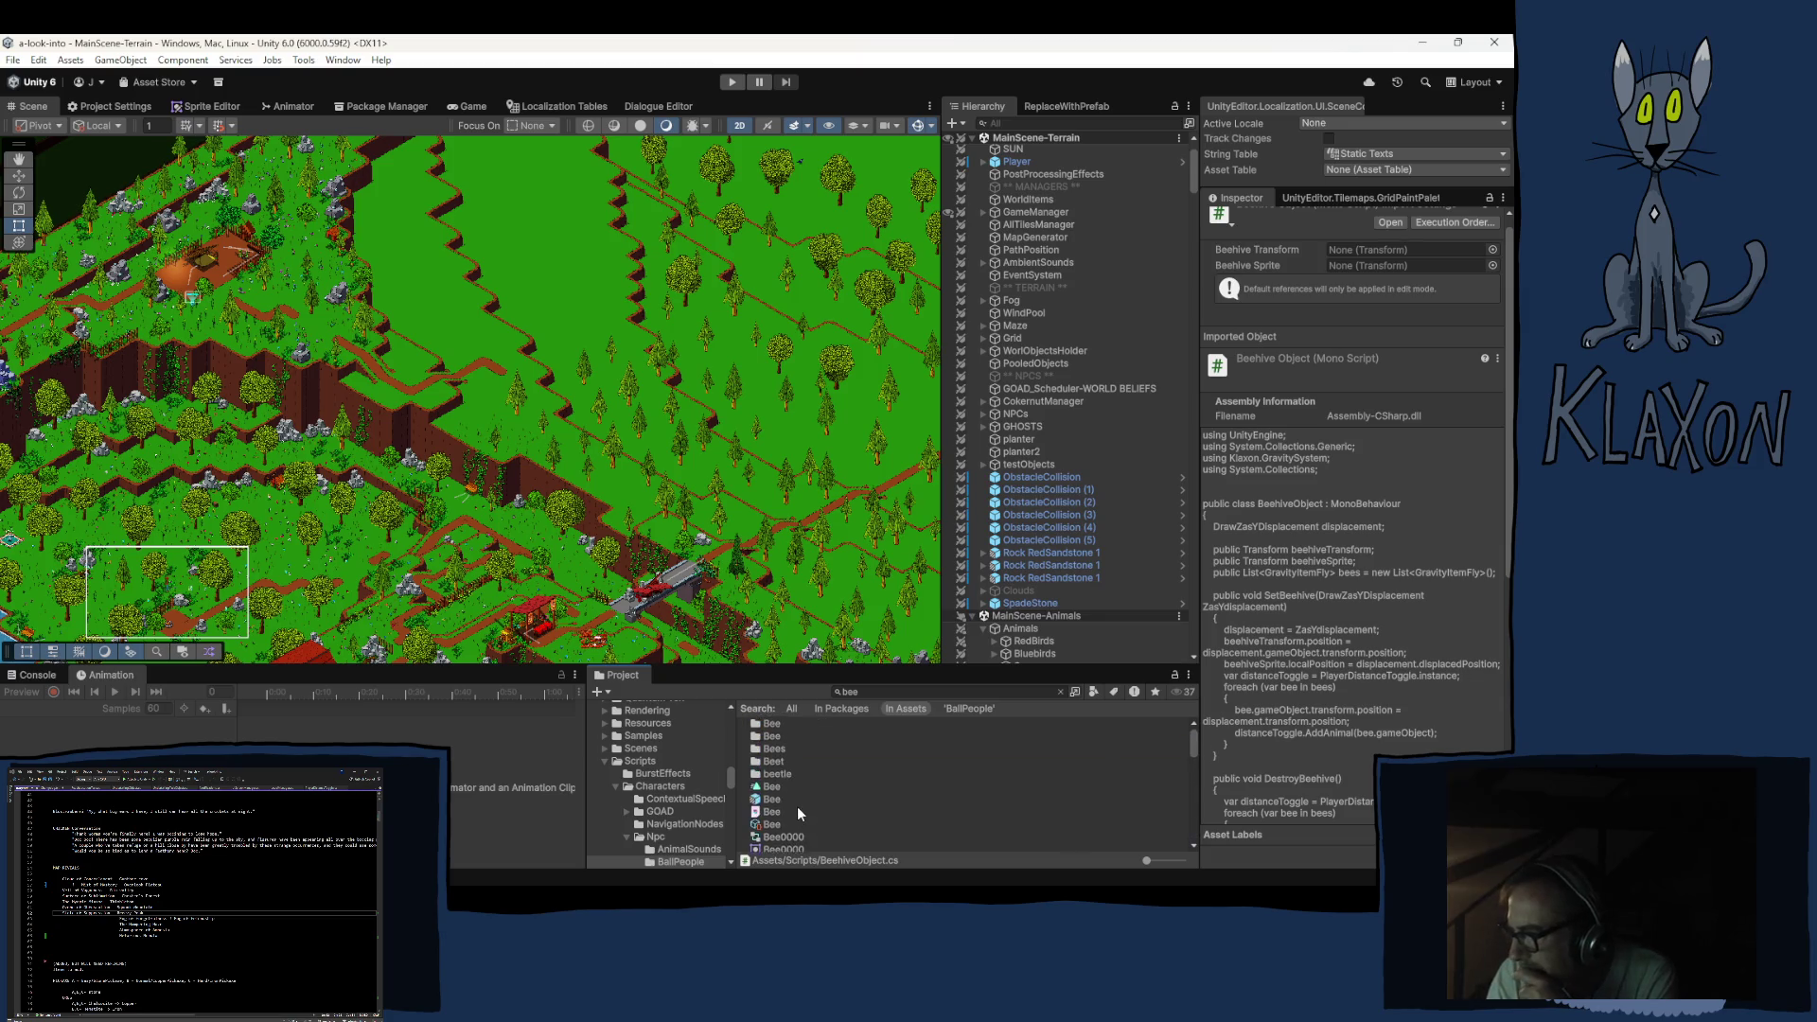
pyautogui.scroll(2, 797, 807)
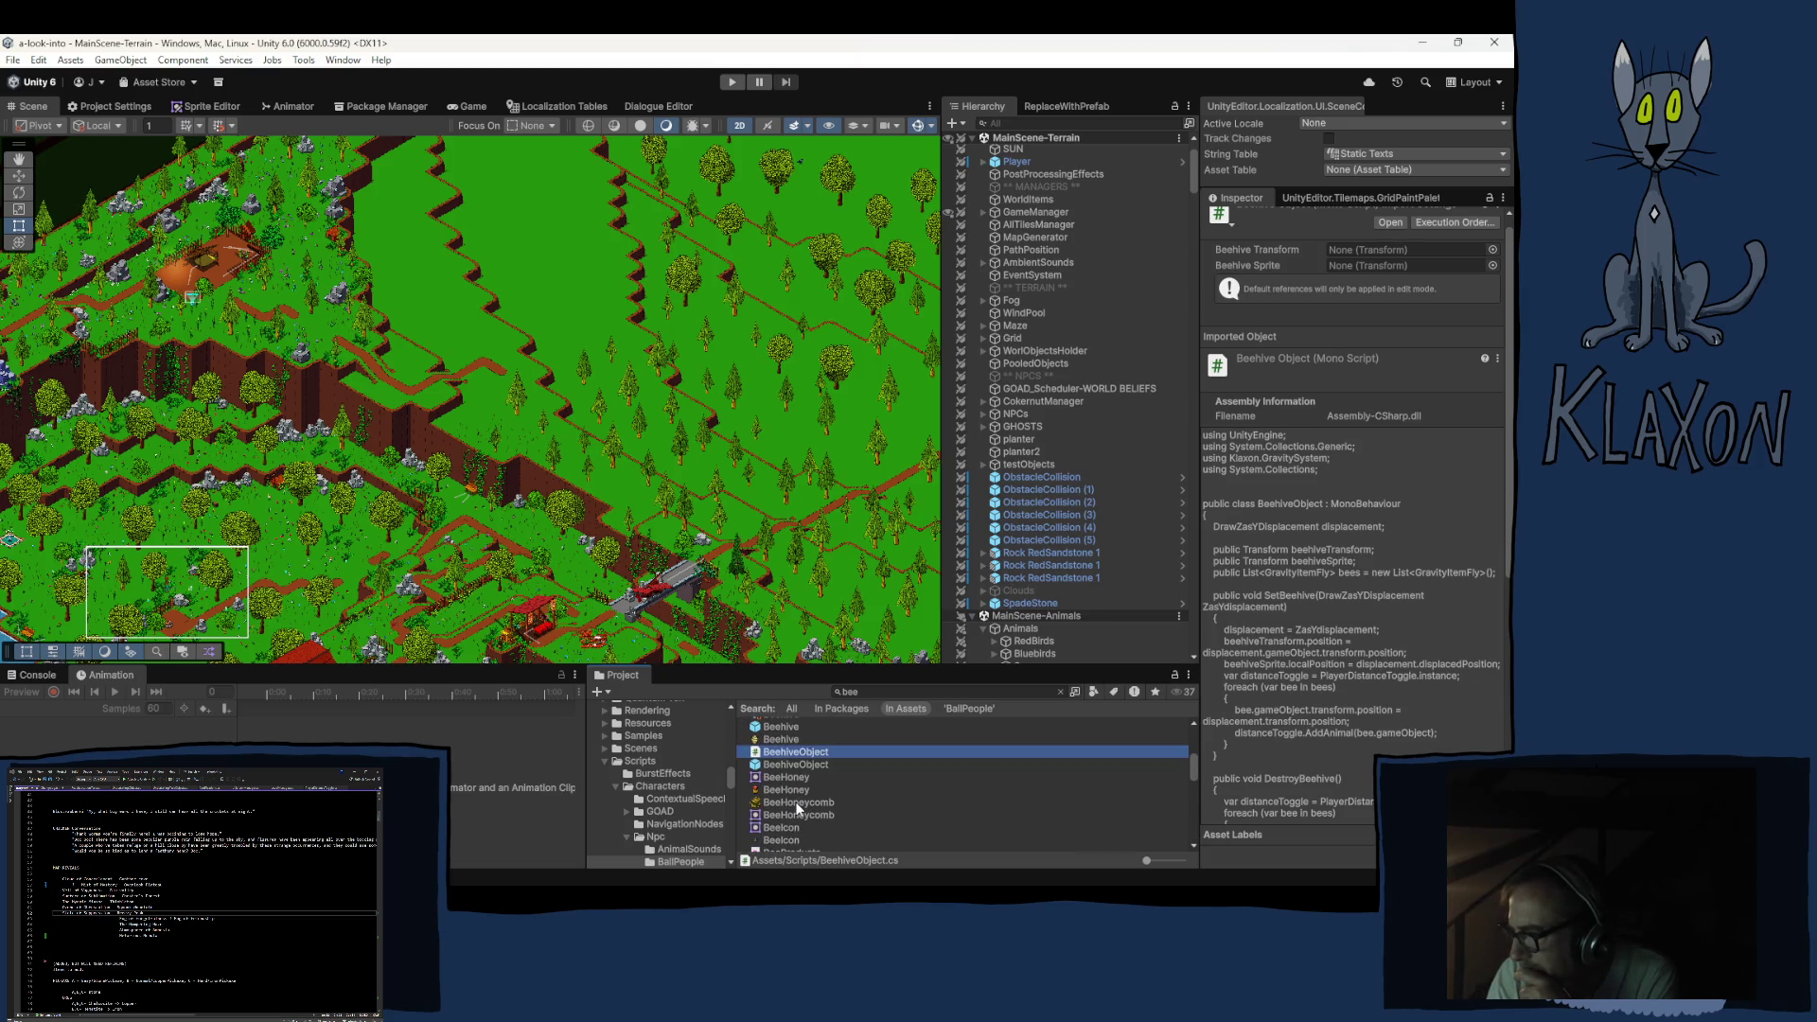
pyautogui.doubleClick(778, 753)
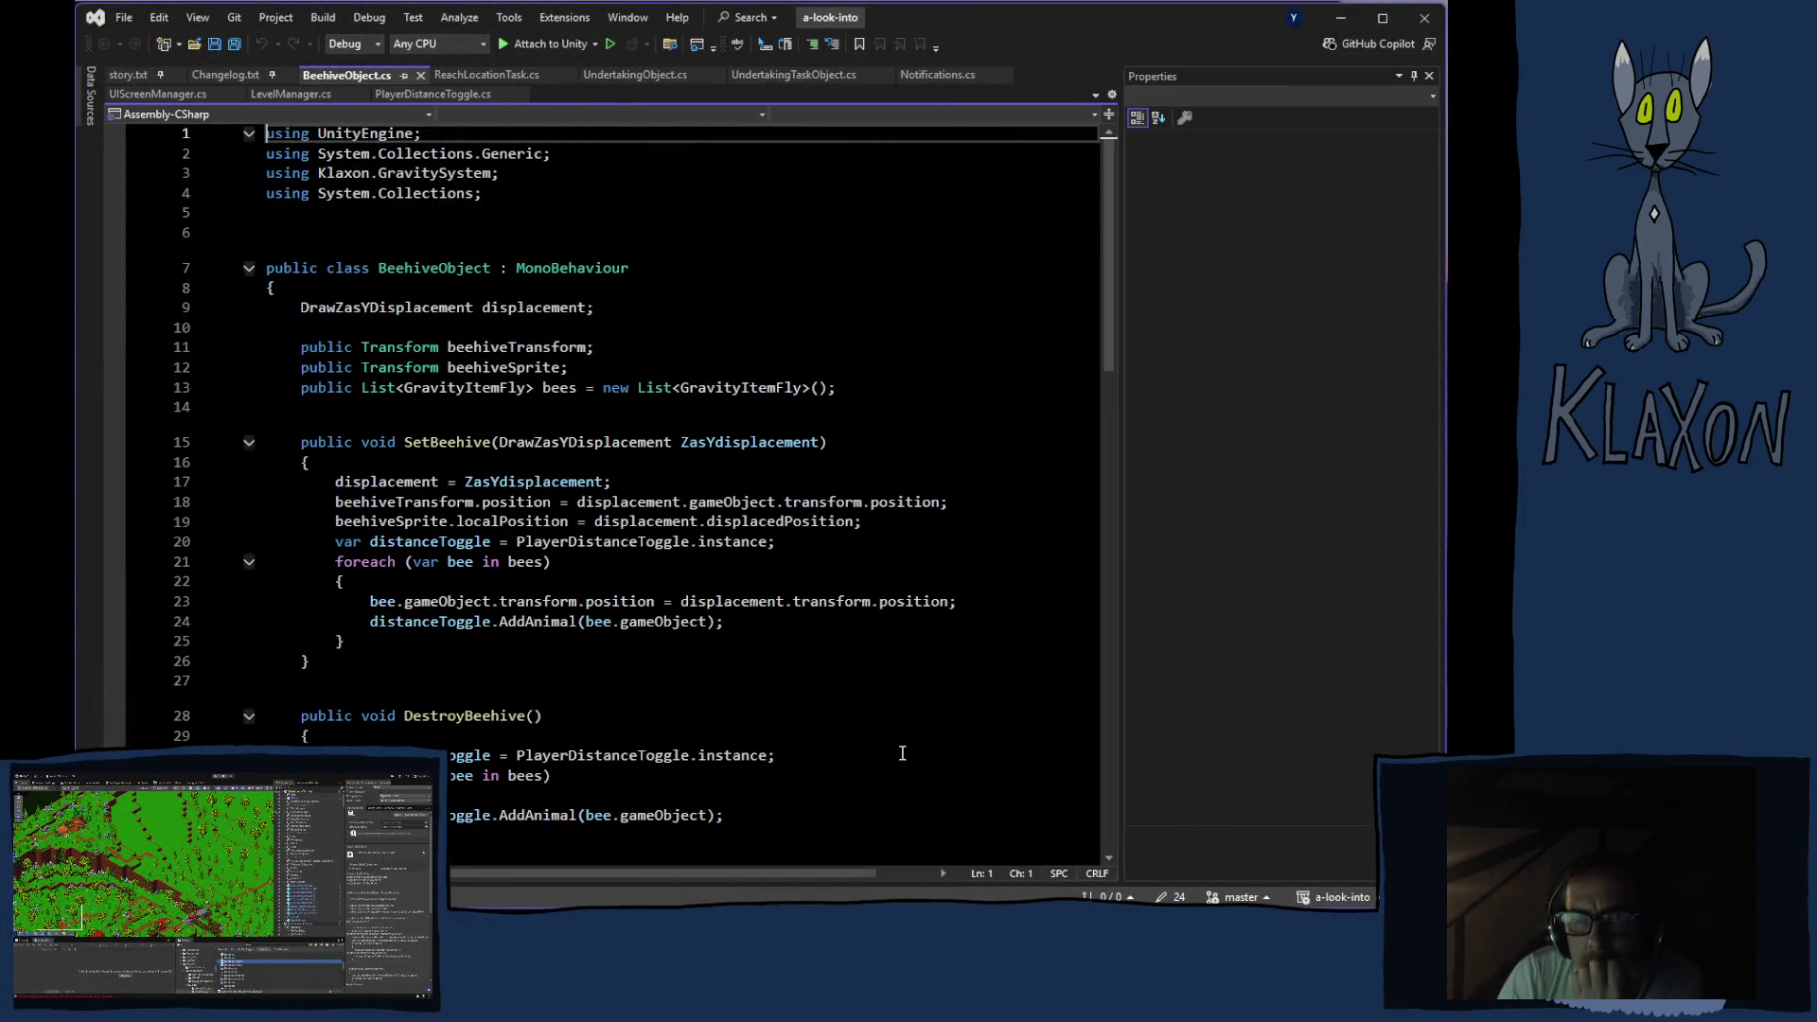
# Hide the Properties panel, read through BeehiveObject.cs, and show SetBeehive's '1 reference' callers
pyautogui.click(1428, 76)
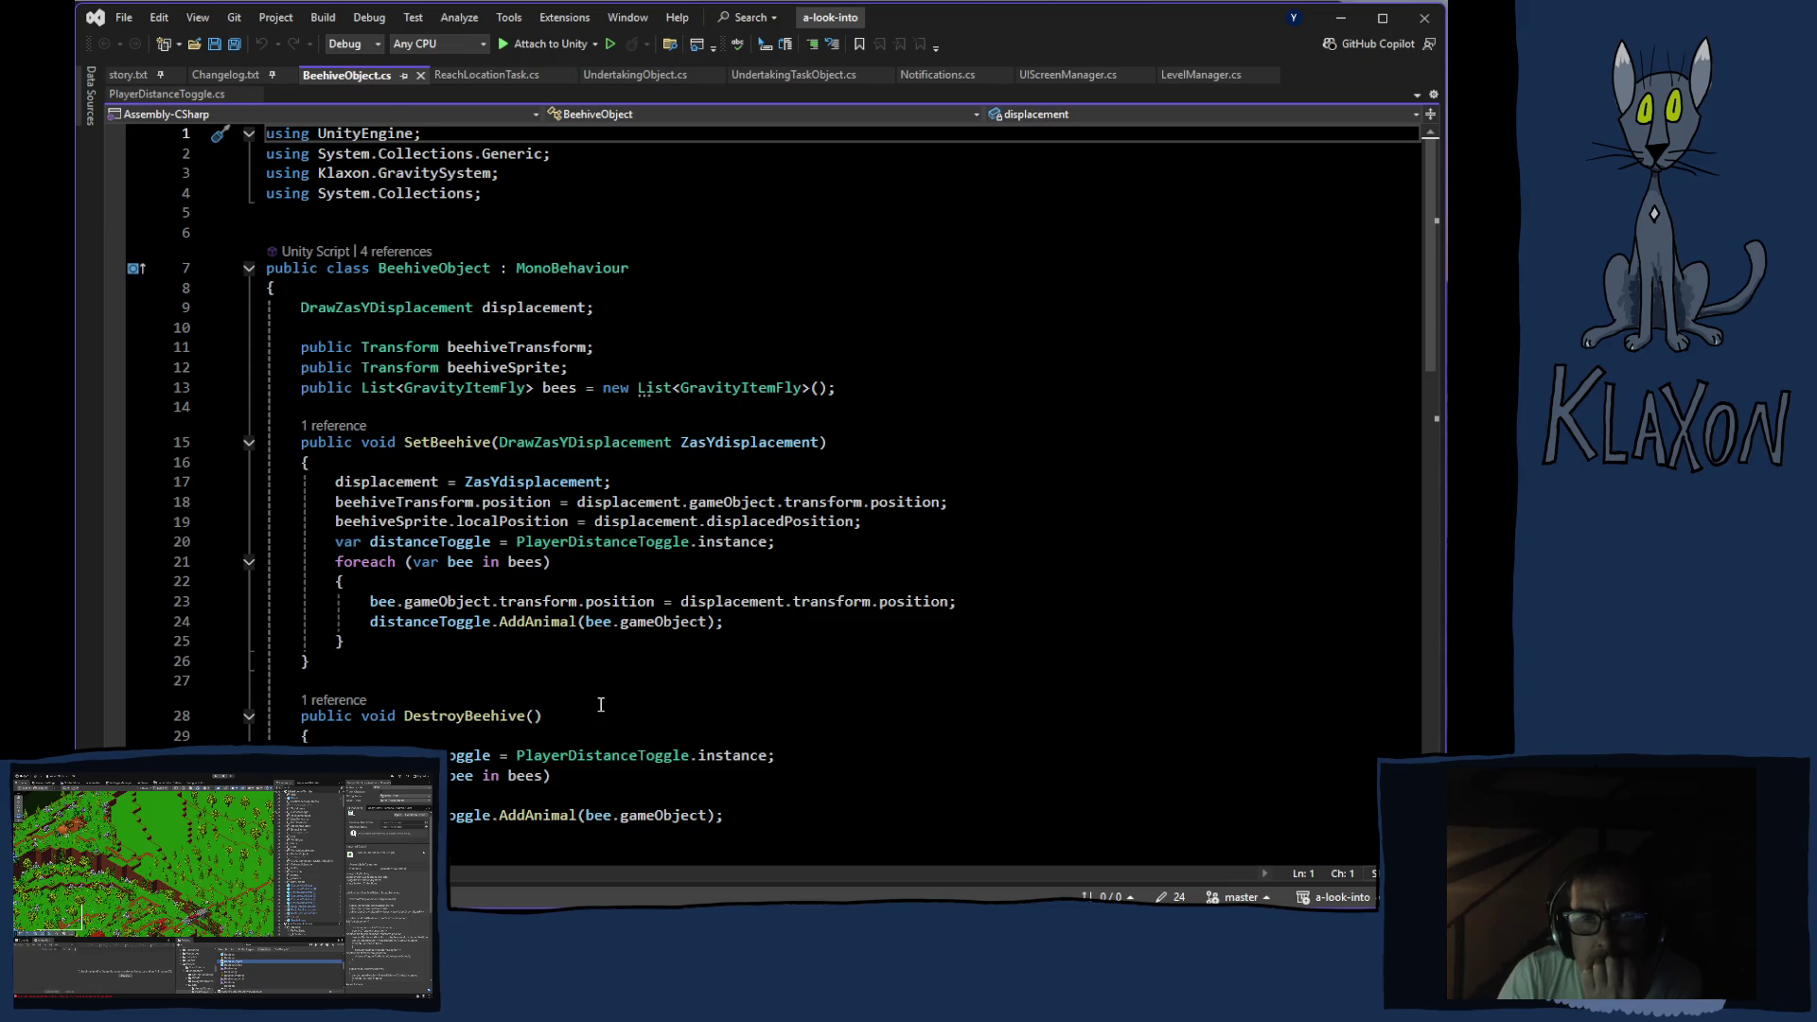
pyautogui.scroll(-7, 599, 706)
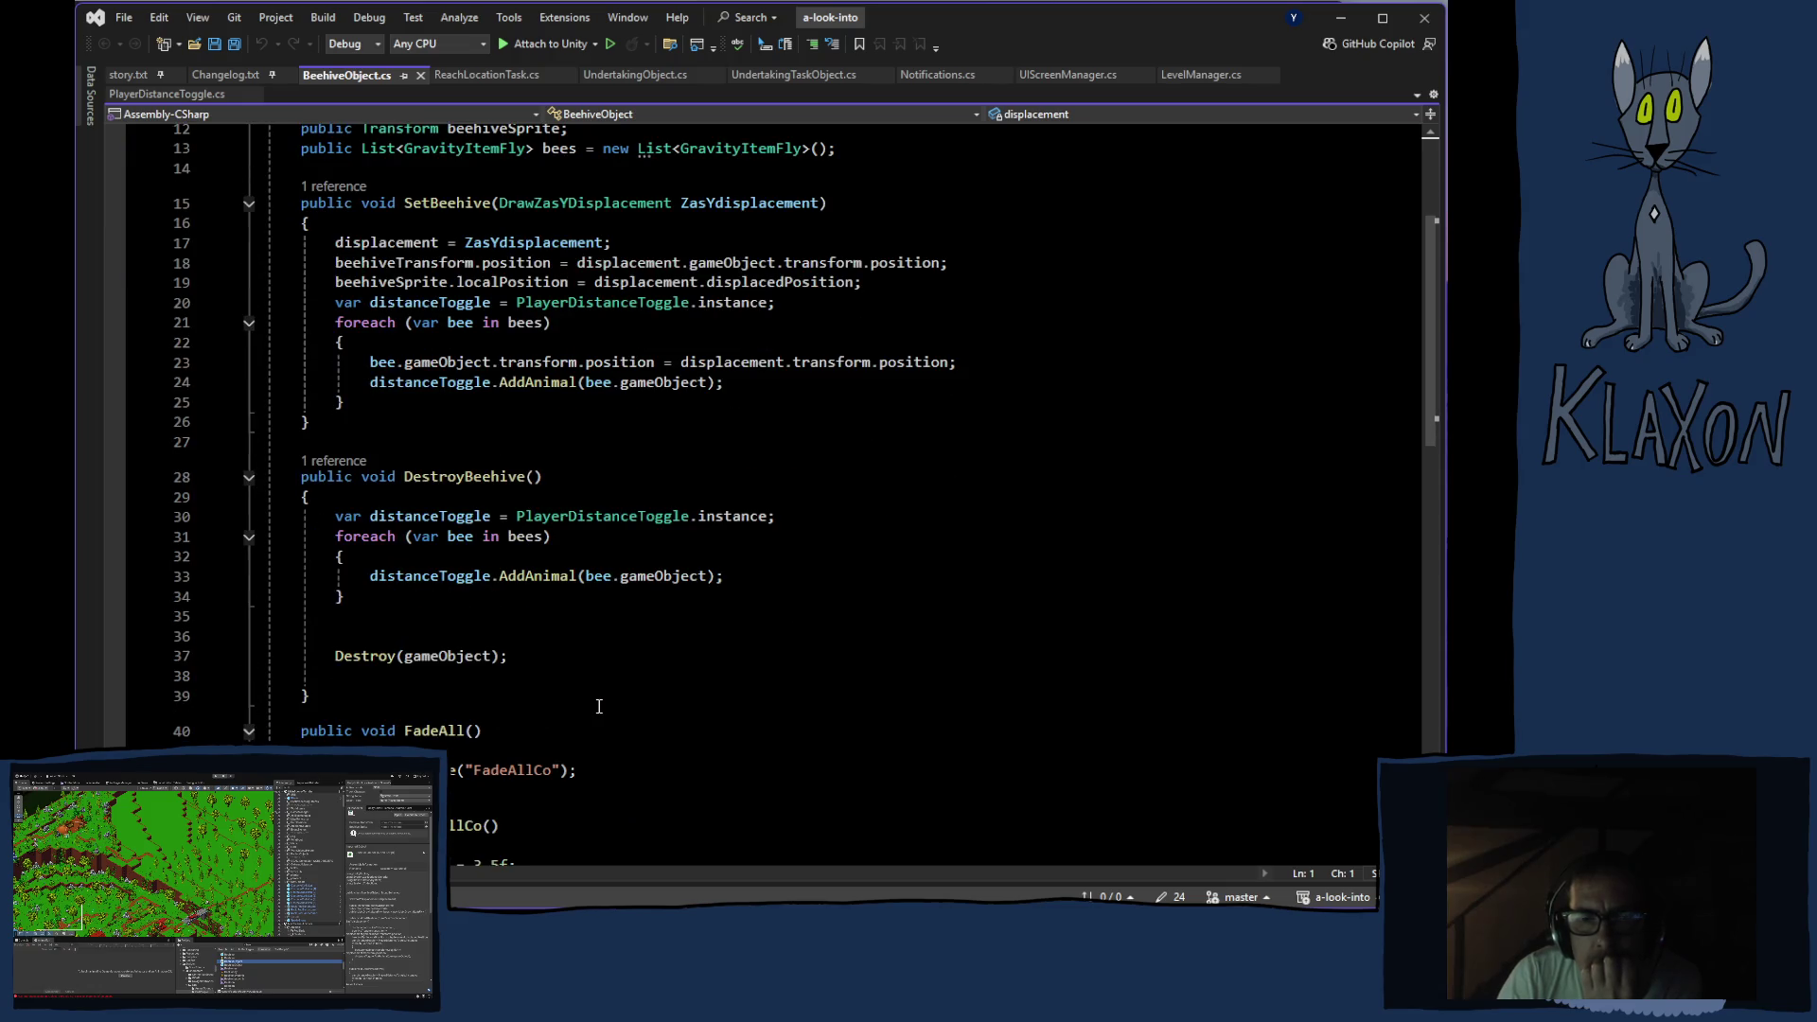
pyautogui.scroll(-3, 599, 707)
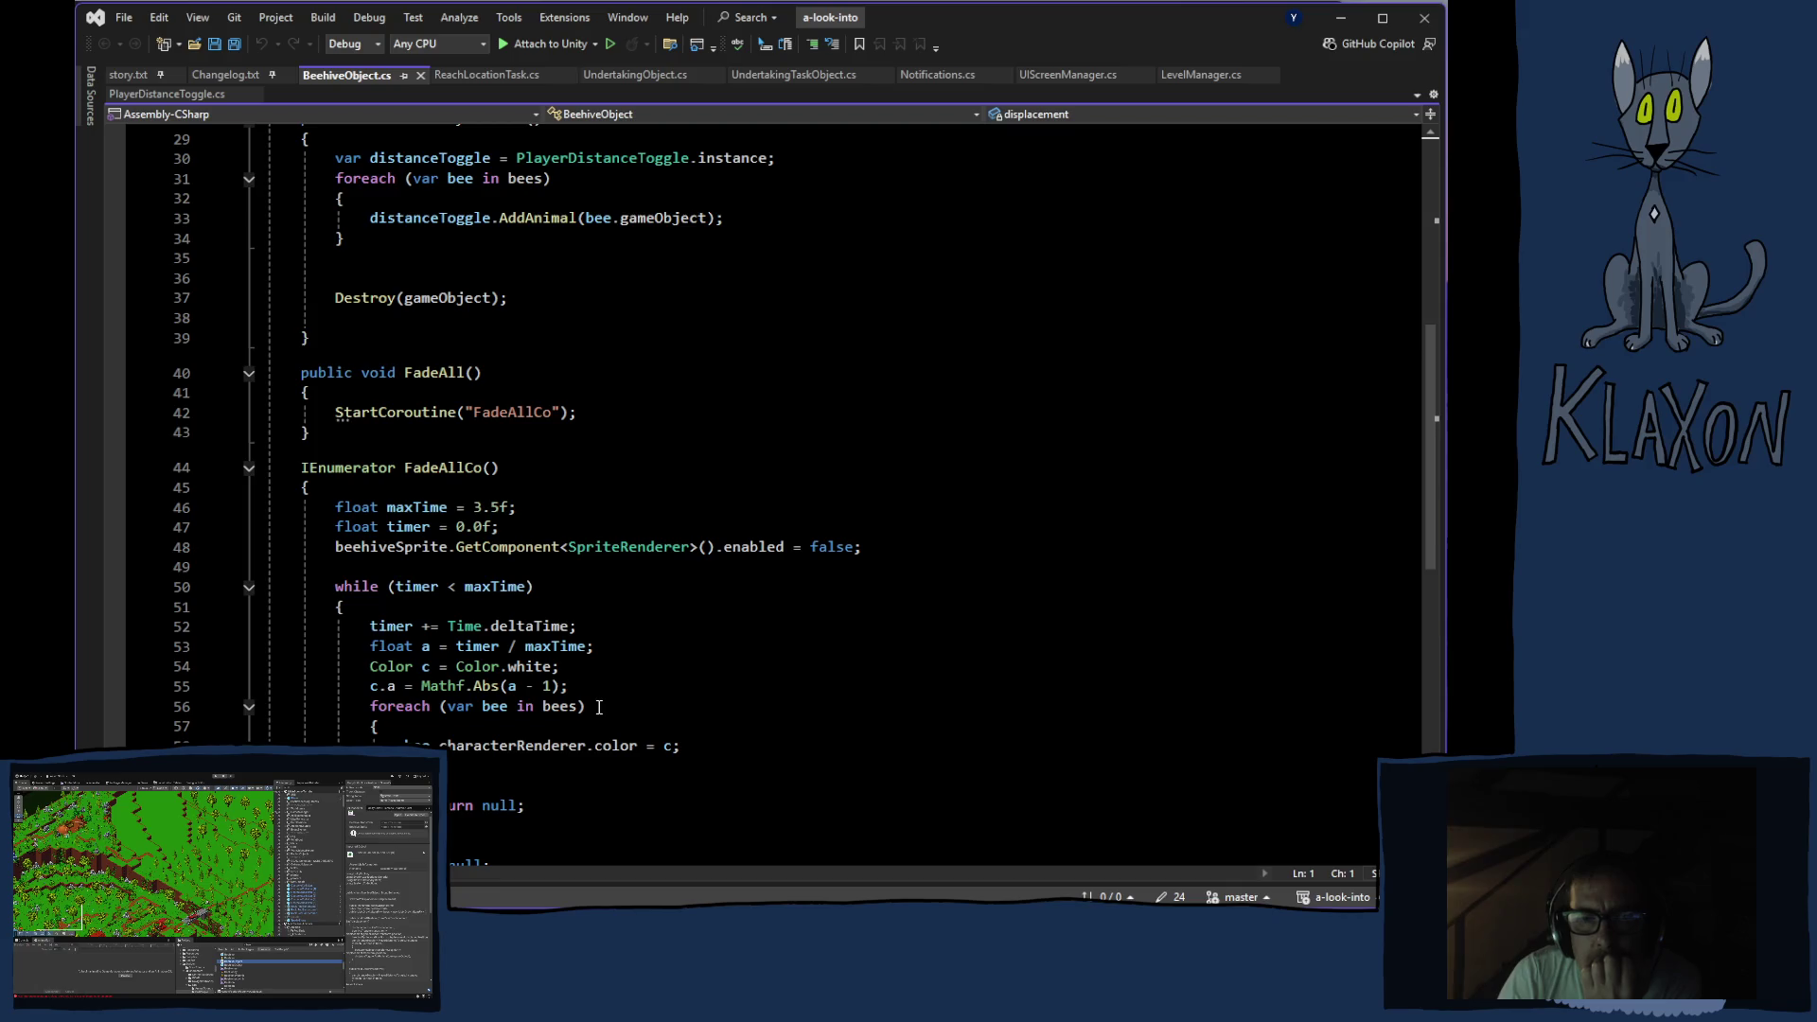
pyautogui.scroll(-5, 598, 707)
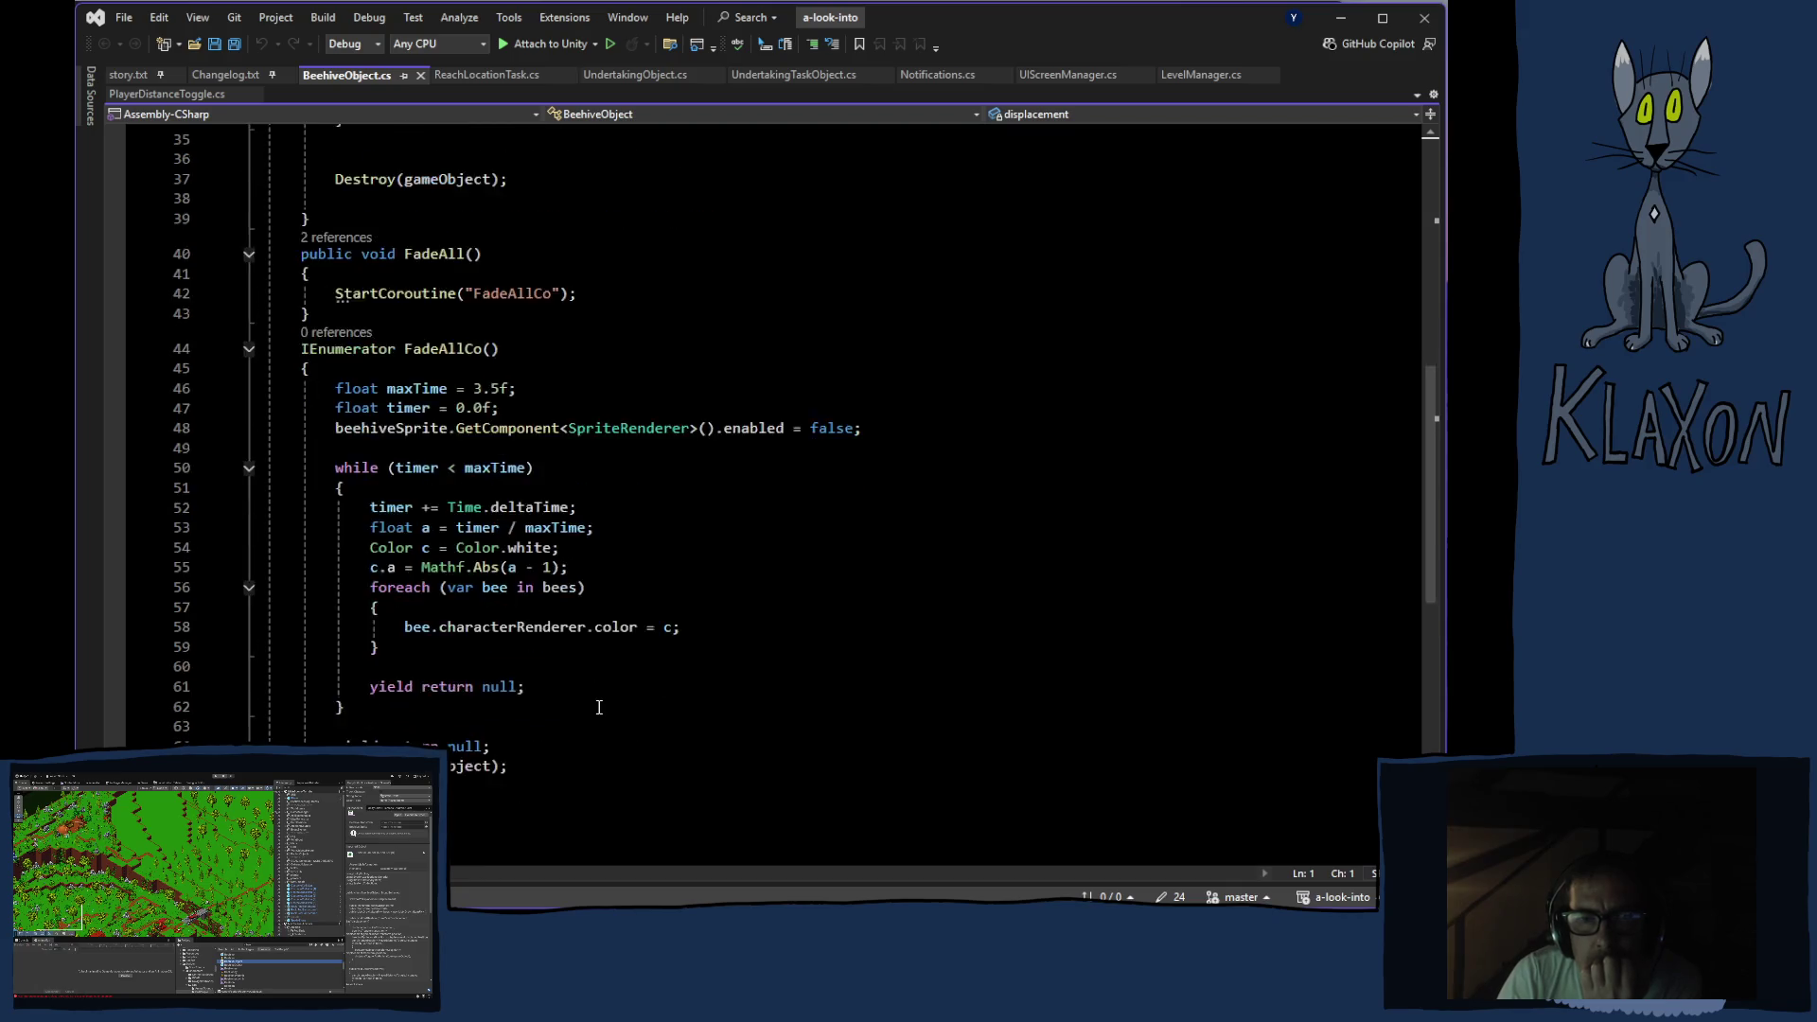
pyautogui.scroll(8, 594, 708)
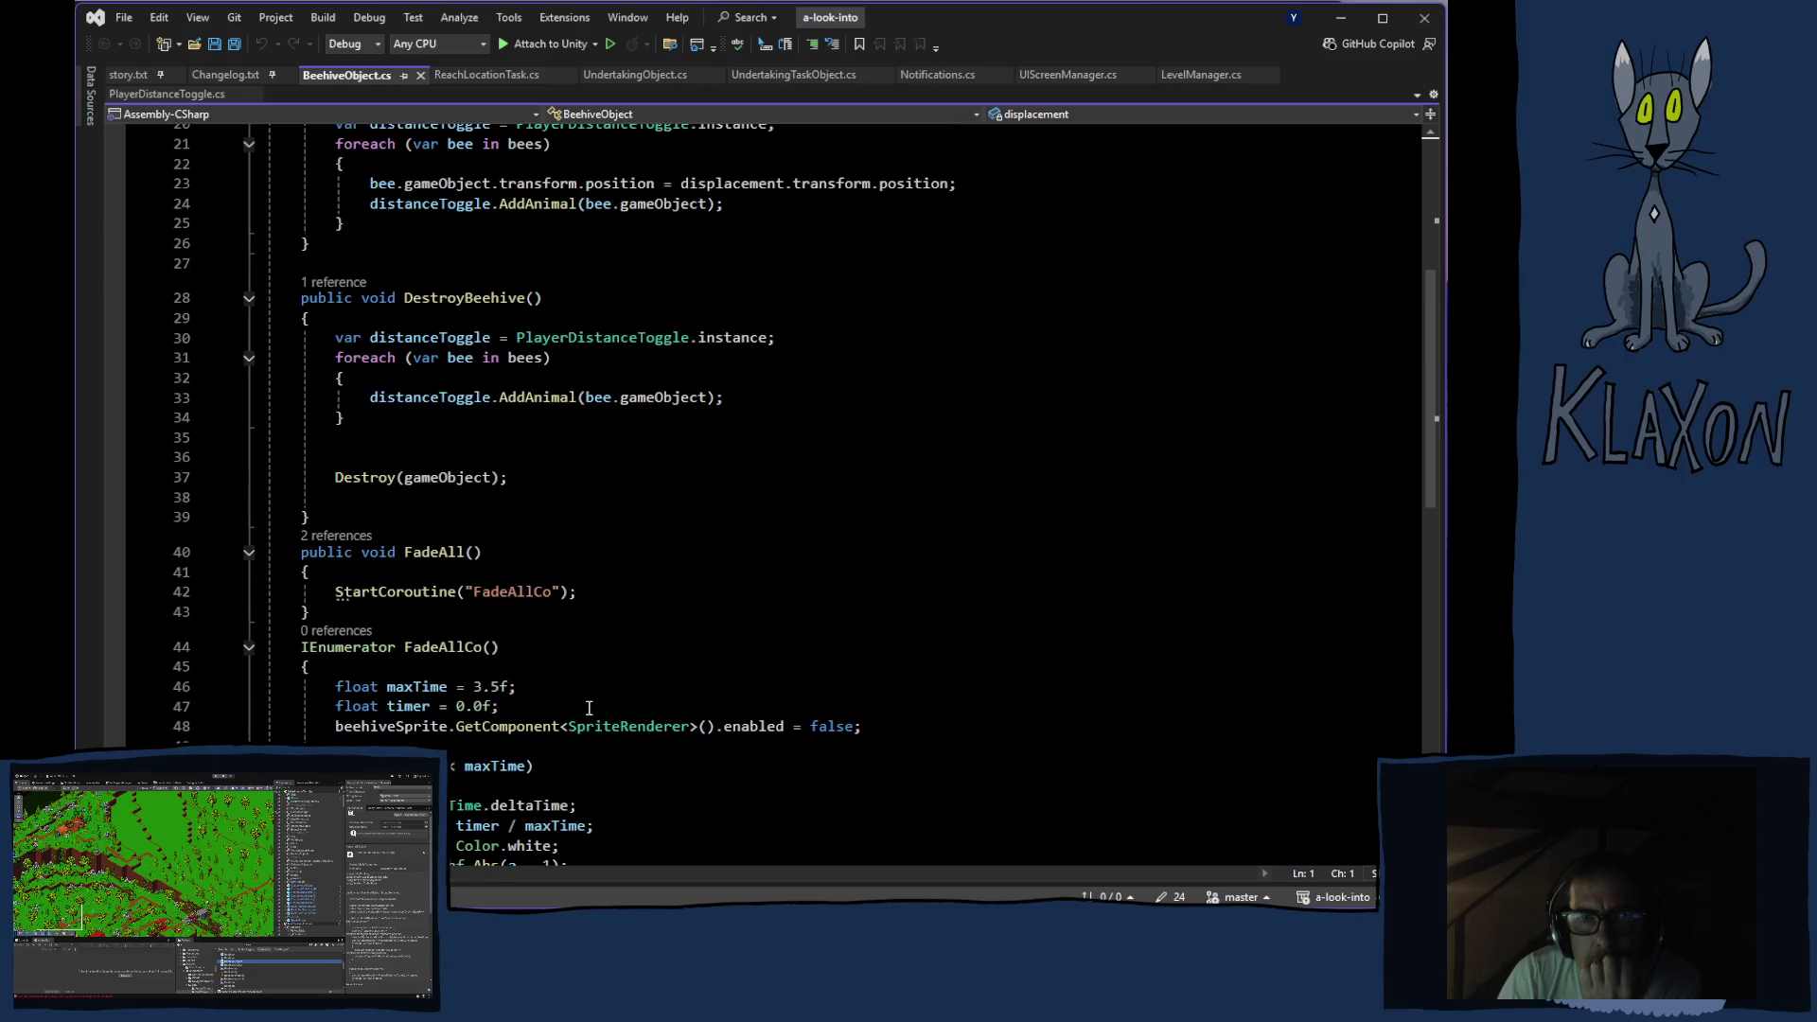
pyautogui.scroll(6, 589, 709)
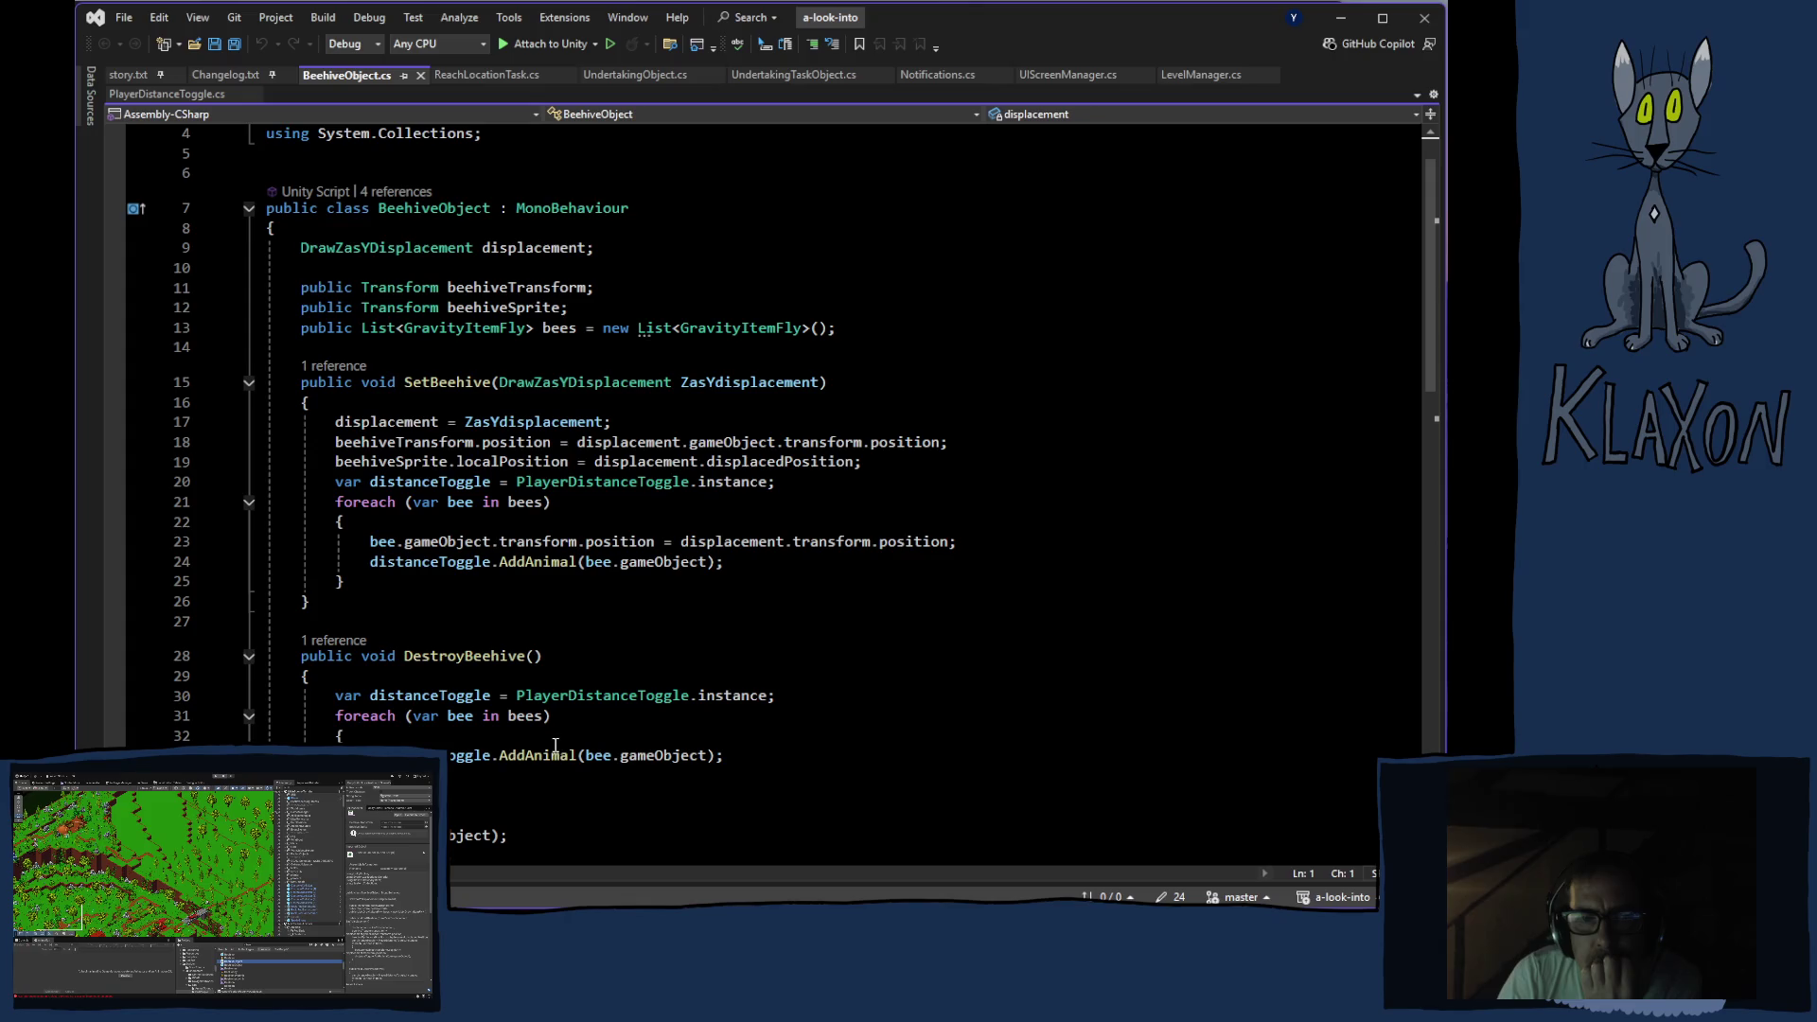
pyautogui.scroll(-6, 530, 711)
pyautogui.scroll(-8, 774, 677)
pyautogui.scroll(10, 719, 676)
pyautogui.scroll(4, 652, 670)
pyautogui.click(352, 425)
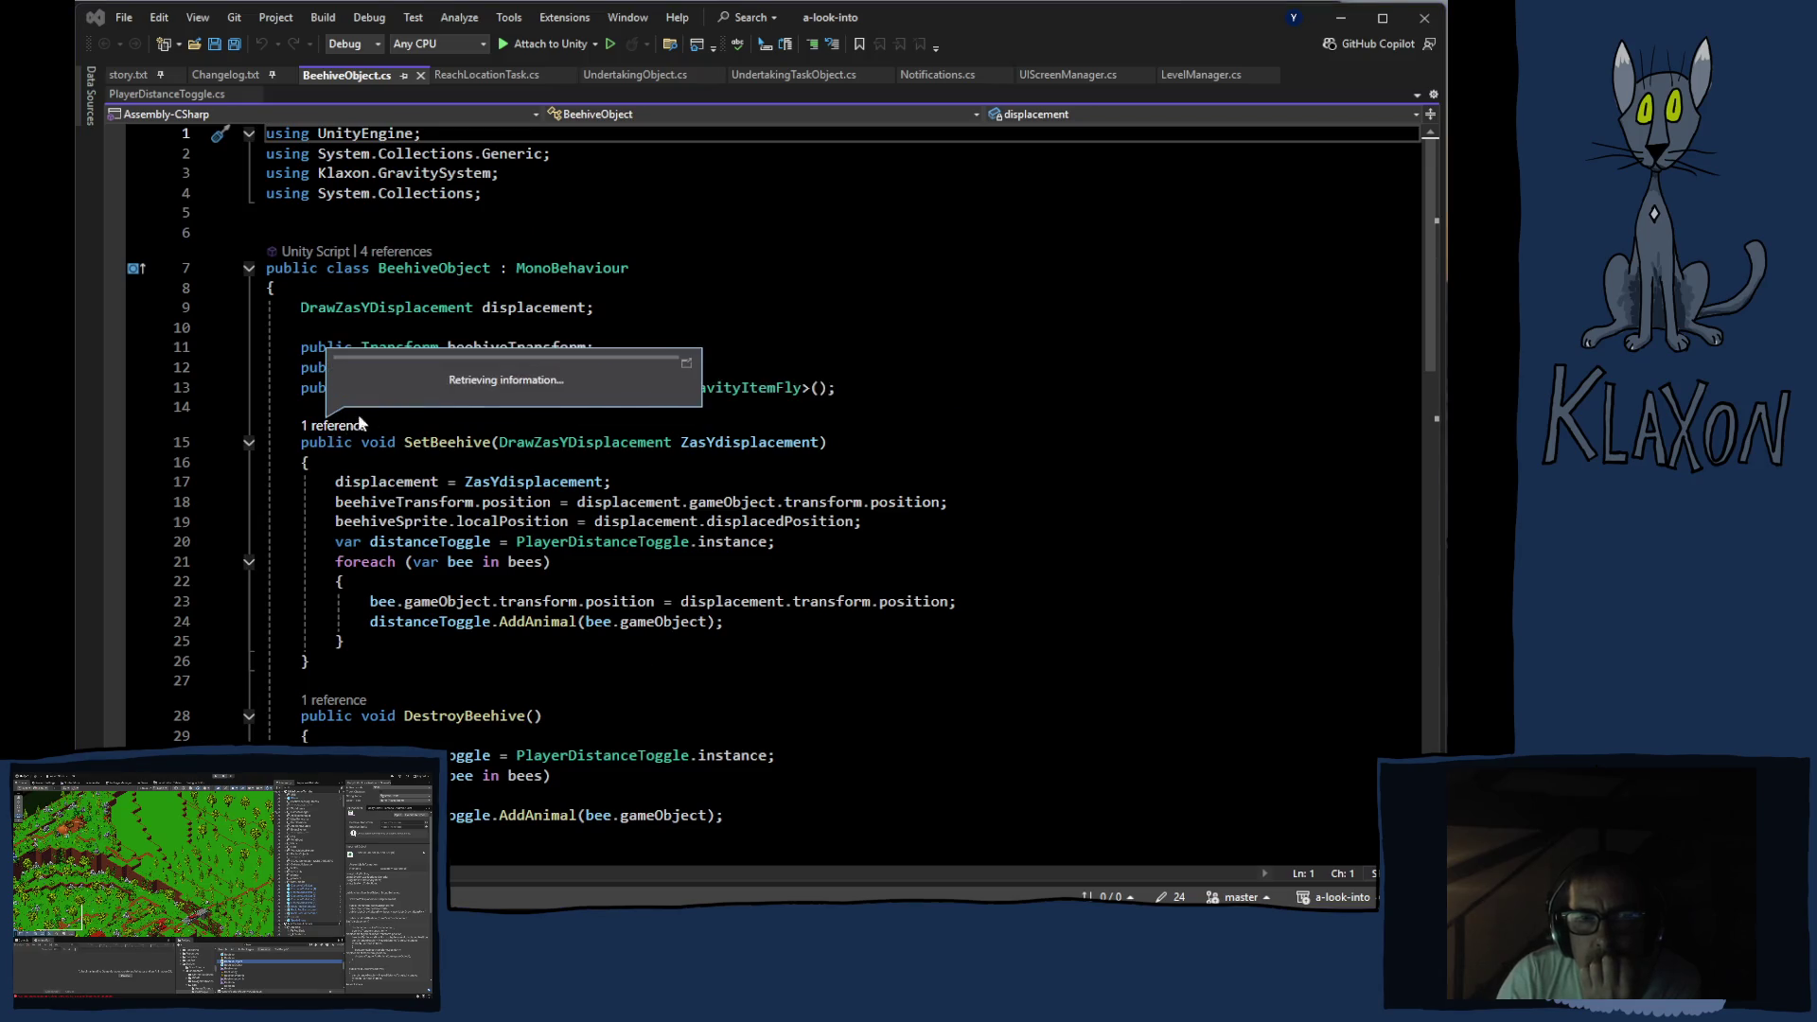
# Jump to the line 173 SetBeehive call in SpawnDailyObjects.cs, then trace SpawnBeehive to TrySpawnBeehive
pyautogui.click(455, 380)
pyautogui.doubleClick(453, 379)
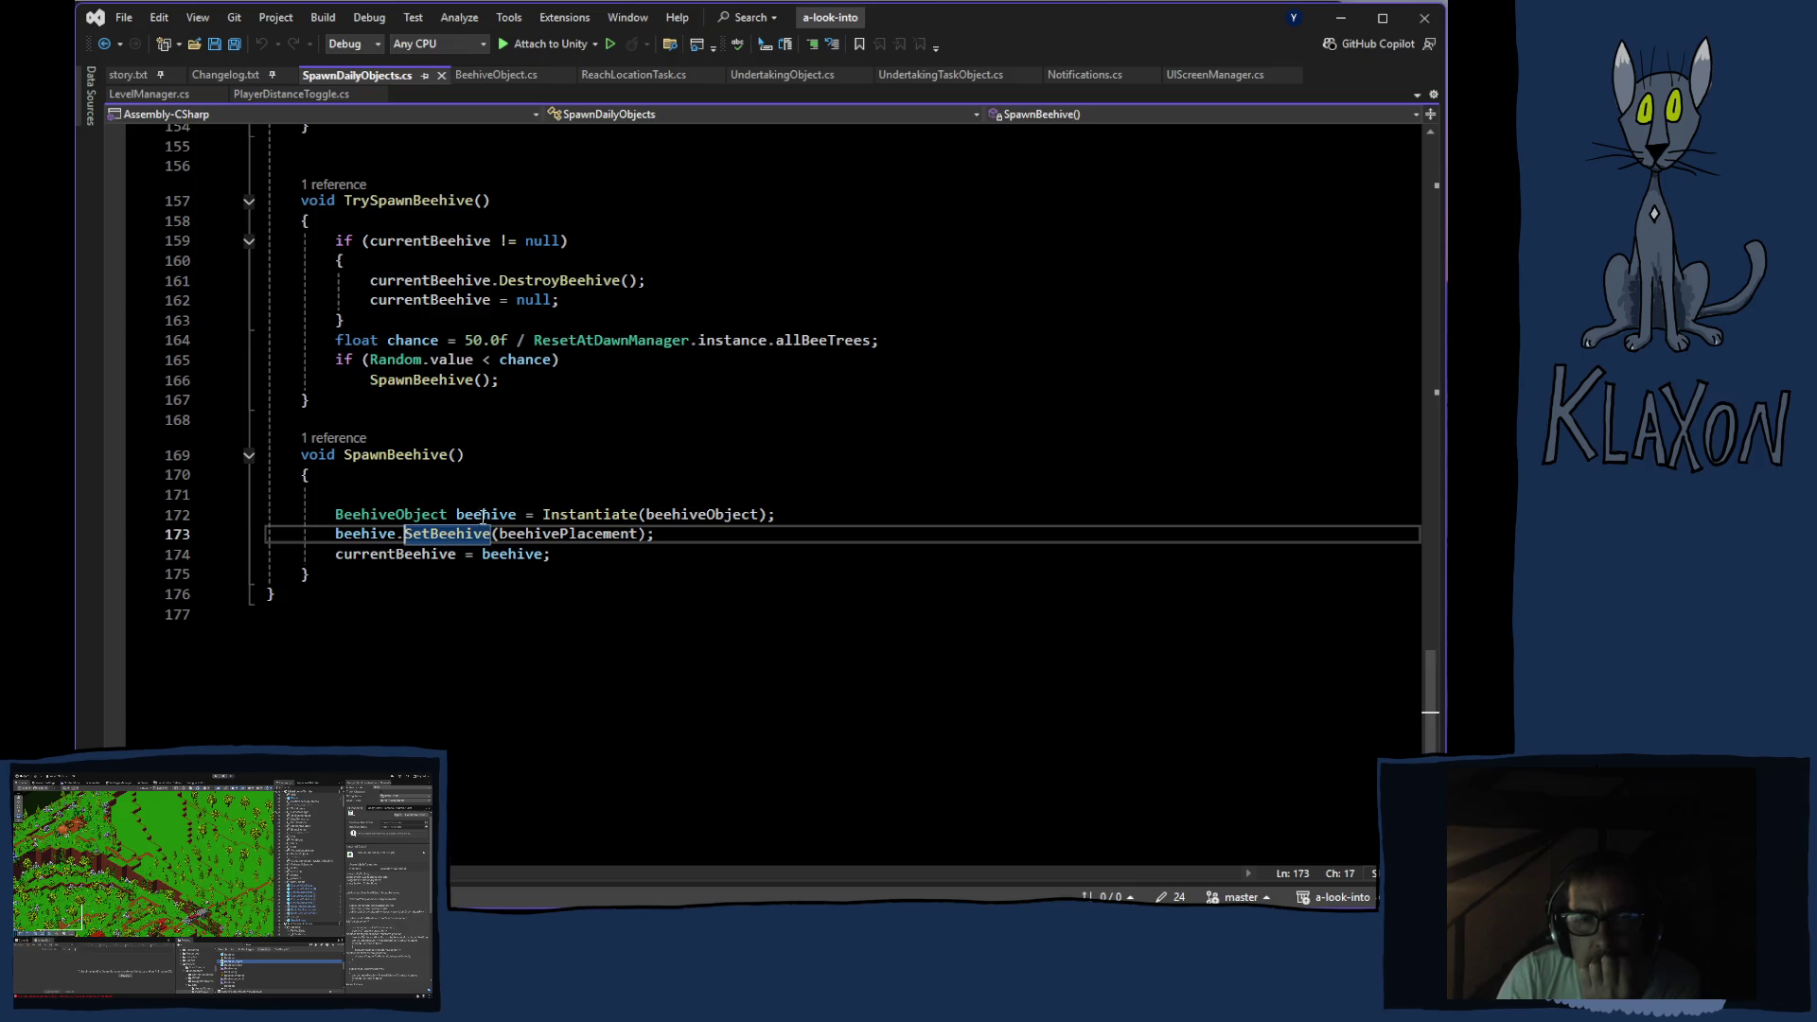
pyautogui.click(339, 439)
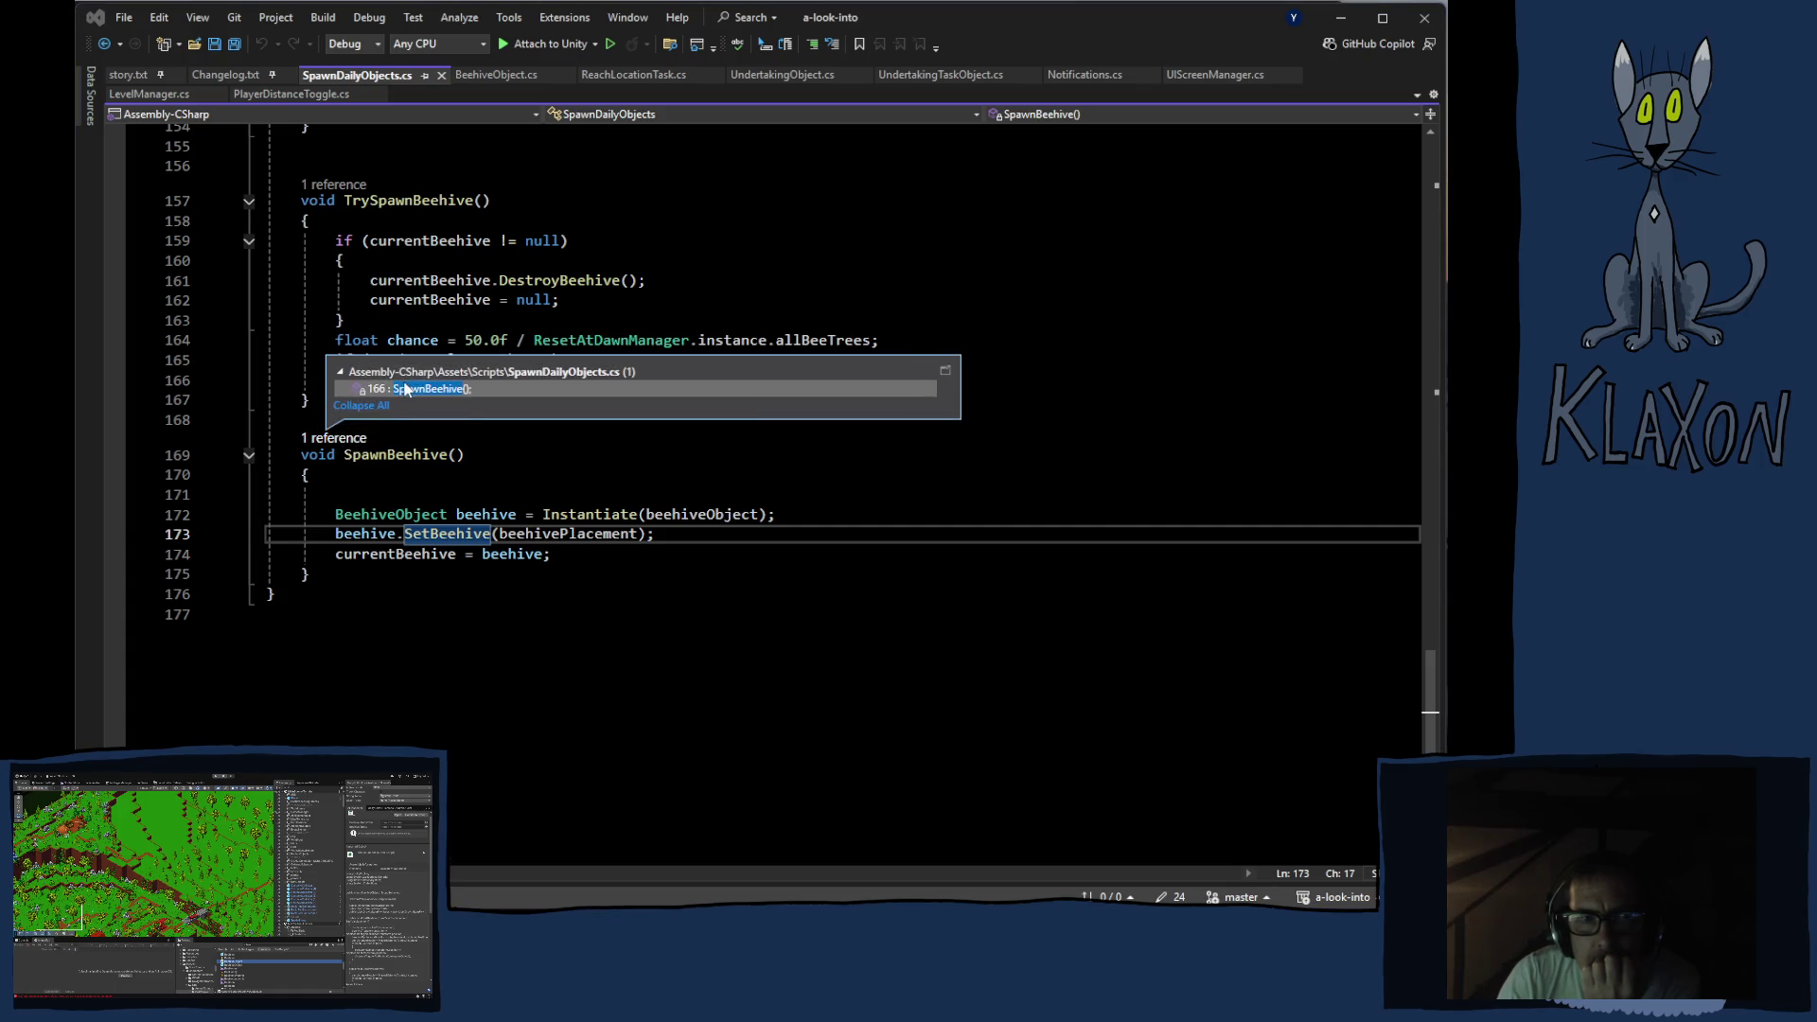
pyautogui.click(737, 475)
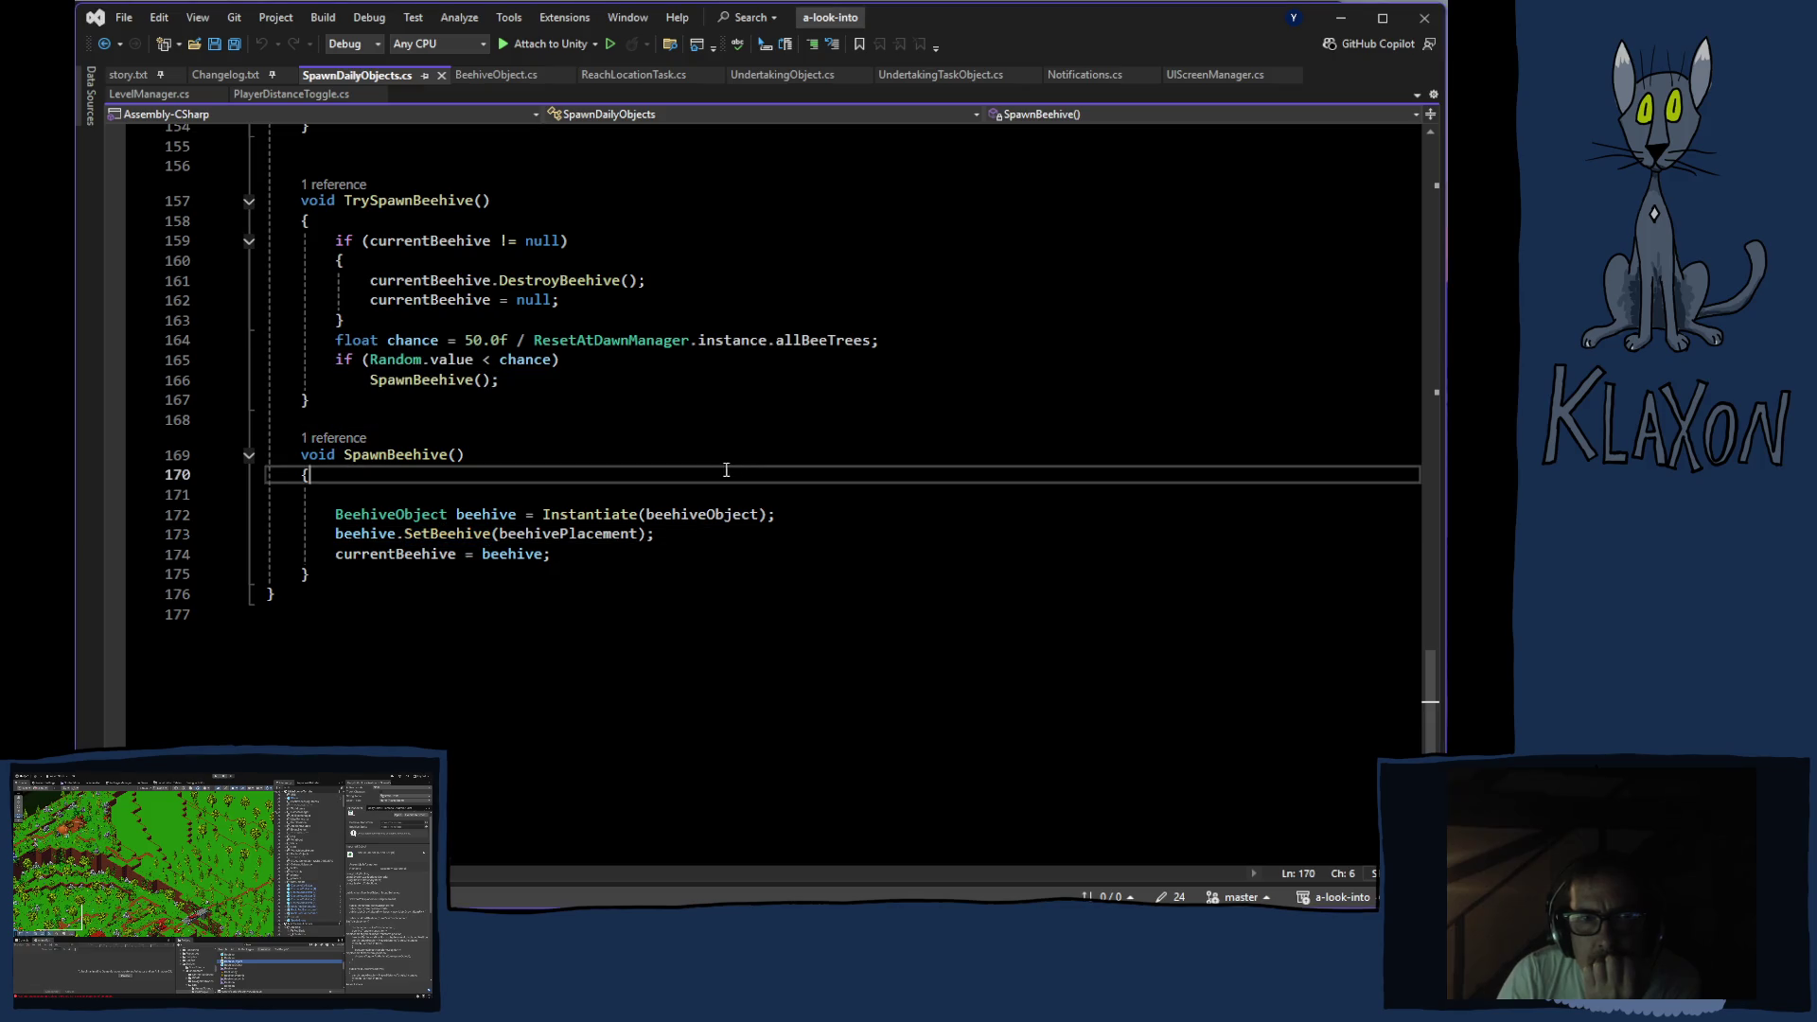
pyautogui.click(418, 384)
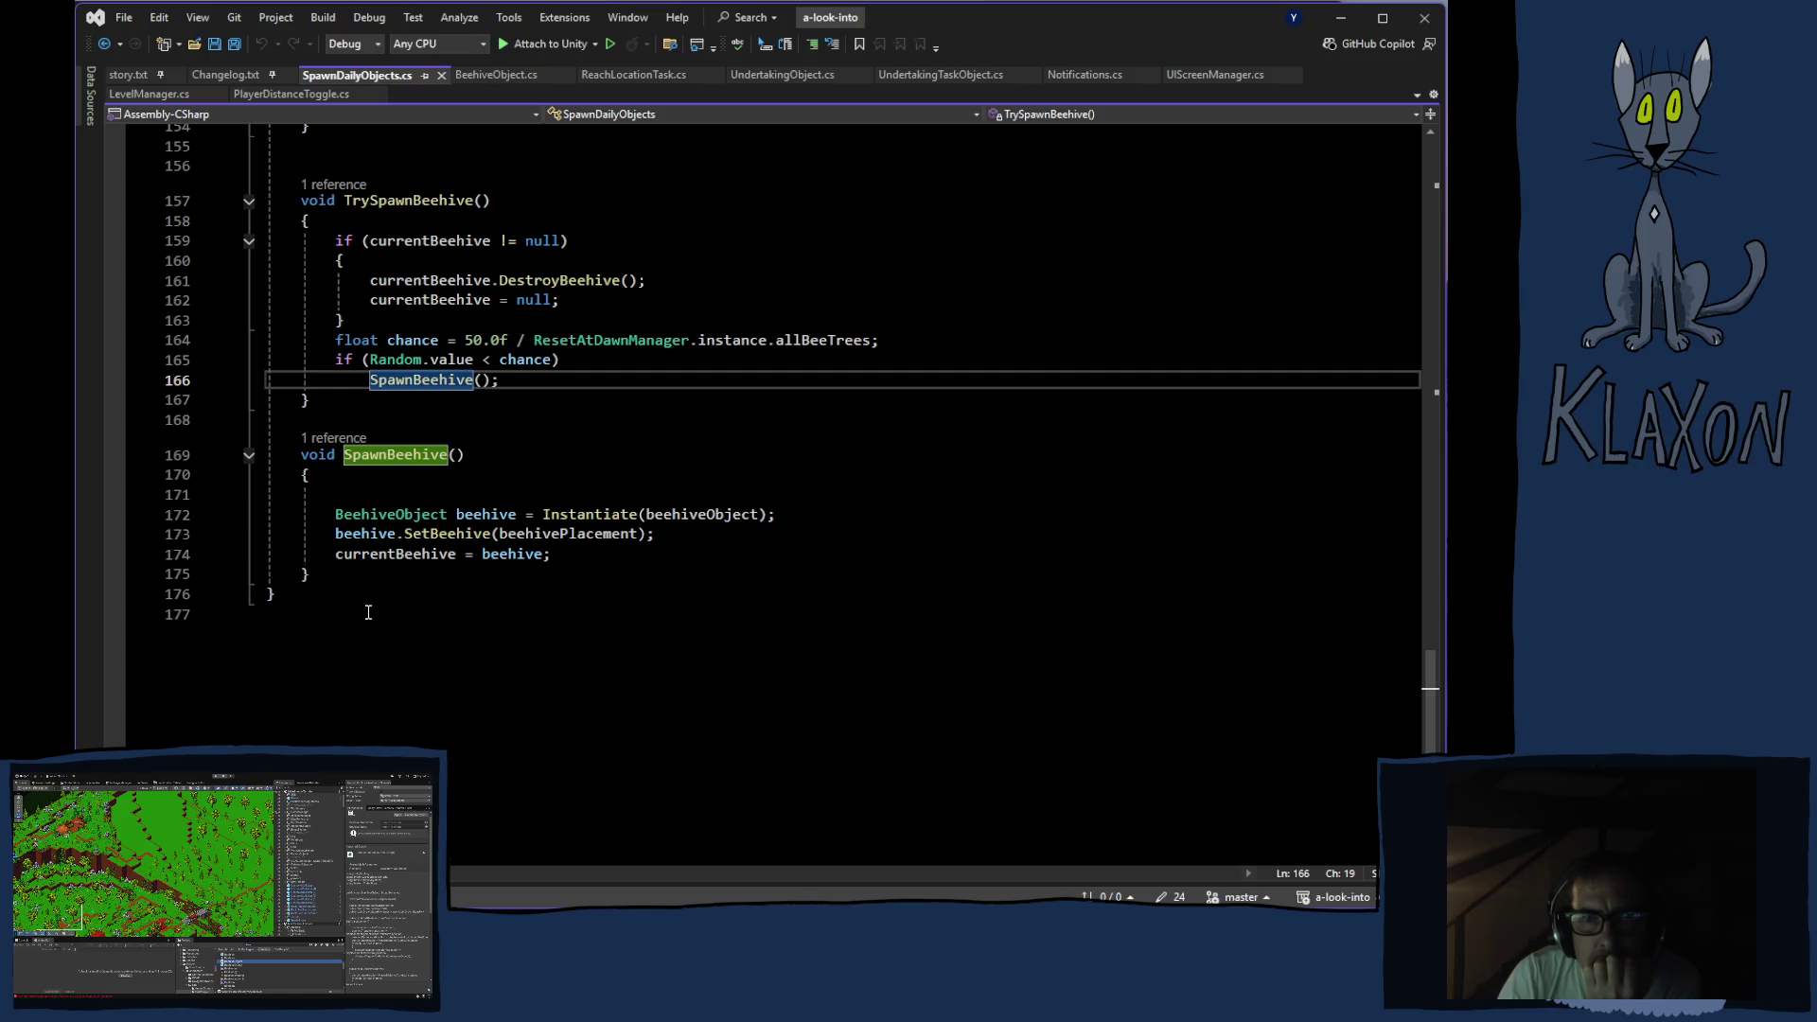
# Confirm TrySpawnBeehive is called from ResetAtDawn, then go to the ResetAtDawnManager definition
pyautogui.scroll(3, 400, 600)
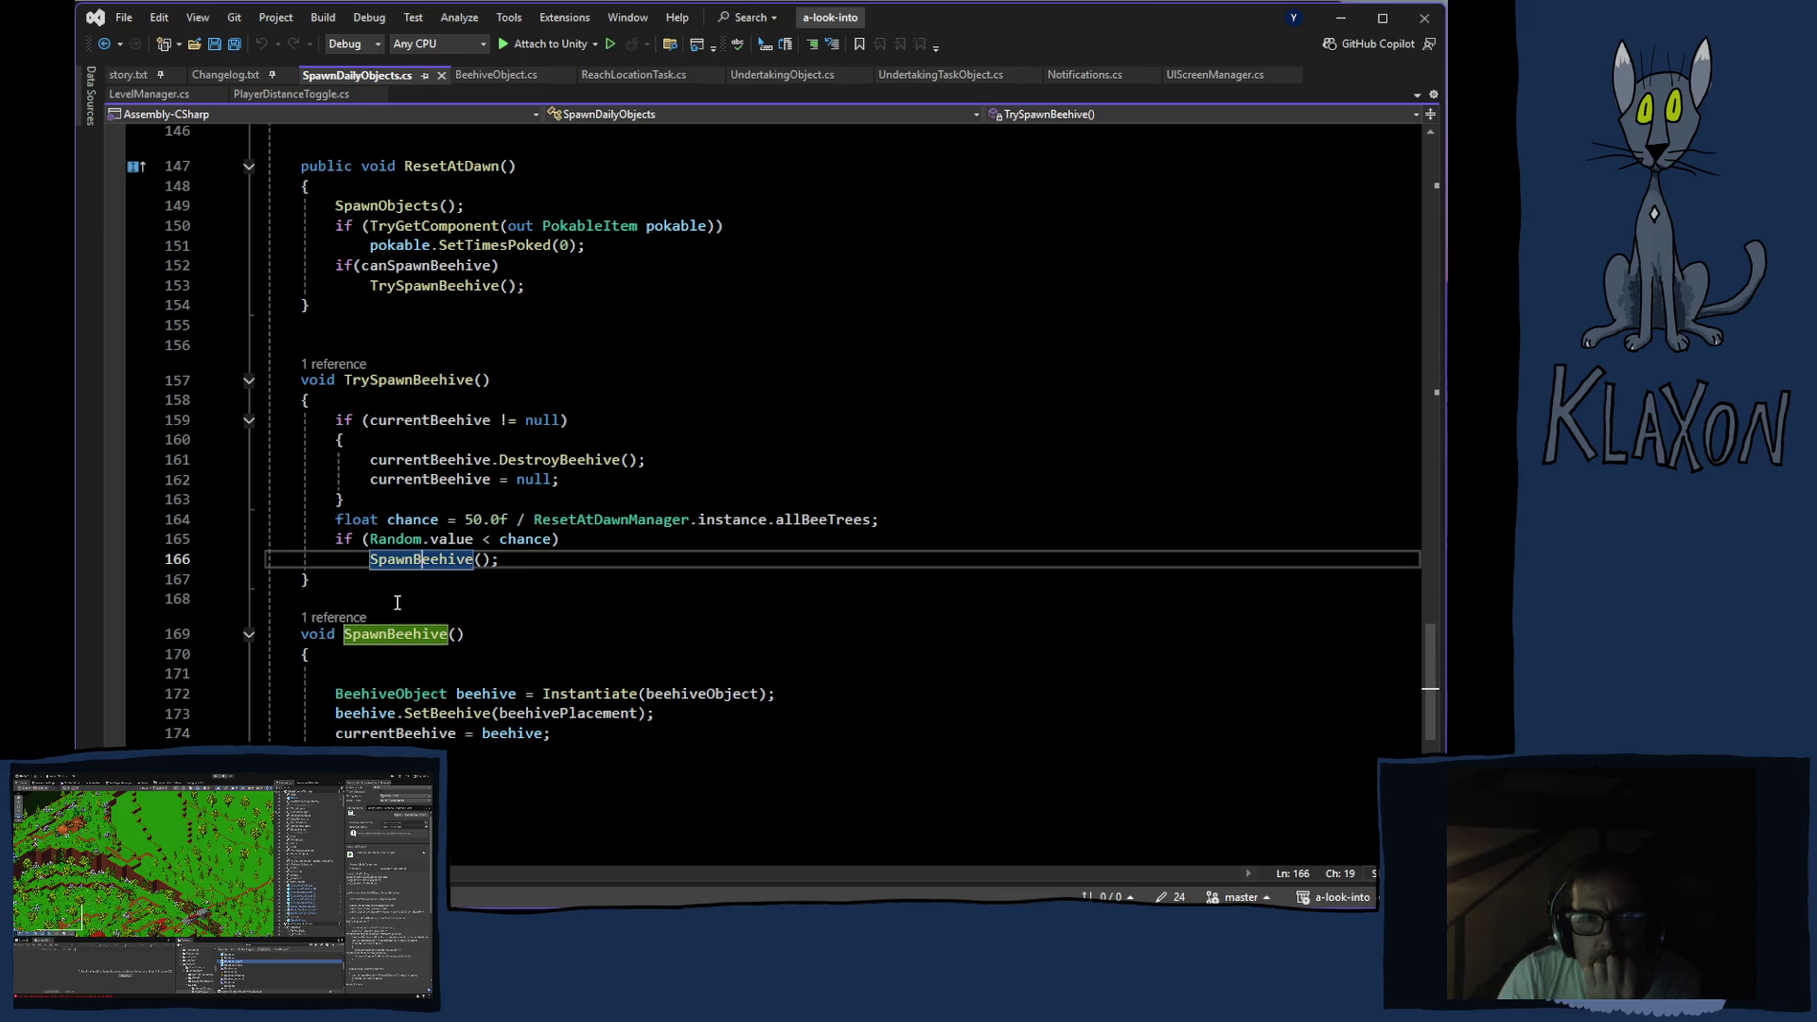
pyautogui.scroll(2, 388, 615)
pyautogui.click(333, 465)
pyautogui.click(333, 483)
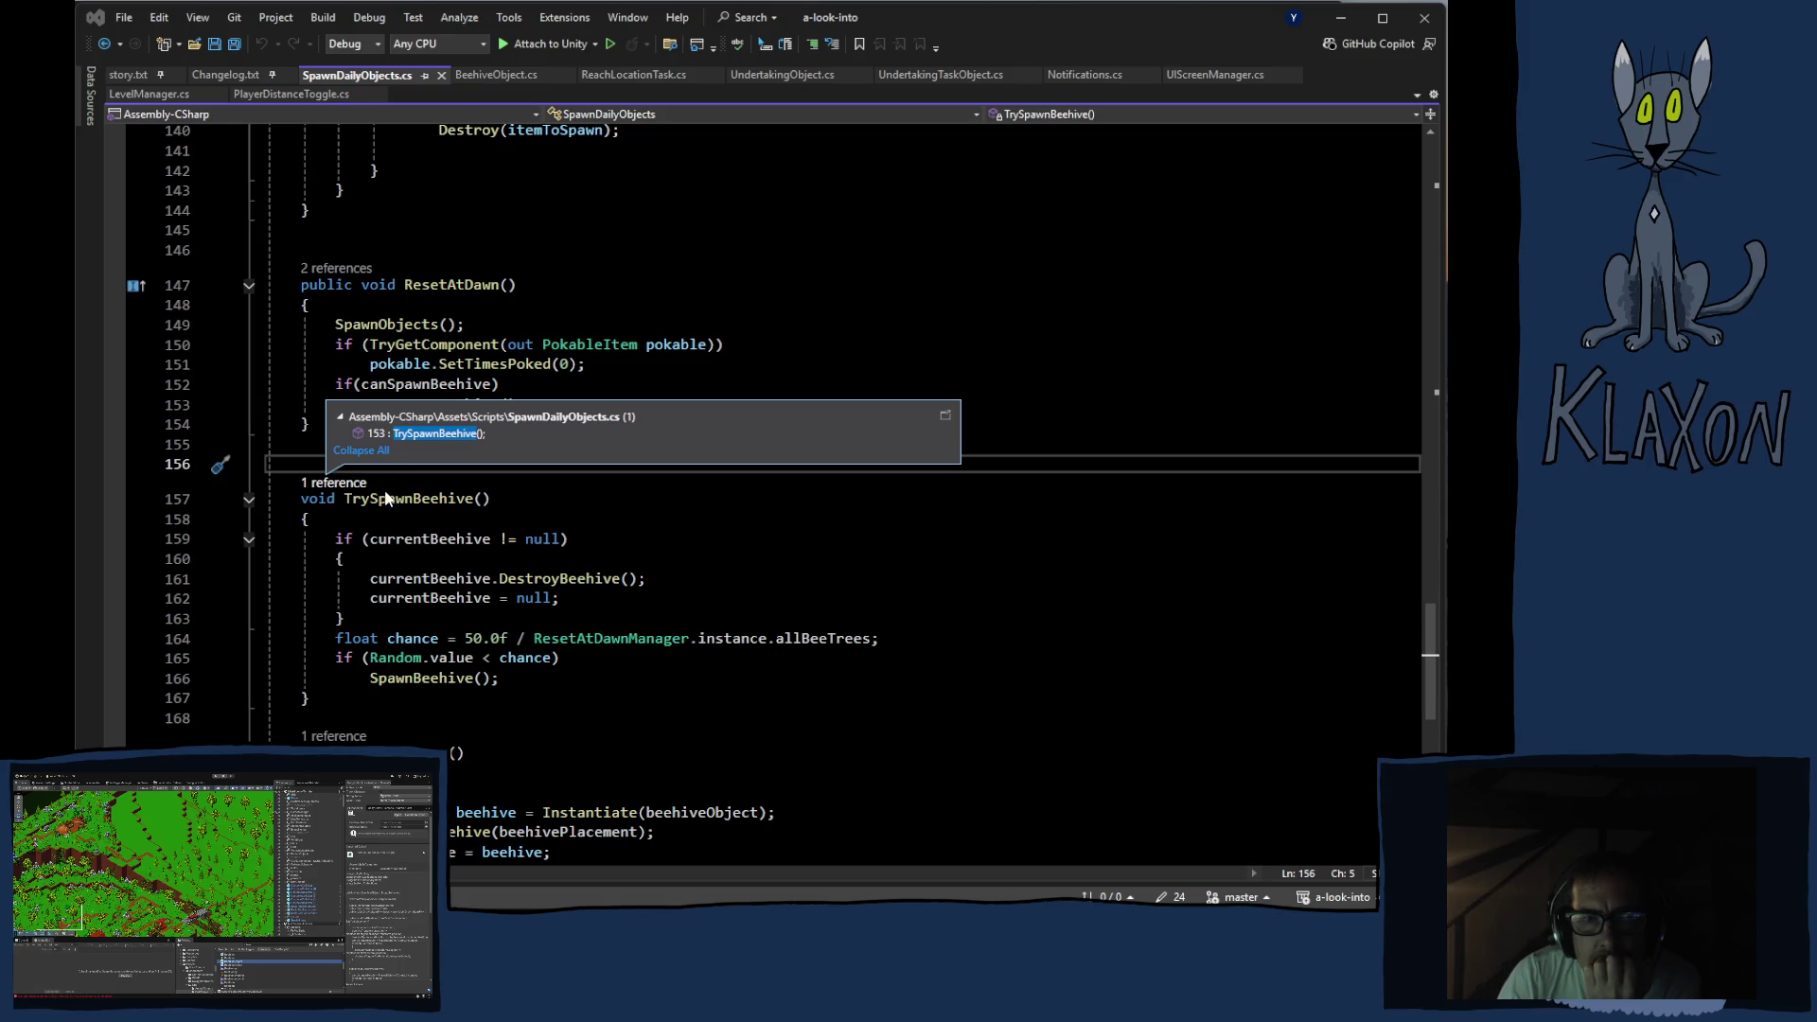
pyautogui.click(880, 540)
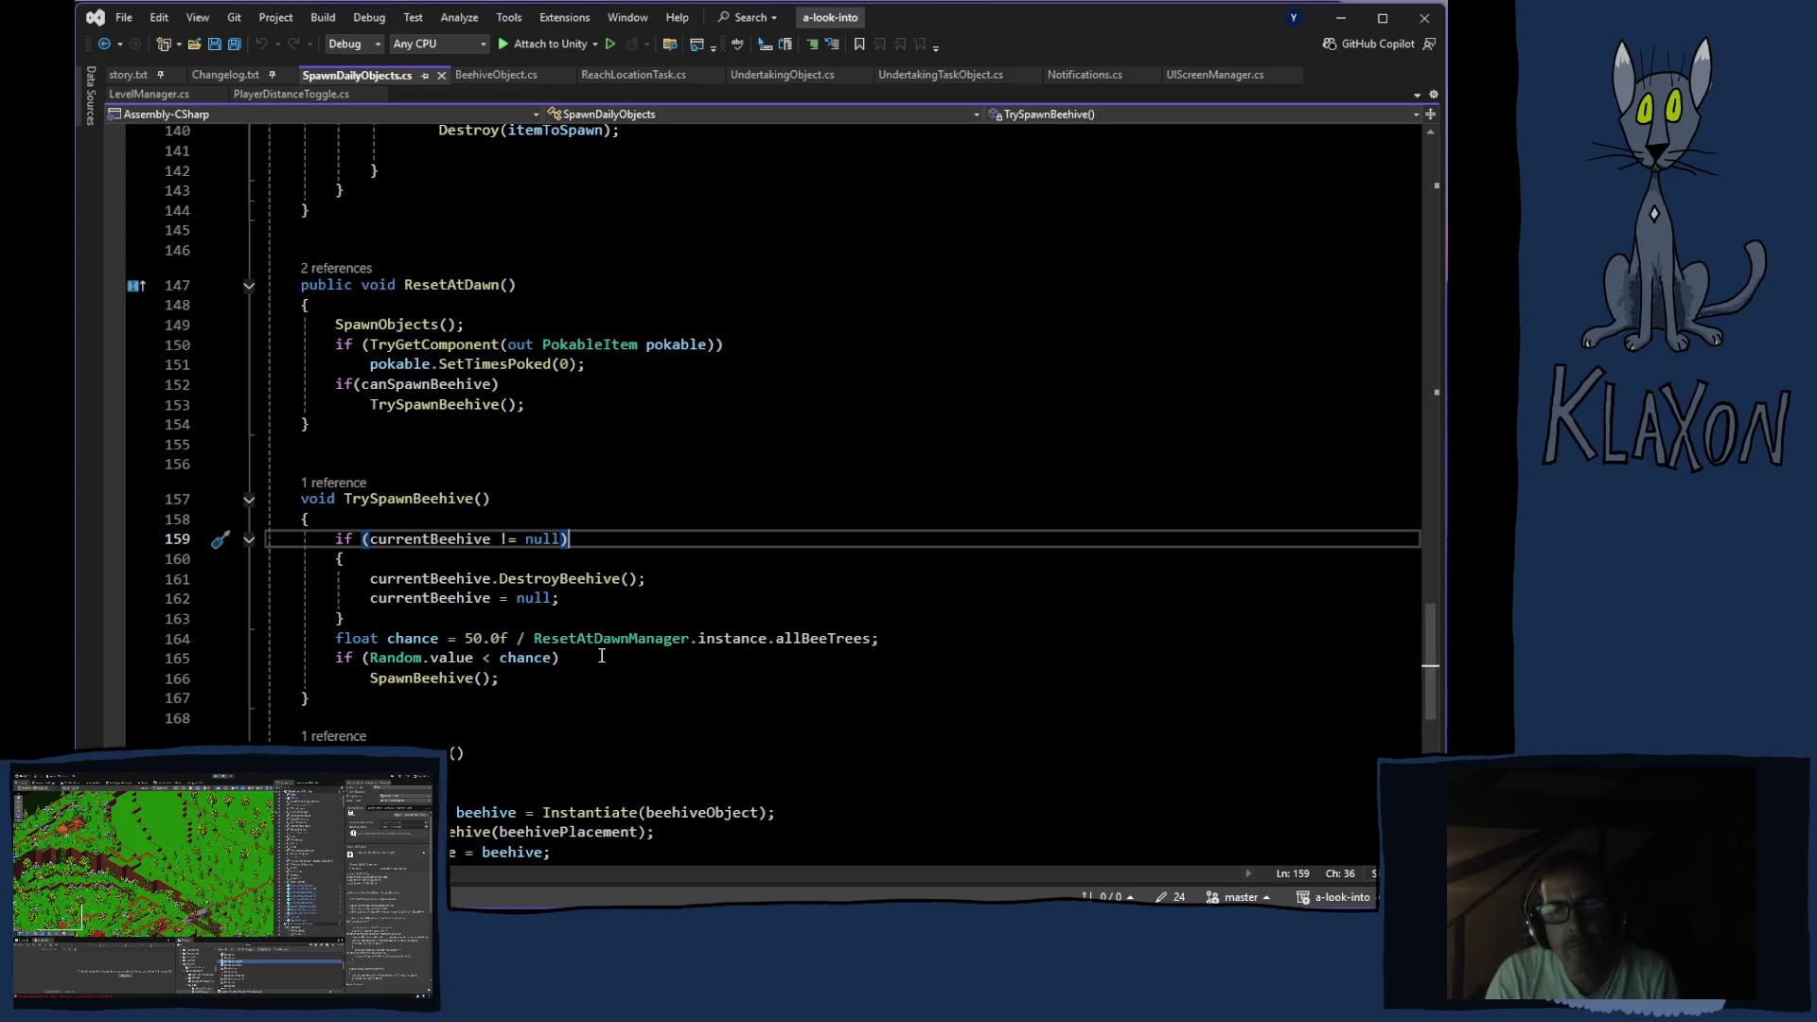
pyautogui.keyDown('ctrl'); pyautogui.click(589, 640); pyautogui.keyUp('ctrl')
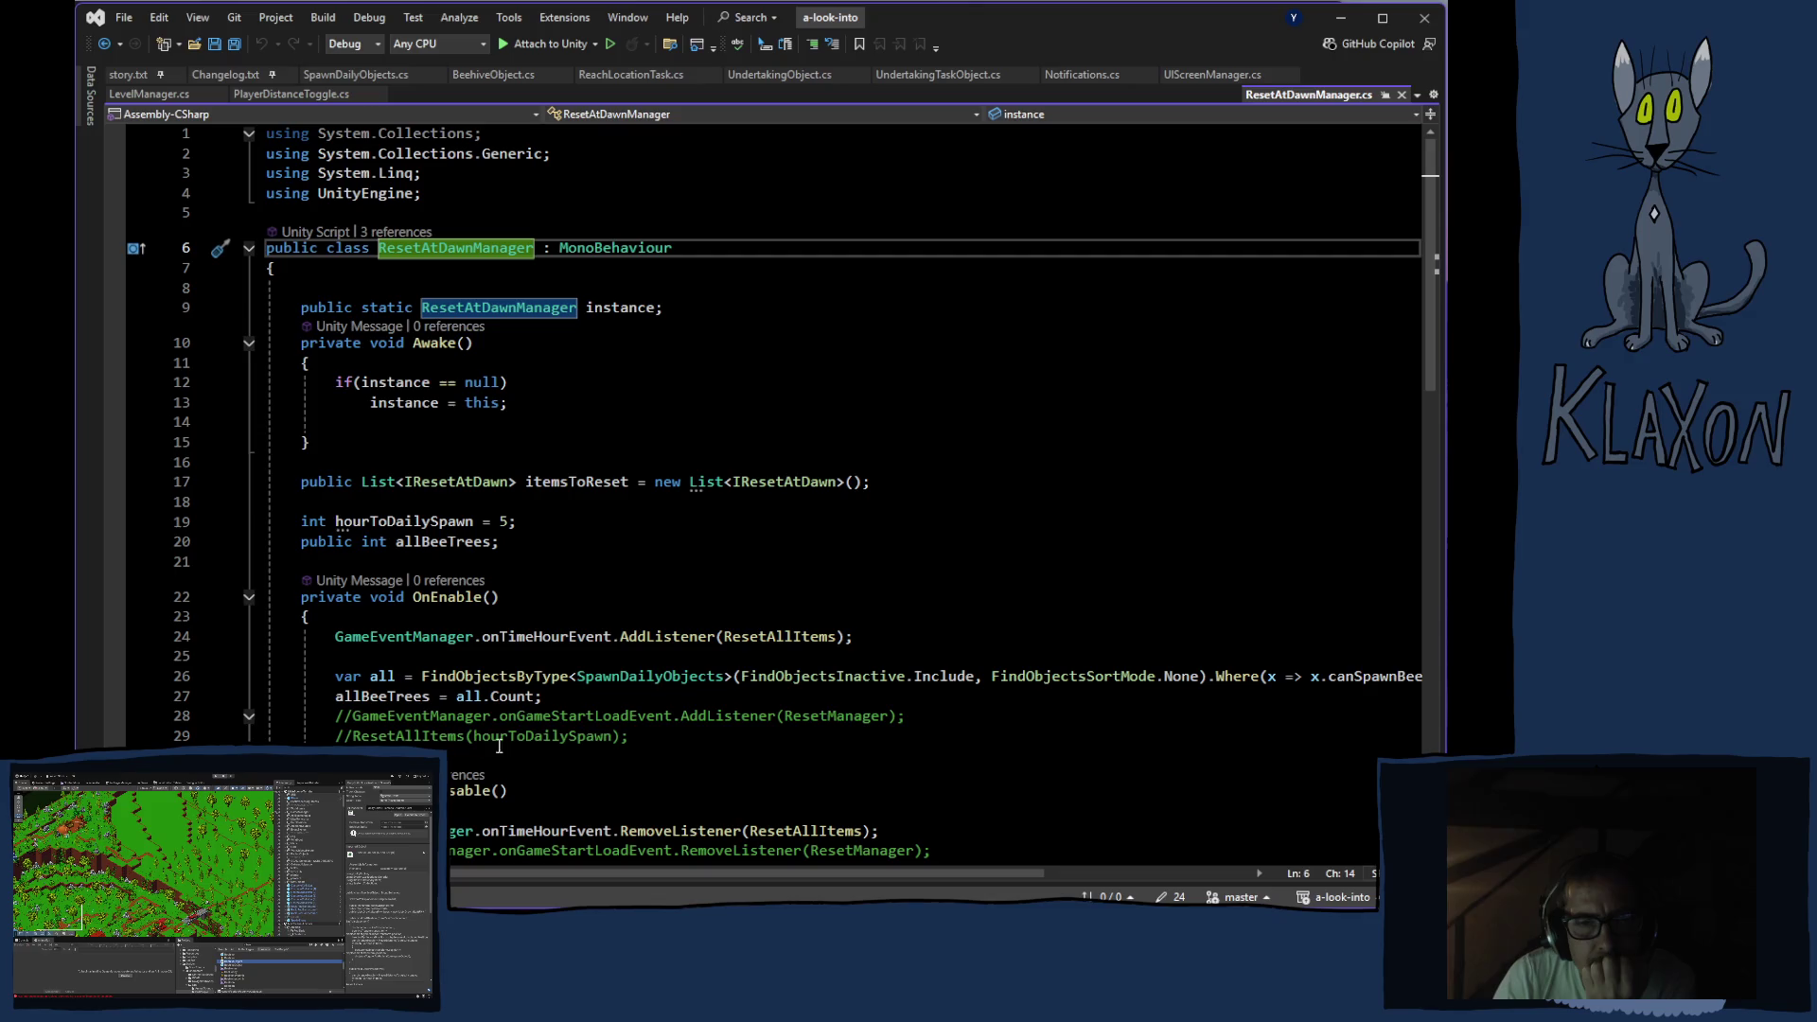
pyautogui.scroll(-2, 576, 746)
pyautogui.scroll(-4, 567, 738)
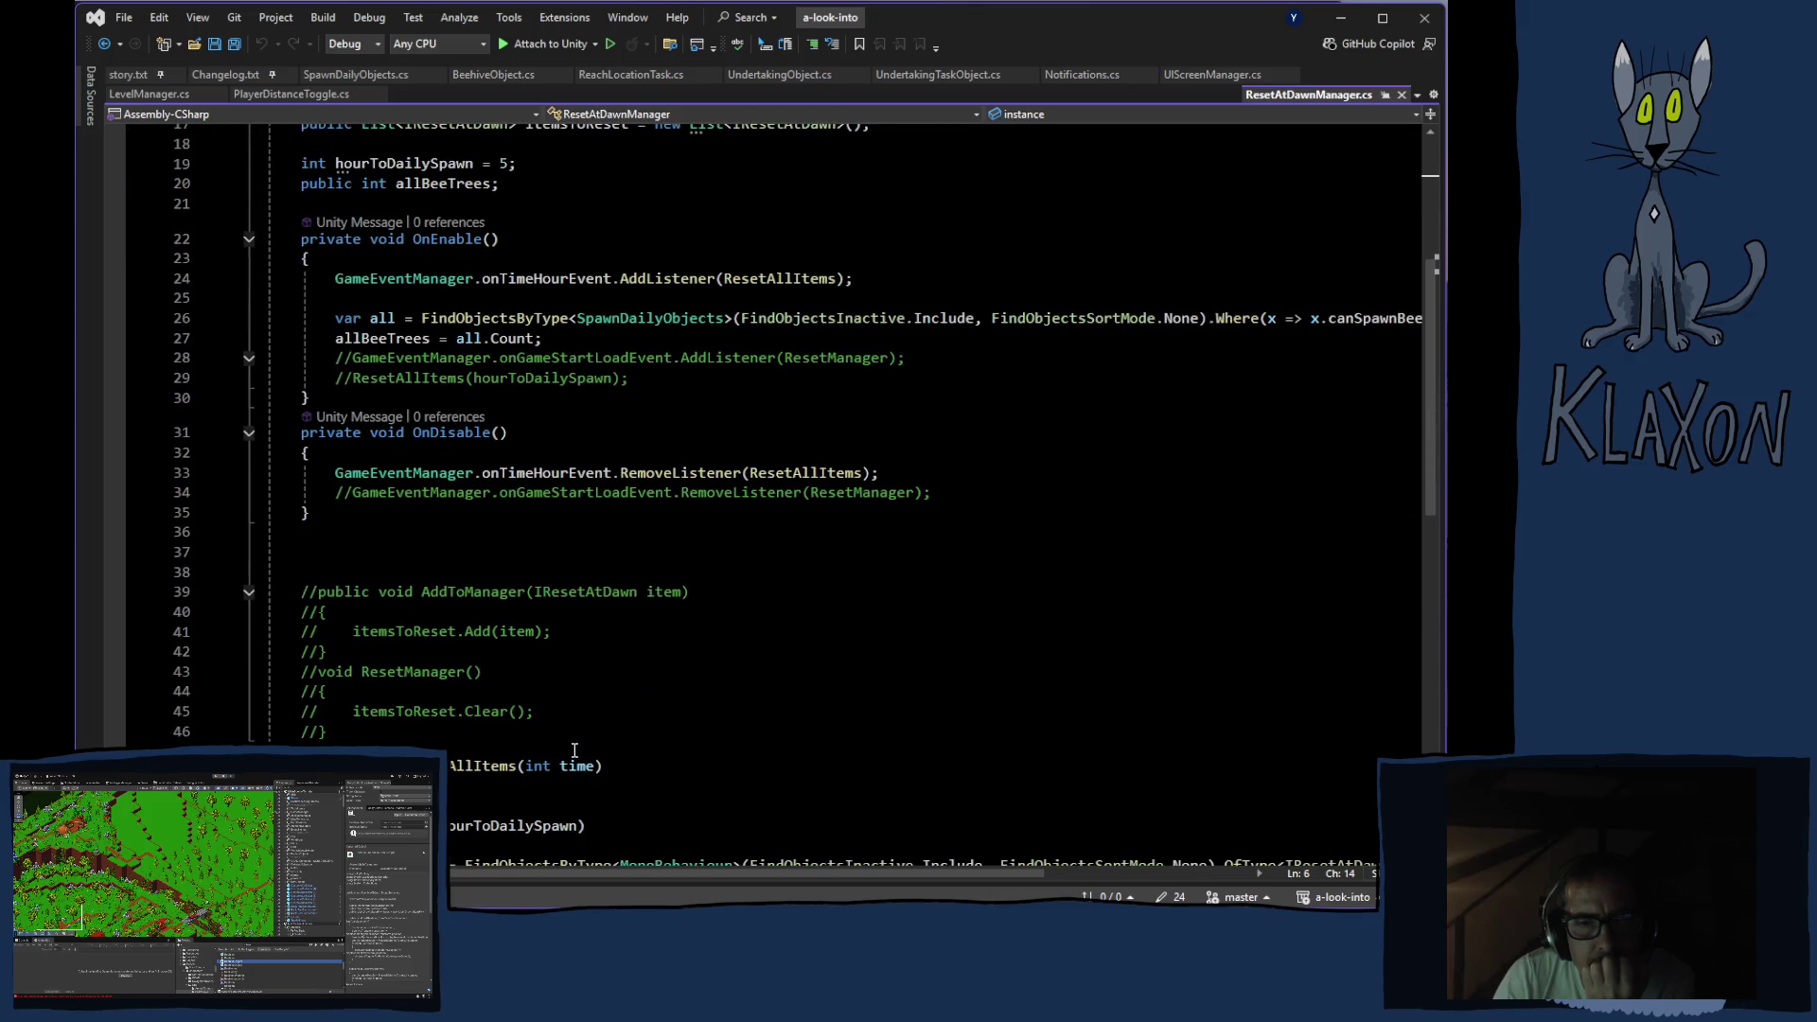
pyautogui.scroll(6, 561, 731)
pyautogui.click(378, 696)
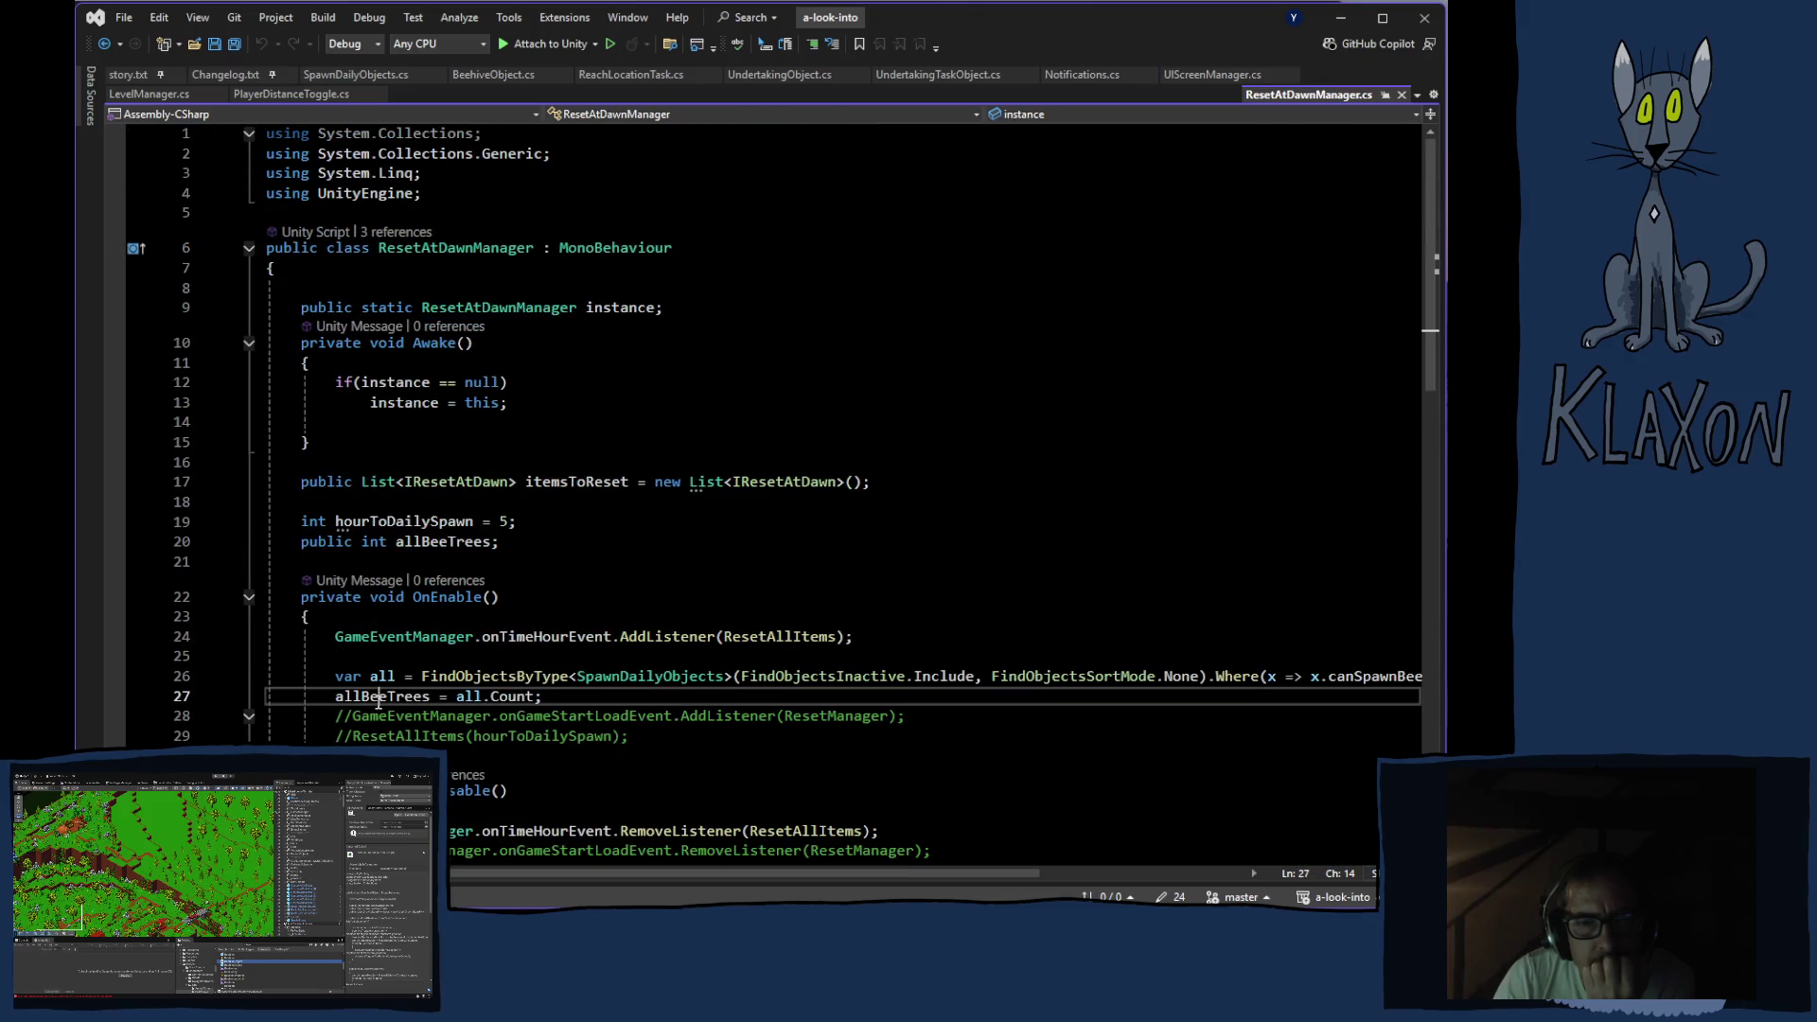
pyautogui.scroll(-11, 778, 772)
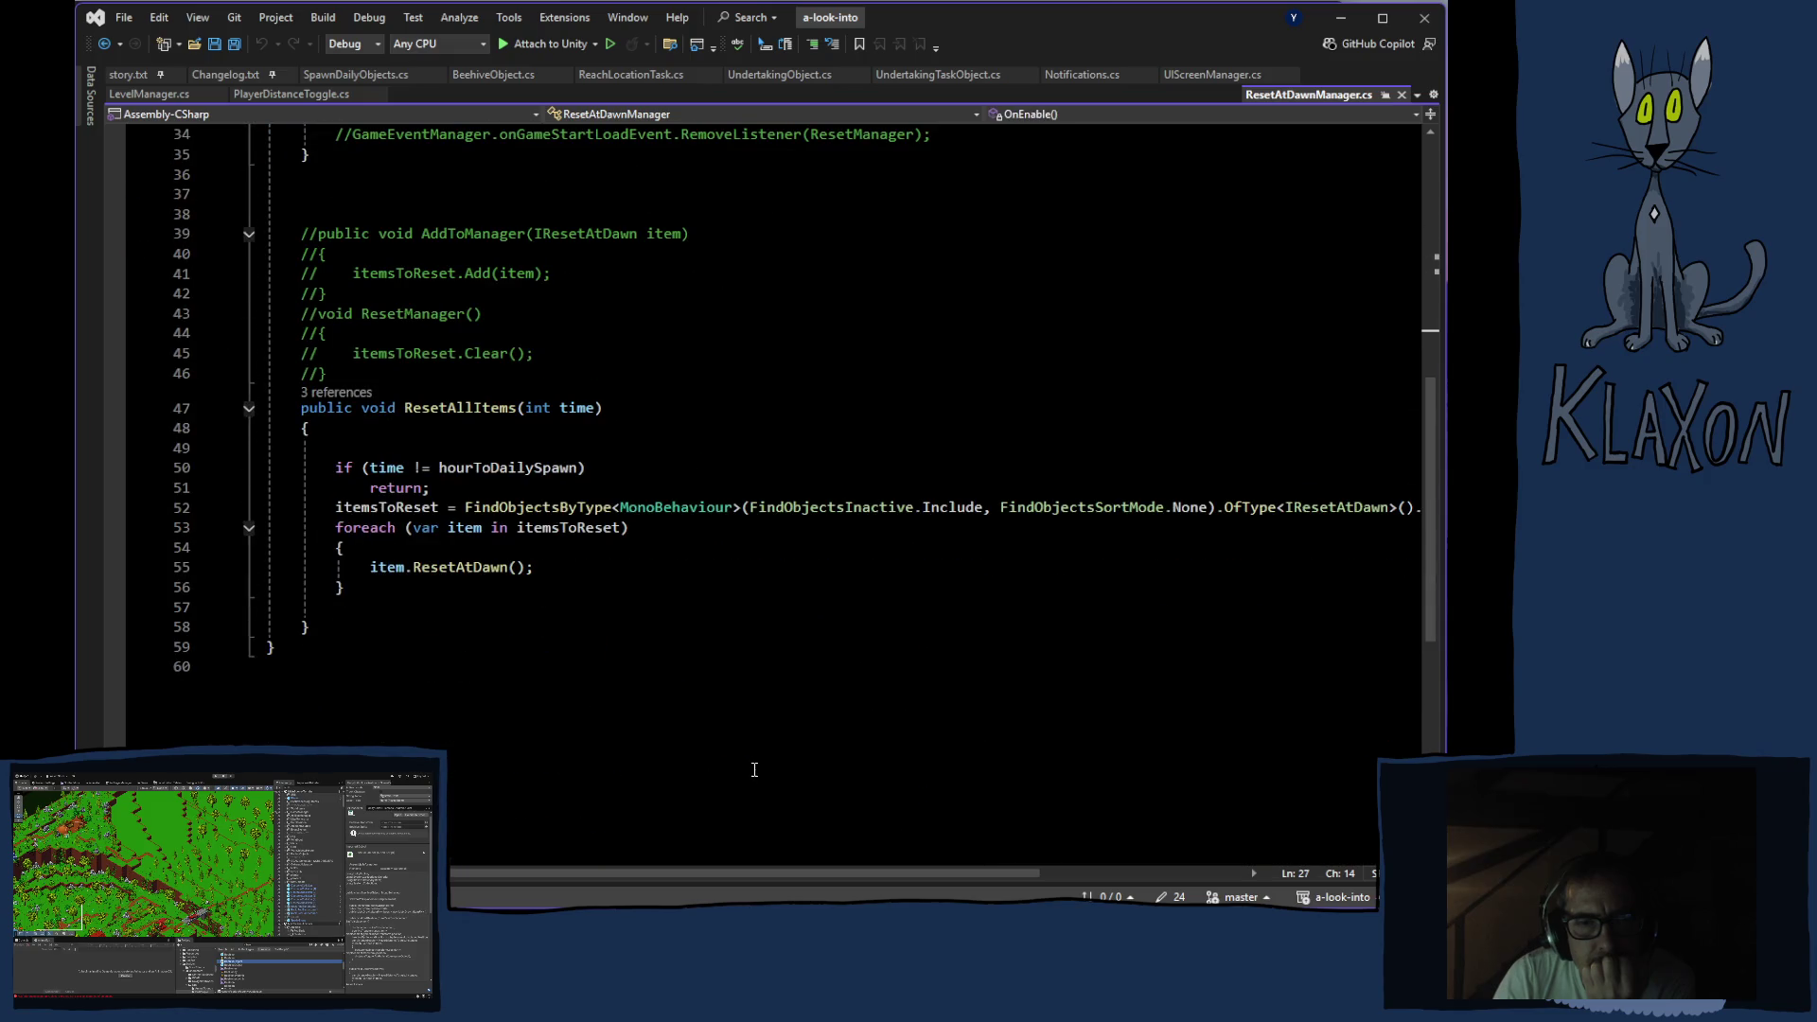
pyautogui.scroll(7, 741, 762)
pyautogui.scroll(5, 734, 762)
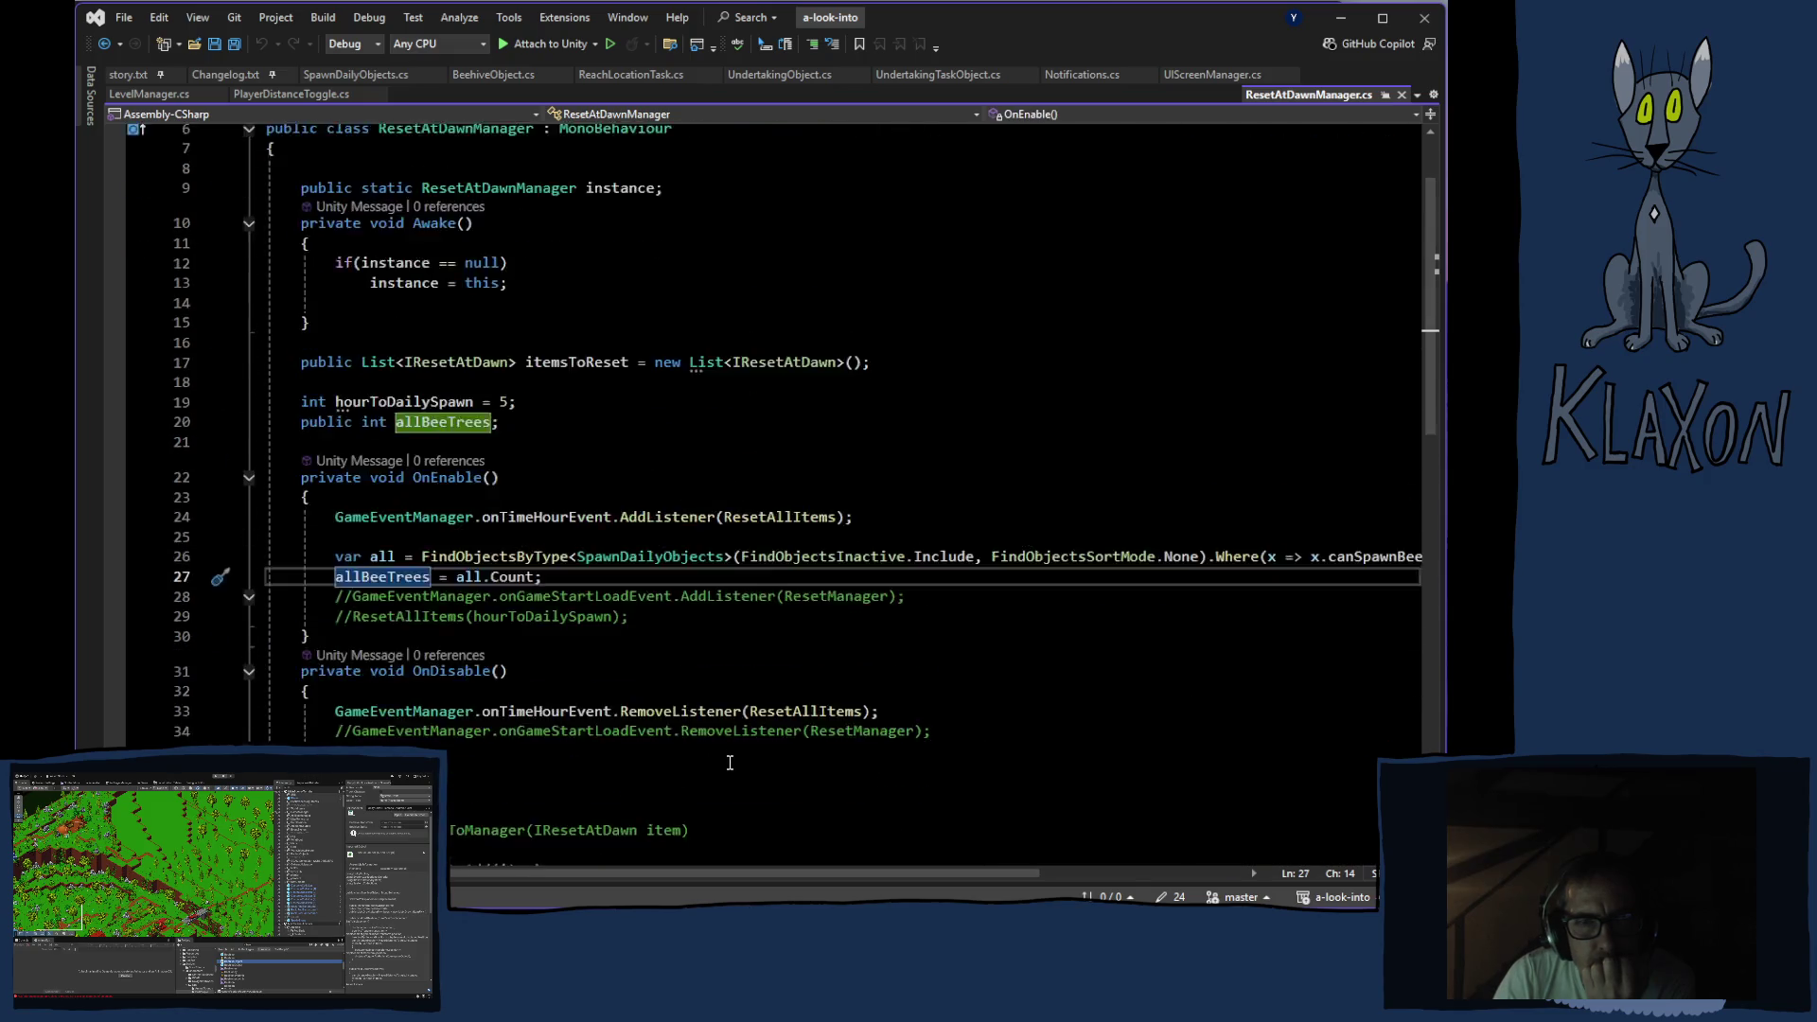